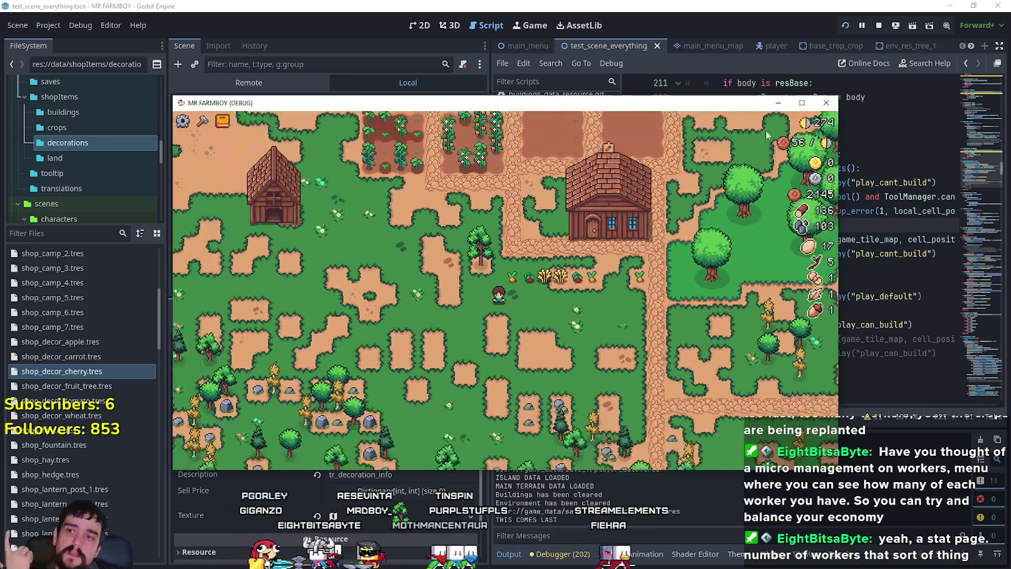
# - Maximize the MR FARMBOY debug window and open the Advancements panel
pyautogui.click(802, 102)
pyautogui.scroll(3, 291, 226)
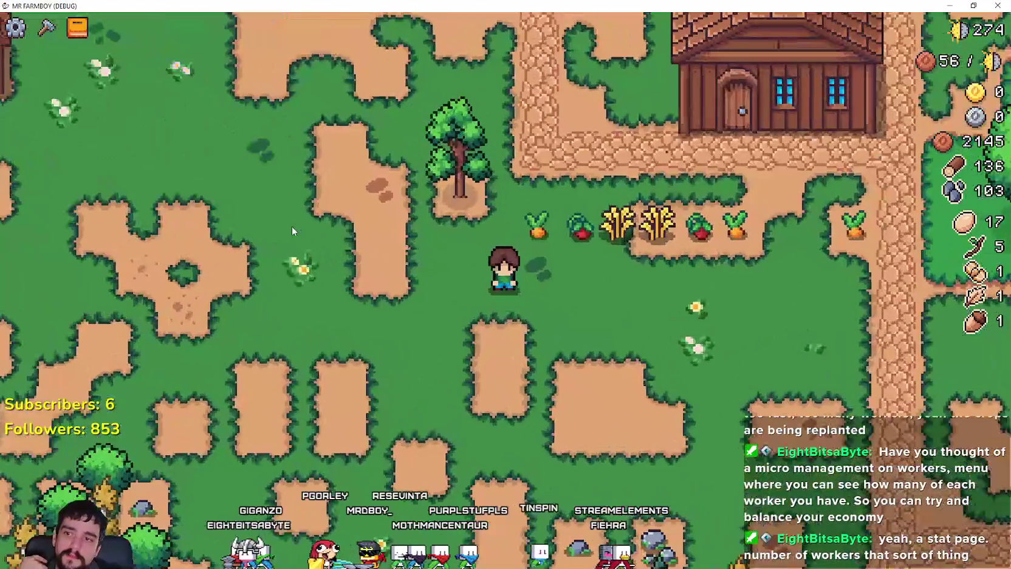
pyautogui.scroll(-2, 291, 226)
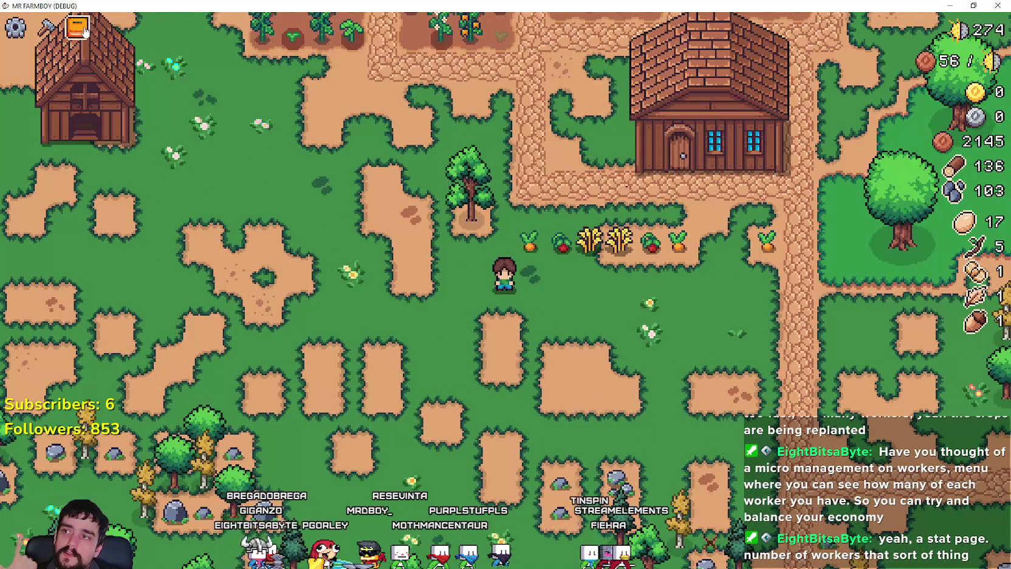
pyautogui.click(82, 29)
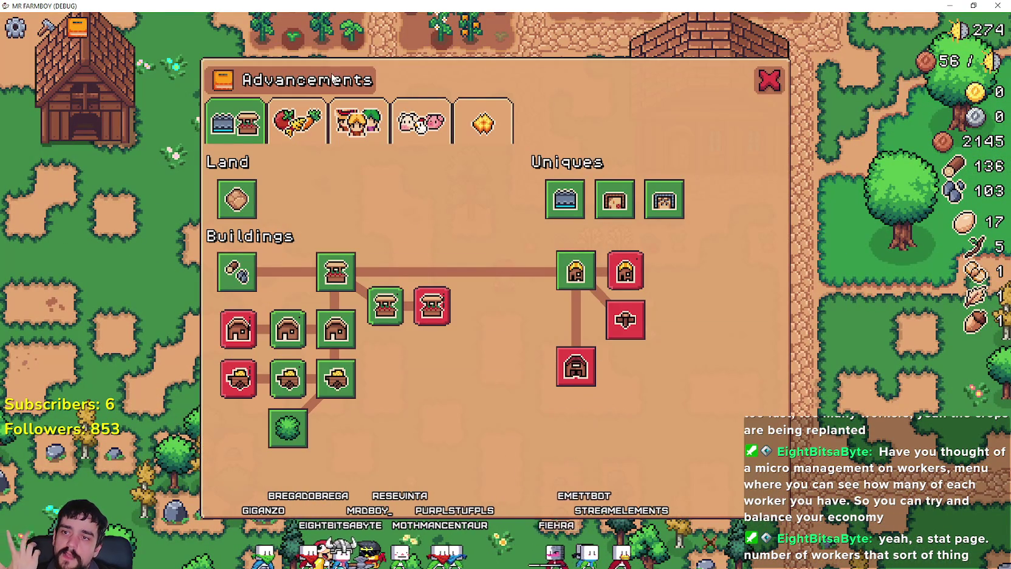
# - Browse the Decorations, Crops and Workers advancements
pyautogui.click(497, 117)
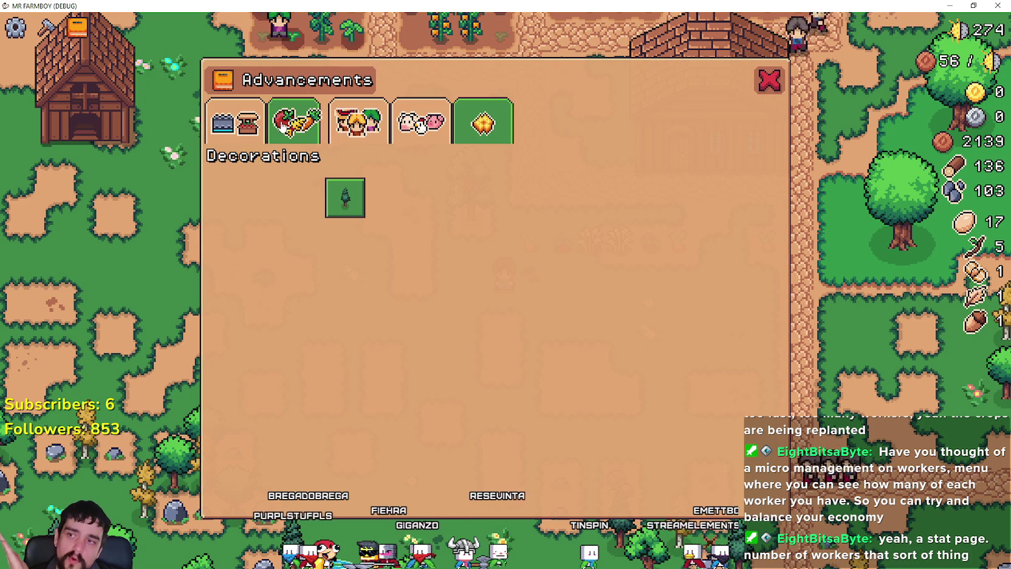
pyautogui.click(282, 121)
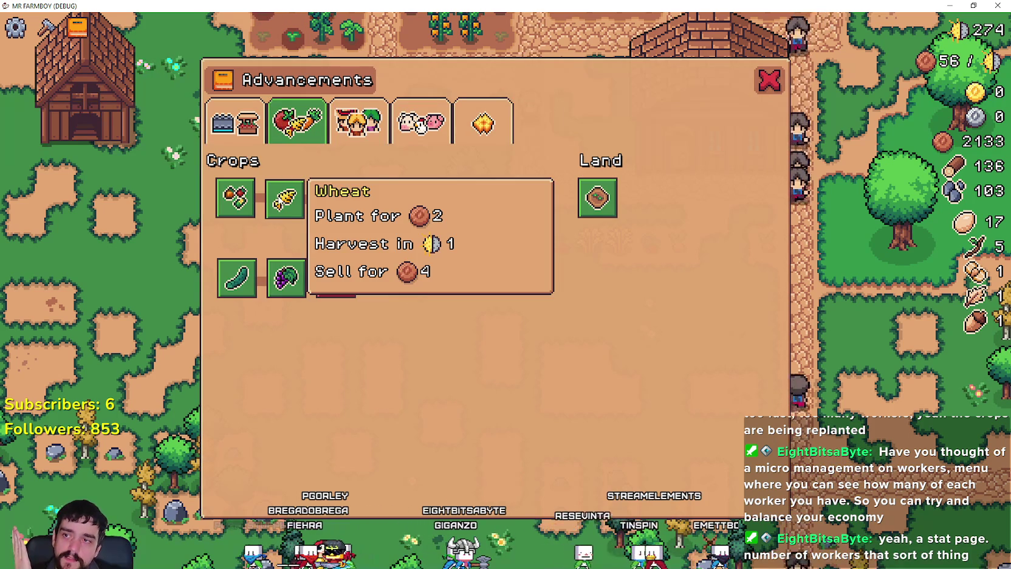
pyautogui.moveTo(277, 209)
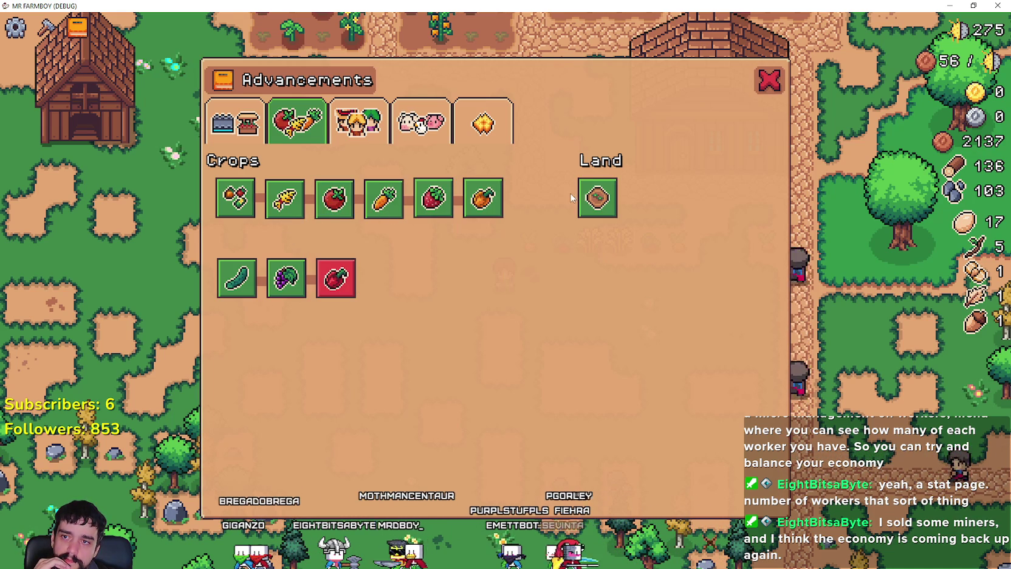
pyautogui.click(358, 122)
pyautogui.moveTo(232, 188)
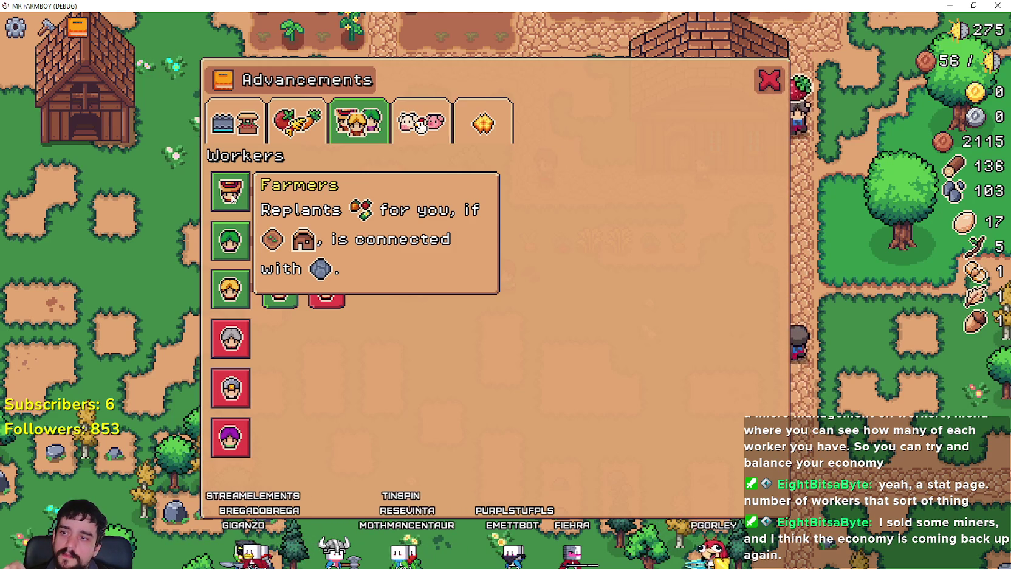
pyautogui.moveTo(227, 310)
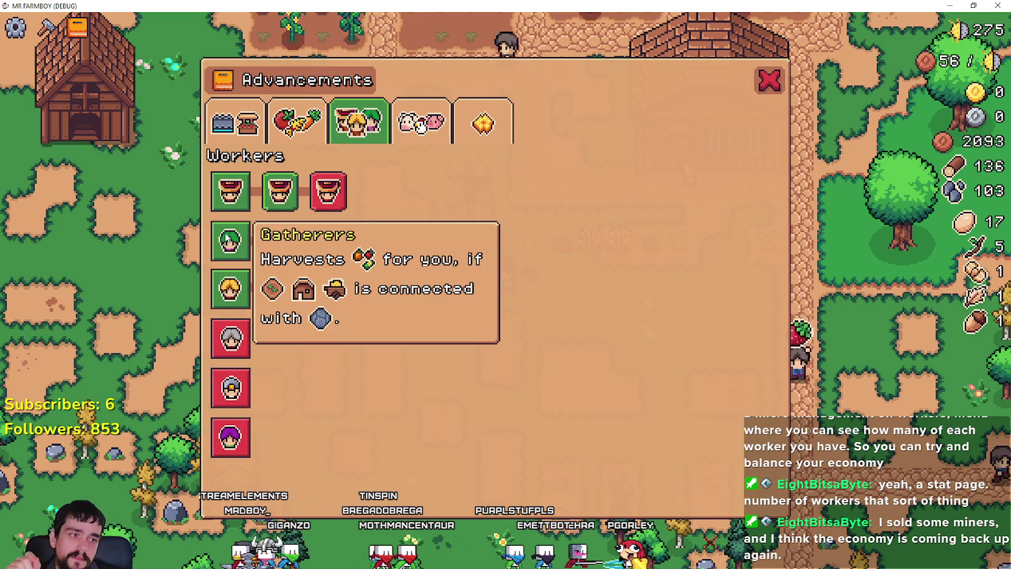
pyautogui.moveTo(222, 205)
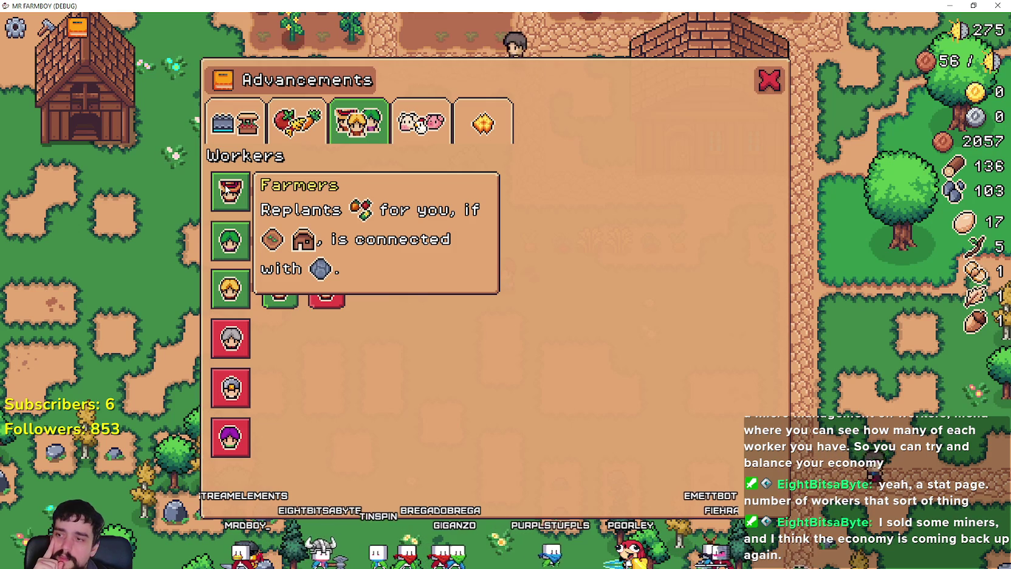
pyautogui.moveTo(234, 383)
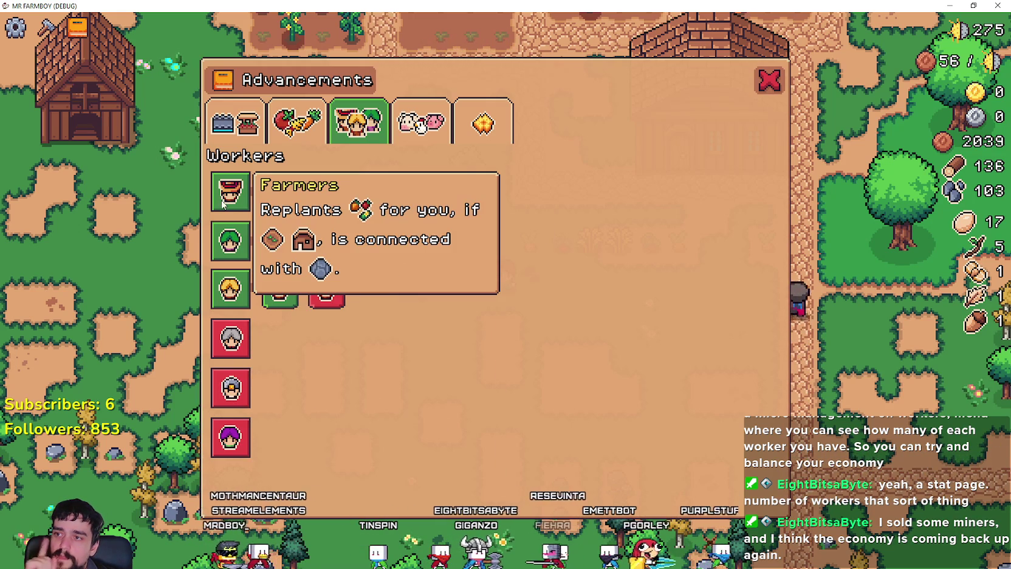
pyautogui.moveTo(231, 228)
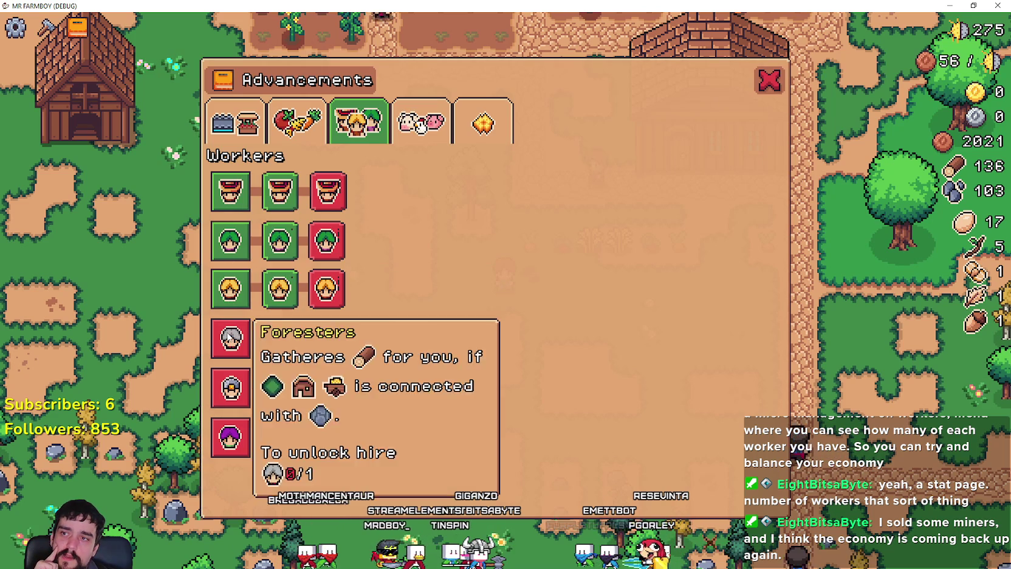
# - Check the Animals advancements, revisit Workers and Crops, then open Land, Uniques and Buildings
pyautogui.click(421, 121)
pyautogui.moveTo(239, 205)
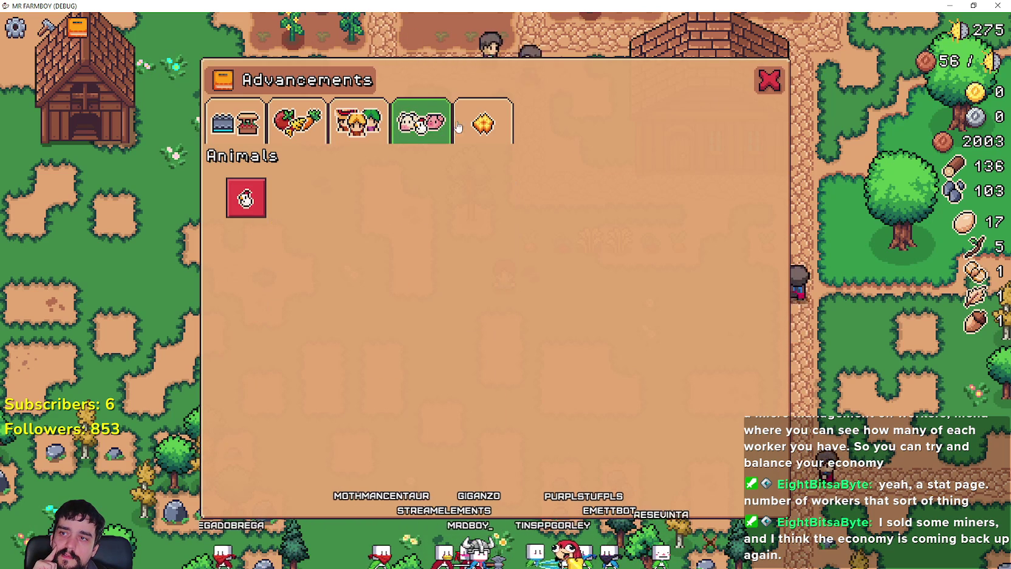
pyautogui.click(358, 121)
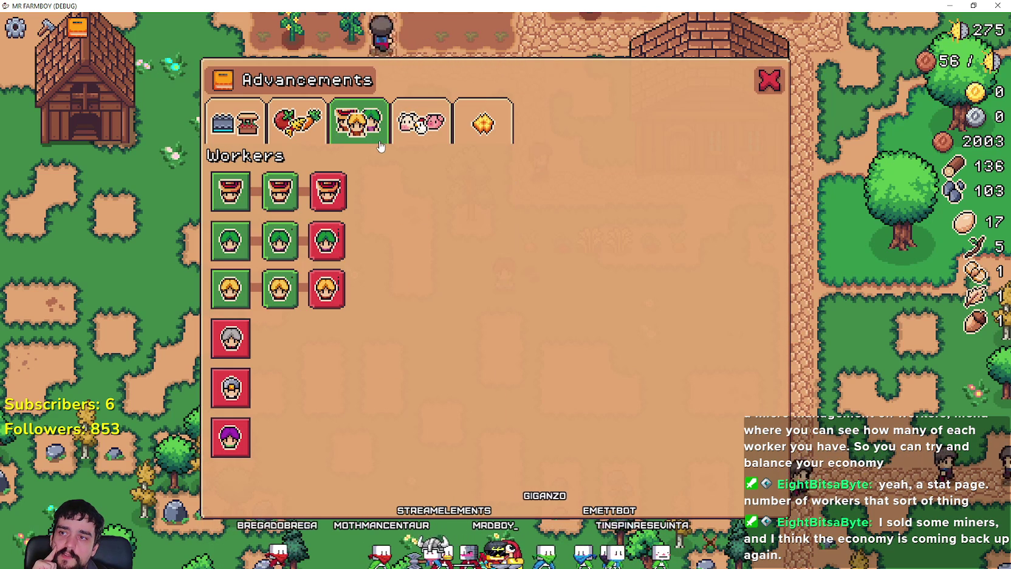
pyautogui.moveTo(231, 250)
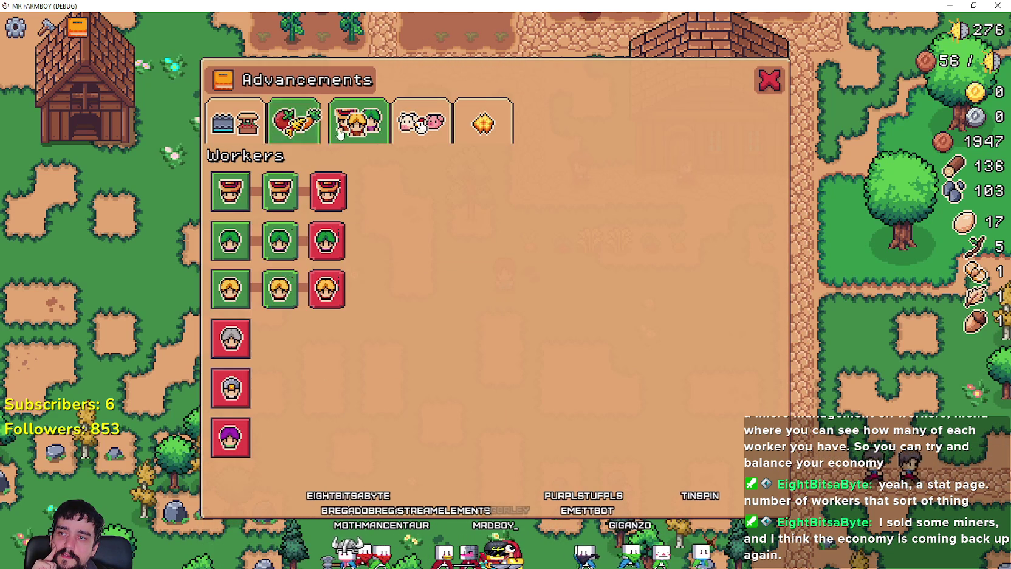
pyautogui.click(321, 119)
pyautogui.click(247, 126)
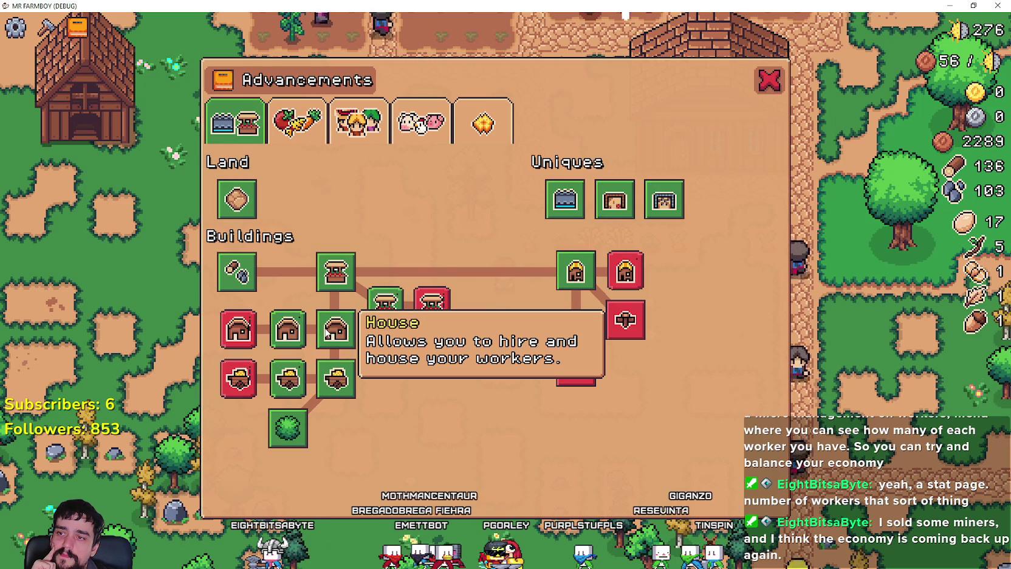
# - Look over the Buildings and Decorations upgrades, then switch back to the Godot editor
pyautogui.moveTo(345, 336)
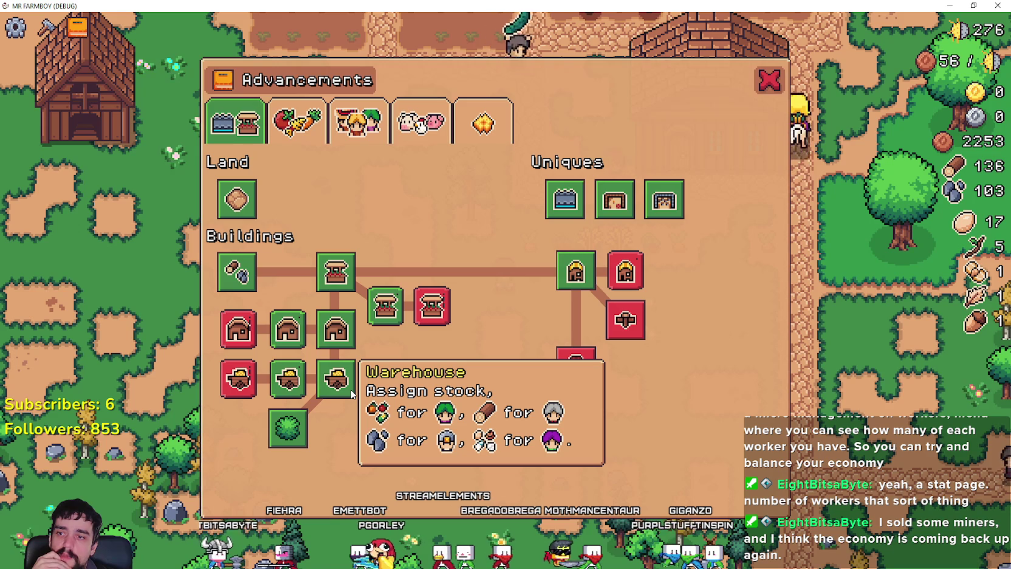
pyautogui.moveTo(385, 302)
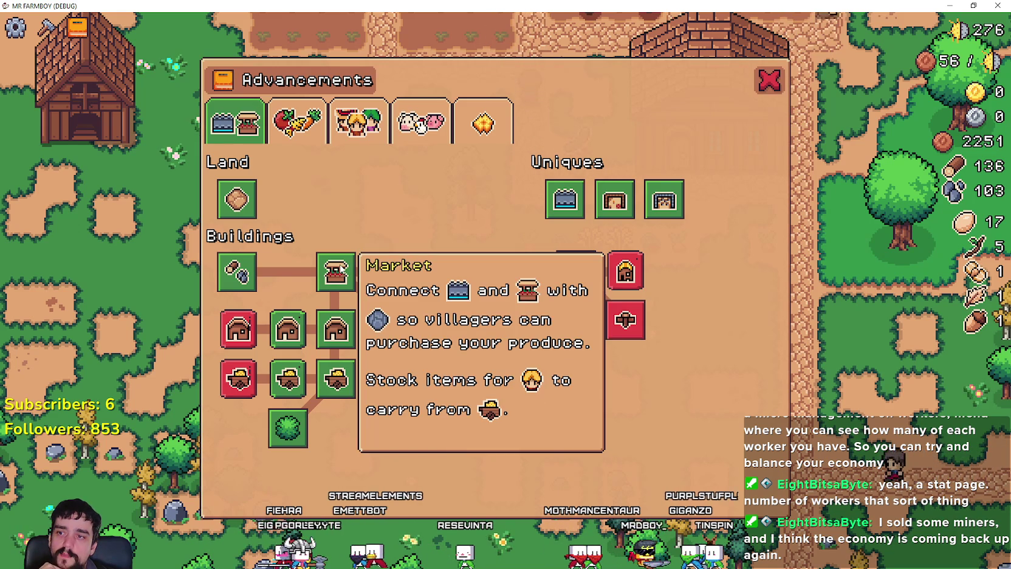
pyautogui.moveTo(564, 213)
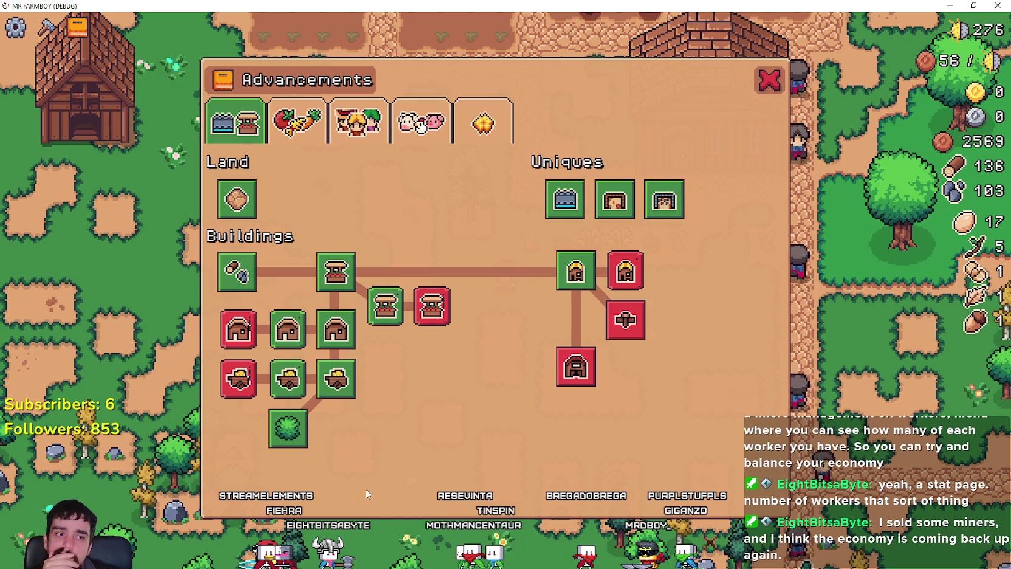
pyautogui.click(483, 123)
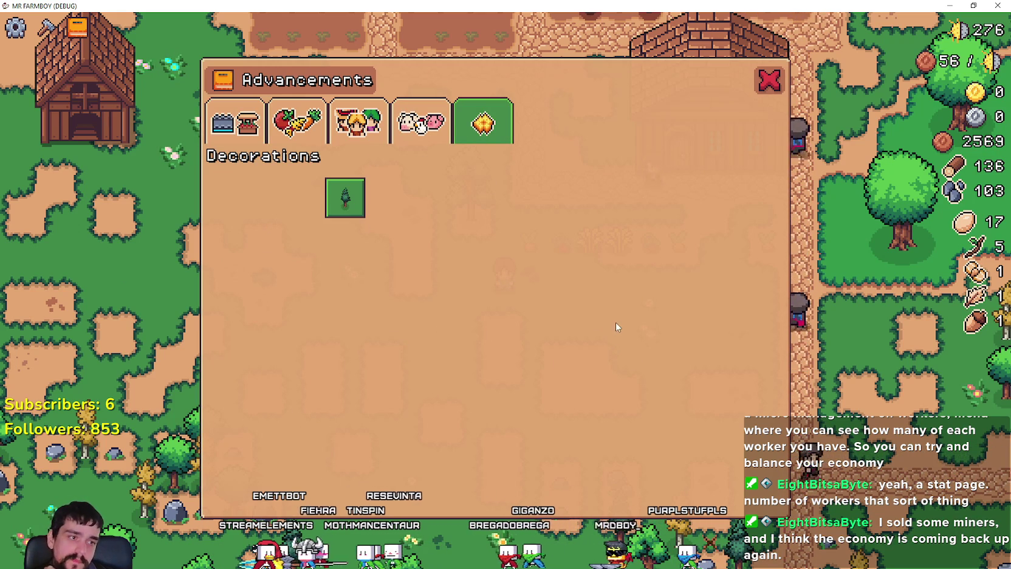
pyautogui.click(240, 125)
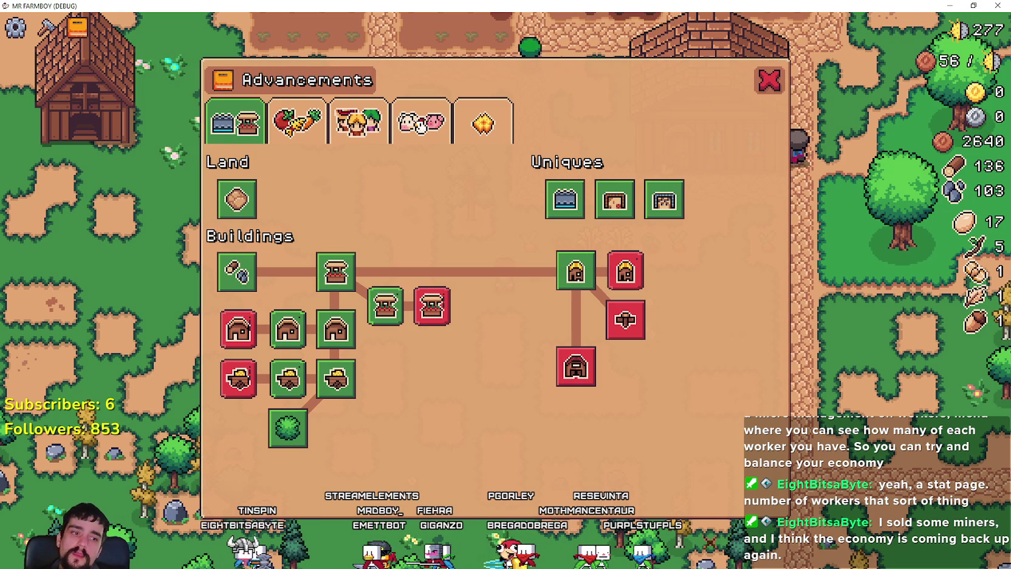
pyautogui.hotkey('alt', 'Tab')
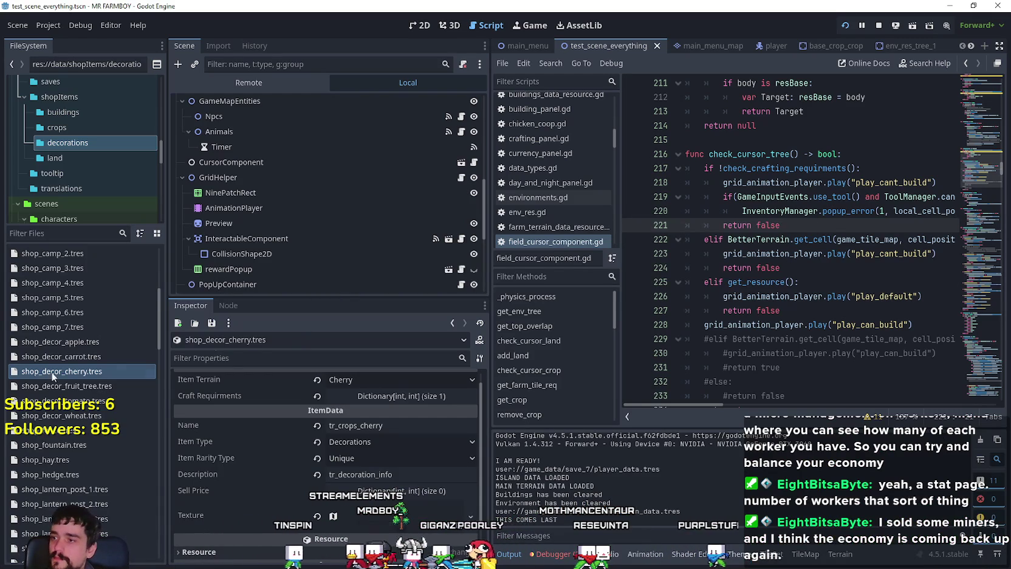
# - Quit the running game from its pause menu
pyautogui.click(89, 371)
pyautogui.scroll(-2, 331, 500)
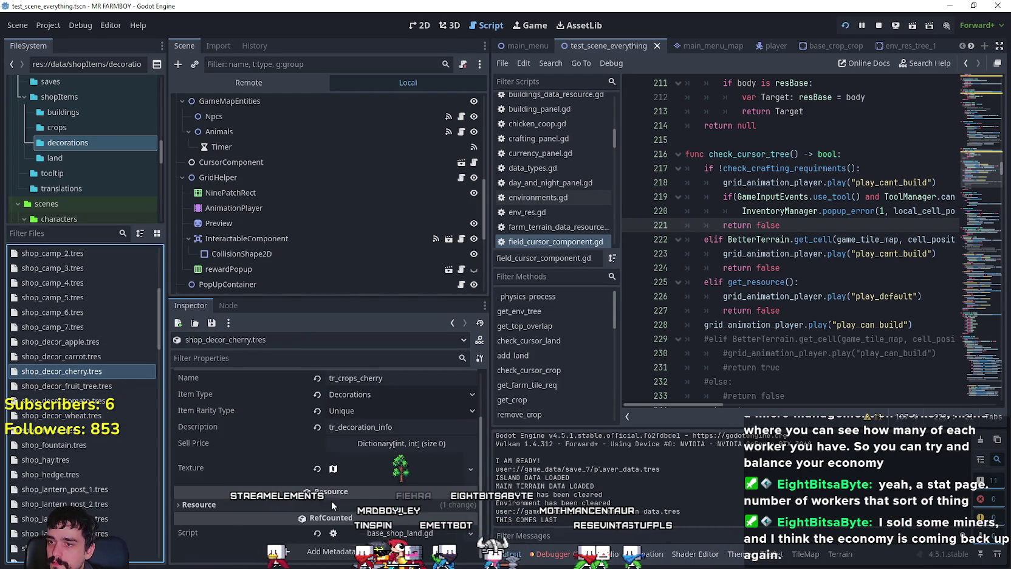
pyautogui.scroll(2, 364, 461)
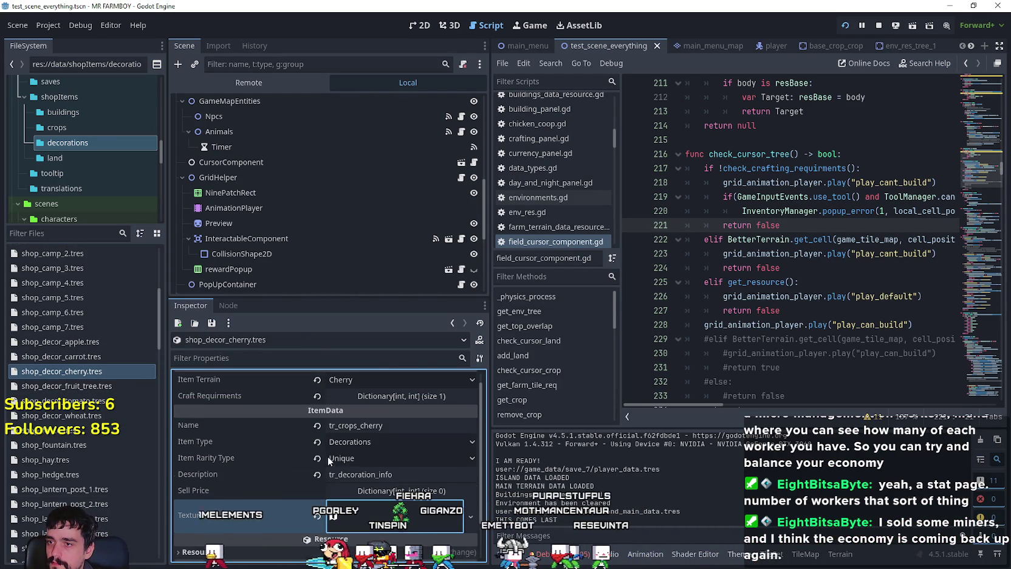
pyautogui.rightClick(100, 371)
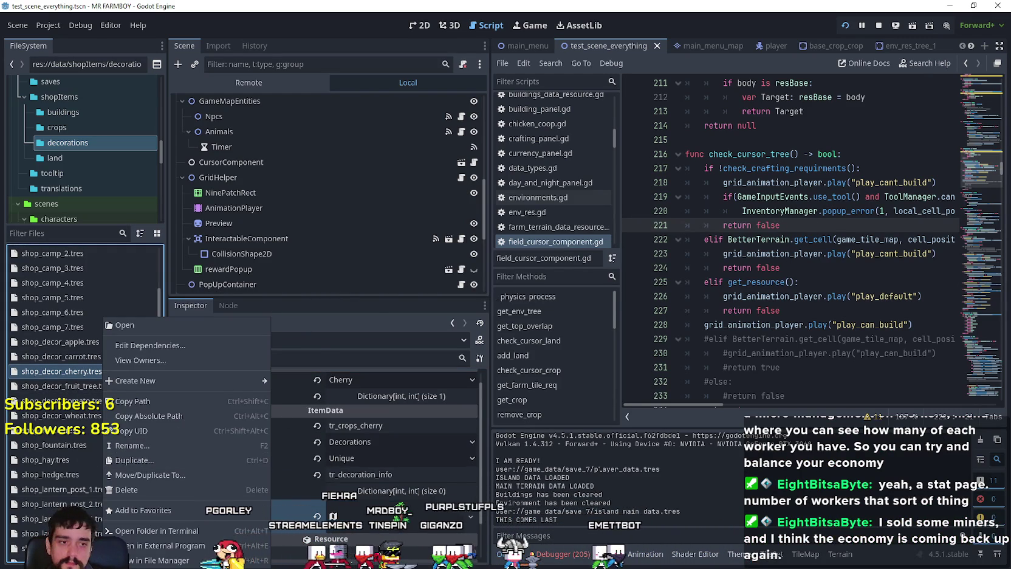
pyautogui.hotkey('alt', 'Tab')
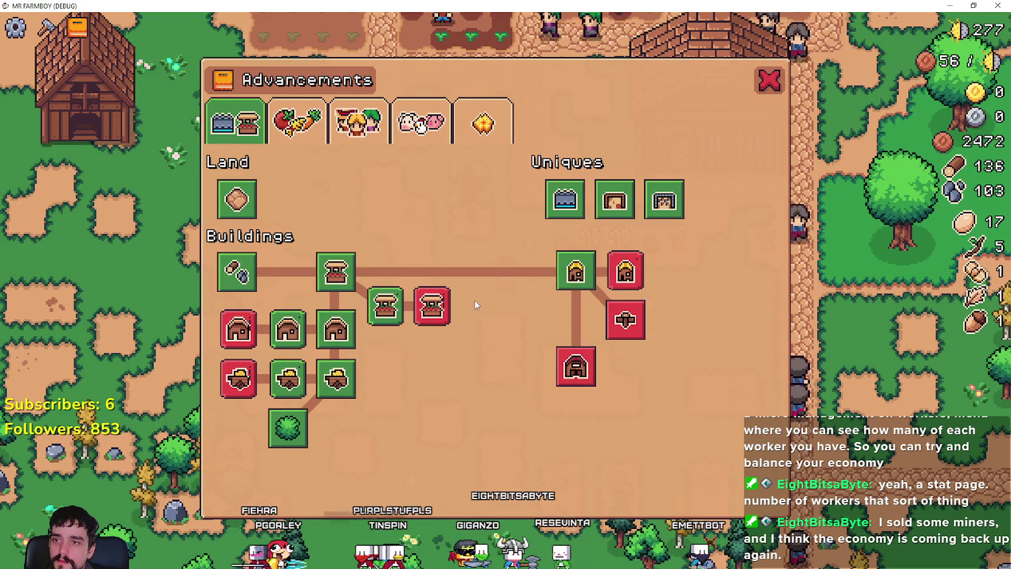
pyautogui.press('Escape')
pyautogui.press('Escape')
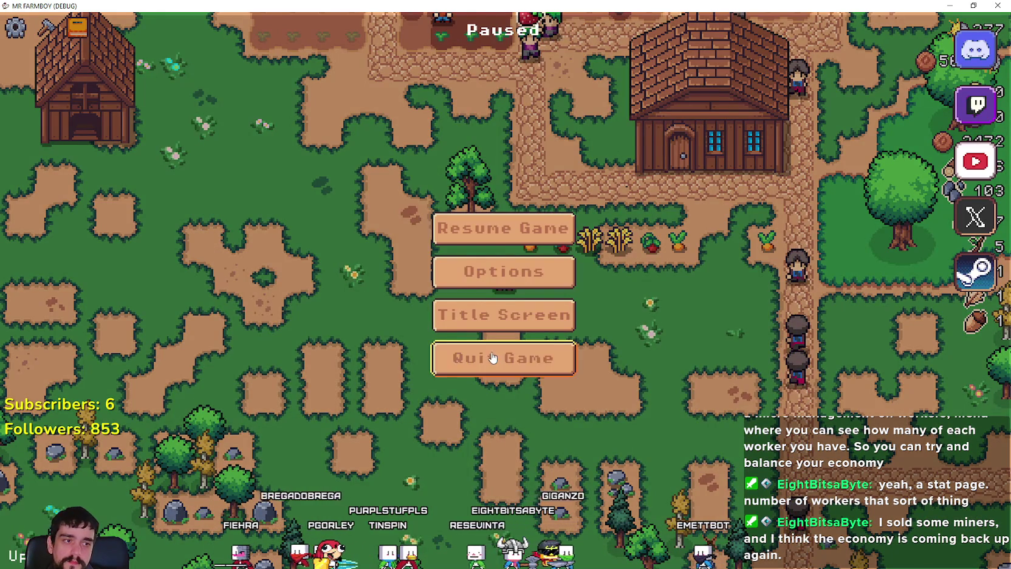
pyautogui.click(493, 358)
# - Duplicate shop_decor_cherry.tres as shop_decor_peach.tres
pyautogui.rightClick(40, 373)
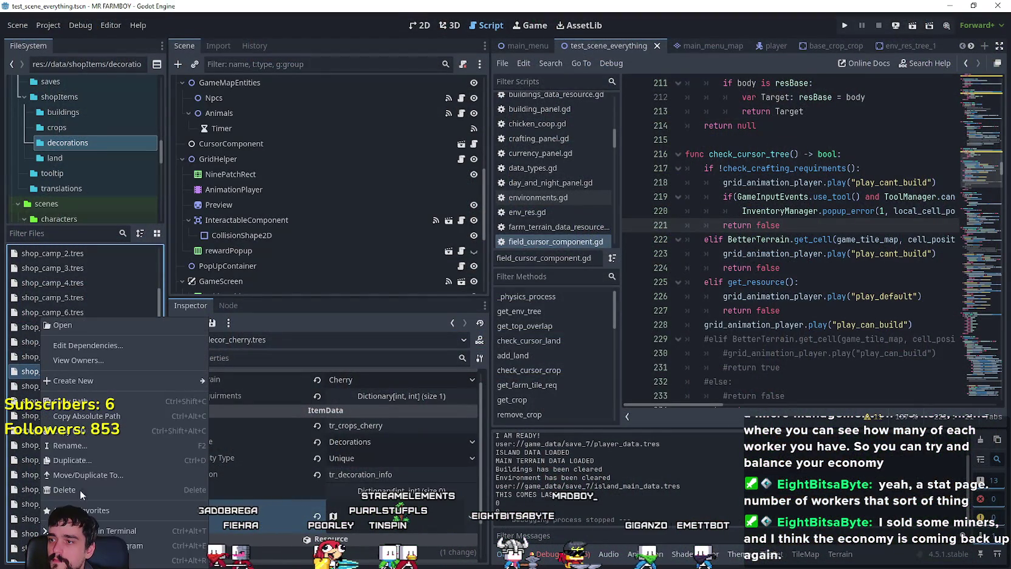
pyautogui.click(94, 462)
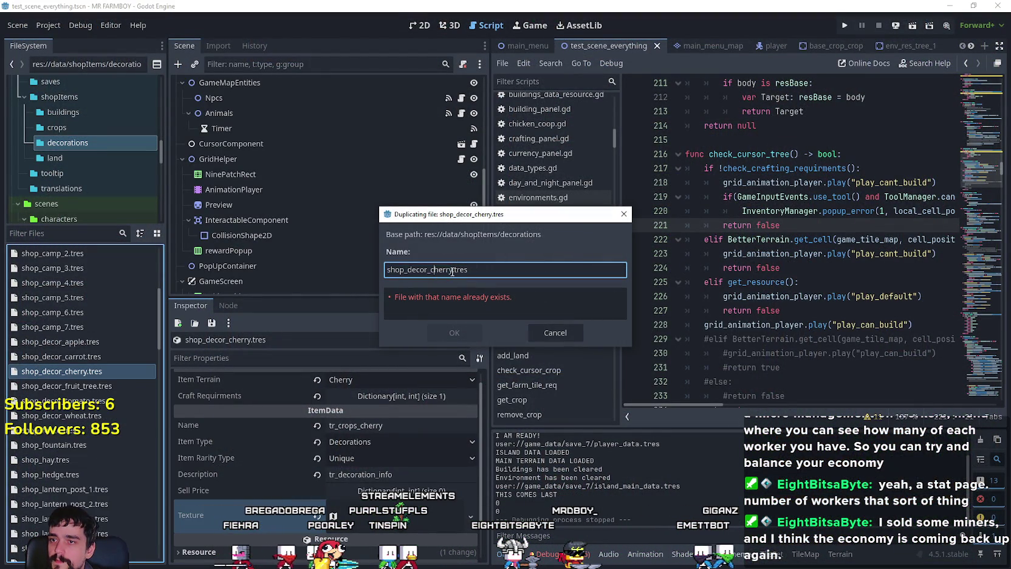
pyautogui.write('peach')
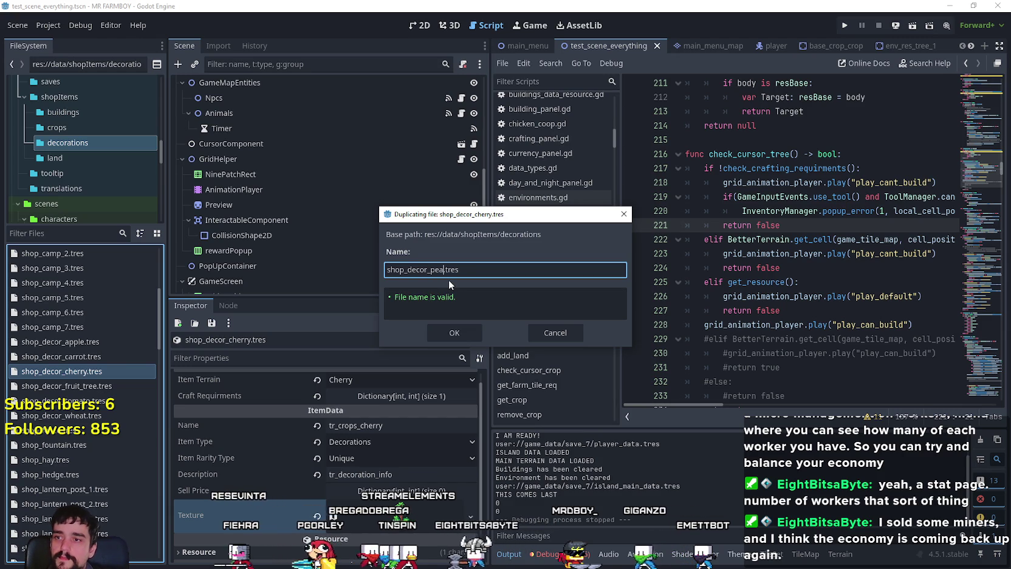
pyautogui.click(462, 339)
pyautogui.click(463, 339)
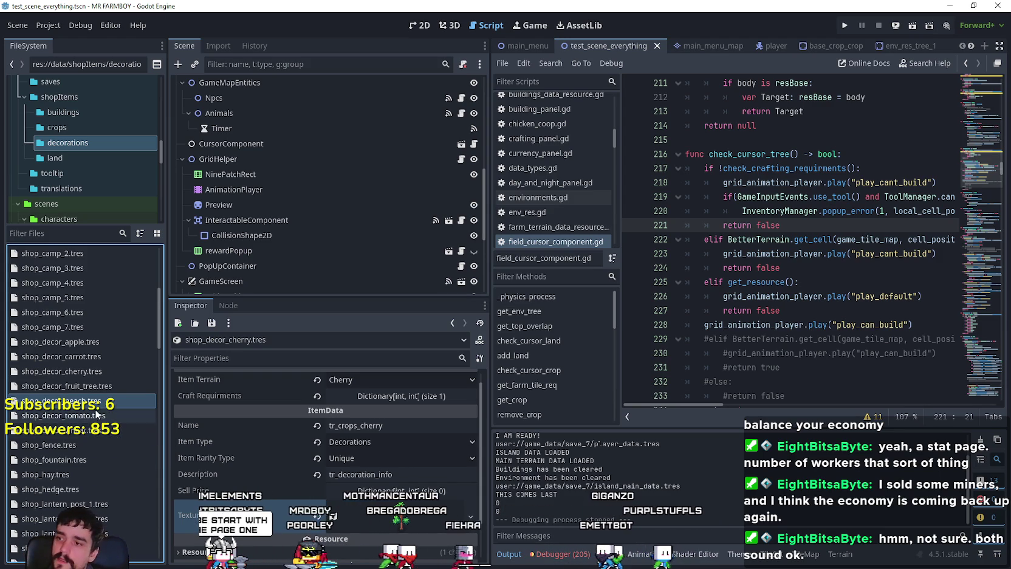
# - Set the peach item's terrain to Peach and its name to tr_crops_peach
pyautogui.click(79, 400)
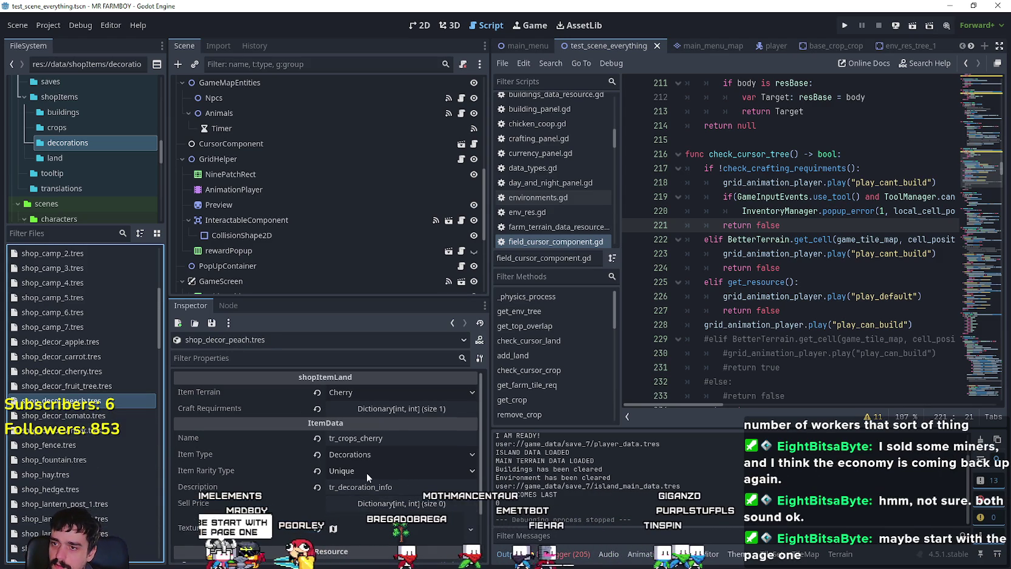
pyautogui.click(396, 394)
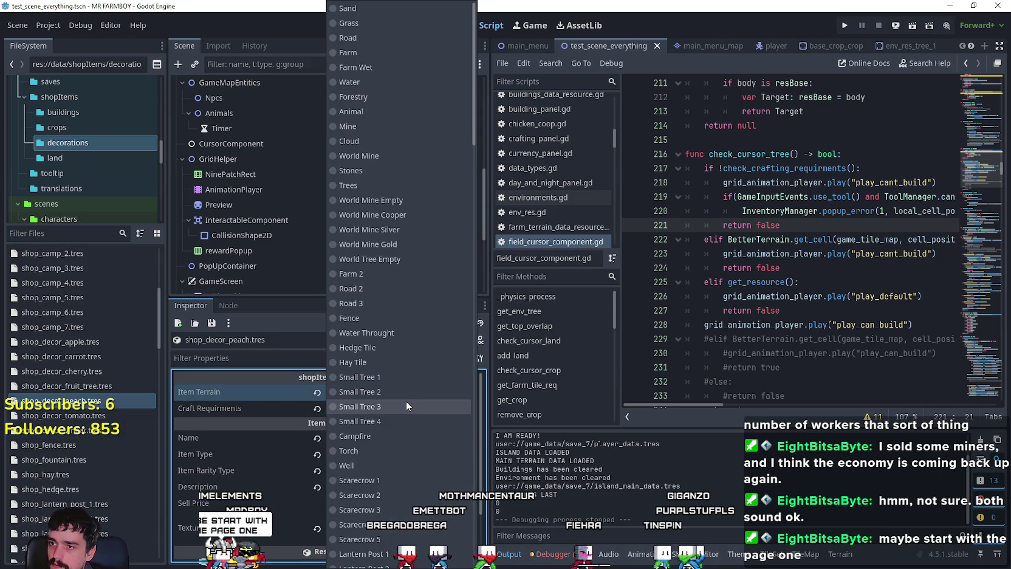
pyautogui.scroll(-10, 464, 146)
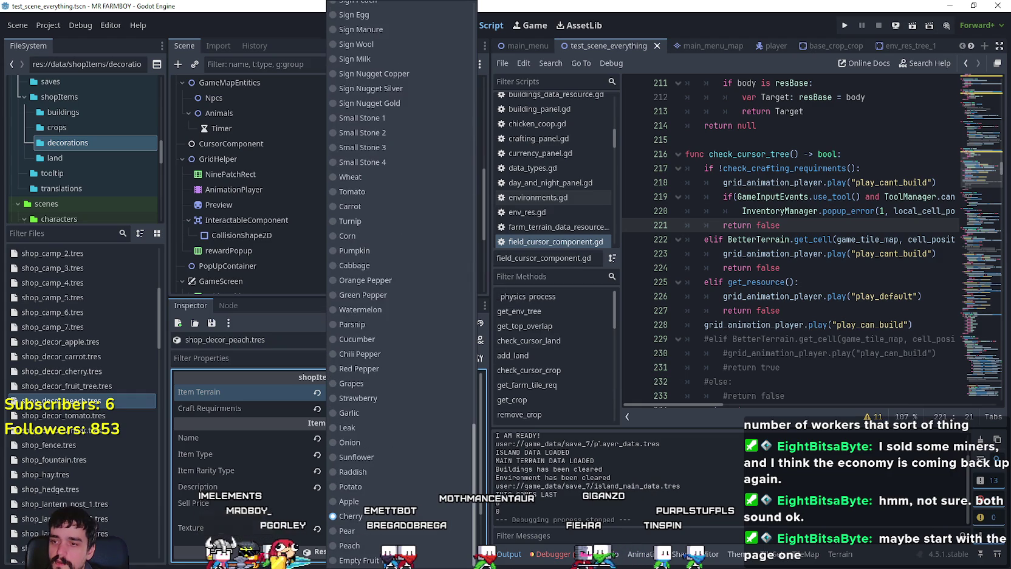
pyautogui.click(392, 535)
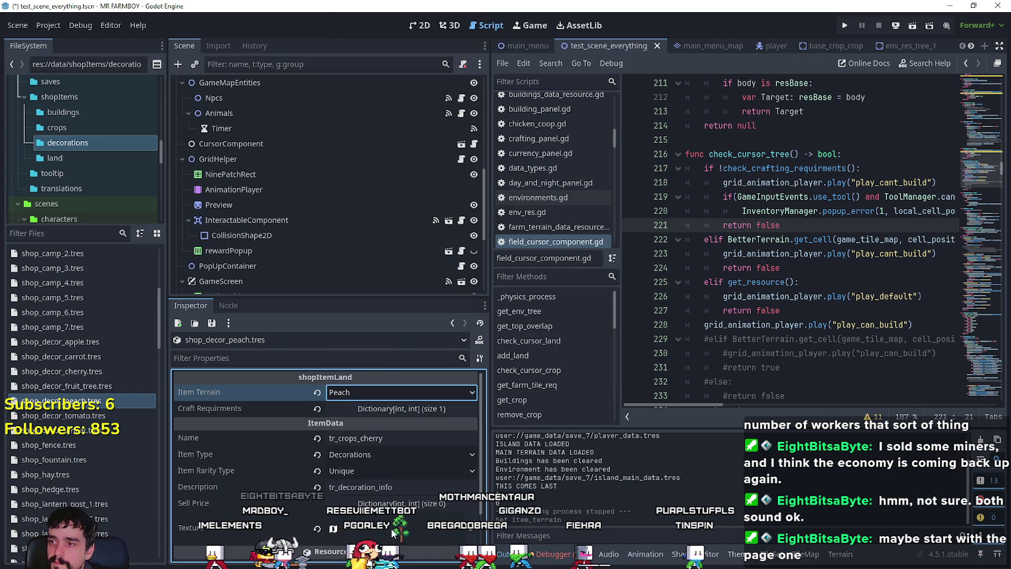
pyautogui.click(398, 408)
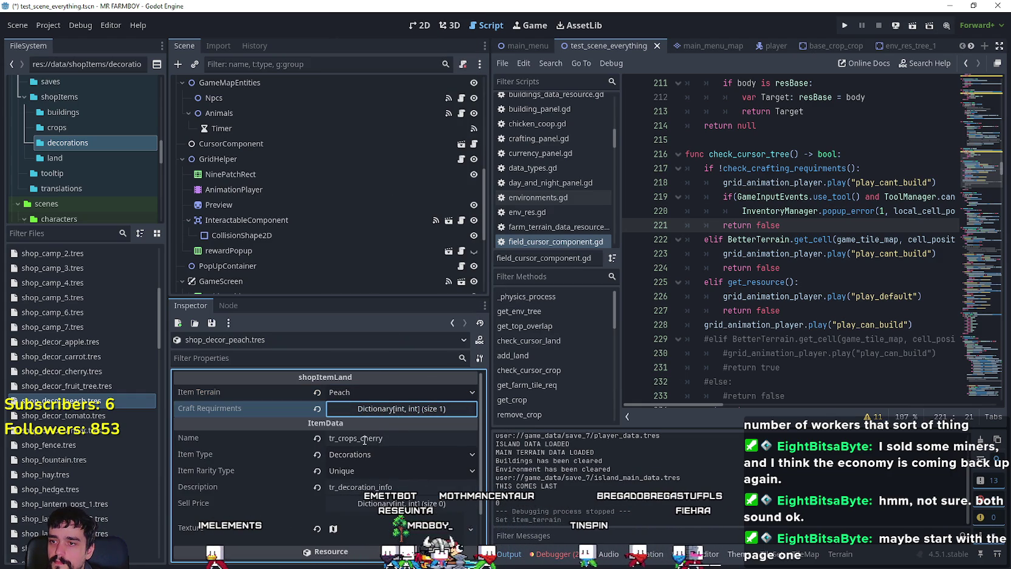
pyautogui.click(363, 439)
pyautogui.write('peac')
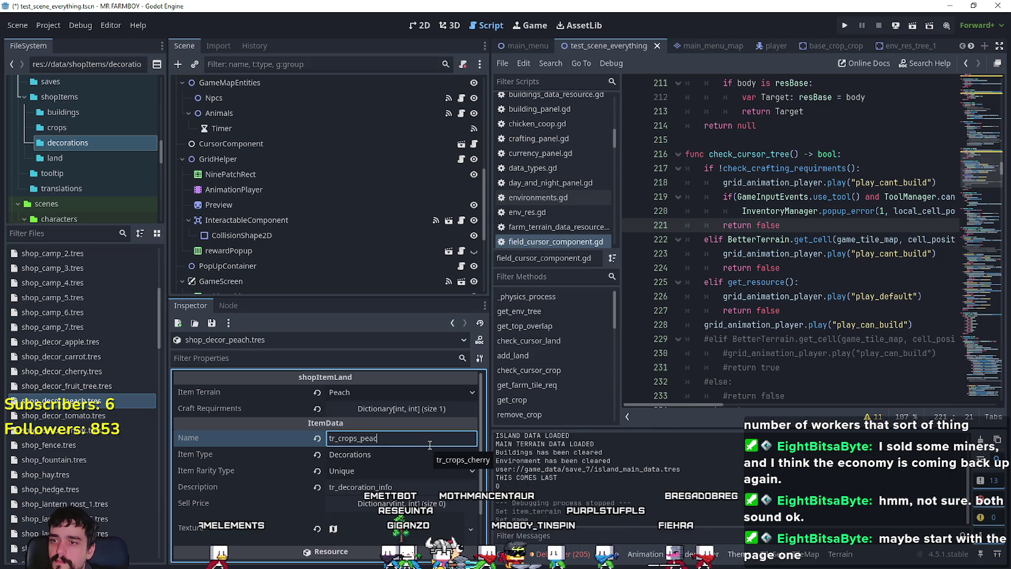
# - Shift the texture's atlas region one tree right, to x 736
pyautogui.scroll(-2, 420, 462)
pyautogui.click(409, 476)
pyautogui.scroll(-2, 379, 480)
pyautogui.click(348, 526)
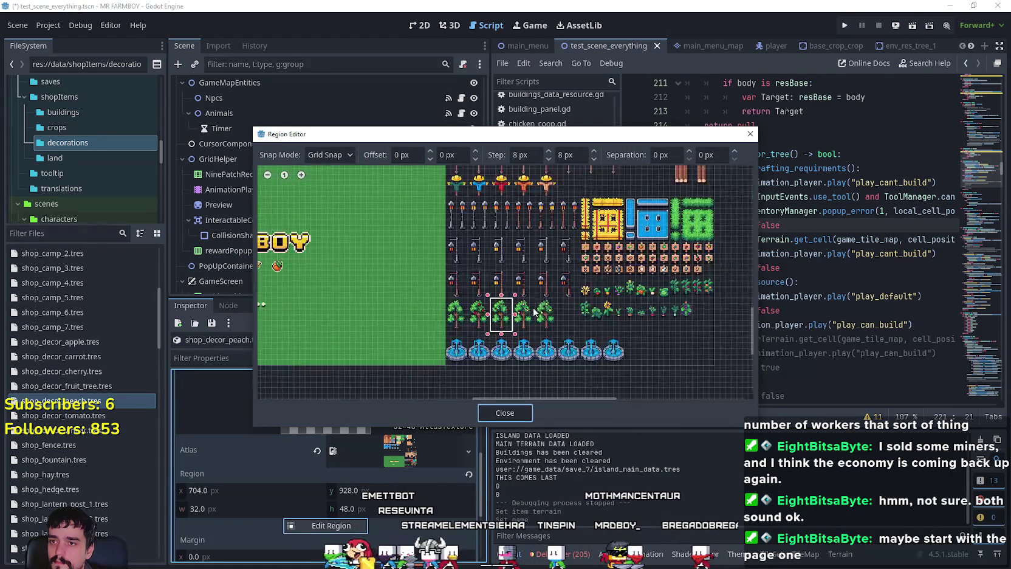
pyautogui.moveTo(537, 335); pyautogui.dragTo(477, 241)
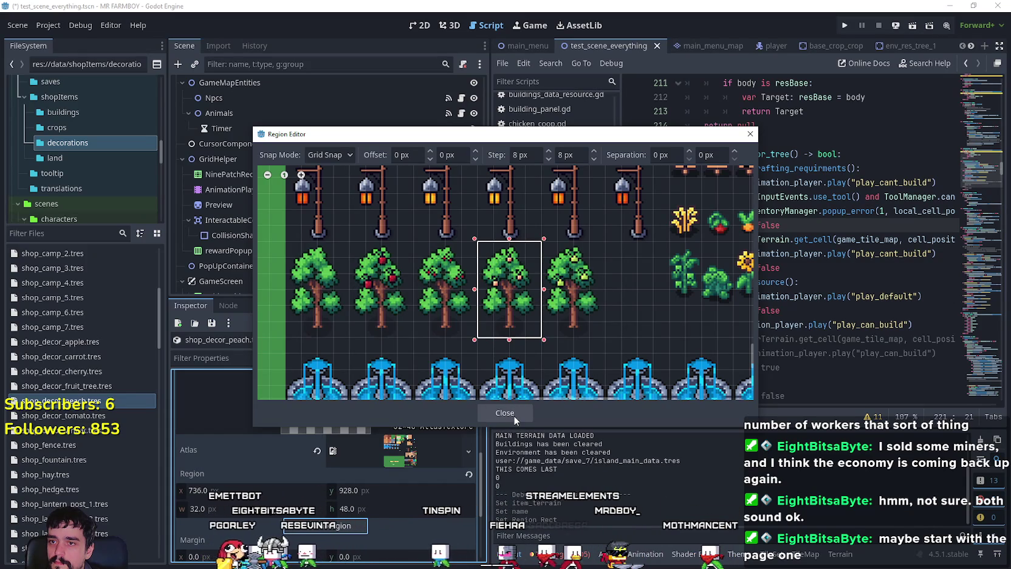
pyautogui.click(514, 414)
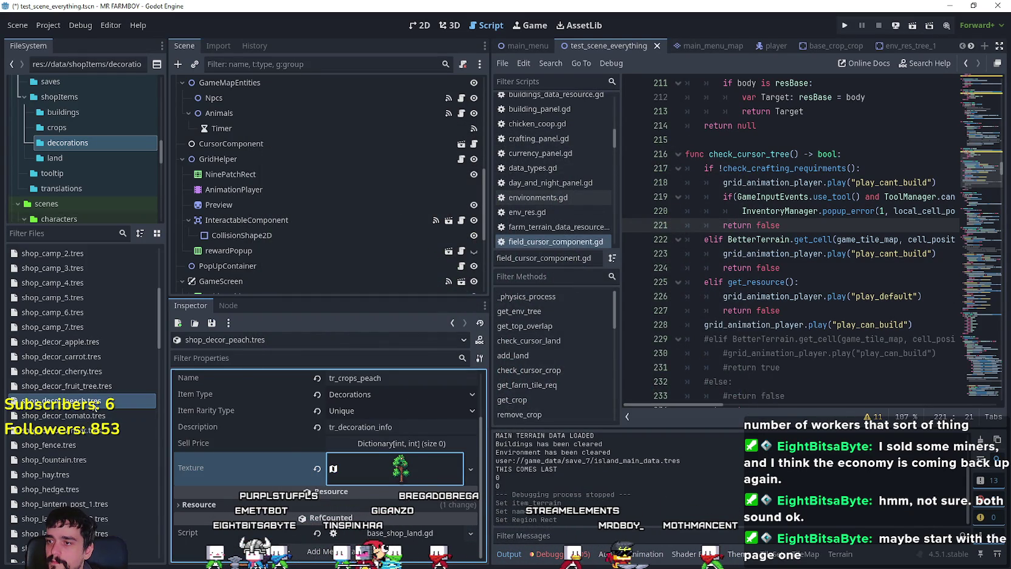
# - Copy the peach resource, changing 'peach' to 'pear' to name it shop_decor_pear.tres
pyautogui.rightClick(91, 401)
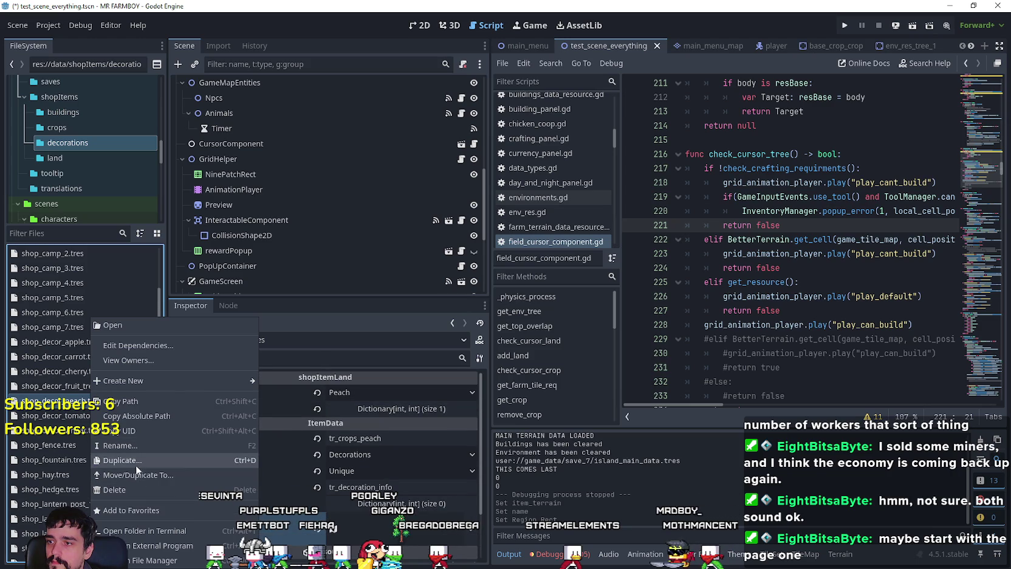
pyautogui.click(139, 460)
pyautogui.click(452, 270)
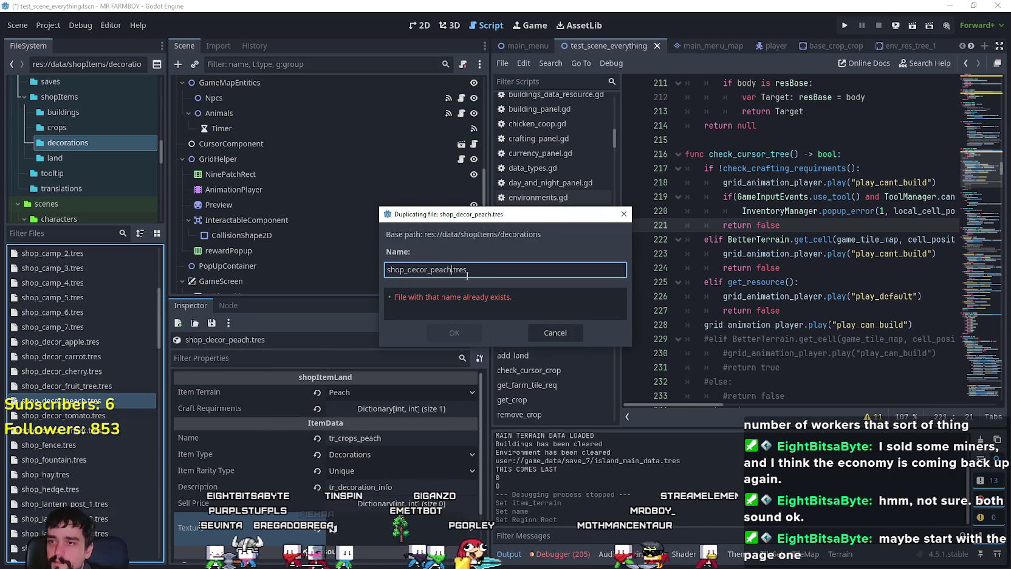
pyautogui.press('BackSpace')
pyautogui.write('ear')
pyautogui.press('Return')
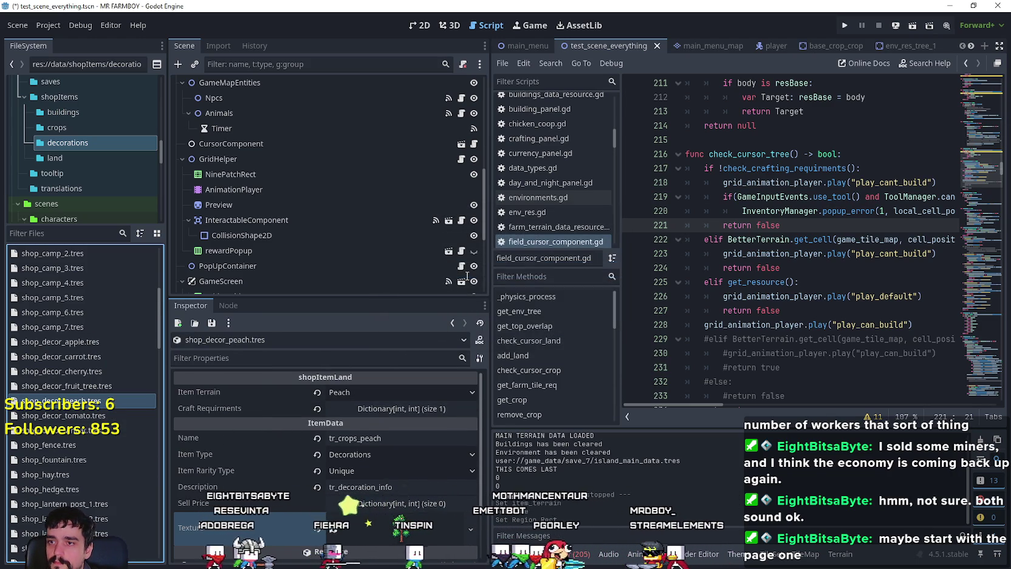
# - Set shop_decor_pear.tres terrain to Pear and its name to tr_crops_pear
pyautogui.click(58, 415)
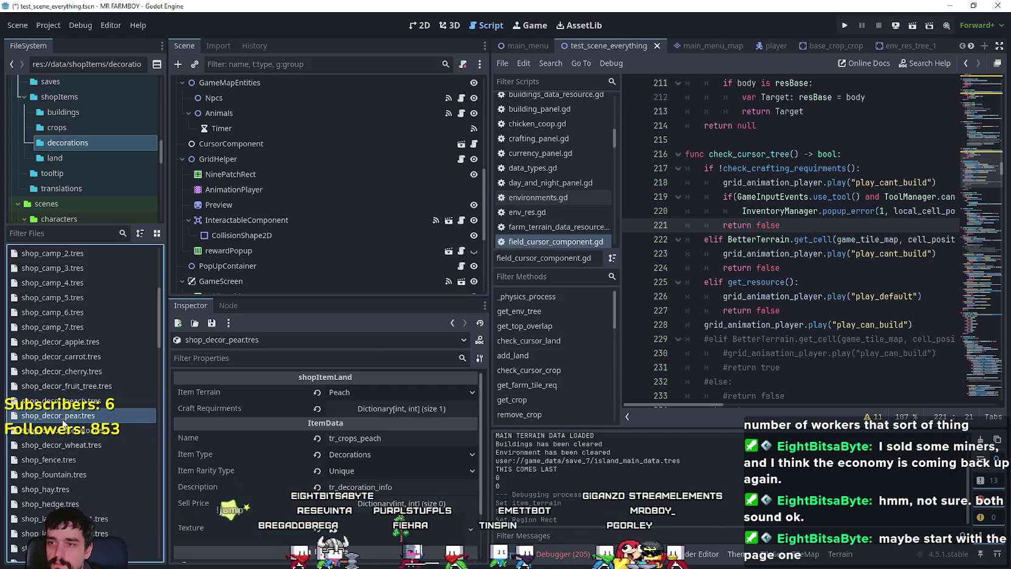
pyautogui.scroll(2, 388, 425)
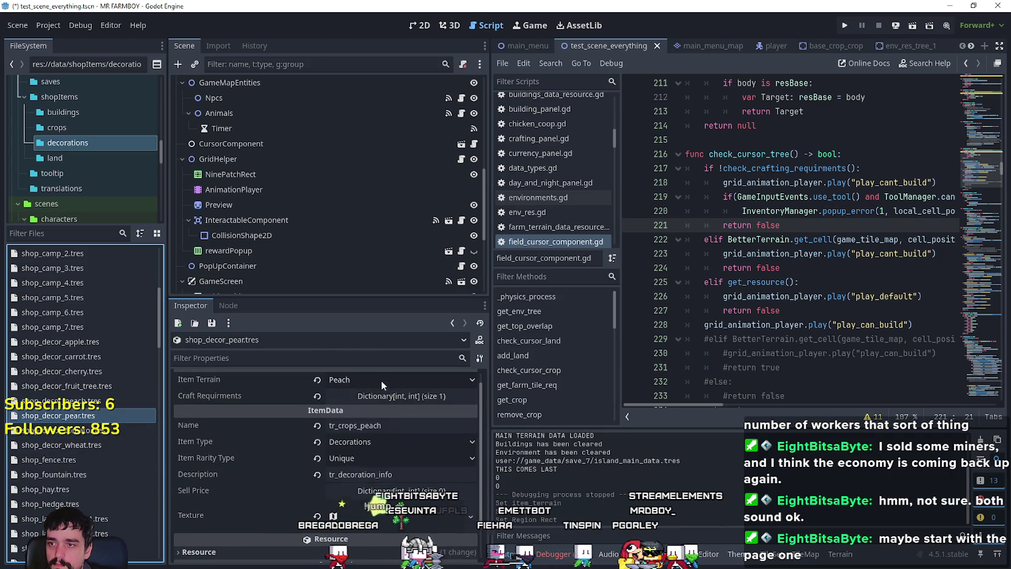
pyautogui.click(381, 379)
pyautogui.moveTo(472, 111); pyautogui.dragTo(473, 530)
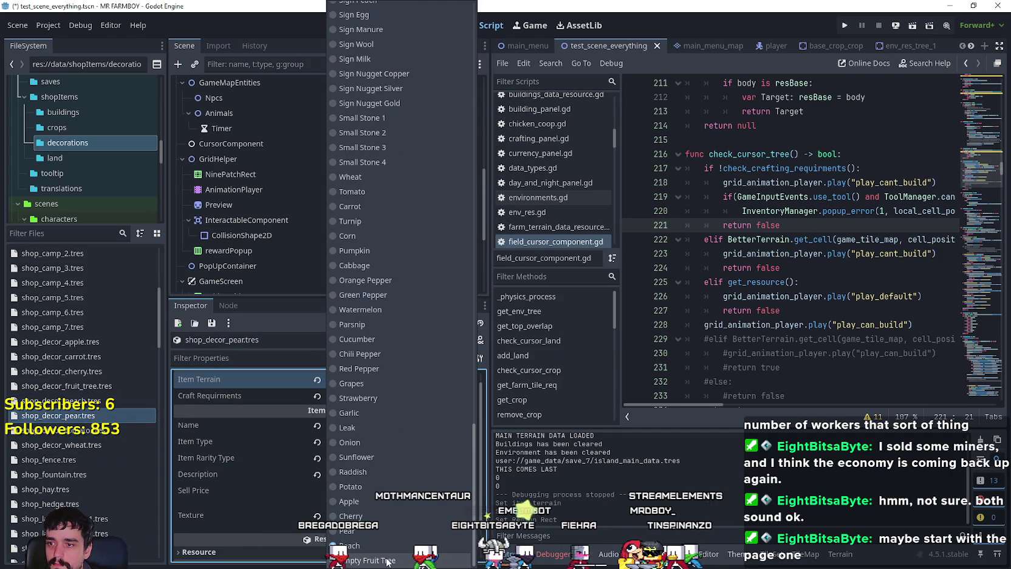
pyautogui.click(377, 531)
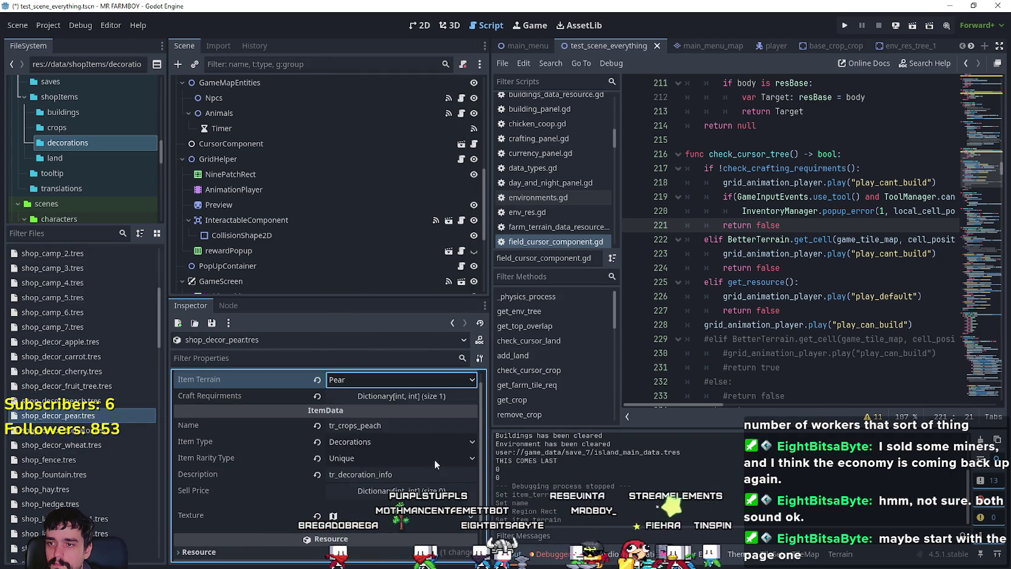
pyautogui.doubleClick(364, 402)
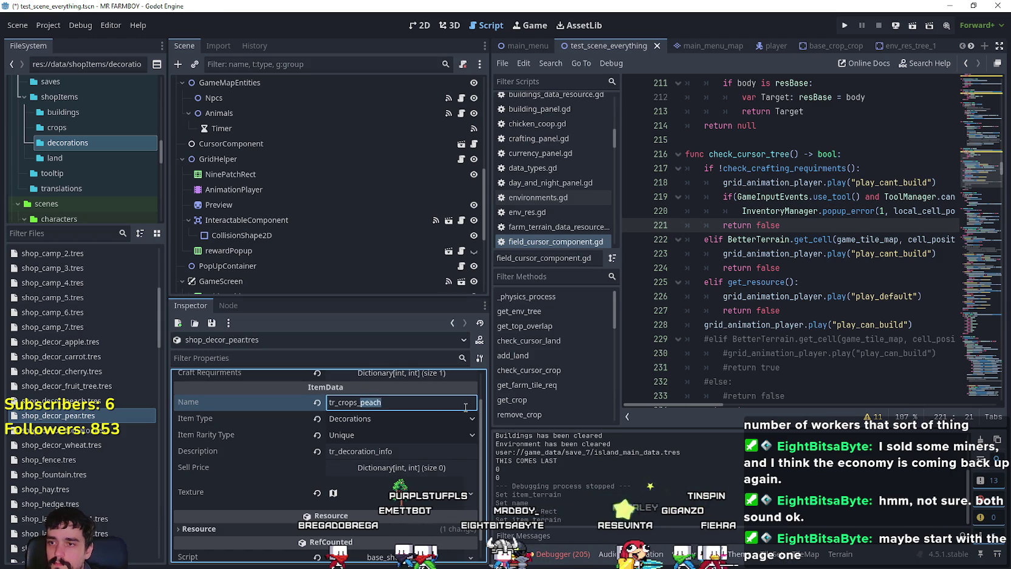
pyautogui.write('pear')
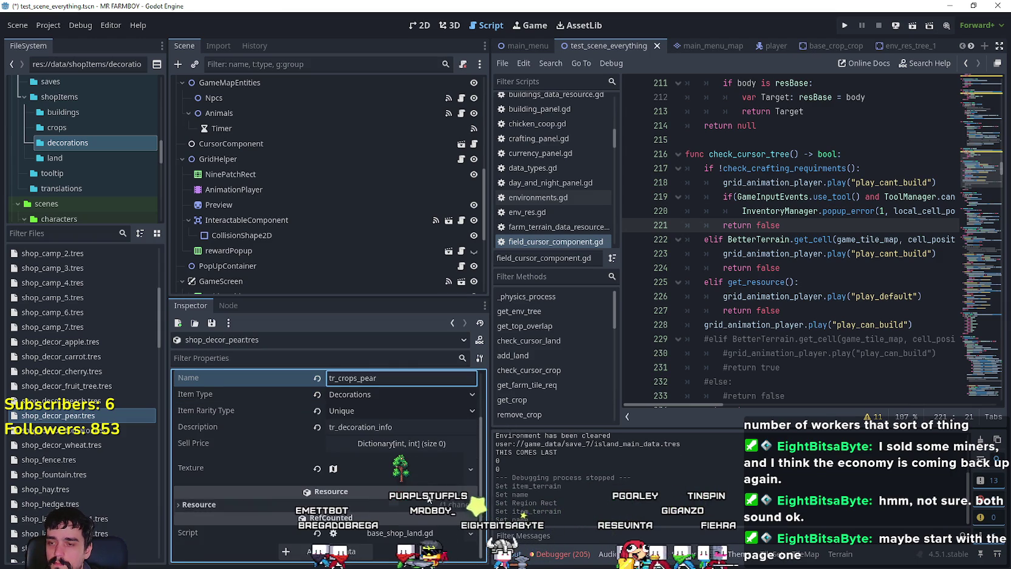
# - Expand the pear item's Texture and dismiss the music player window
pyautogui.click(395, 490)
pyautogui.scroll(2, 381, 472)
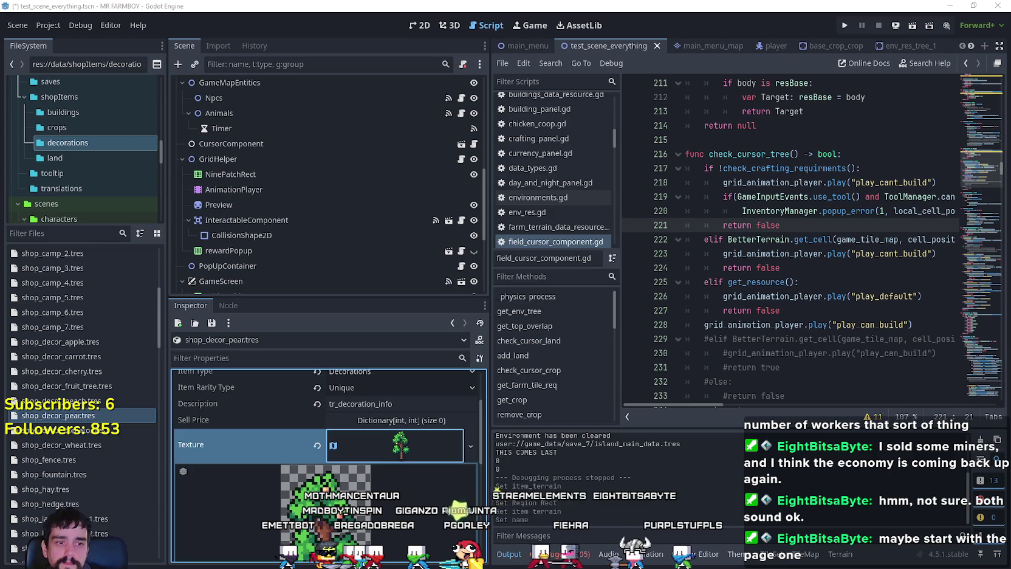
pyautogui.hotkey('alt', 'Tab')
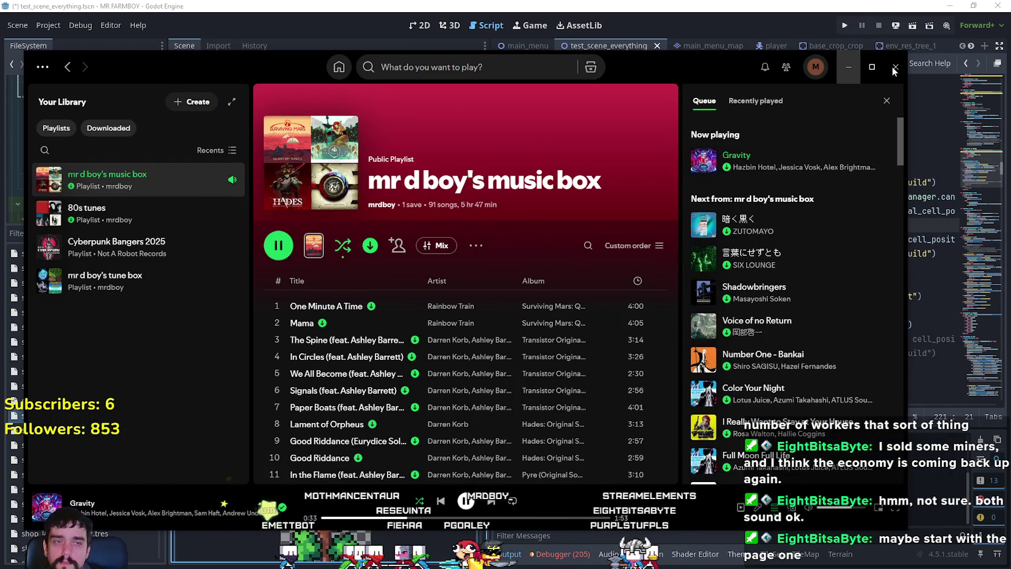
pyautogui.click(849, 67)
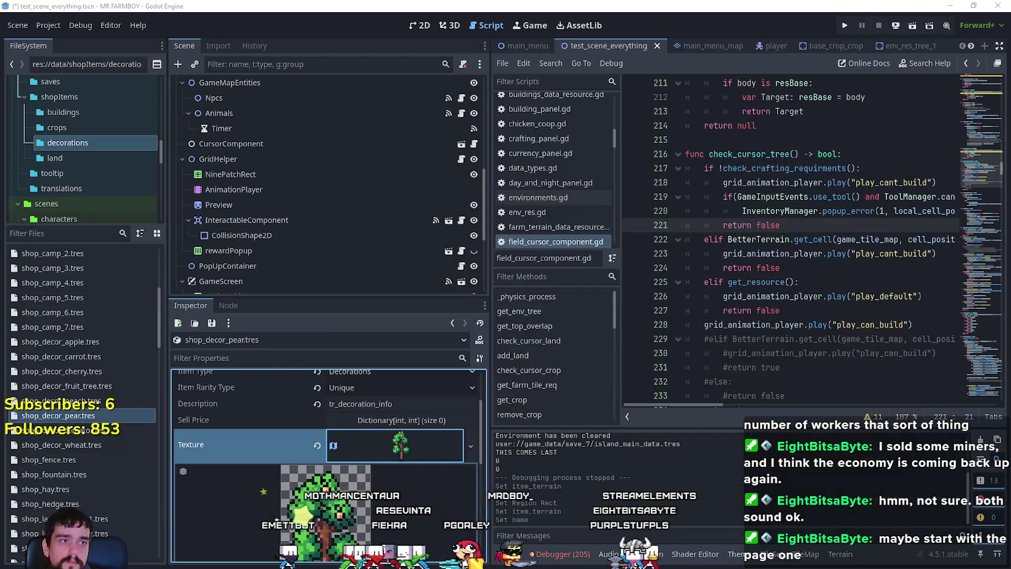
# - Drag the pear's atlas region onto the next tree so it starts at x 768
pyautogui.click(742, 282)
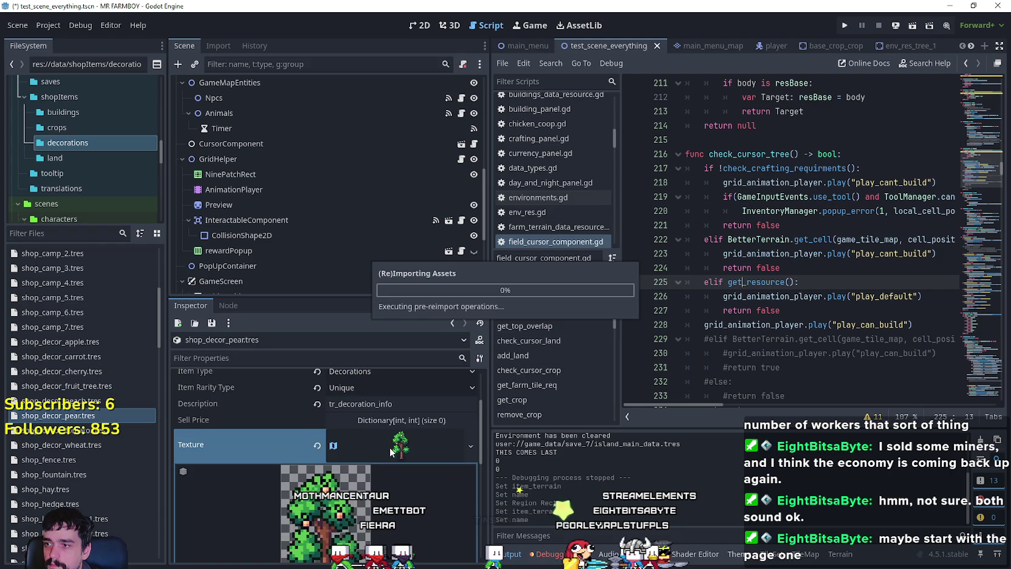
pyautogui.scroll(3, 428, 458)
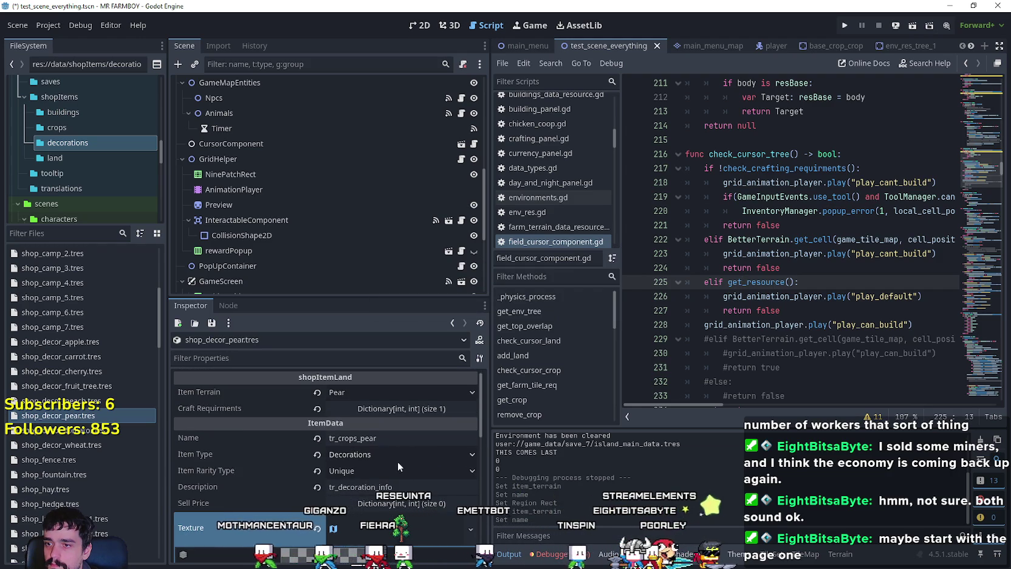
pyautogui.scroll(-3, 397, 461)
pyautogui.scroll(-2, 312, 467)
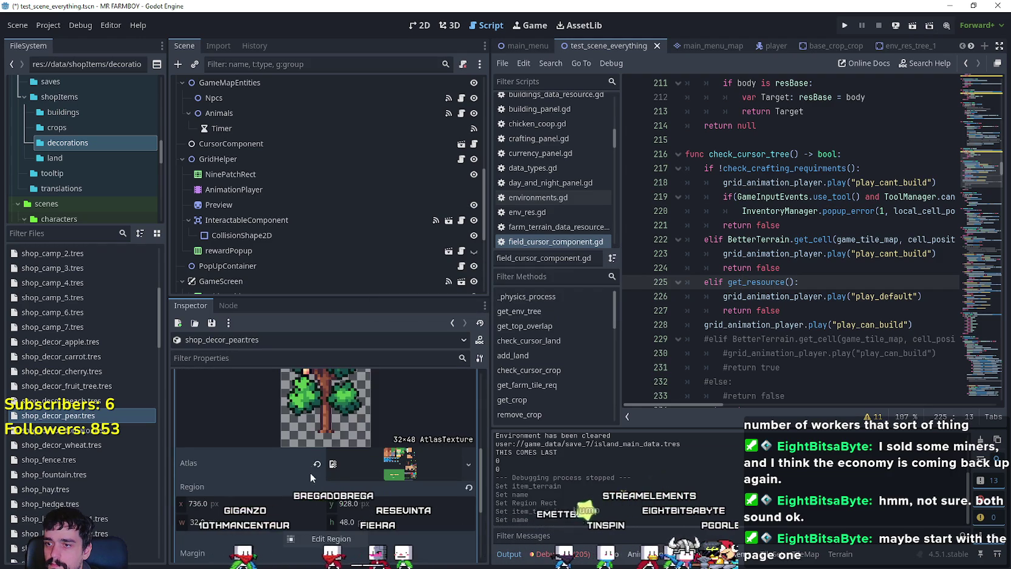
pyautogui.click(322, 539)
pyautogui.scroll(-5, 526, 326)
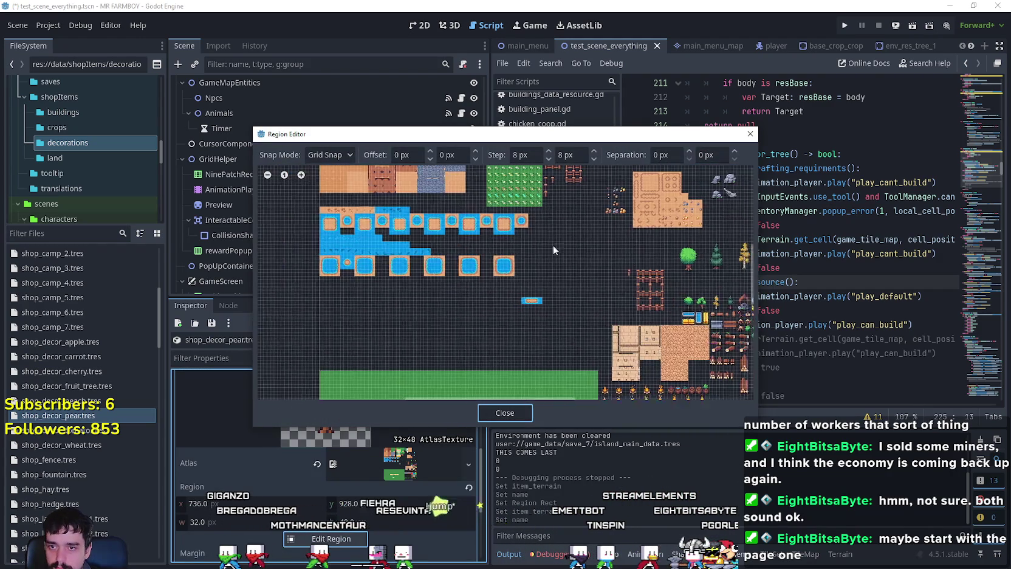
pyautogui.scroll(6, 466, 346)
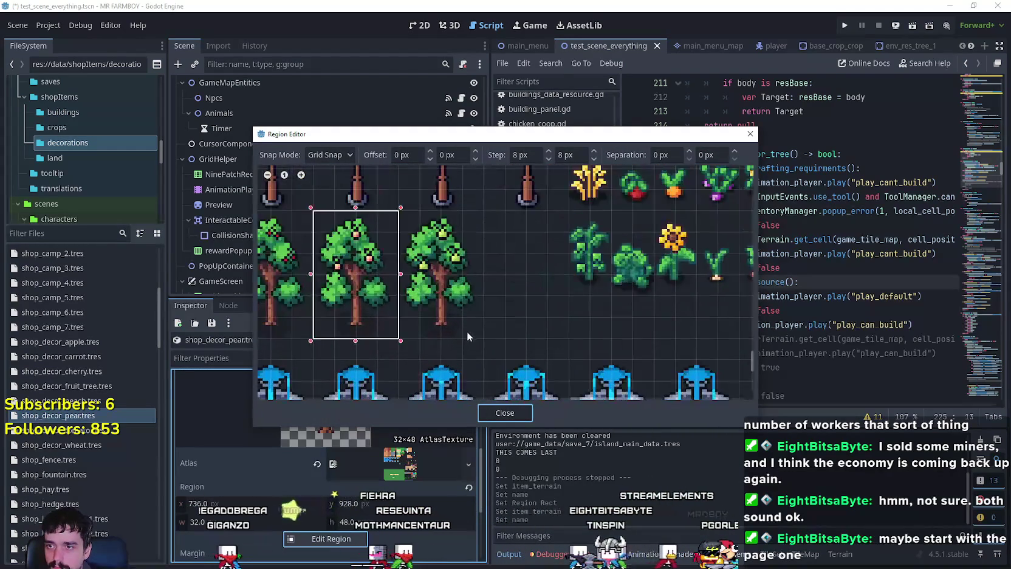
pyautogui.moveTo(477, 330)
pyautogui.mouseDown()
pyautogui.moveTo(419, 219)
pyautogui.moveTo(403, 216)
pyautogui.mouseUp()
pyautogui.scroll(-2, 509, 360)
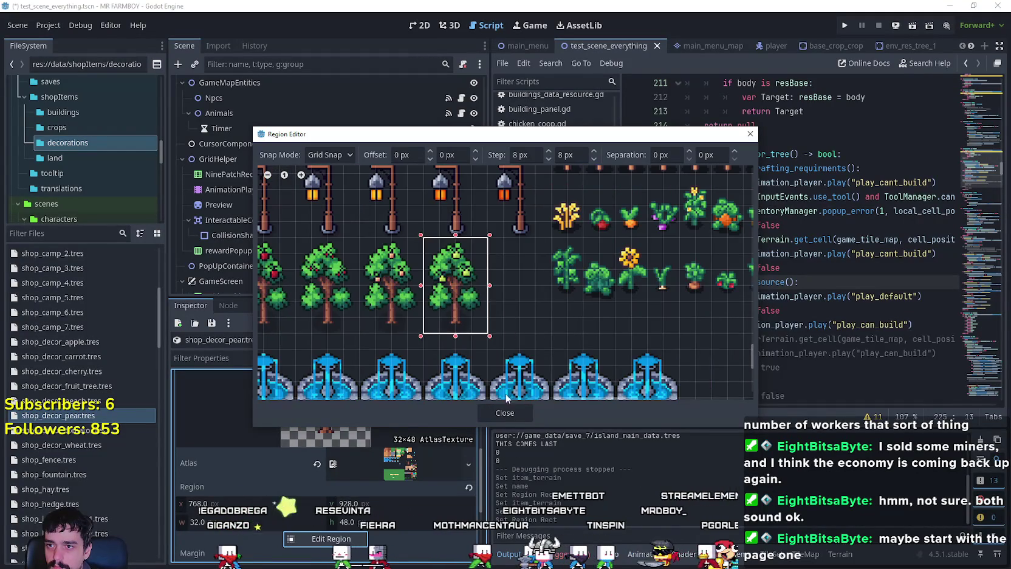
pyautogui.click(503, 413)
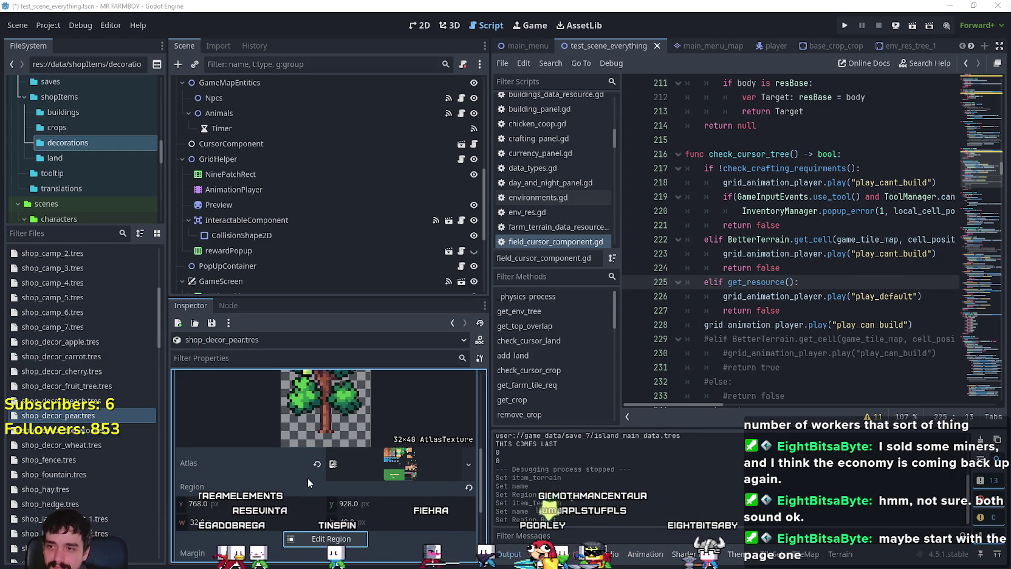
# - Collapse the texture's atlas details and reselect shop_decor_pear.tres
pyautogui.scroll(2, 347, 477)
pyautogui.scroll(1, 376, 462)
pyautogui.click(432, 425)
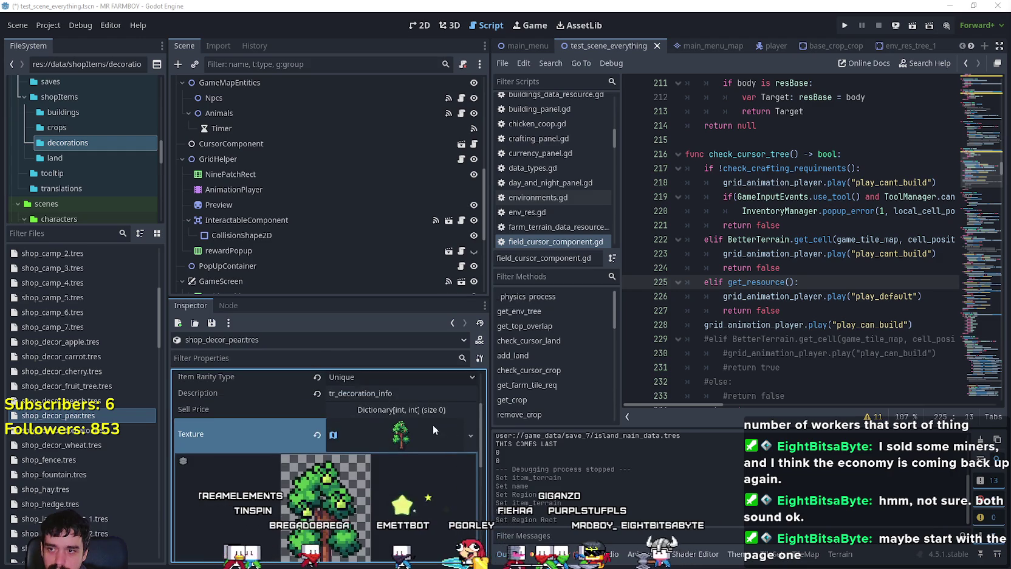
pyautogui.click(74, 418)
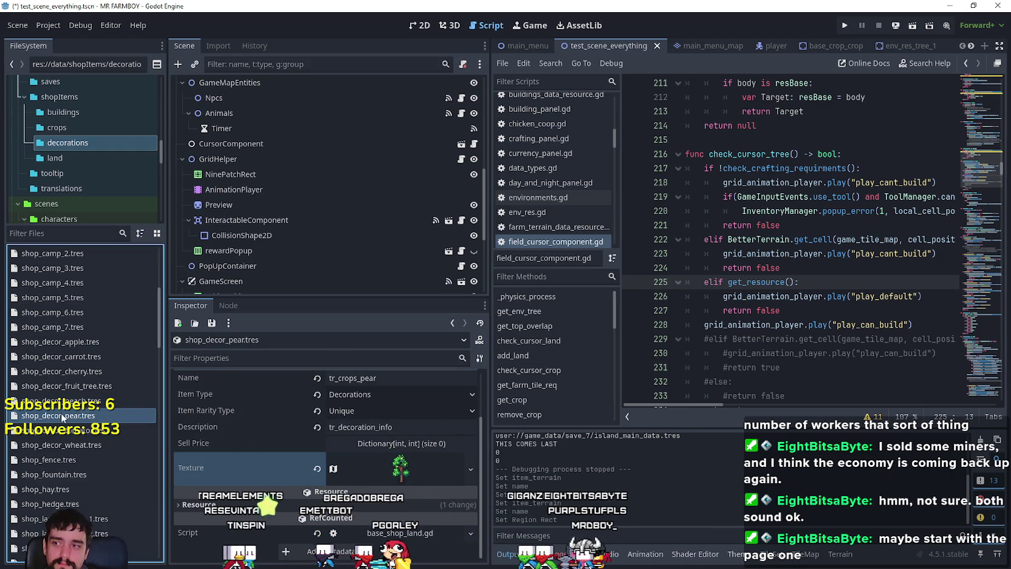
pyautogui.click(805, 255)
pyautogui.click(805, 267)
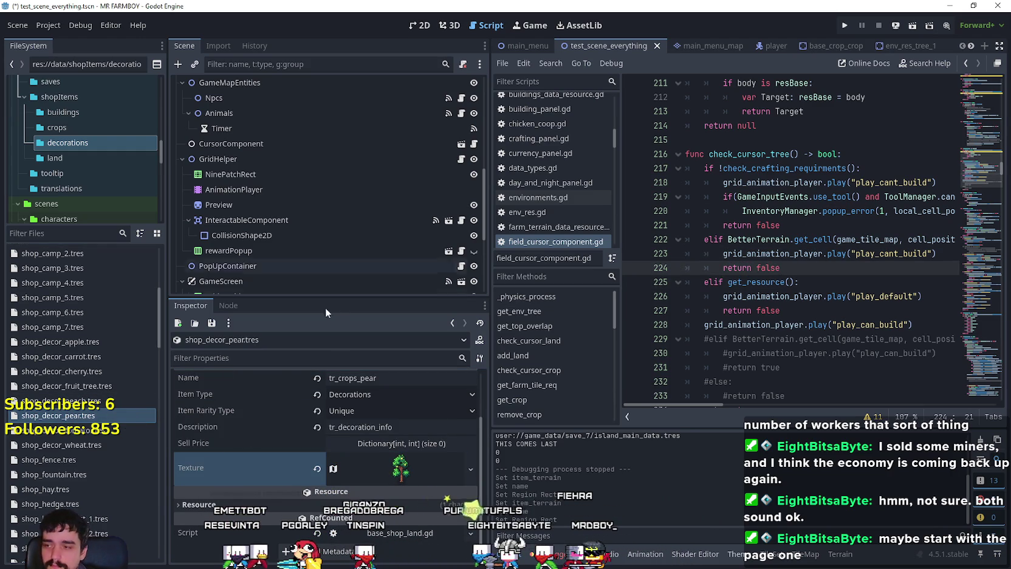
pyautogui.moveTo(126, 413)
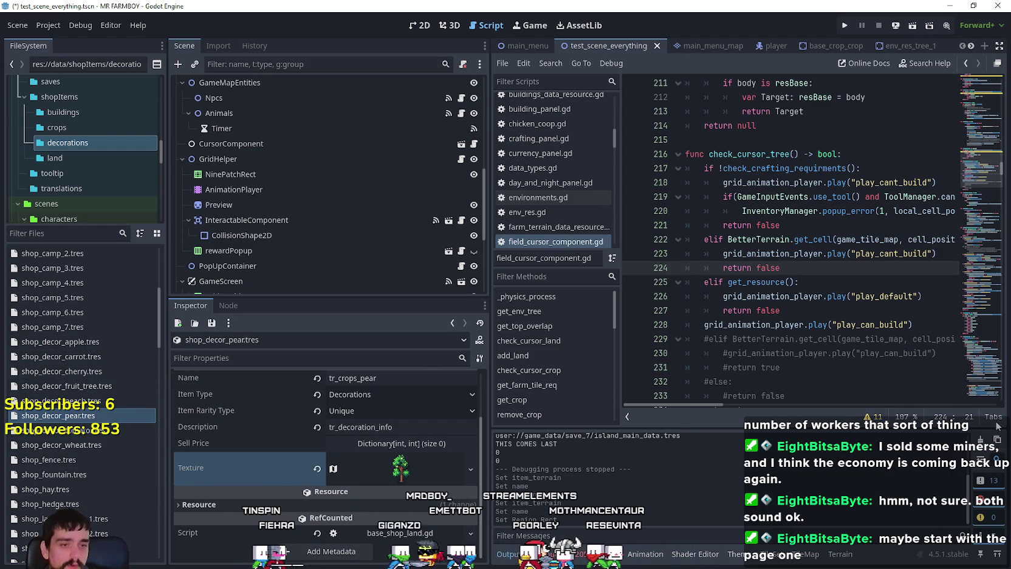
# - Filter the file list and scroll the Scene dock up to GameTileMapTop
pyautogui.click(63, 233)
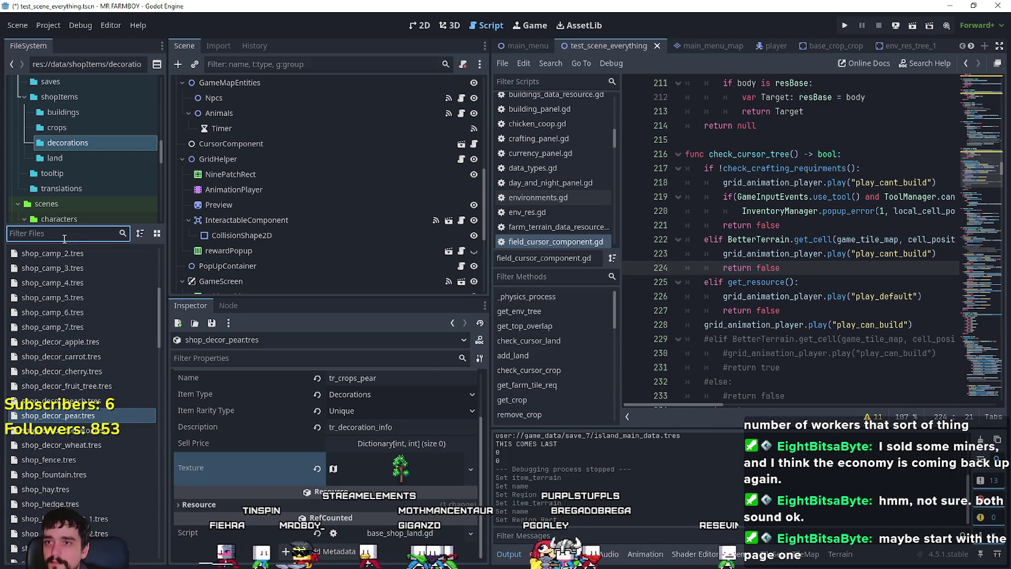
pyautogui.scroll(2, 389, 226)
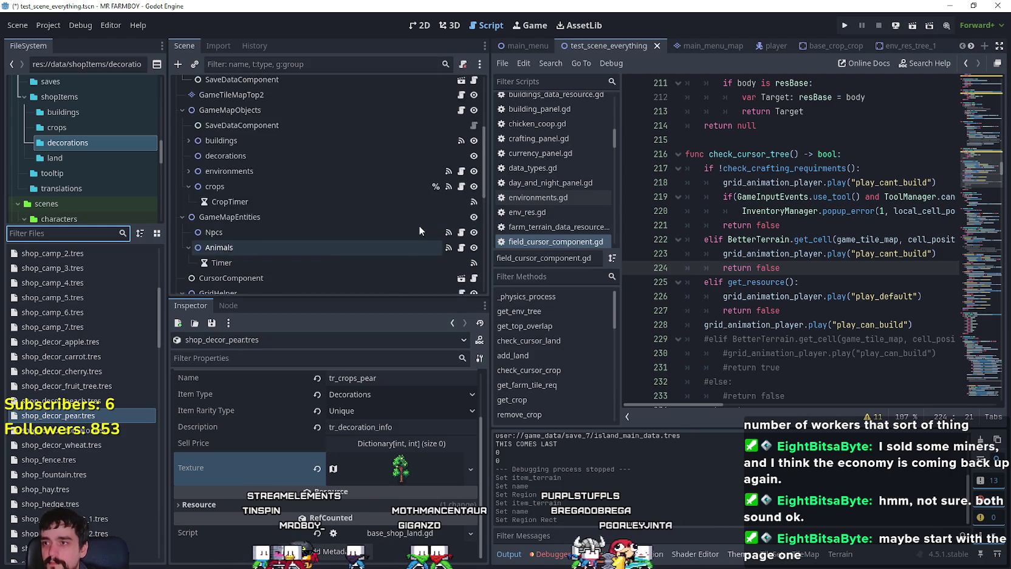
pyautogui.scroll(5, 422, 222)
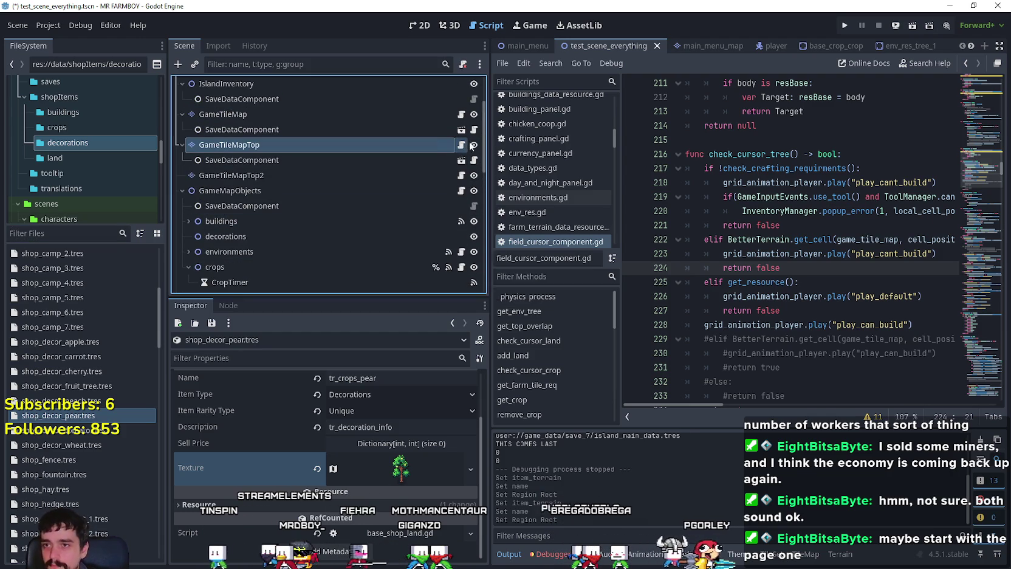
# - Open game_tile_map_top.gd in a wider code area, review PEAR at Vector2i(48, 58), then select shop_decor_carrot.tres
pyautogui.click(462, 144)
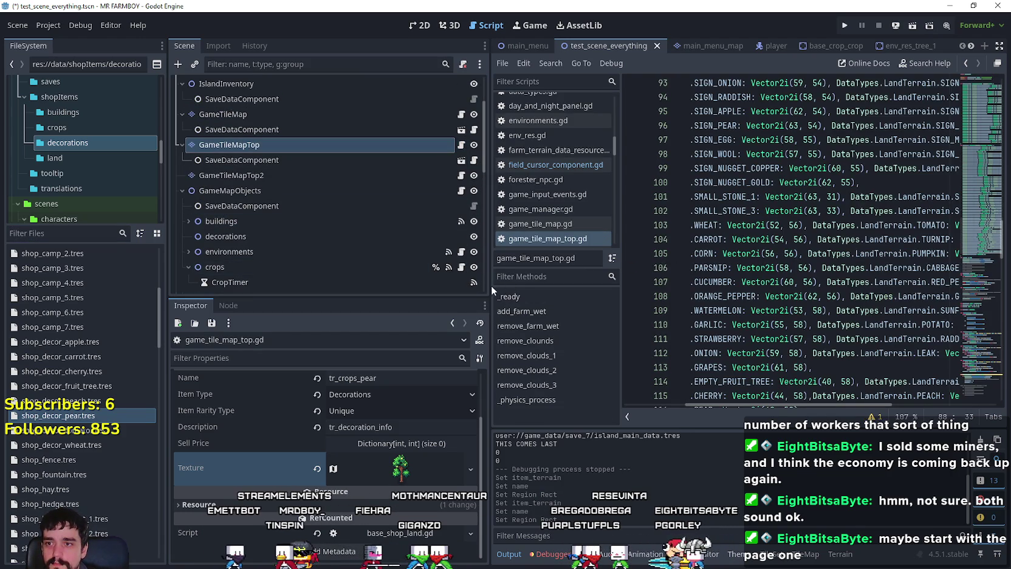
pyautogui.moveTo(490, 285); pyautogui.dragTo(406, 286)
pyautogui.scroll(-2, 661, 398)
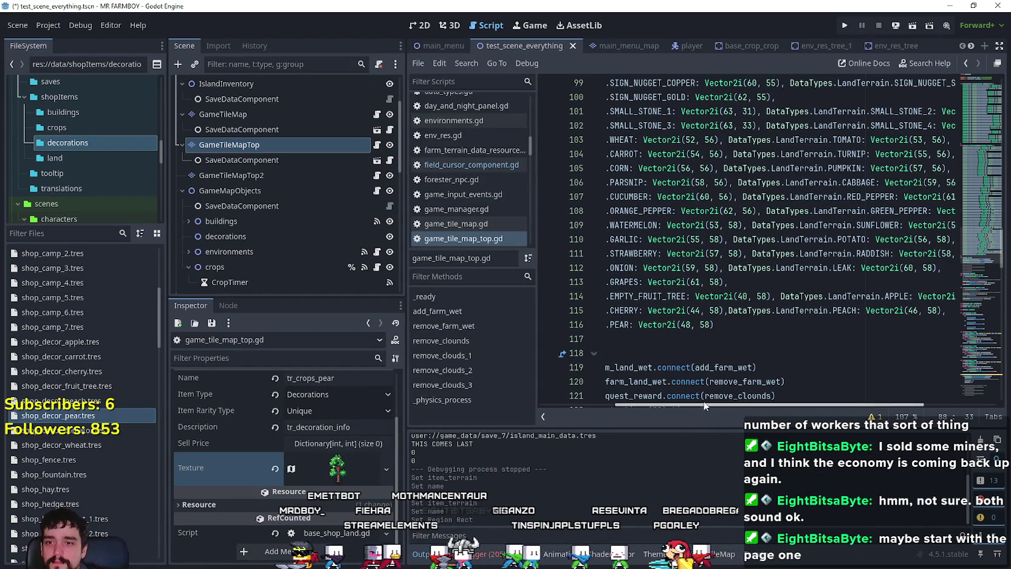
pyautogui.click(705, 396)
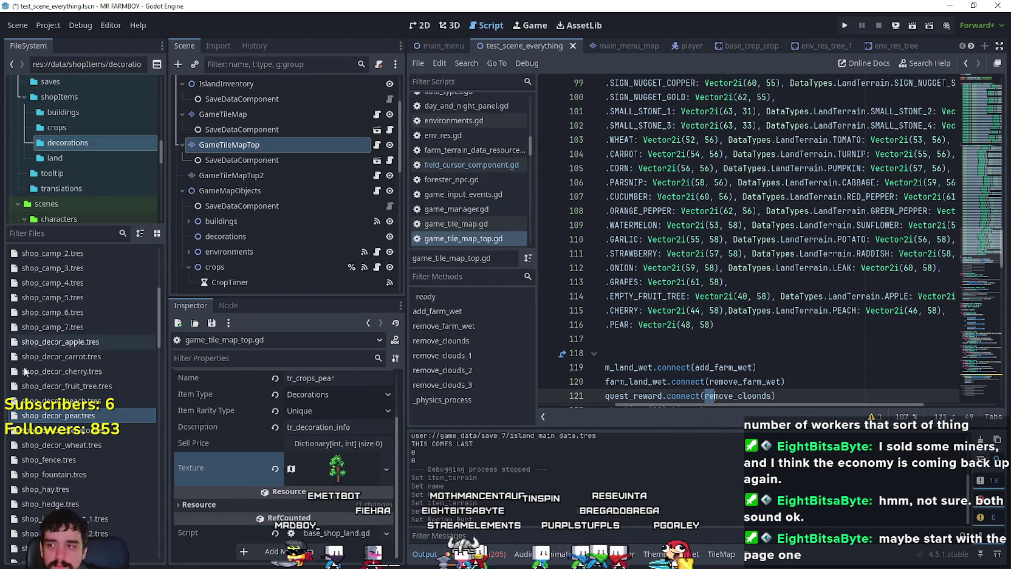
pyautogui.click(105, 445)
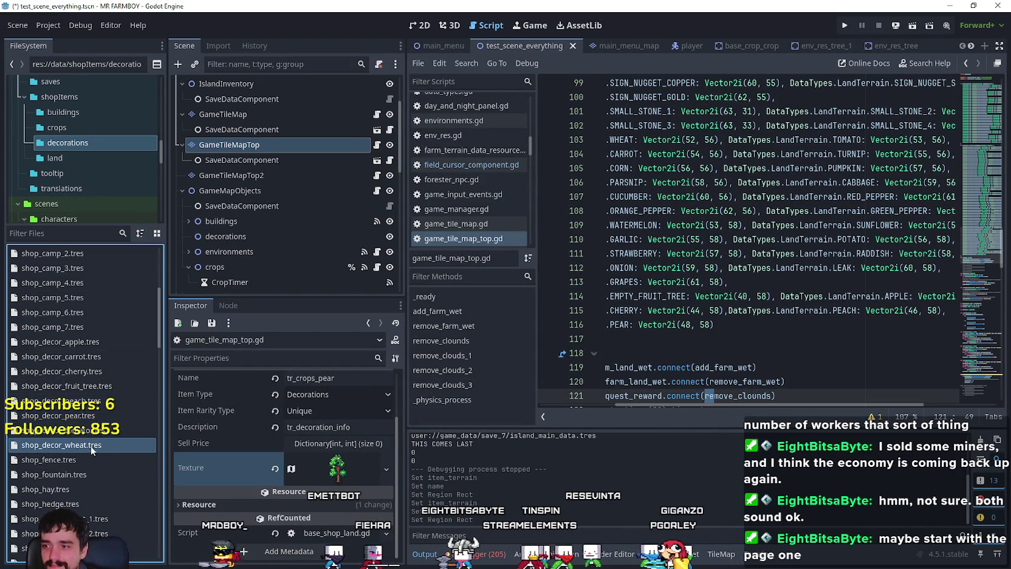
pyautogui.rightClick(75, 360)
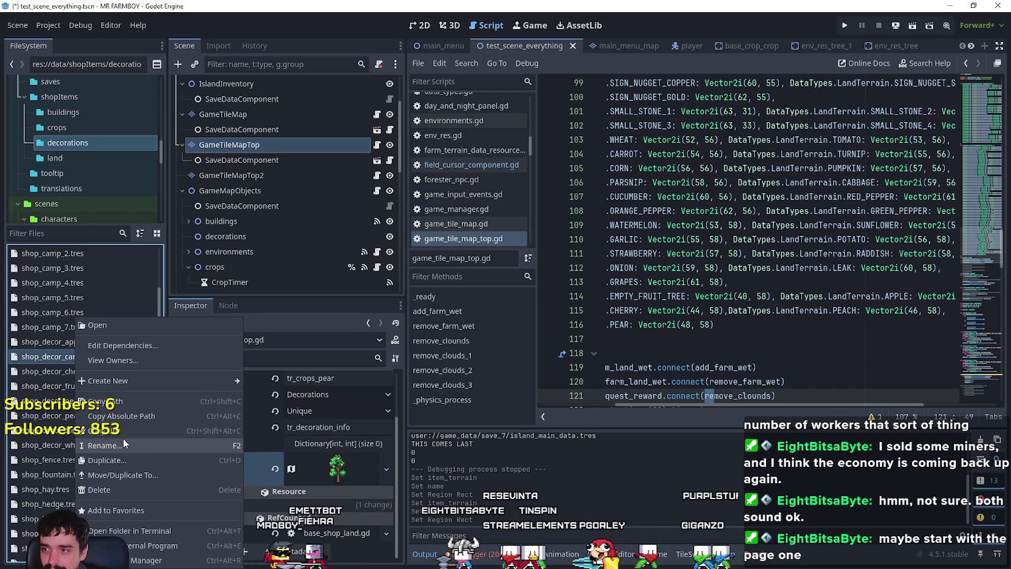
# - Duplicate shop_decor_carrot.tres as shop_decor_turnip.tres and load it for editing
pyautogui.click(128, 458)
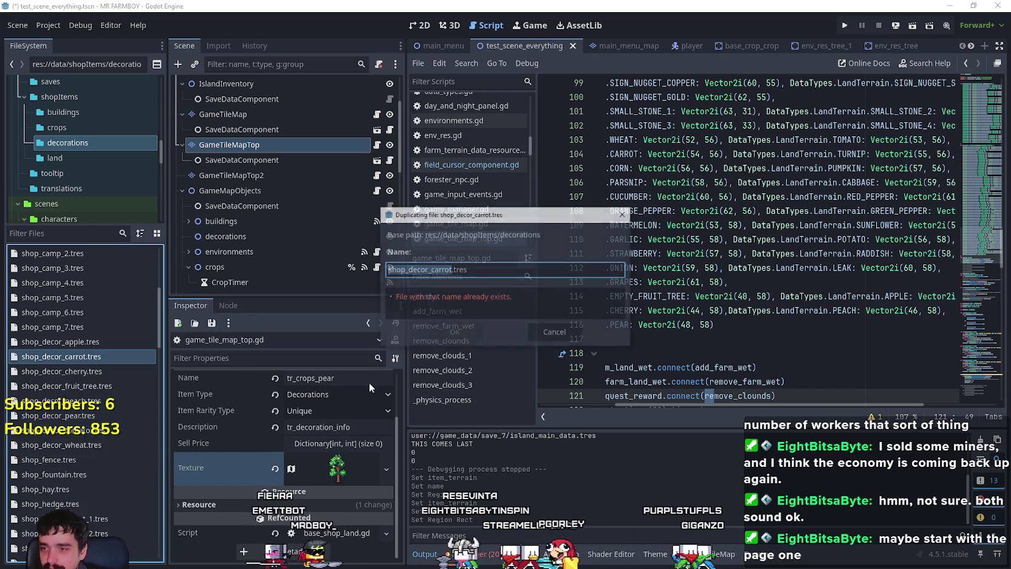
pyautogui.doubleClick(432, 269)
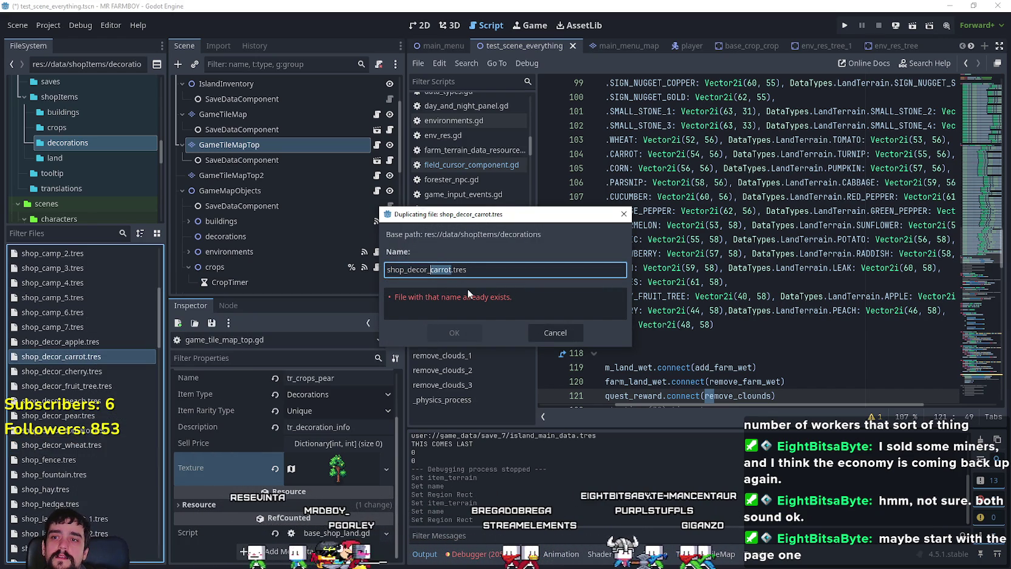
pyautogui.write('turnip')
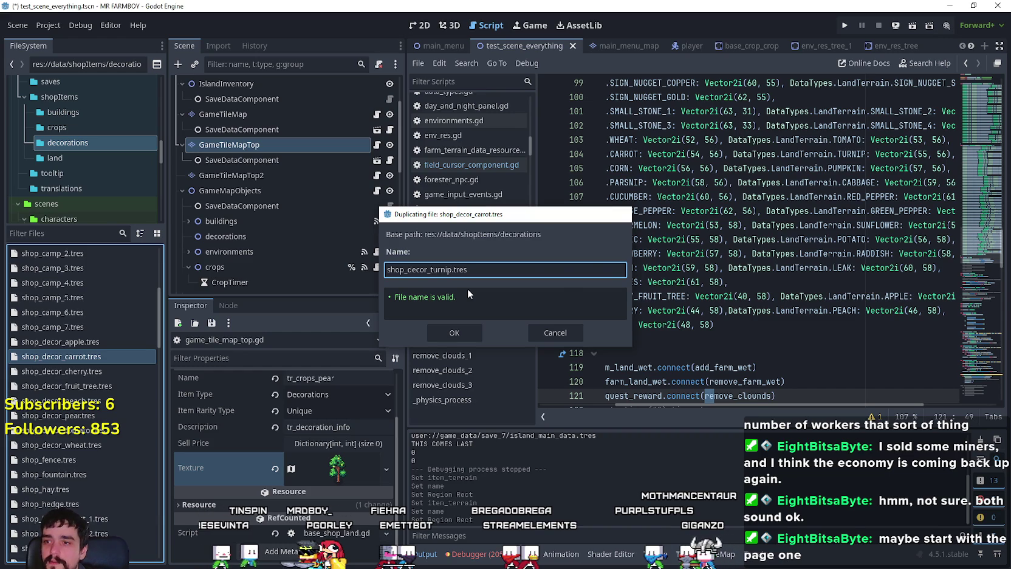
pyautogui.press('Return')
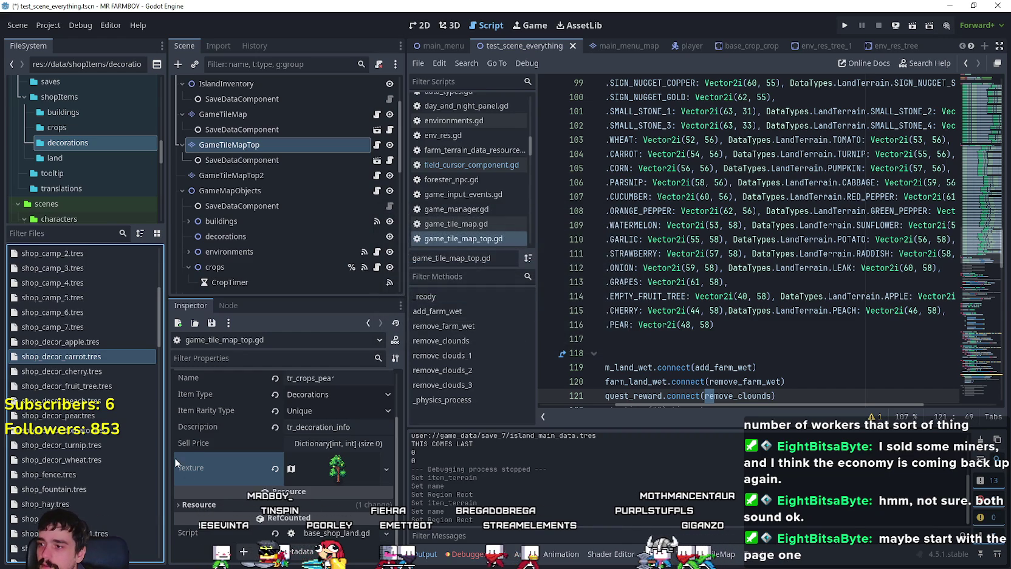
pyautogui.click(71, 444)
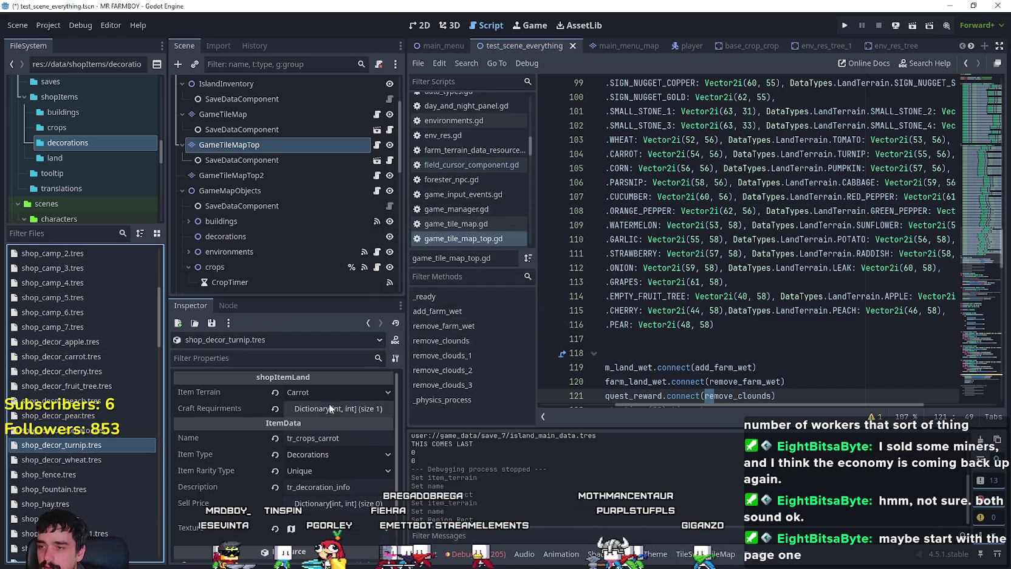
# - Set the turnip resource's Item Terrain to Turnip and its name to tr_crops_turnip
pyautogui.click(329, 391)
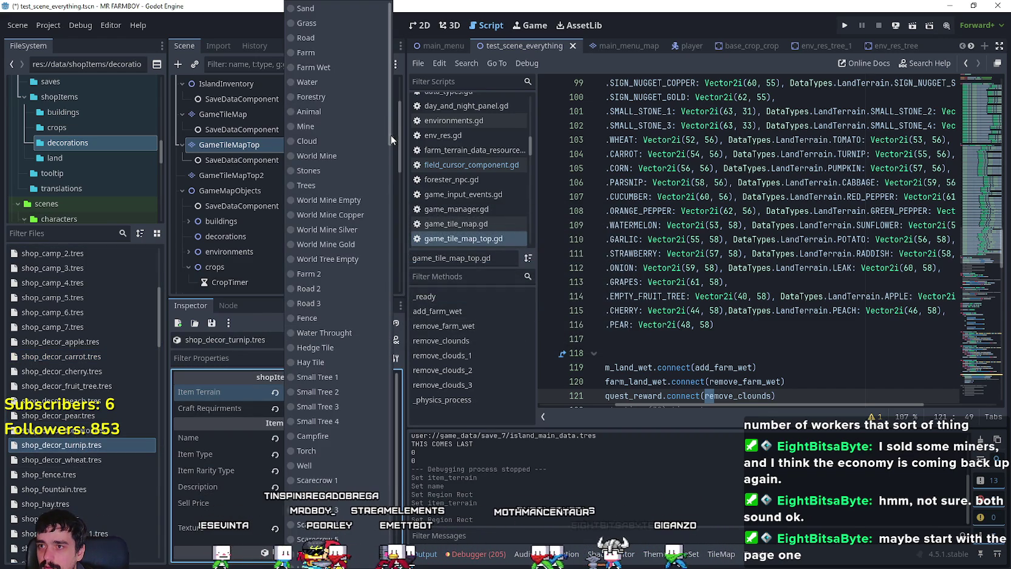
pyautogui.moveTo(393, 142); pyautogui.dragTo(393, 255)
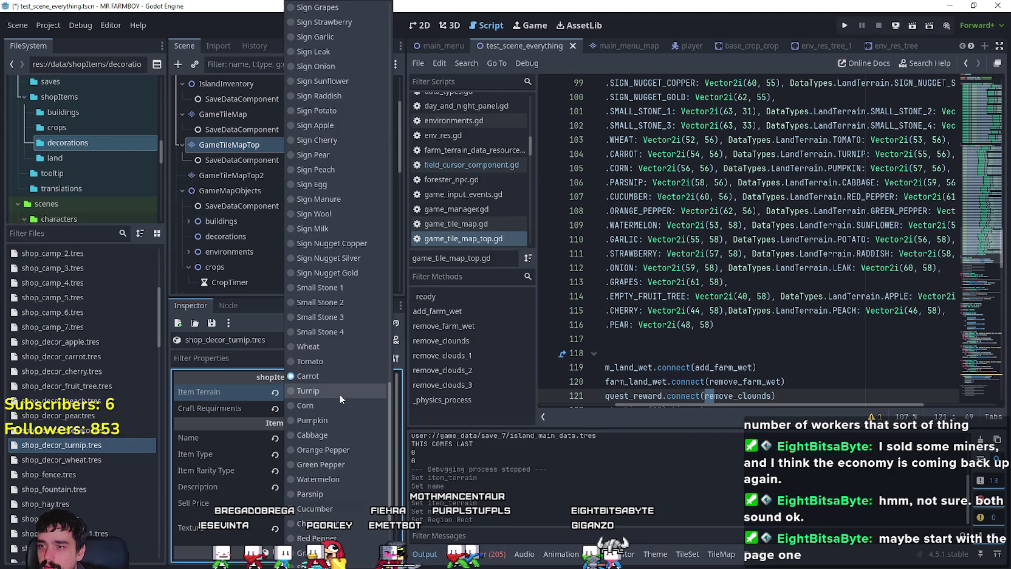
pyautogui.click(329, 435)
pyautogui.doubleClick(329, 438)
pyautogui.write('t')
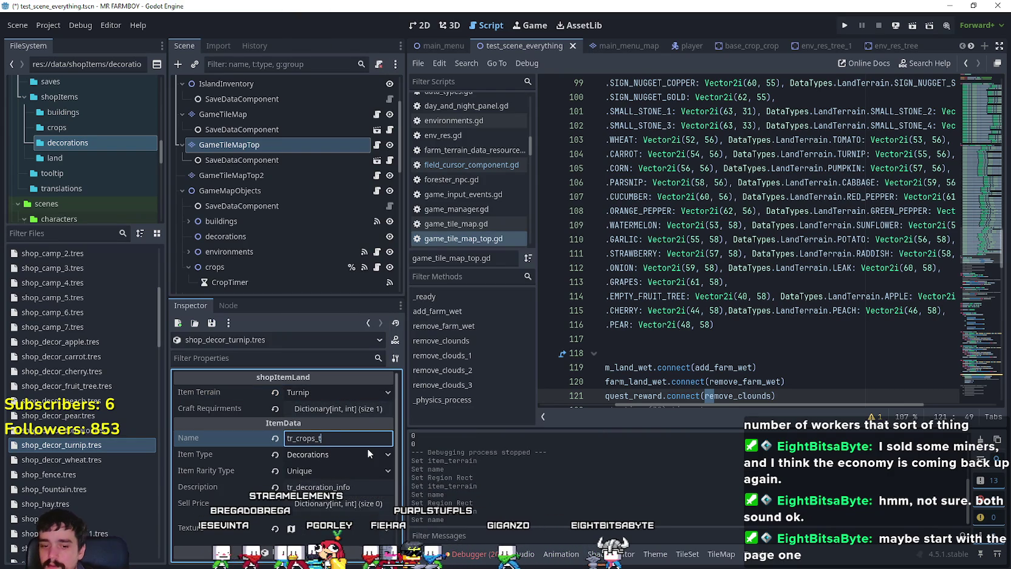
pyautogui.write('urnip')
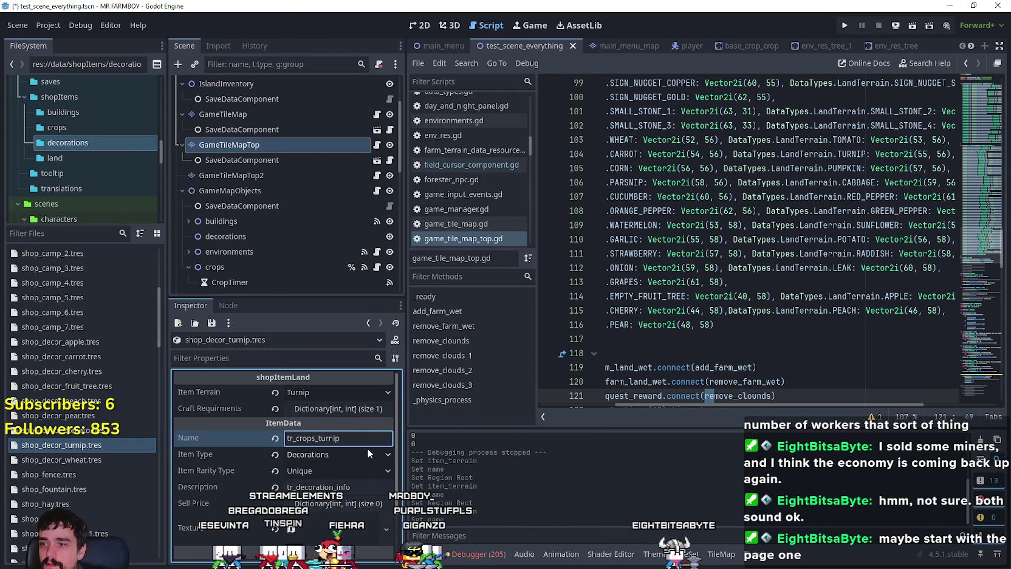
# - Set the texture's atlas region to the turnip sprite and collapse the texture preview
pyautogui.scroll(-6, 230, 488)
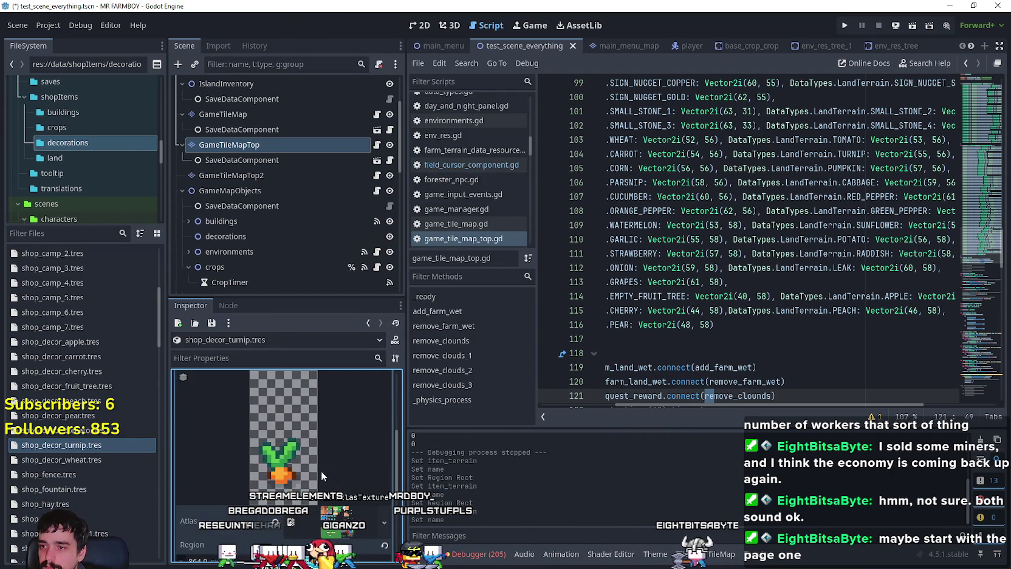
pyautogui.click(286, 503)
pyautogui.scroll(-5, 626, 272)
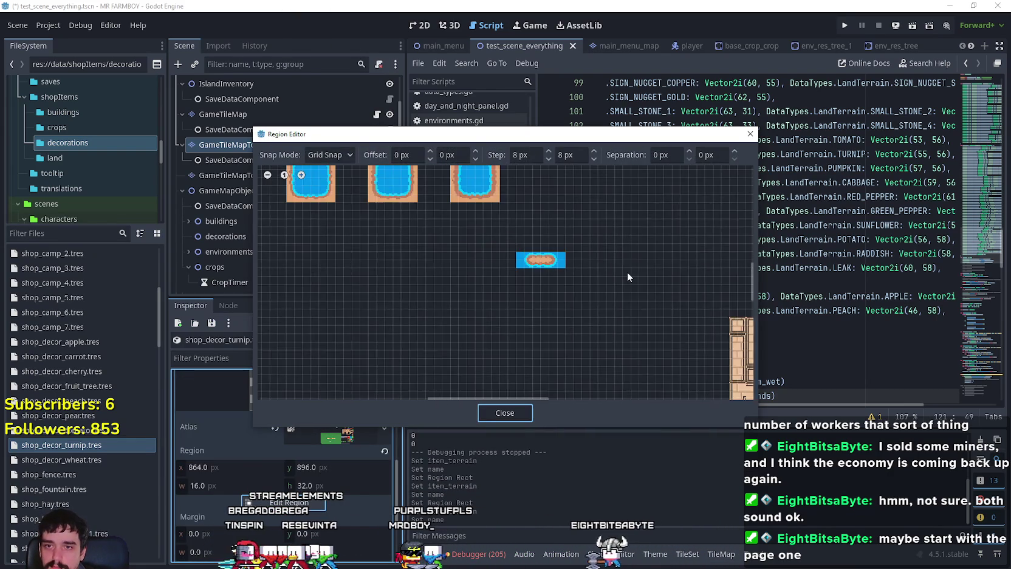
pyautogui.scroll(-5, 627, 287)
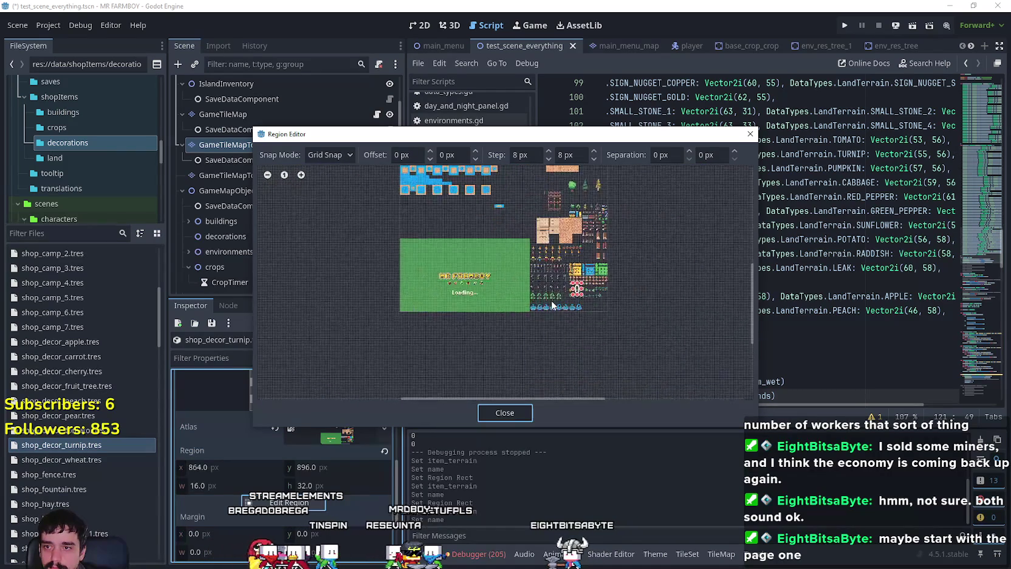
pyautogui.scroll(10, 573, 285)
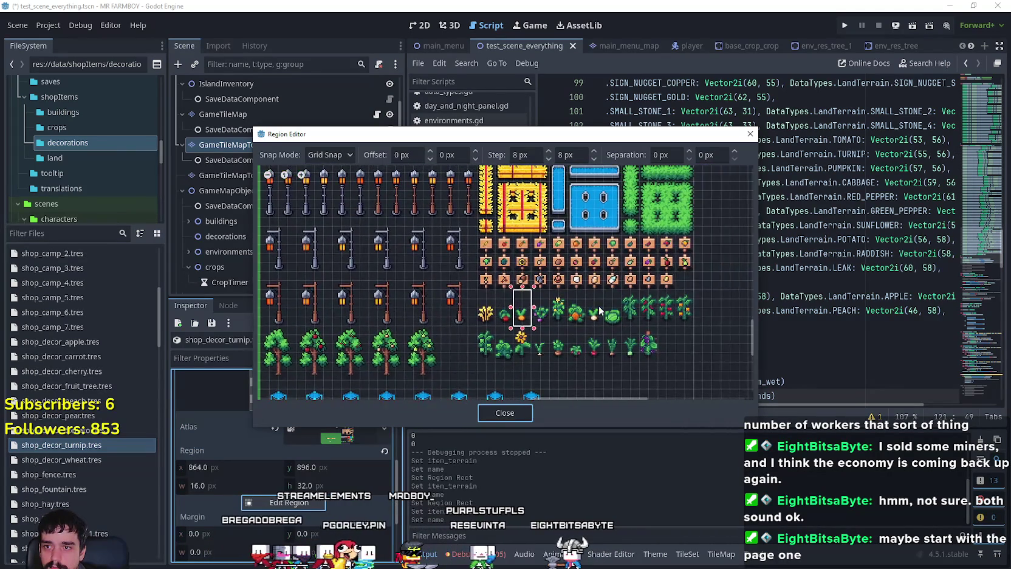
pyautogui.scroll(2, 535, 322)
pyautogui.click(517, 298)
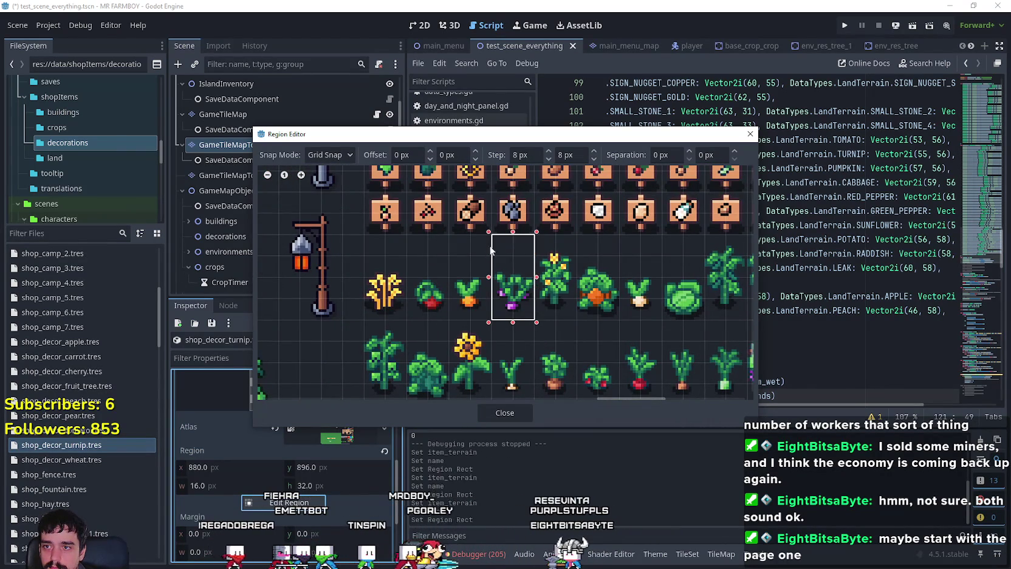
pyautogui.click(510, 412)
pyautogui.click(331, 441)
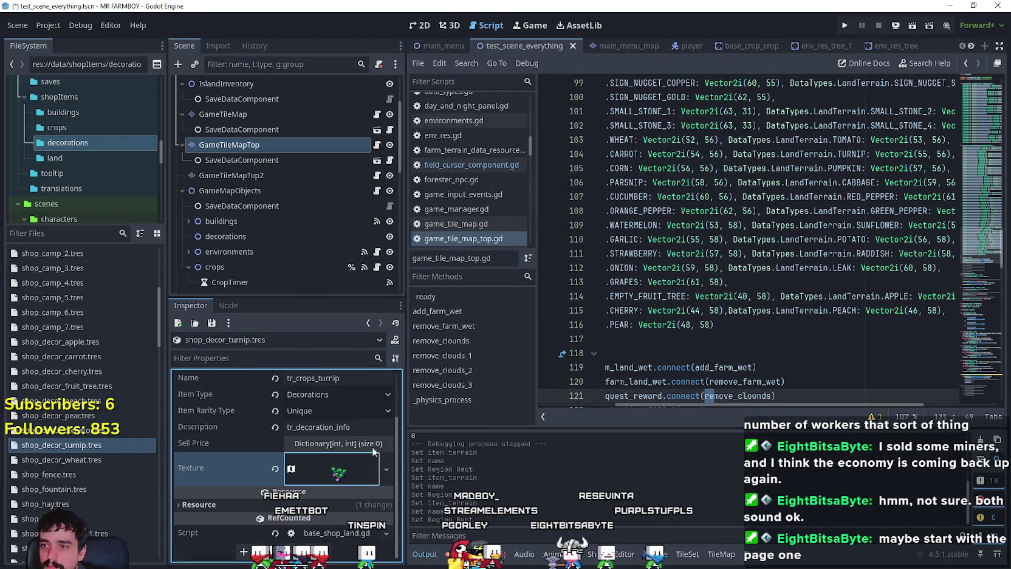
# - Return to line 117 of the script and expand the turnip's craft requirement entries
pyautogui.click(783, 337)
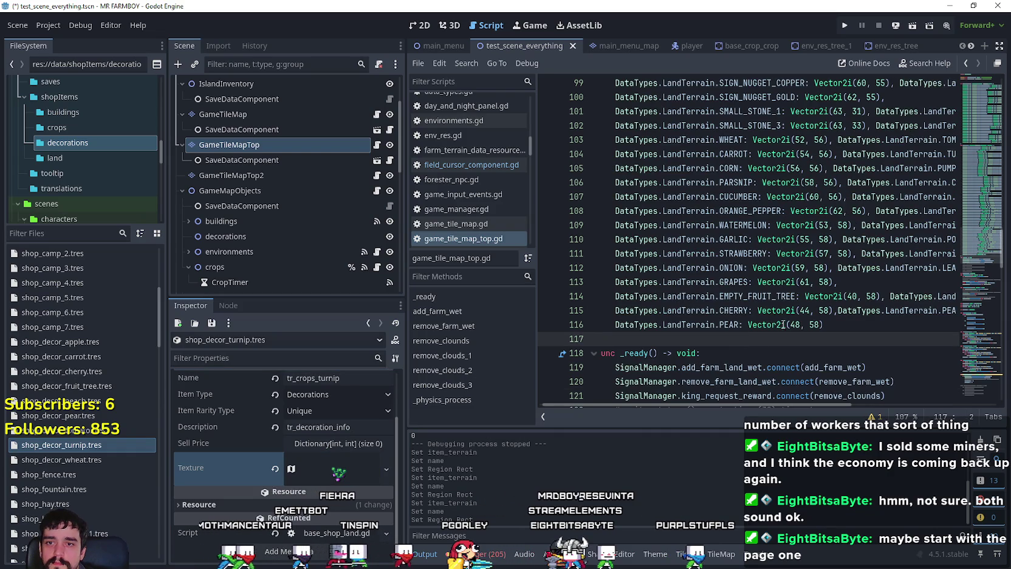
pyautogui.scroll(2, 304, 455)
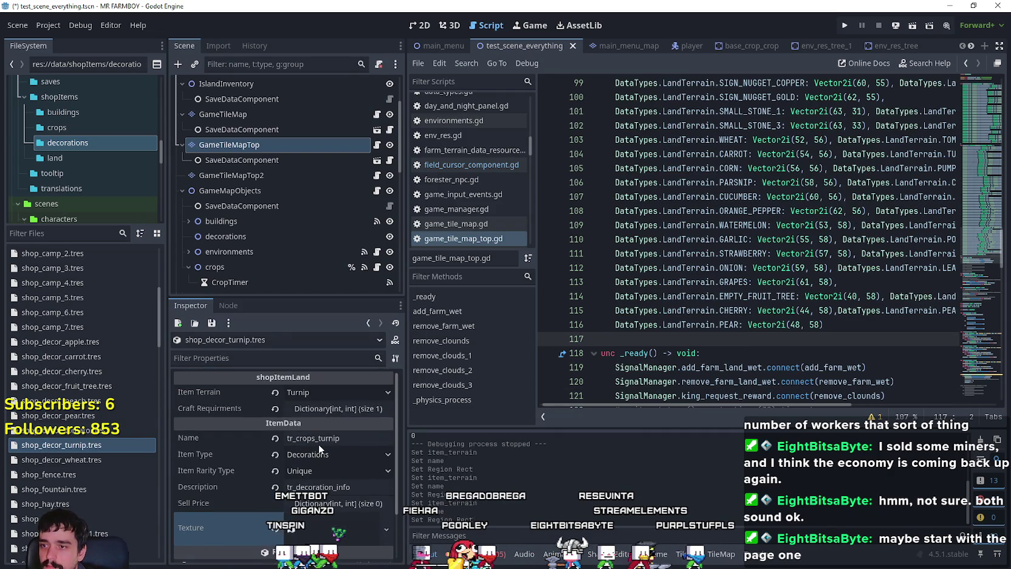
pyautogui.click(333, 409)
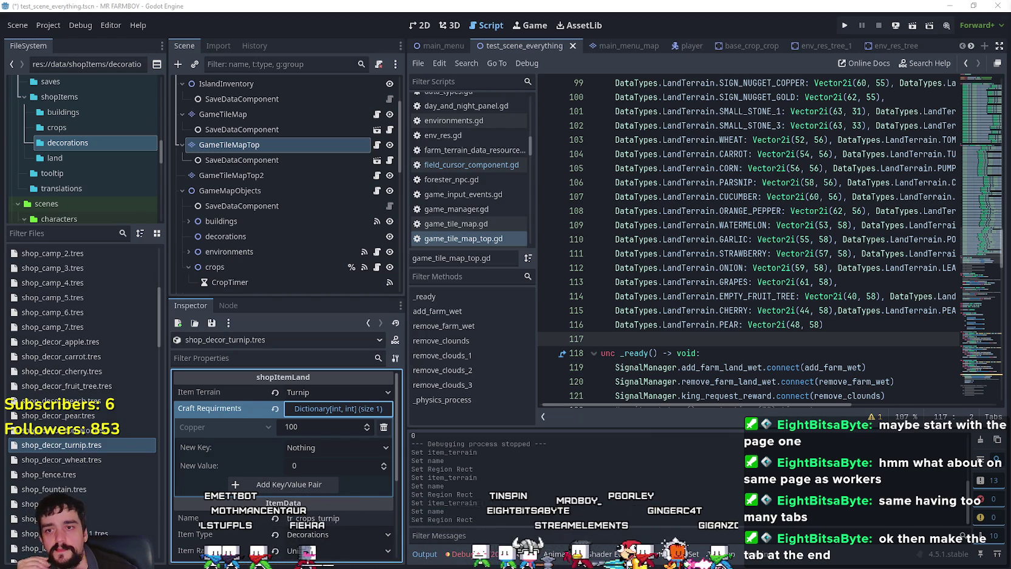
# - Move the caret among the PEAR, empty 117 and CHERRY lines of the terrain atlas map
pyautogui.click(791, 326)
pyautogui.click(790, 337)
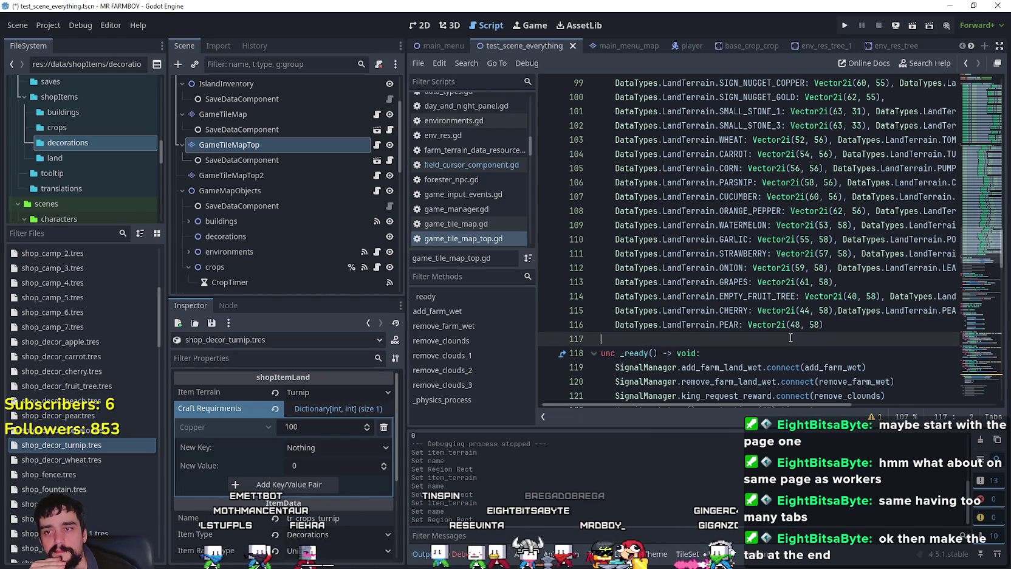
pyautogui.moveTo(787, 328)
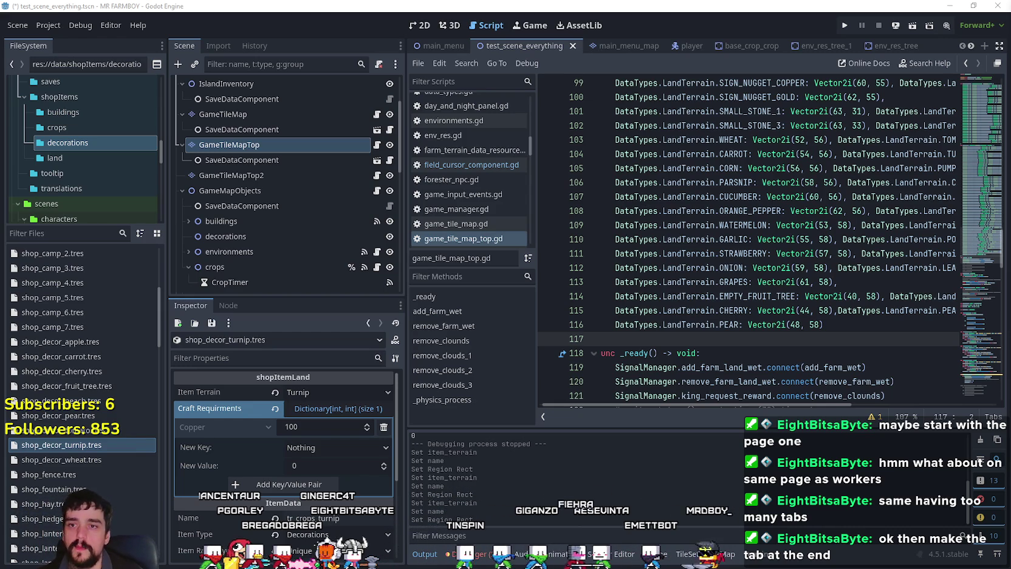
pyautogui.click(767, 310)
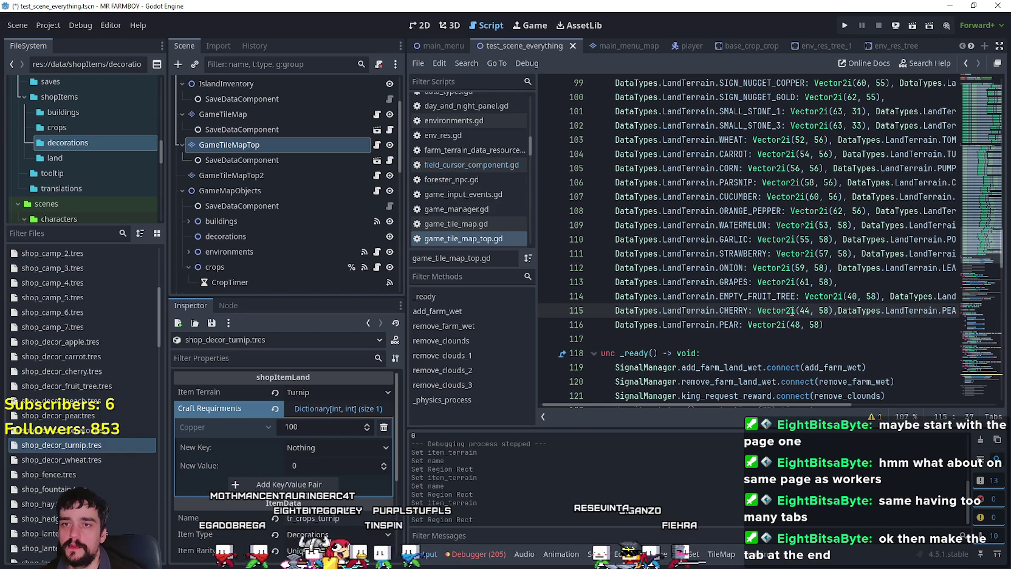
# - Save and run the game, then load the Save 2 slot
pyautogui.click(847, 26)
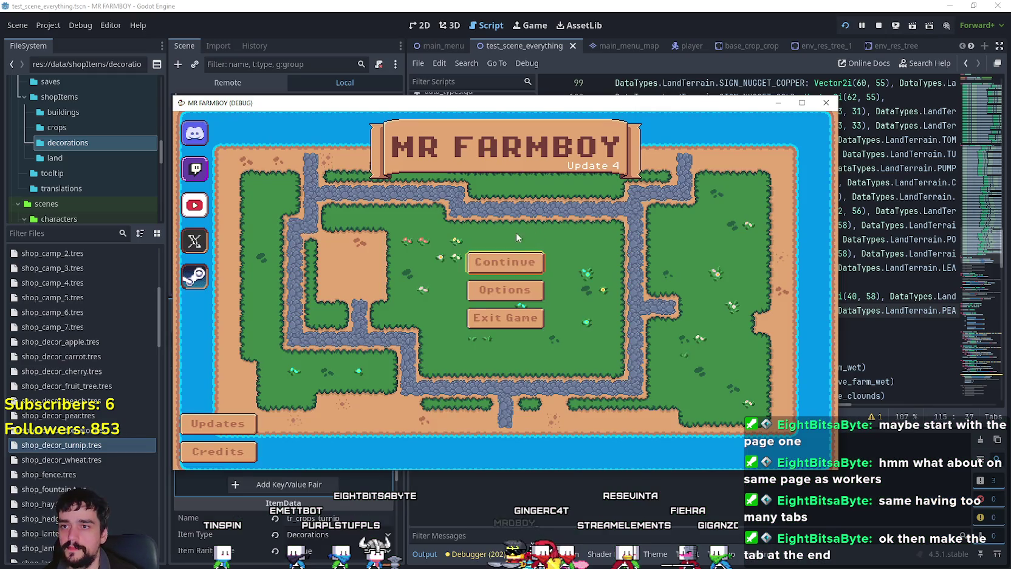
pyautogui.click(505, 260)
pyautogui.scroll(-5, 545, 324)
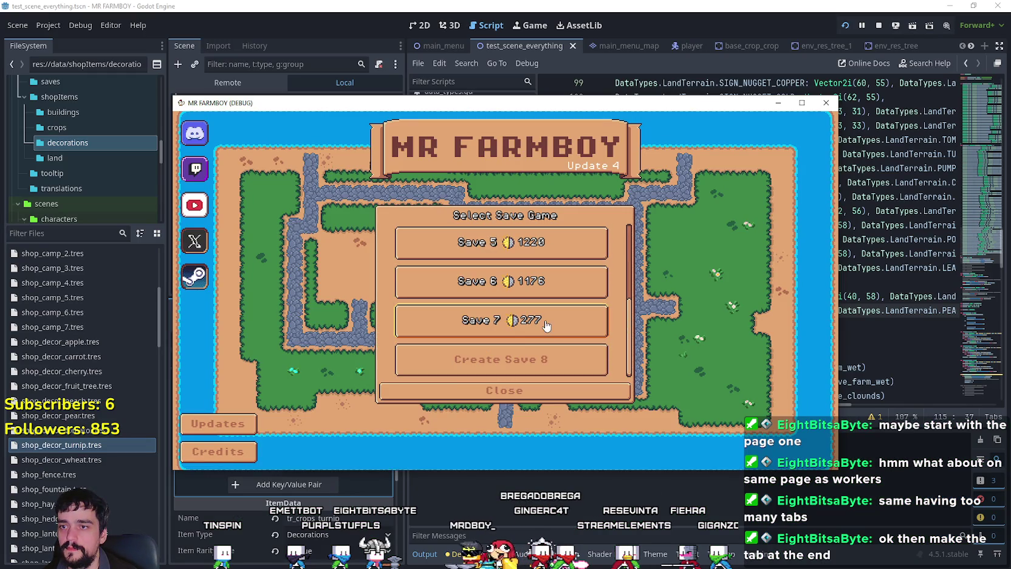
pyautogui.scroll(5, 534, 325)
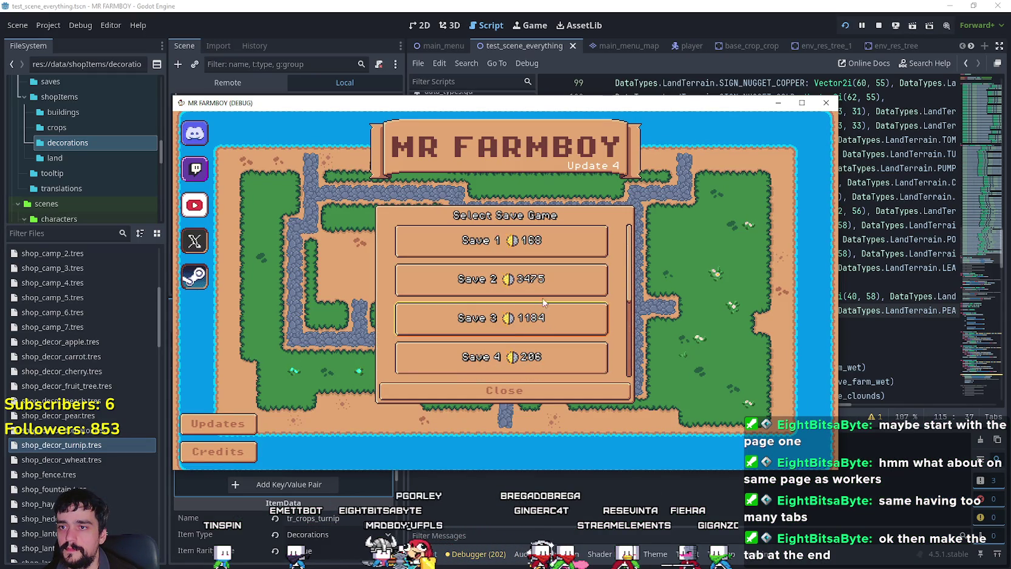
pyautogui.click(516, 295)
pyautogui.click(471, 294)
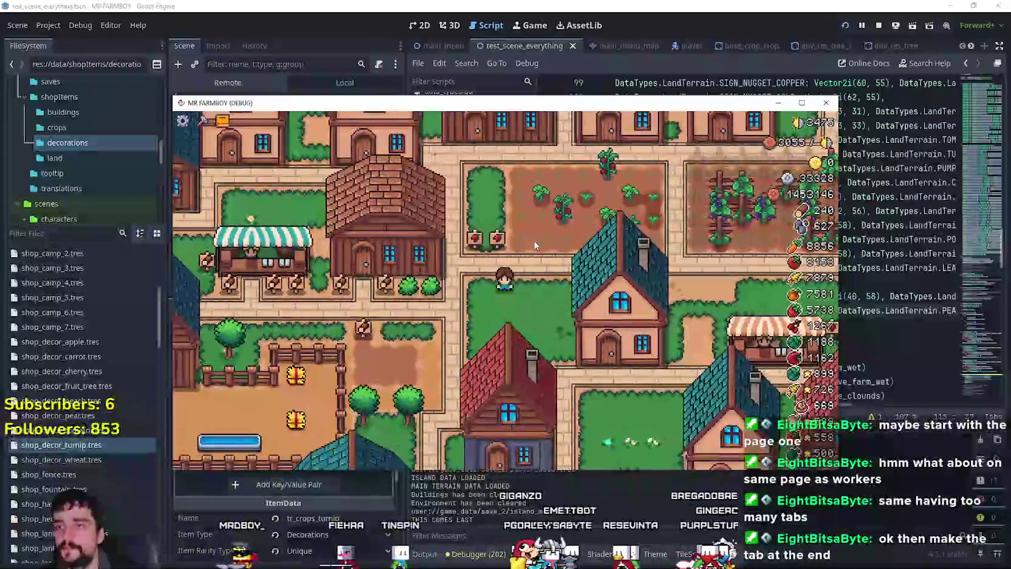
# - Snip the crops advancements page as an image, then stop the game and return to the script
pyautogui.click(222, 121)
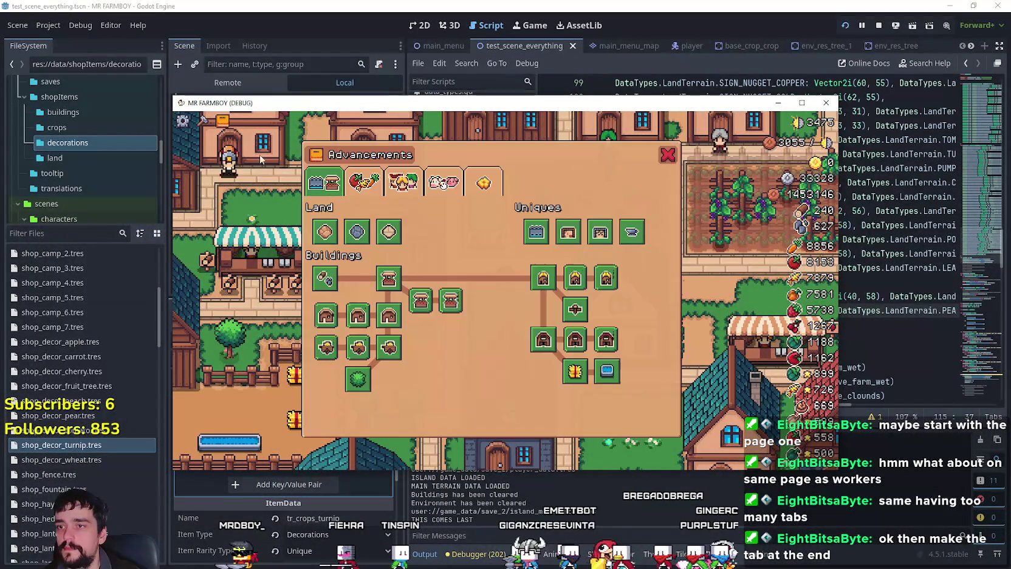
pyautogui.click(362, 189)
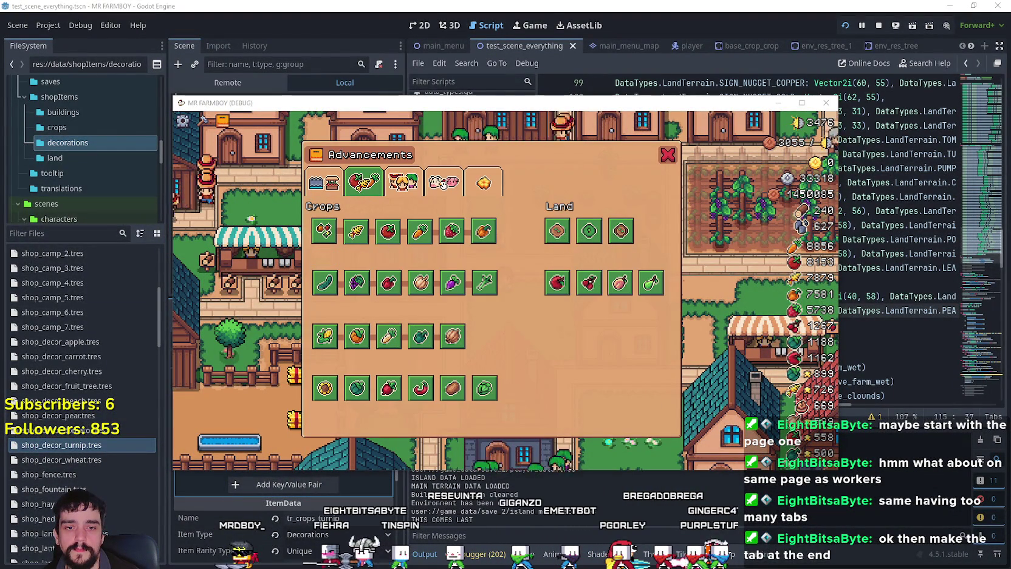
pyautogui.press('super+shift+s')
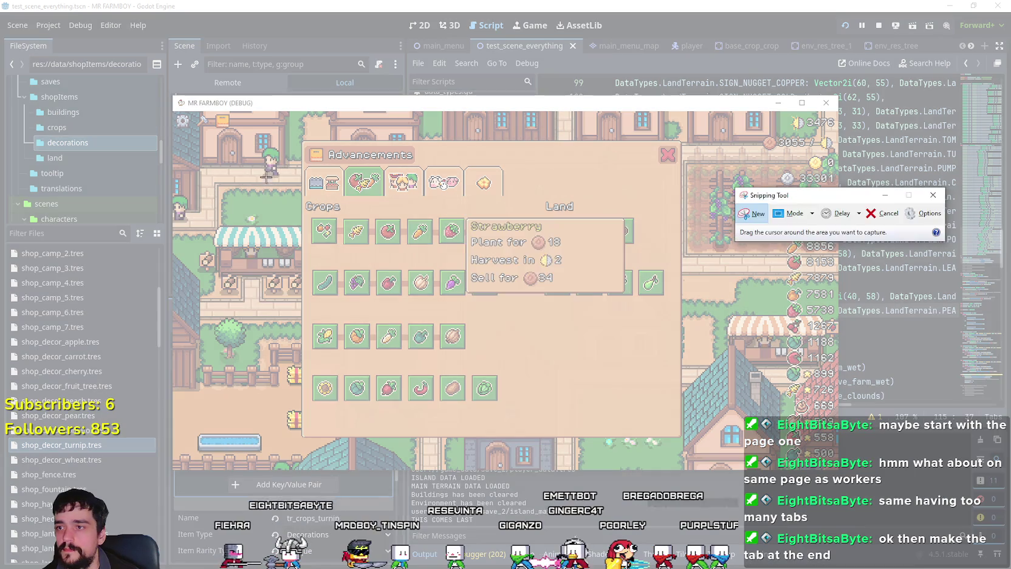
pyautogui.moveTo(302, 172); pyautogui.dragTo(666, 418)
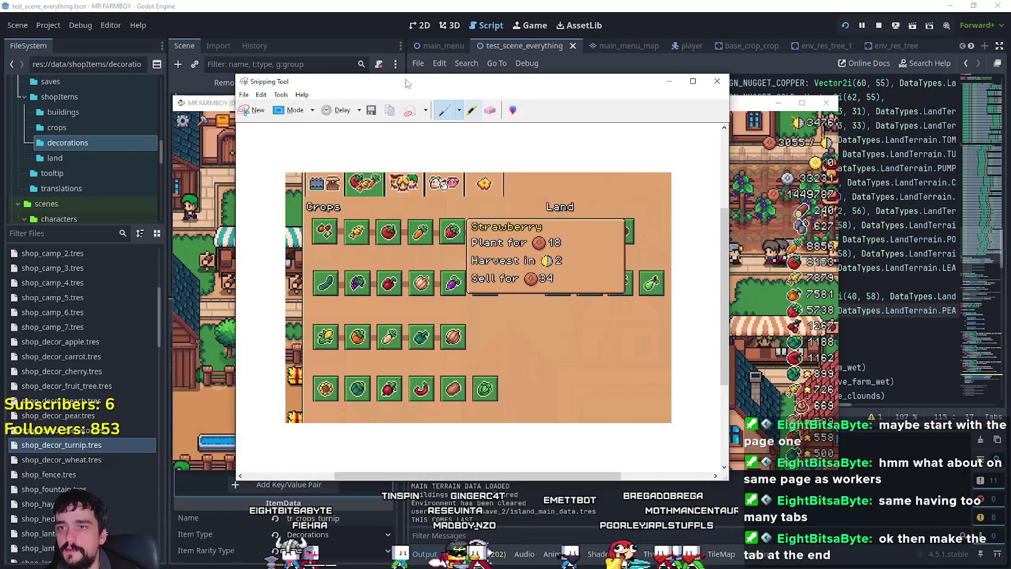
pyautogui.moveTo(357, 84); pyautogui.dragTo(818, 117)
pyautogui.click(721, 138)
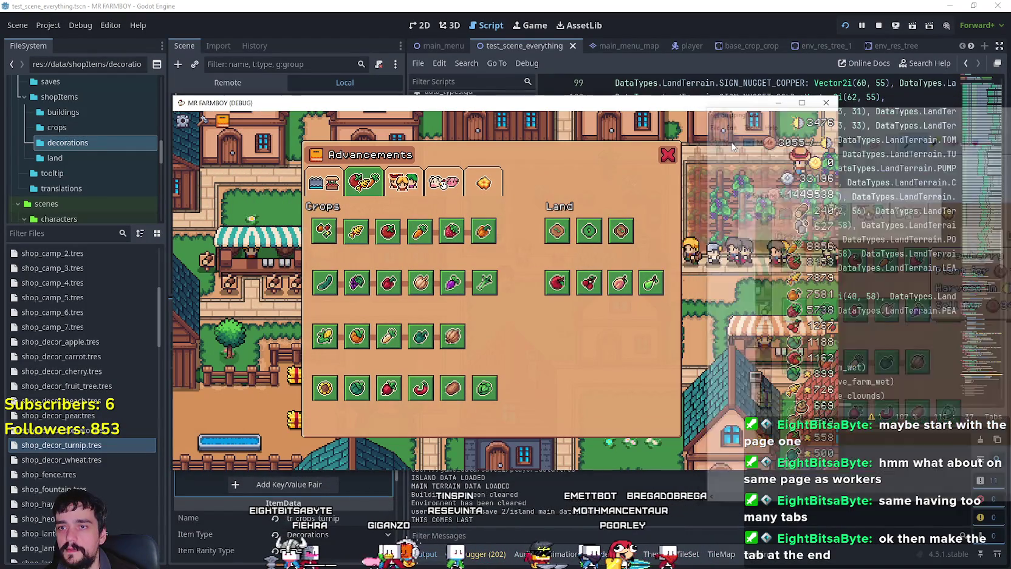
pyautogui.moveTo(293, 135); pyautogui.dragTo(695, 446)
pyautogui.click(692, 44)
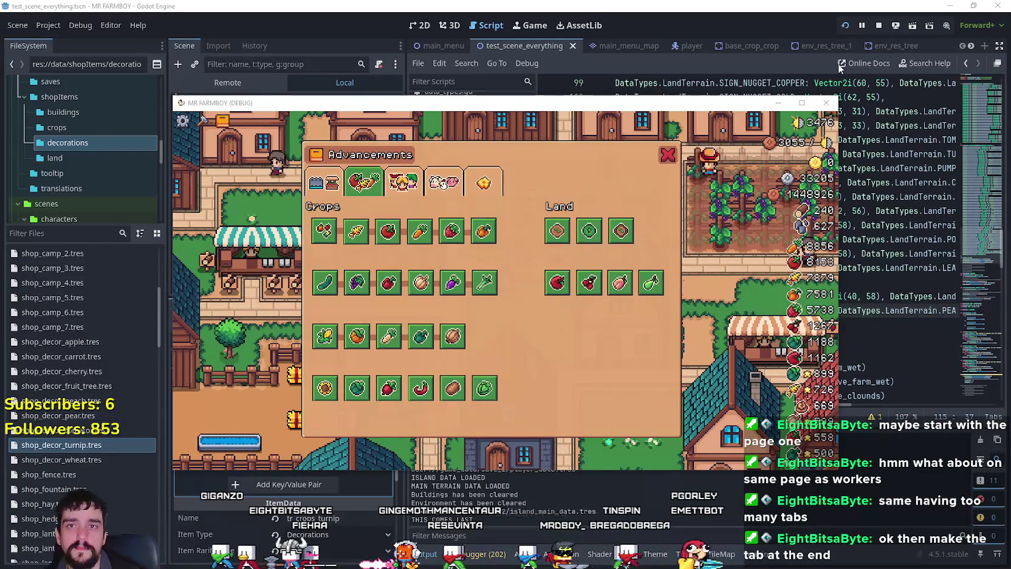
pyautogui.click(825, 102)
pyautogui.click(686, 324)
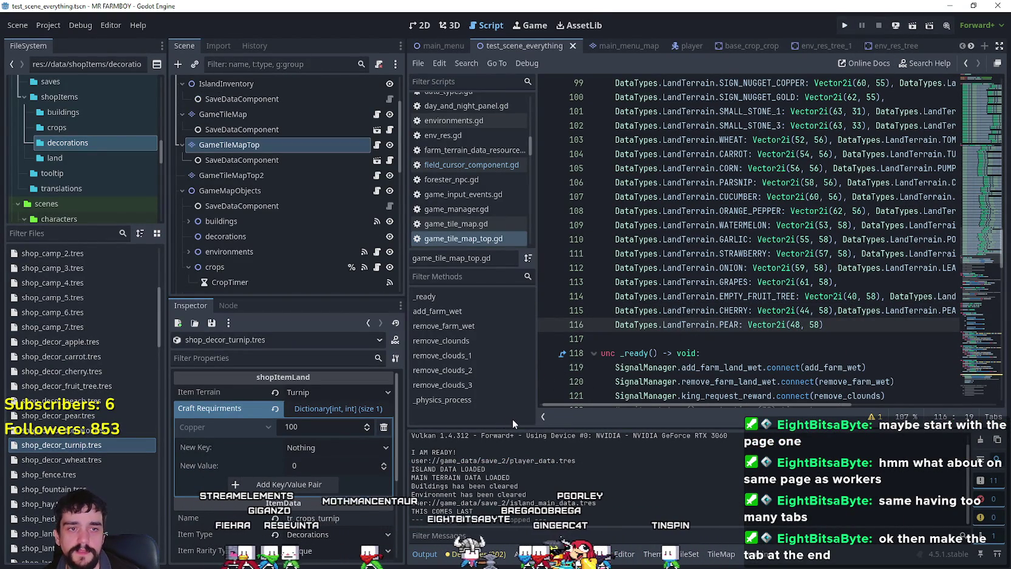
# - Change the turnip's Copper craft requirement to 1000 and save
pyautogui.click(312, 428)
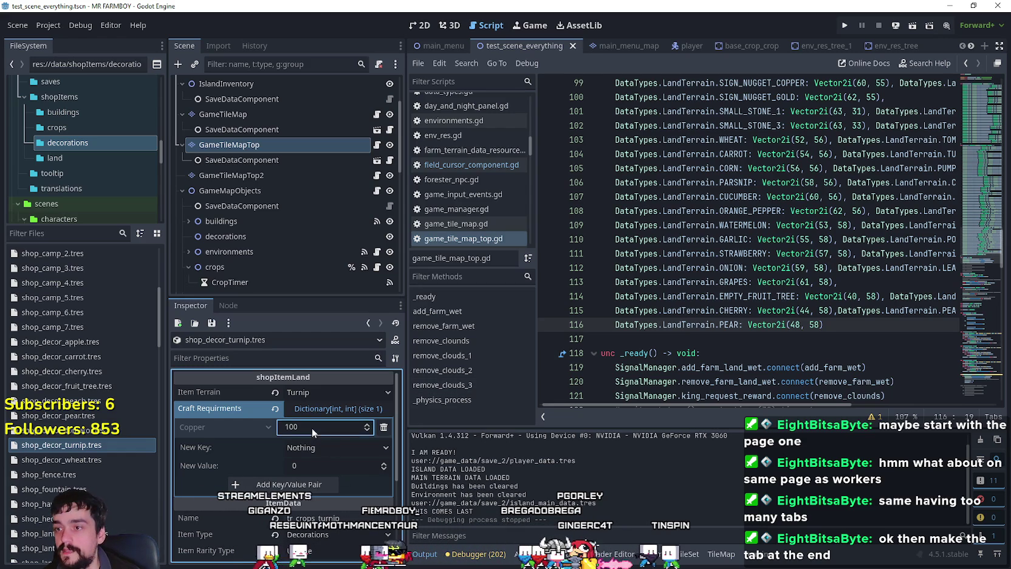
pyautogui.write('1000')
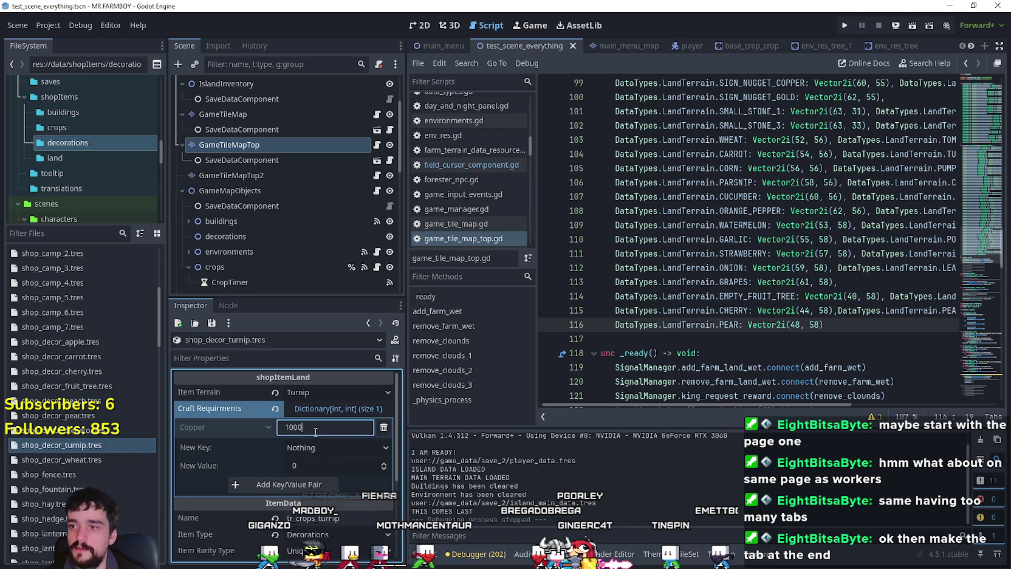
pyautogui.press('Return')
pyautogui.hotkey('ctrl', 's')
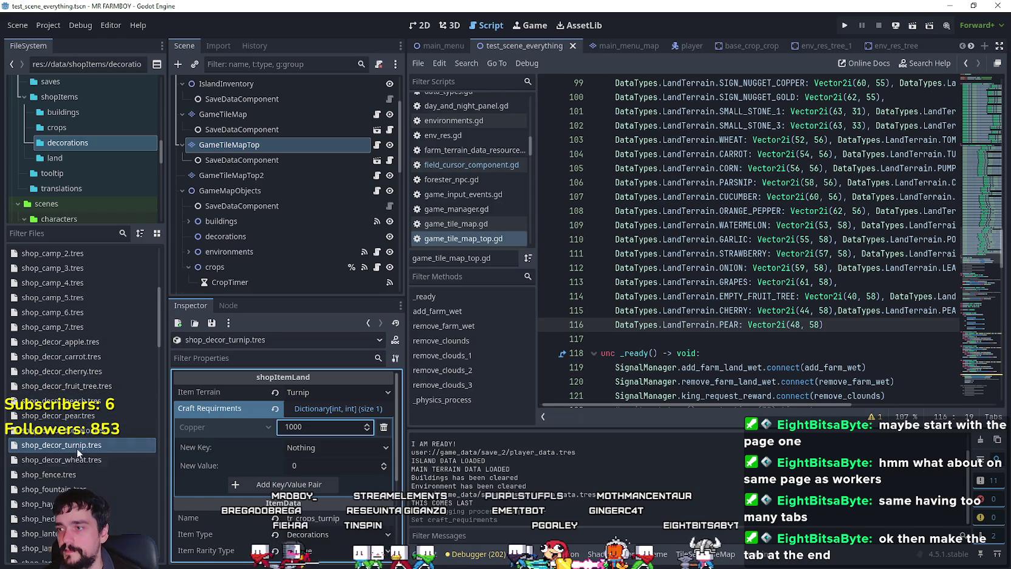
# - Browse the decoration resource files and select the carrot decoration
pyautogui.click(61, 459)
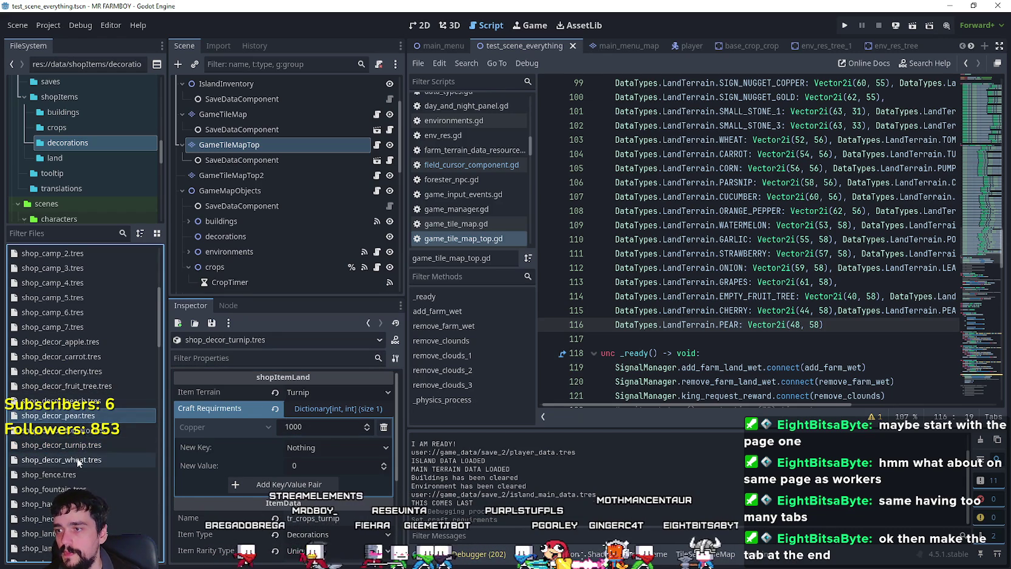
pyautogui.click(84, 432)
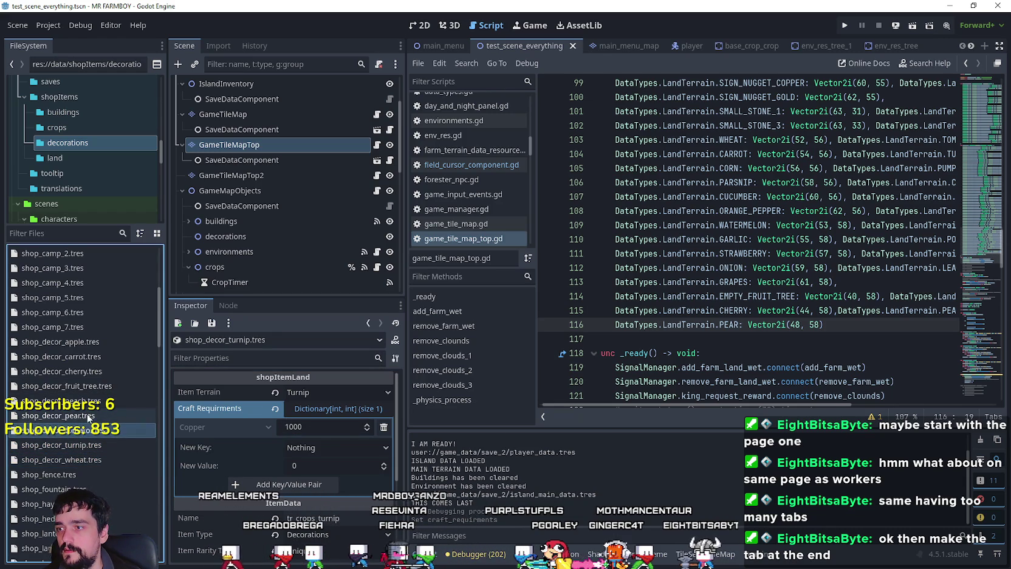
pyautogui.click(83, 356)
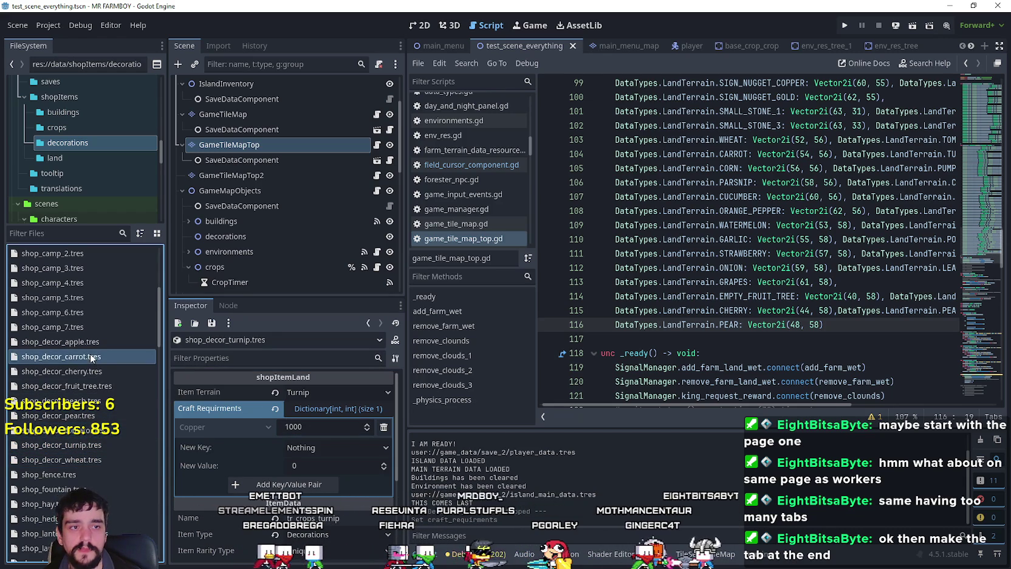
# - Duplicate shop_decor_carrot.tres as shop_decor_strawberry.tres and select the new file
pyautogui.rightClick(84, 358)
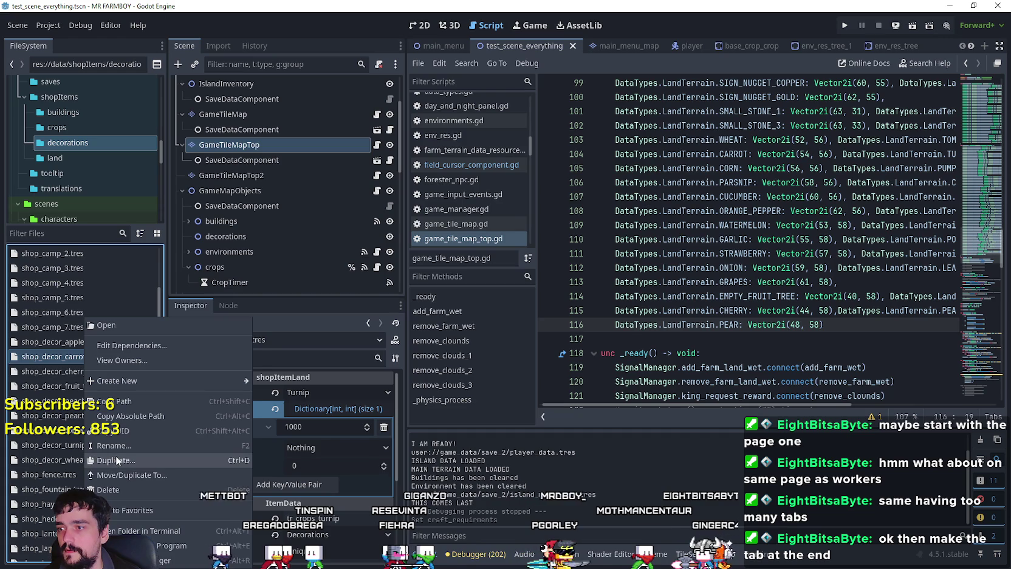
pyautogui.click(116, 460)
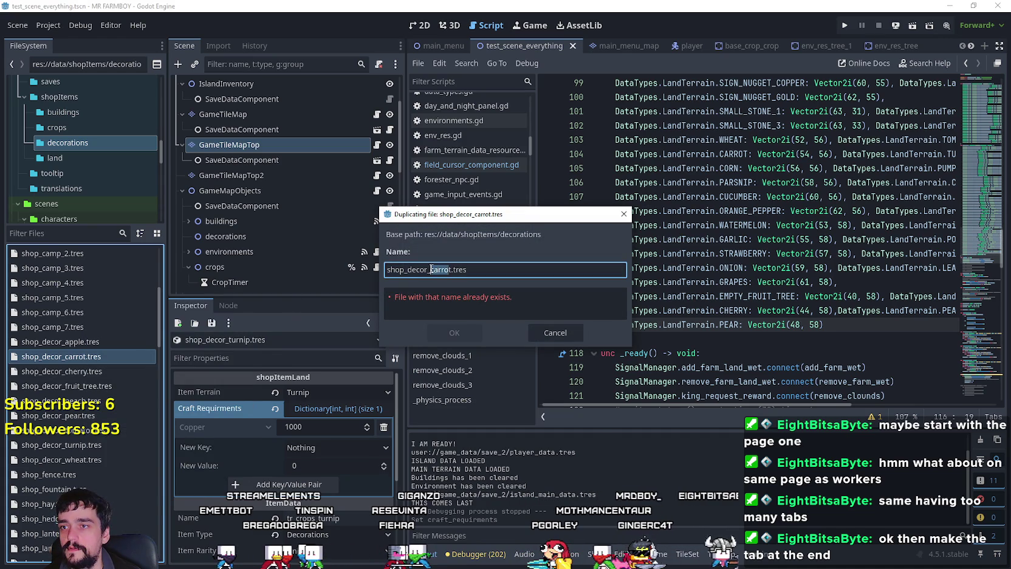
pyautogui.moveTo(430, 269); pyautogui.dragTo(451, 269)
pyautogui.write('st')
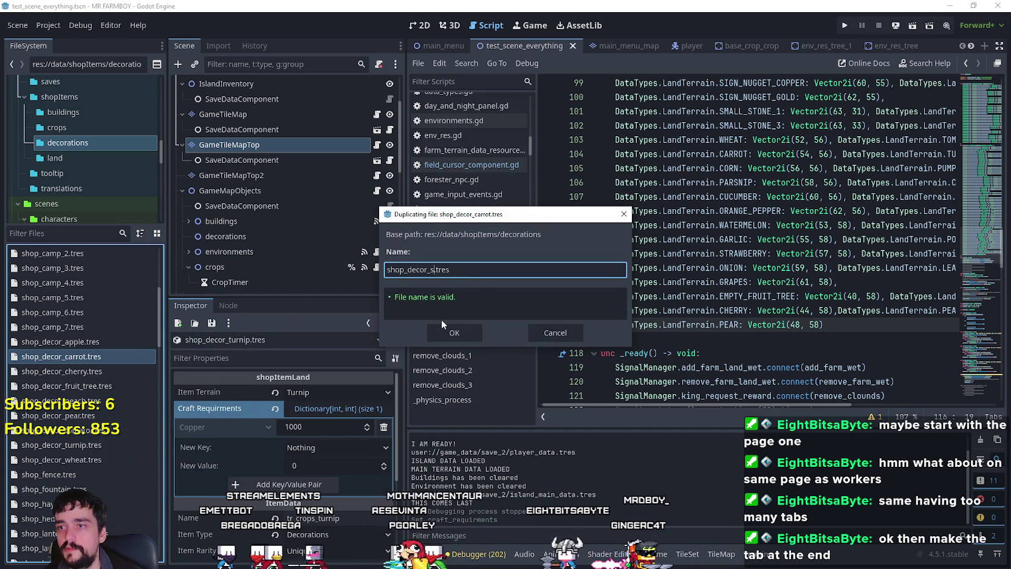
pyautogui.write('rawberry')
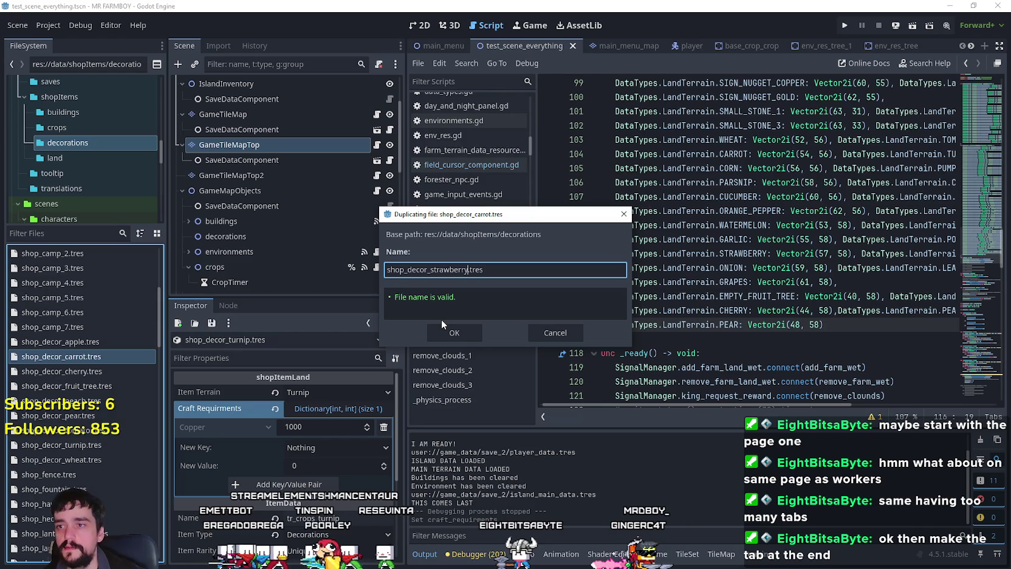
pyautogui.click(455, 332)
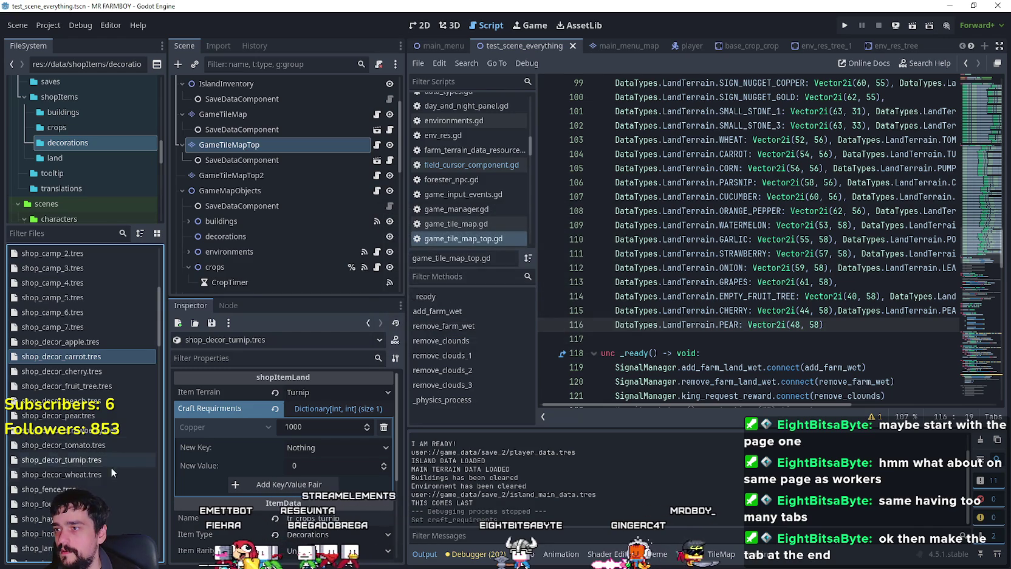
pyautogui.click(77, 428)
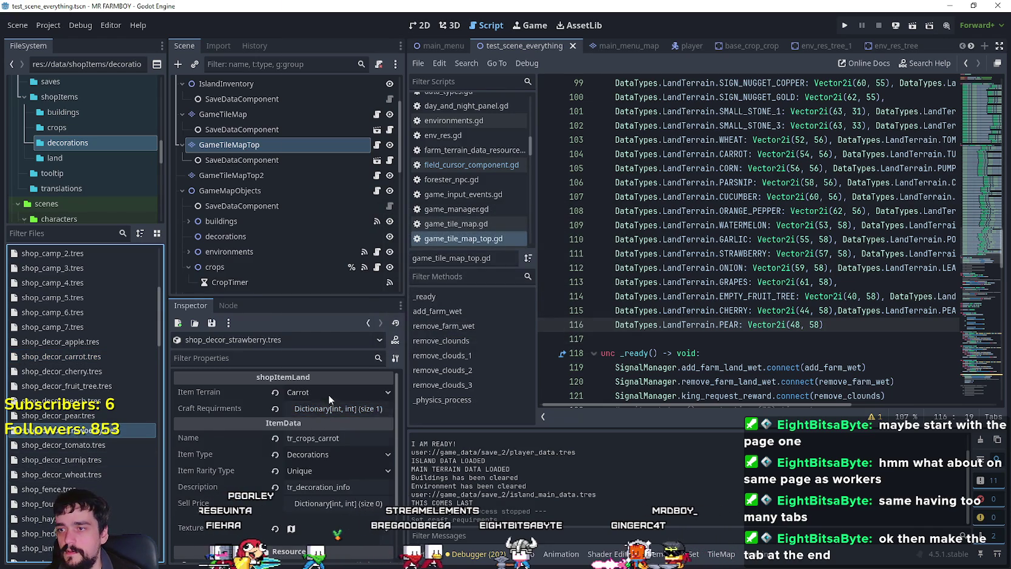
# - Set the Item Terrain to Strawberry and the name to tr_crops_strawberry
pyautogui.click(328, 393)
pyautogui.scroll(-10, 390, 89)
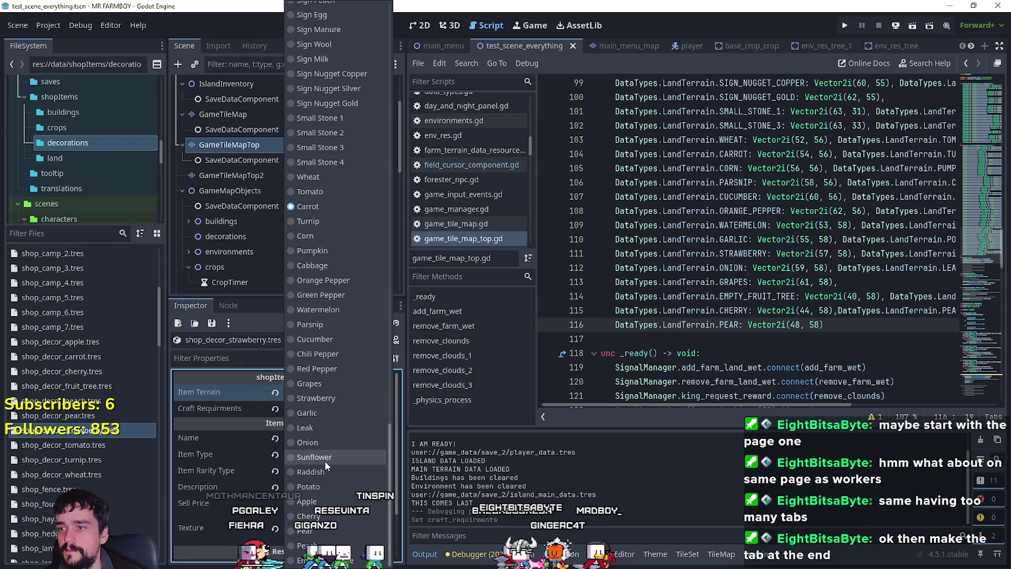
pyautogui.click(316, 398)
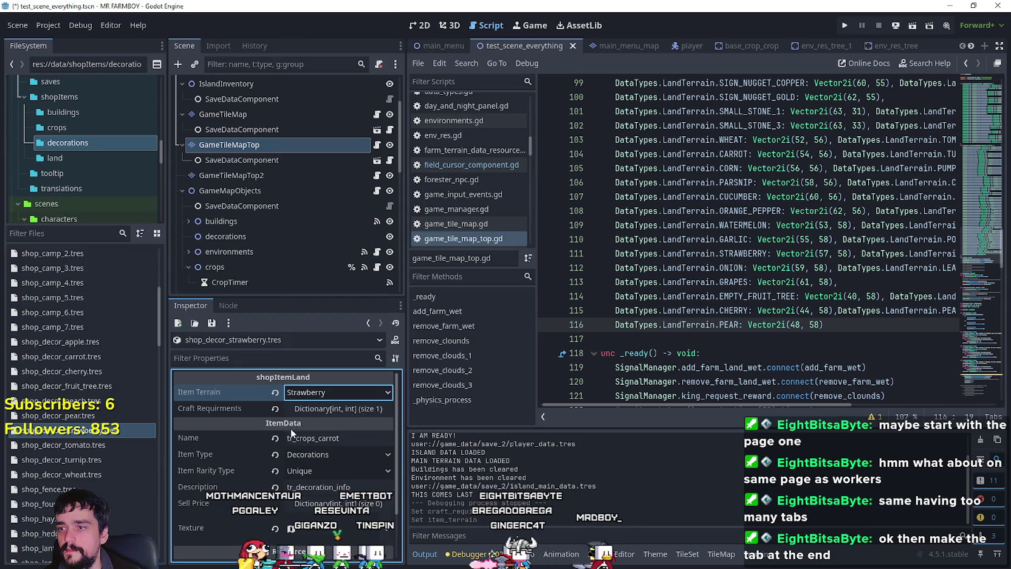
pyautogui.click(322, 408)
pyautogui.scroll(-3, 310, 434)
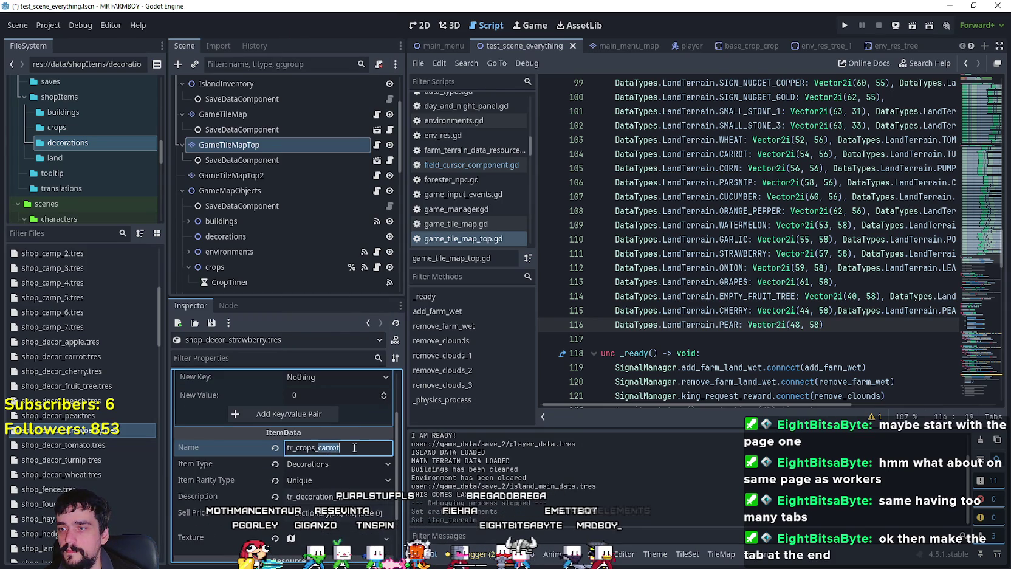
pyautogui.write('strawbe')
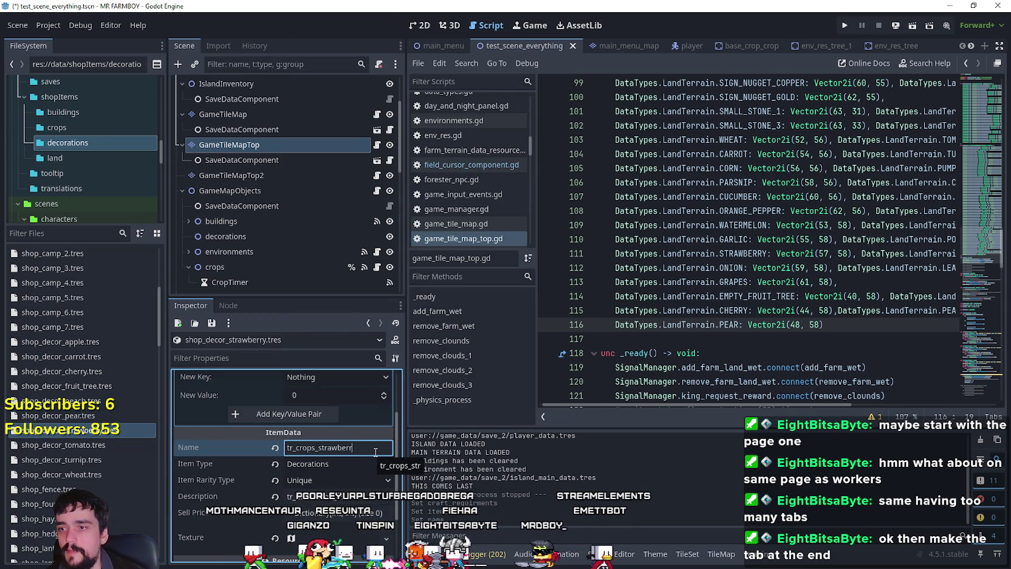
pyautogui.write('y')
pyautogui.scroll(-3, 340, 490)
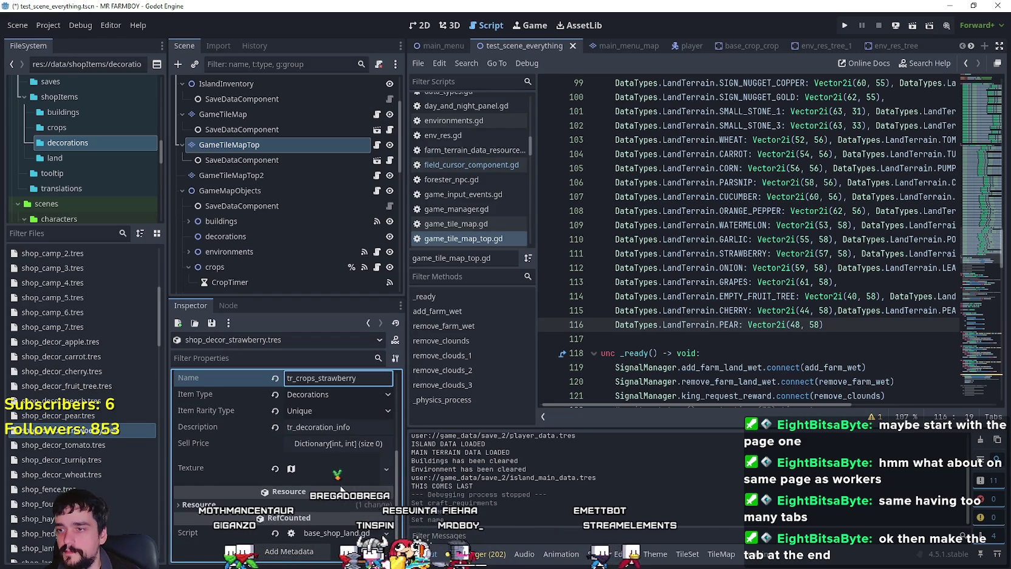
# - Expand Texture, open its atlas region editor and pan to the crop sprites
pyautogui.click(337, 474)
pyautogui.scroll(-2, 322, 484)
pyautogui.click(283, 478)
pyautogui.scroll(-6, 608, 285)
pyautogui.scroll(6, 554, 346)
pyautogui.scroll(2, 554, 346)
pyautogui.moveTo(653, 335)
pyautogui.mouseDown()
pyautogui.moveTo(525, 309)
pyautogui.moveTo(429, 266)
pyautogui.mouseUp()
pyautogui.scroll(-1, 544, 333)
pyautogui.scroll(2, 486, 322)
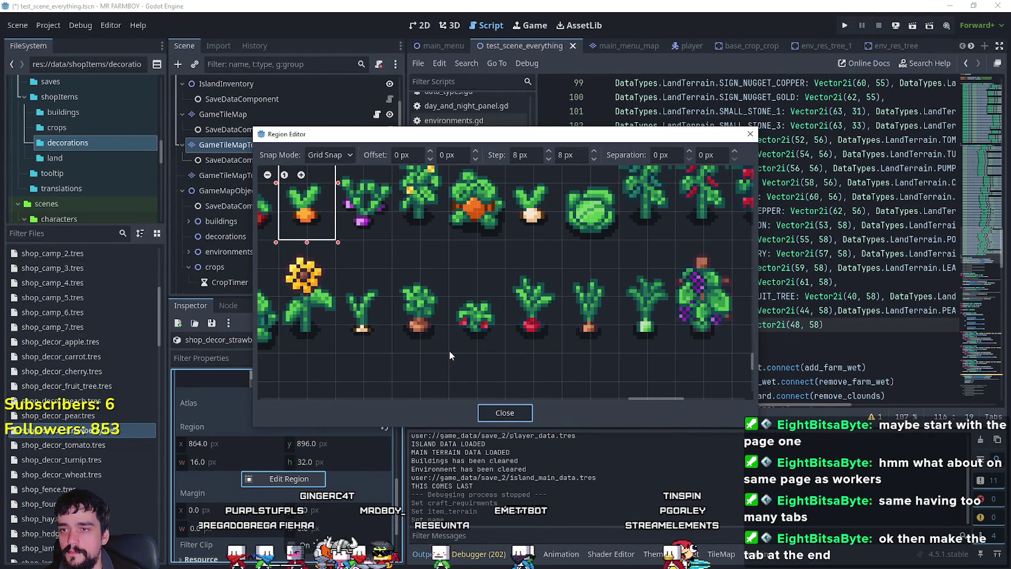
# - Frame the strawberry plant as a 16x32 atlas region and close the region editor
pyautogui.moveTo(448, 350); pyautogui.dragTo(483, 309)
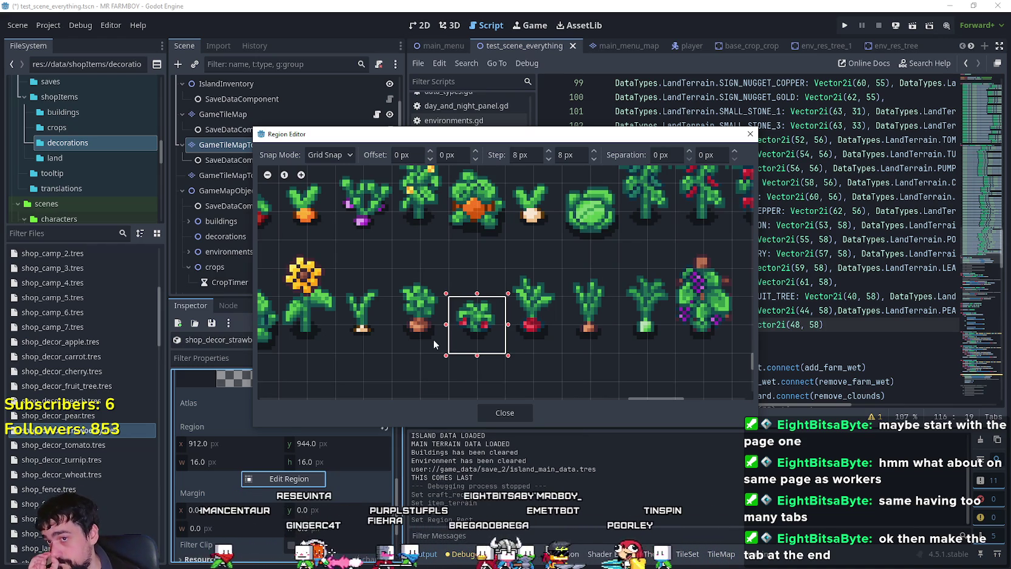
pyautogui.moveTo(477, 295); pyautogui.dragTo(477, 237)
pyautogui.click(499, 414)
pyautogui.scroll(3, 328, 480)
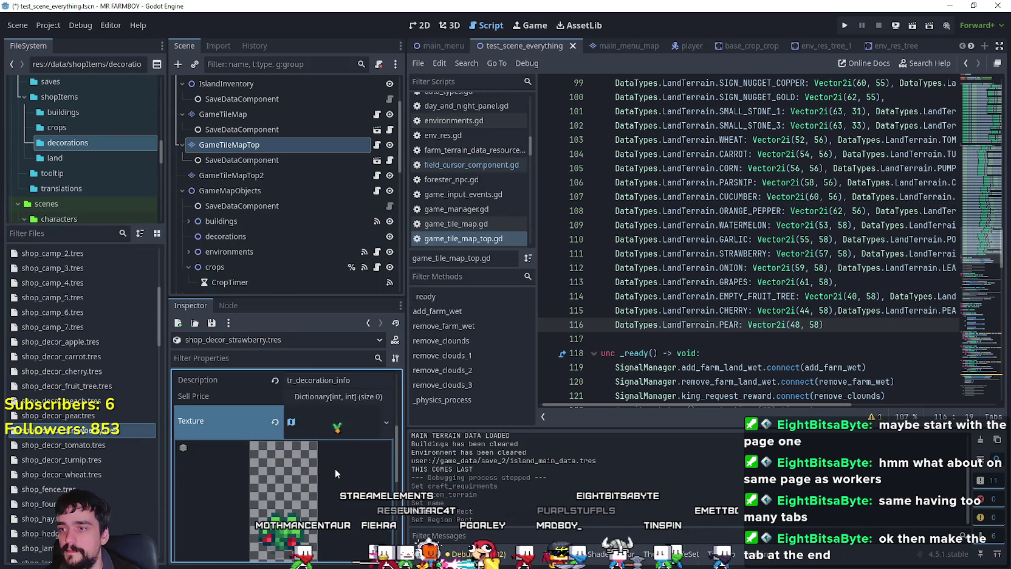
pyautogui.click(335, 467)
# - Preview the new strawberry texture and save the resource
pyautogui.click(330, 473)
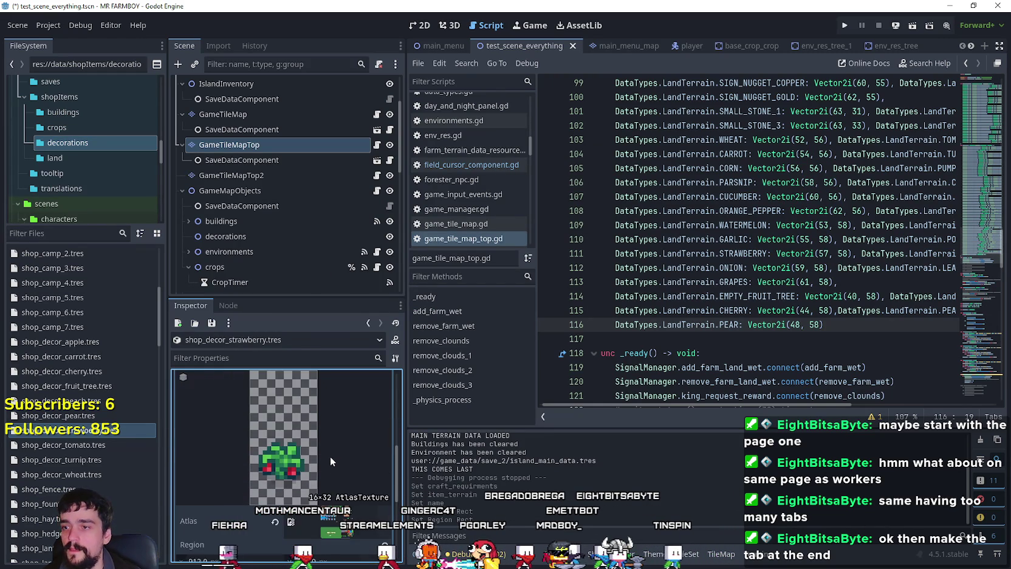
pyautogui.scroll(-5, 327, 456)
pyautogui.scroll(5, 328, 456)
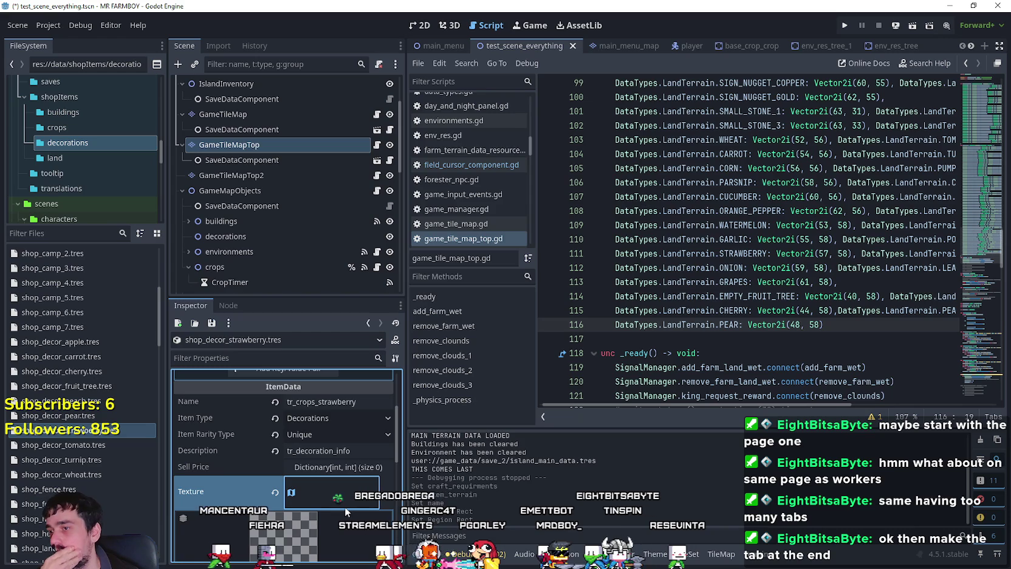
pyautogui.scroll(-3, 343, 505)
pyautogui.hotkey('ctrl', 's')
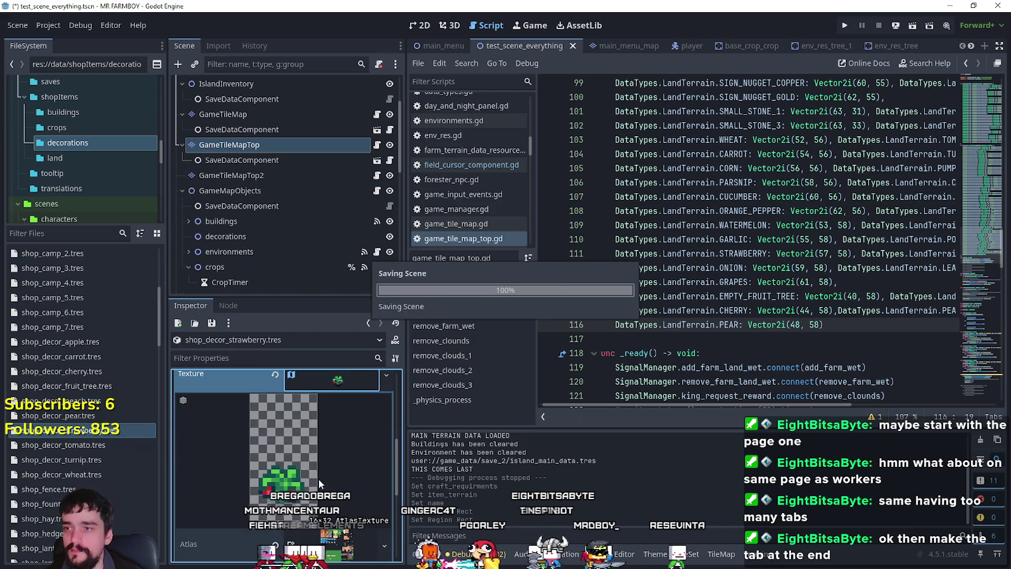
pyautogui.scroll(3, 345, 446)
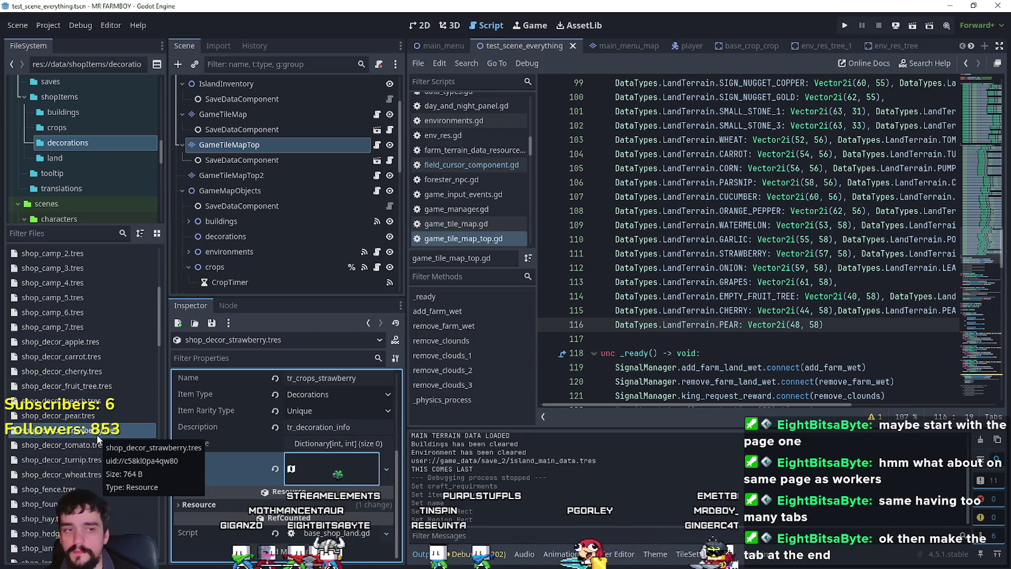
pyautogui.scroll(3, 236, 455)
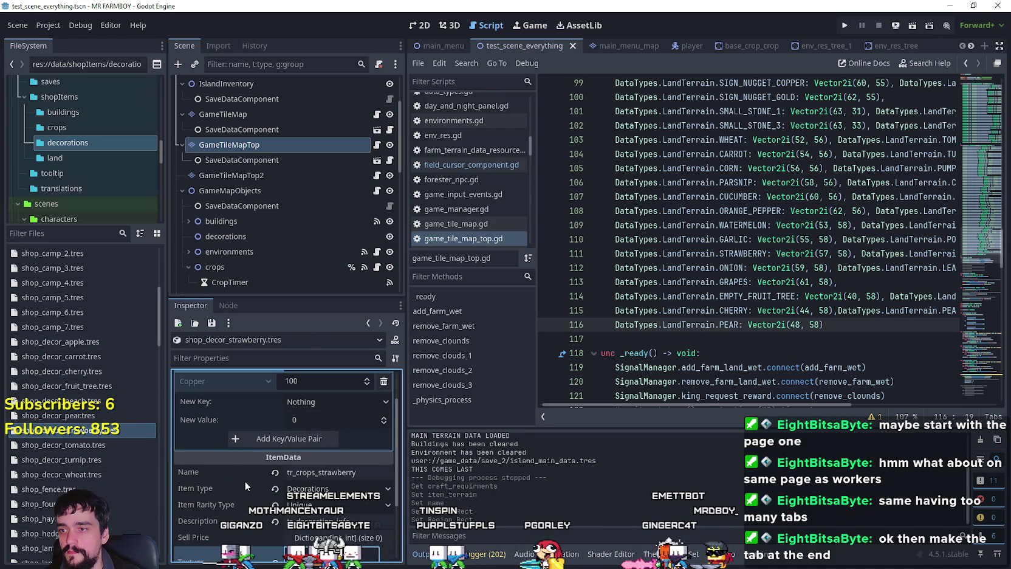
pyautogui.scroll(-3, 202, 449)
# - Duplicate the strawberry decoration as shop_decor_orange_pepper.tres and select it
pyautogui.rightClick(72, 425)
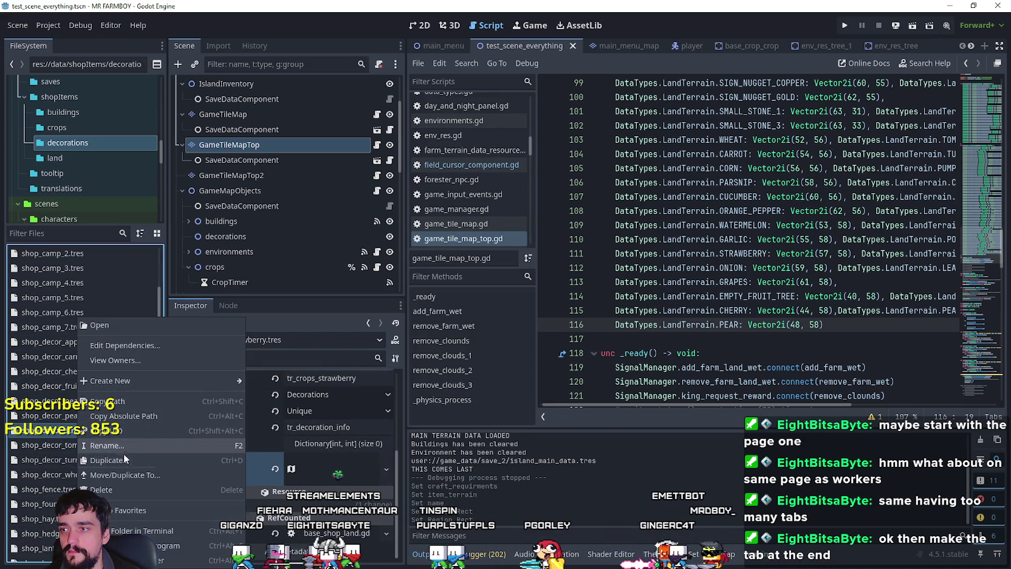
pyautogui.click(124, 451)
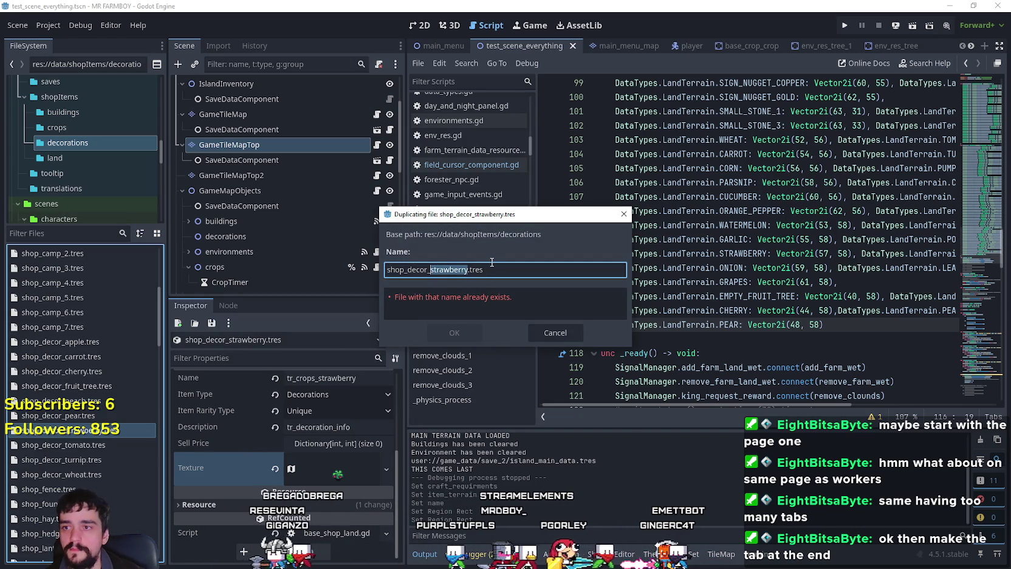
pyautogui.write('orange_pepper')
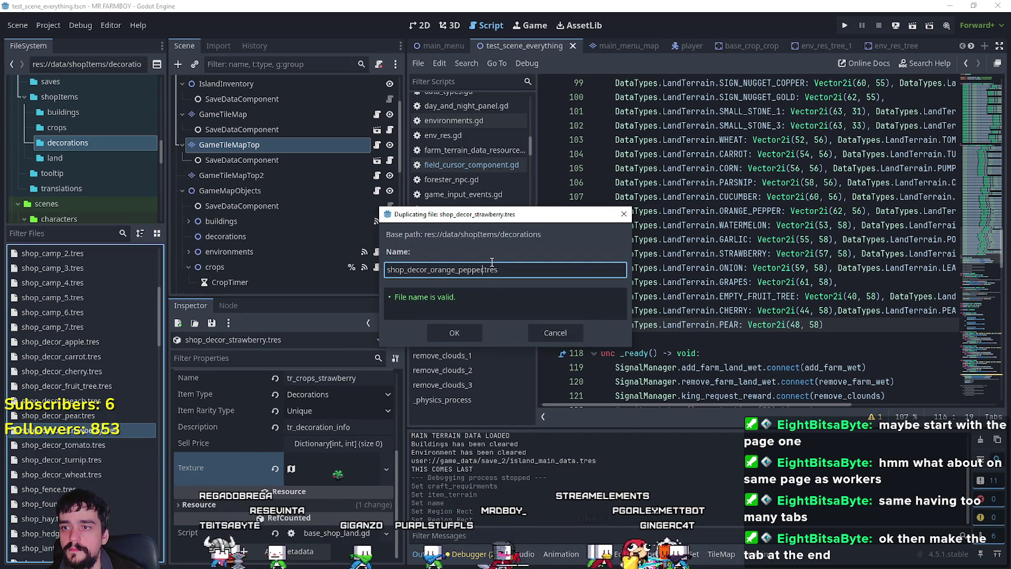
pyautogui.press('Return')
pyautogui.click(76, 400)
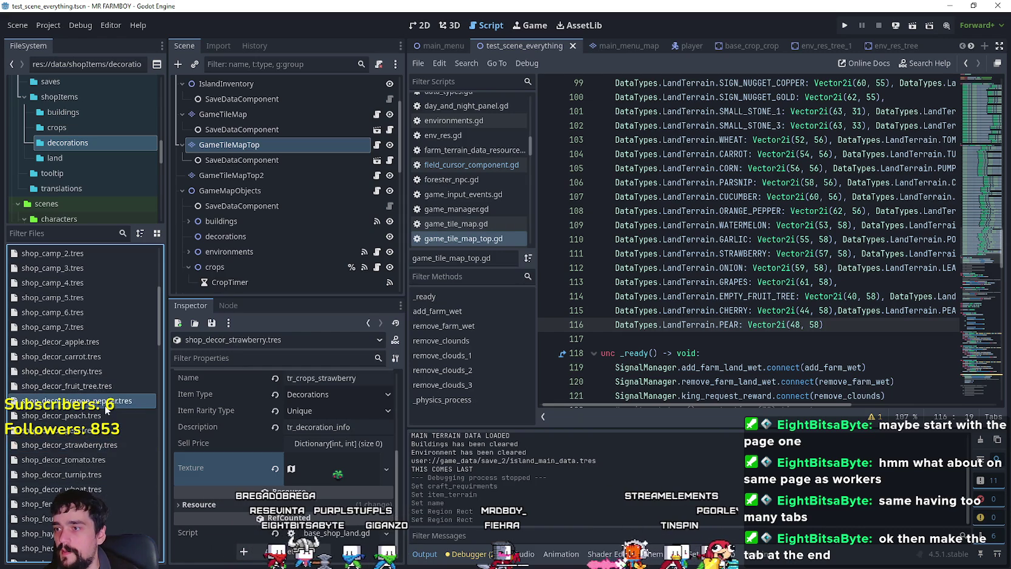
# - Set the Item Terrain to Orange Pepper and the name to tr_crops_orange_pepper
pyautogui.click(327, 391)
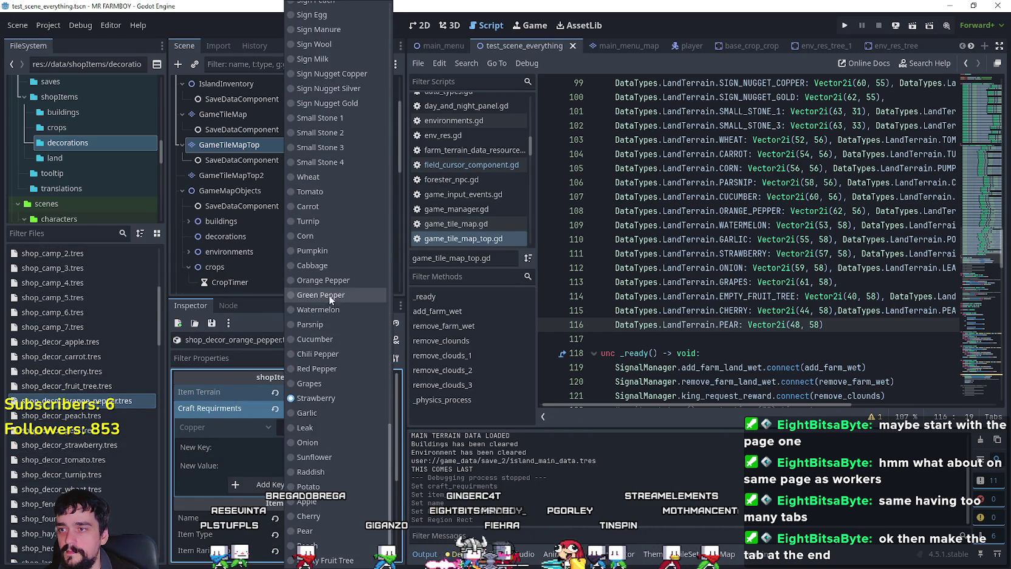
pyautogui.click(323, 462)
pyautogui.scroll(-3, 331, 465)
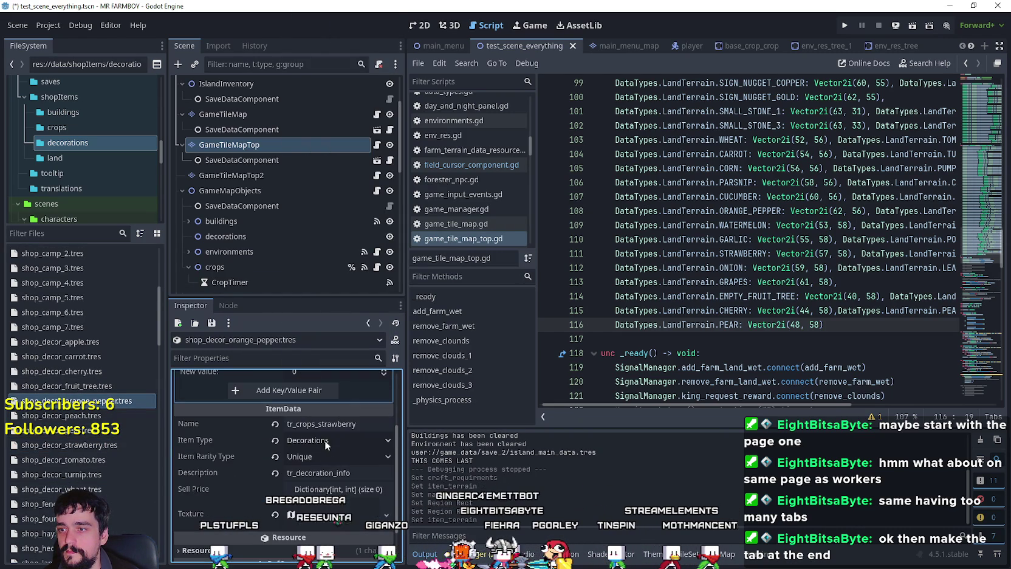
pyautogui.click(320, 423)
pyautogui.write('o')
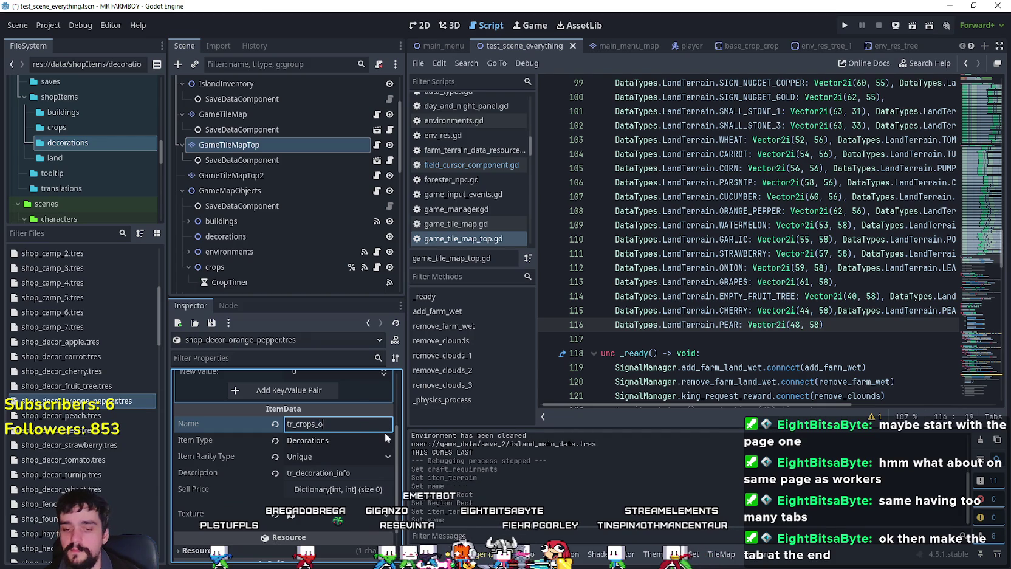
pyautogui.write('range_pepper')
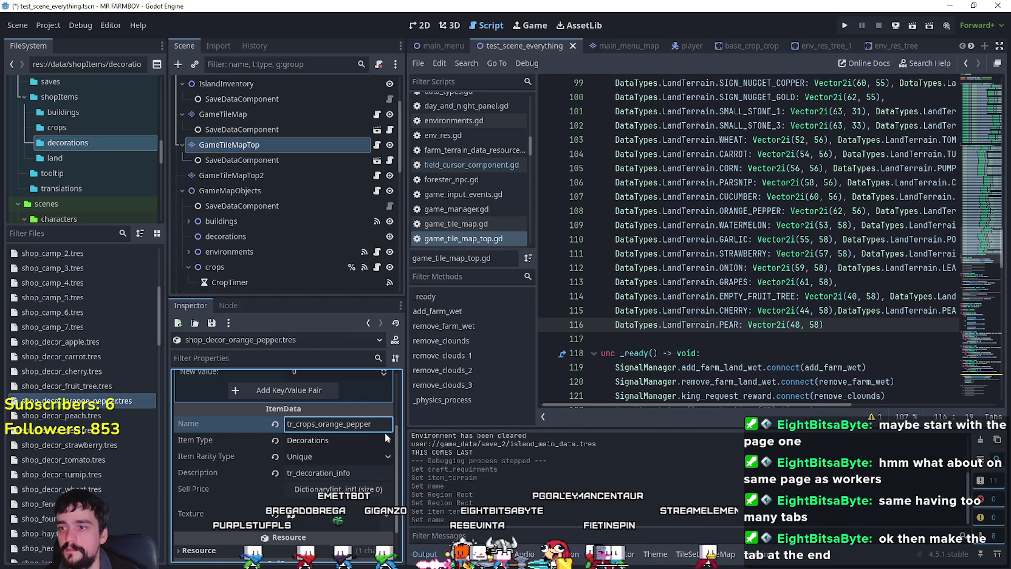
# - Set the texture's atlas region around the orange pepper plant (x 1008, y 896)
pyautogui.scroll(-2, 361, 463)
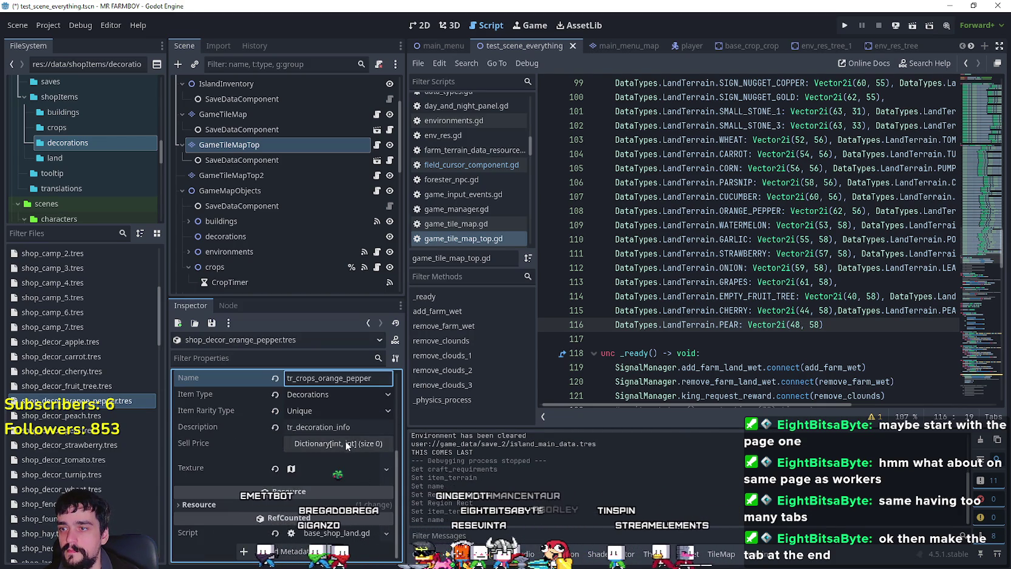
pyautogui.click(351, 465)
pyautogui.scroll(-4, 298, 478)
pyautogui.click(276, 525)
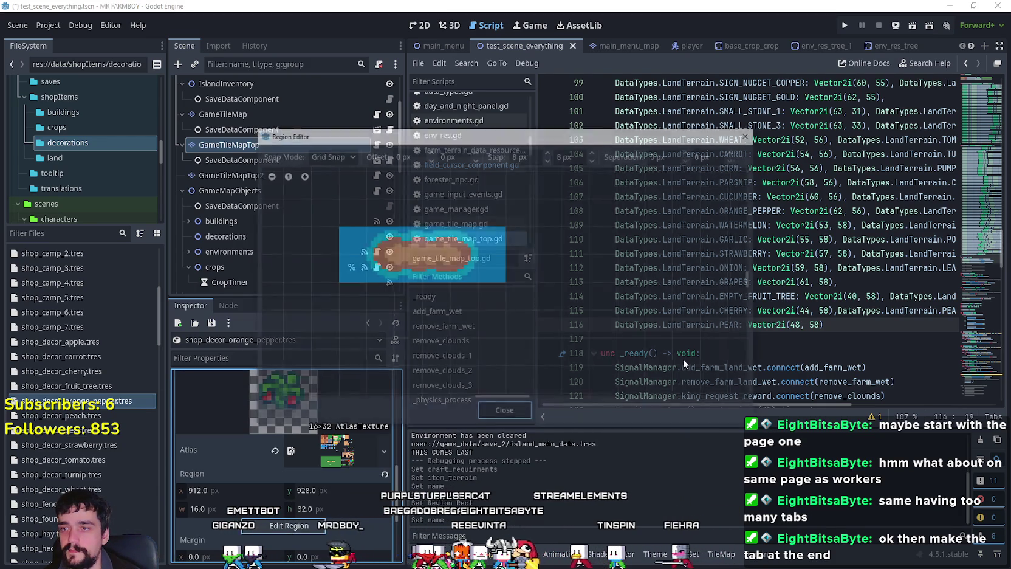
pyautogui.scroll(5, 665, 301)
pyautogui.scroll(-4, 322, 394)
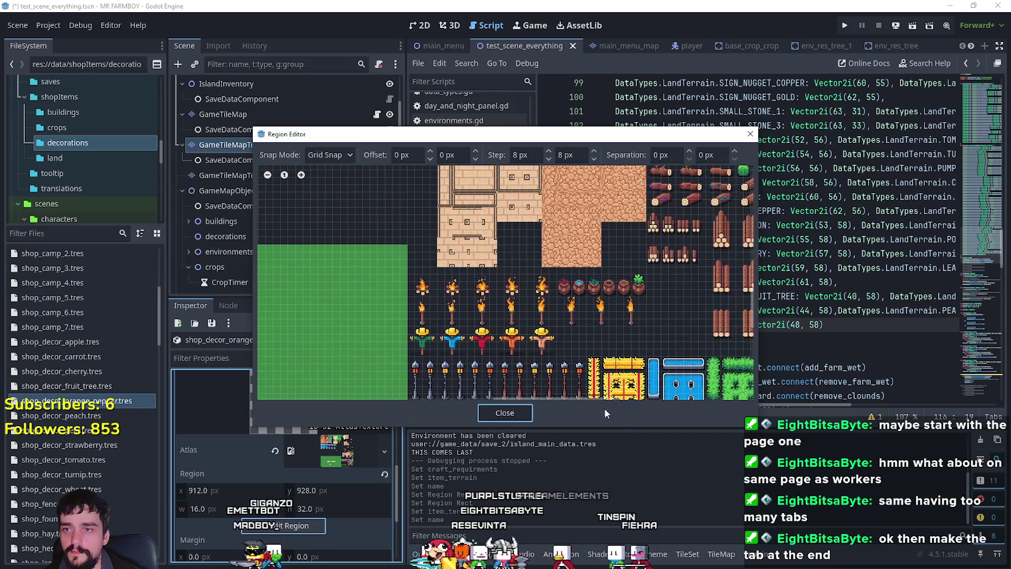
pyautogui.scroll(2, 425, 316)
pyautogui.scroll(4, 523, 295)
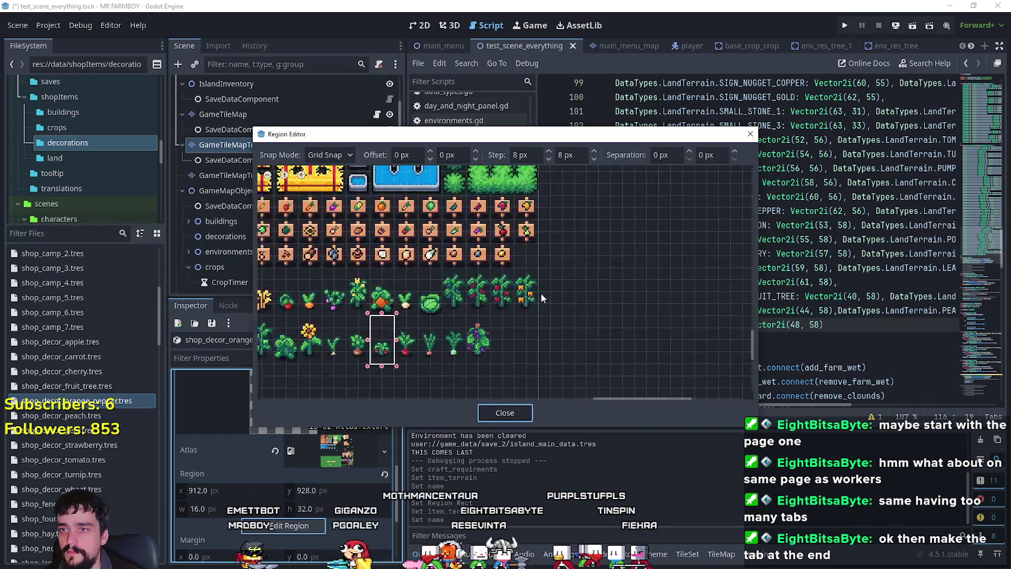
pyautogui.moveTo(485, 332); pyautogui.dragTo(531, 244)
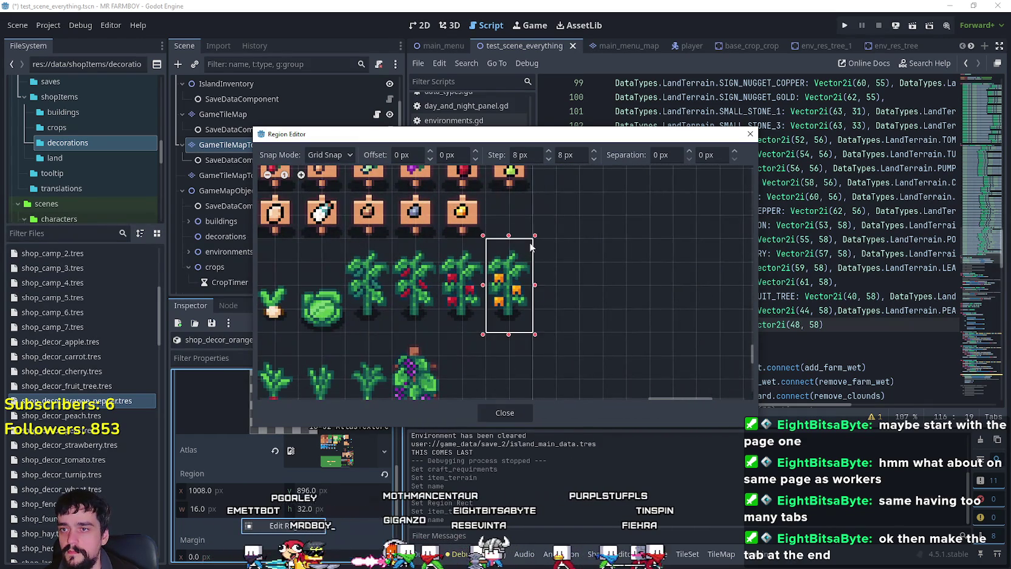
pyautogui.click(504, 413)
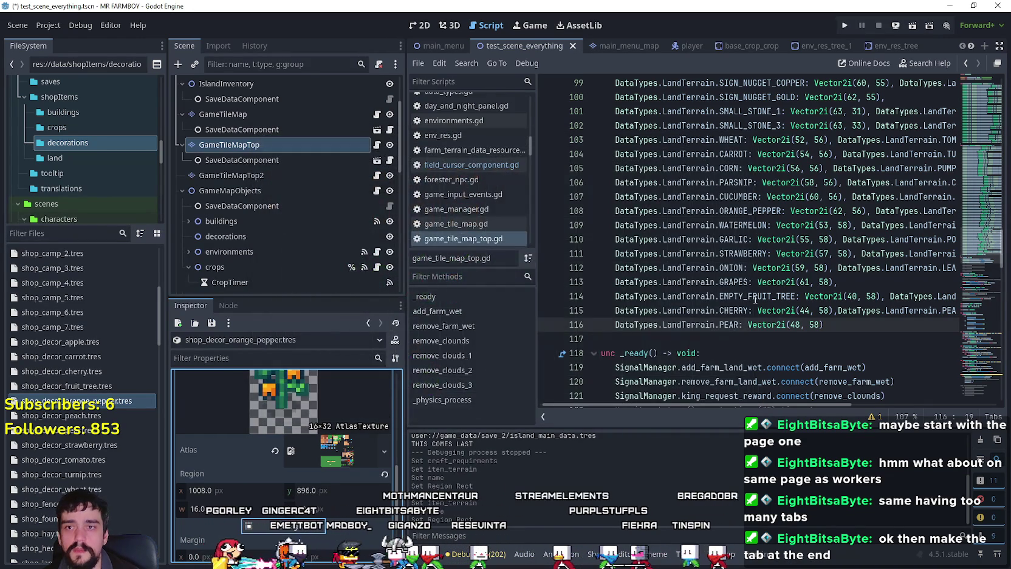
# - Widen the script editor and review the SUNFLOWER, ONION, CUCUMBER, RED_PEPPER and GREEN_PEPPER terrain lines
pyautogui.moveTo(768, 402)
pyautogui.mouseDown()
pyautogui.moveTo(844, 409)
pyautogui.moveTo(818, 408)
pyautogui.moveTo(830, 408)
pyautogui.mouseUp()
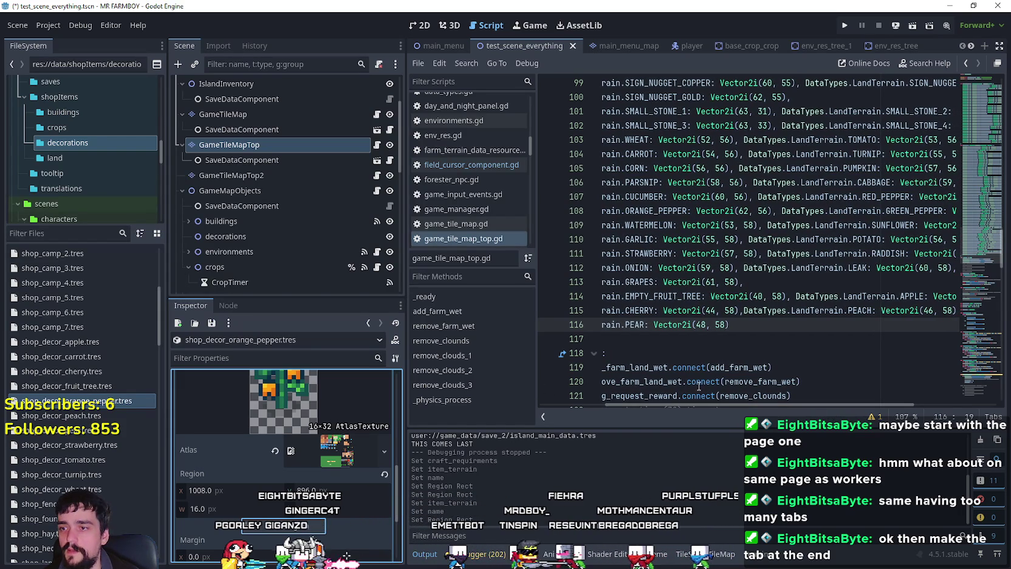
pyautogui.moveTo(705, 406)
pyautogui.mouseDown()
pyautogui.moveTo(715, 405)
pyautogui.moveTo(704, 404)
pyautogui.mouseUp()
pyautogui.click(913, 226)
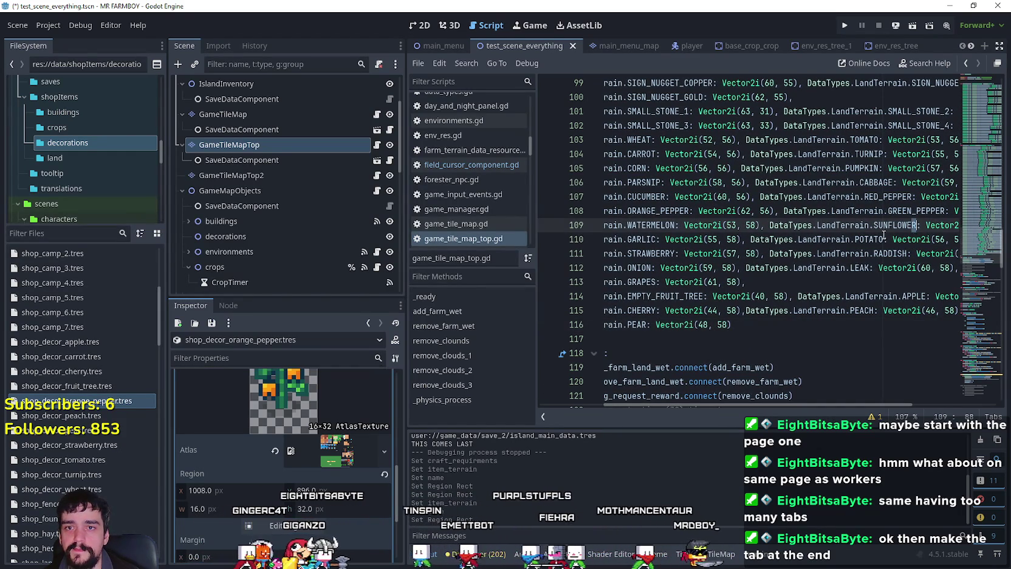
pyautogui.moveTo(402, 243); pyautogui.dragTo(284, 243)
pyautogui.click(712, 253)
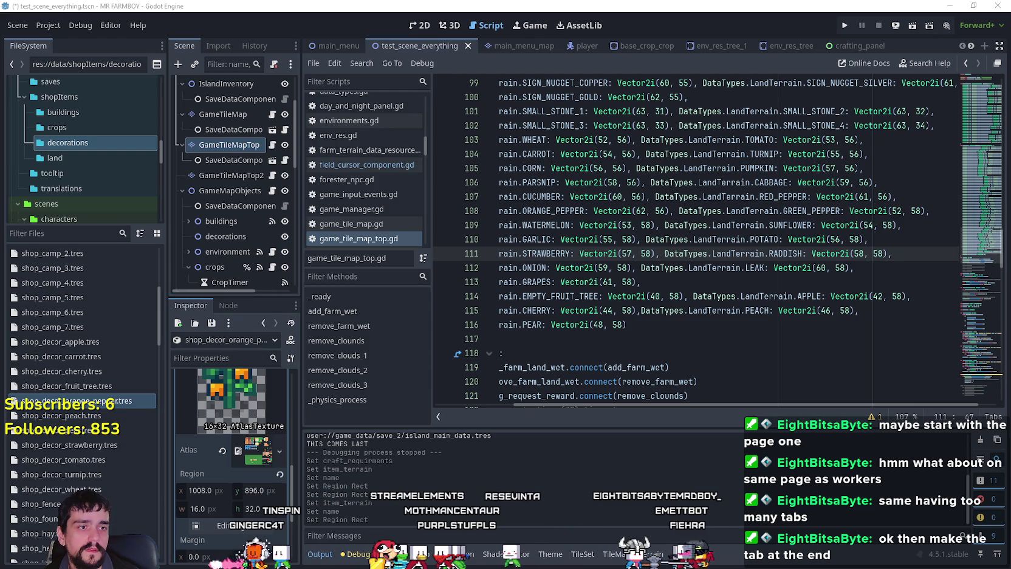
pyautogui.click(774, 267)
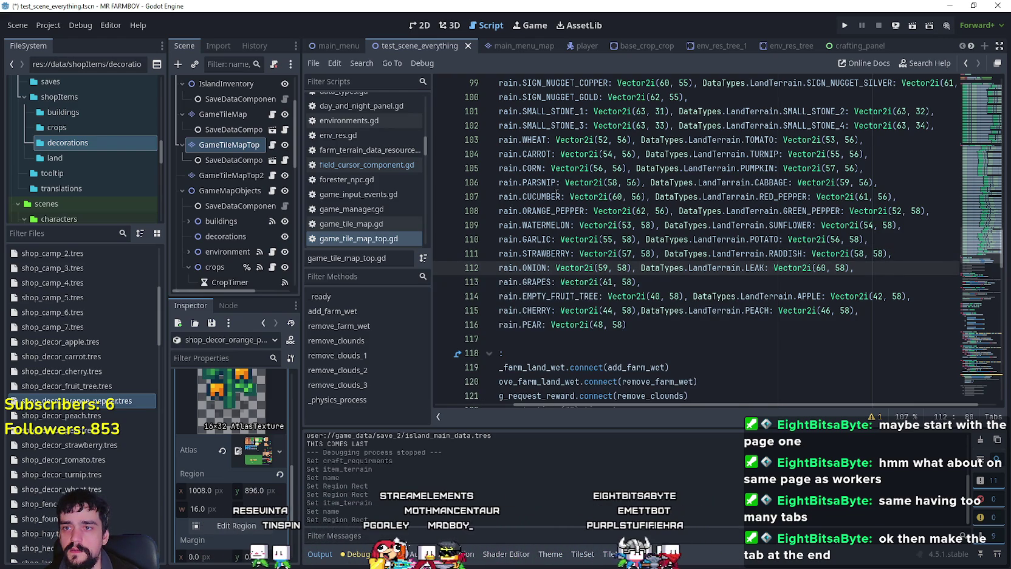
pyautogui.doubleClick(552, 198)
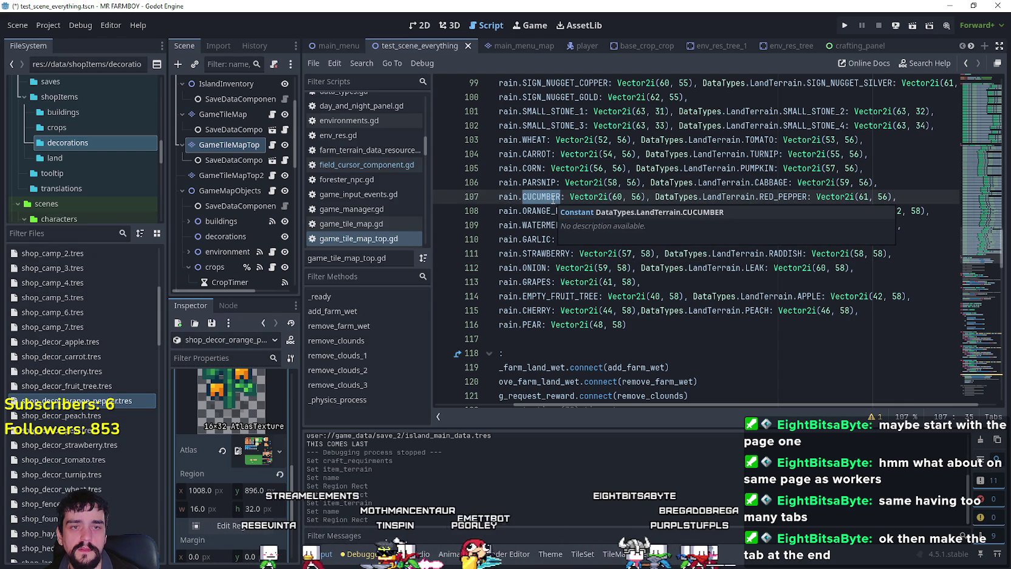
pyautogui.doubleClick(787, 195)
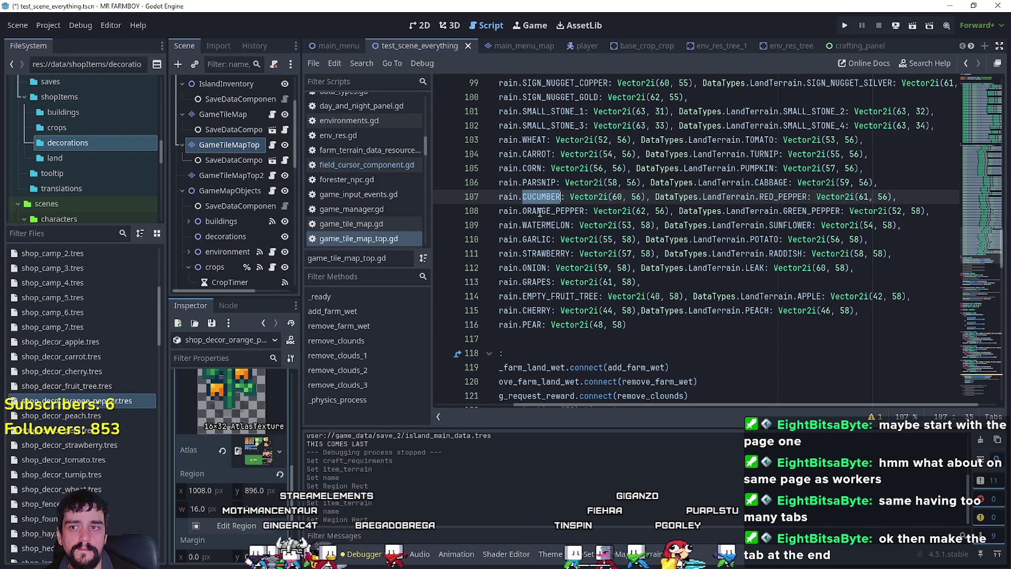
pyautogui.doubleClick(822, 209)
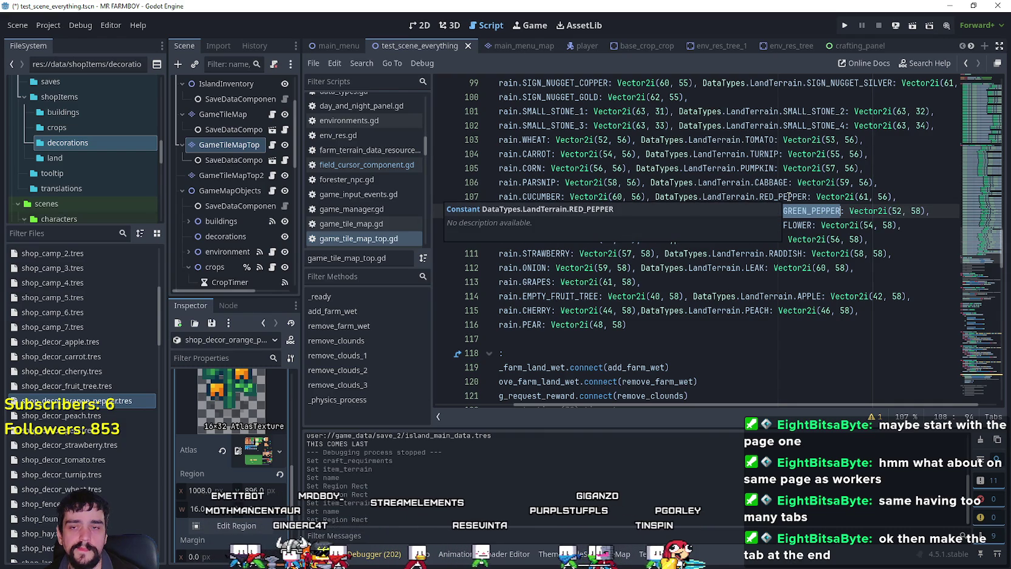
pyautogui.click(785, 184)
pyautogui.click(868, 195)
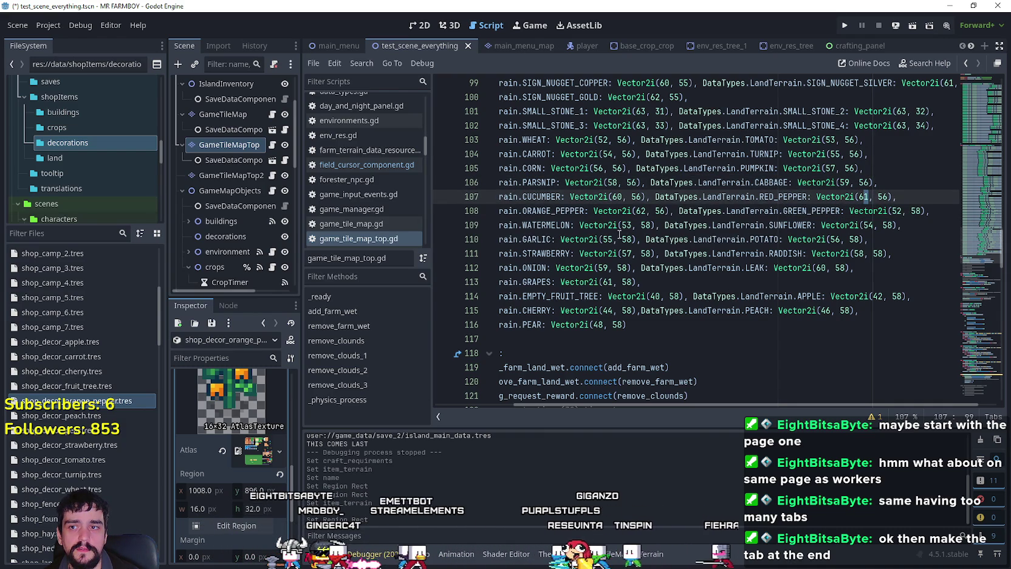
# - Filter the FileSystem to 'test', select test_scene_everything.tscn and its GameTileMapTop node
pyautogui.moveTo(593, 215)
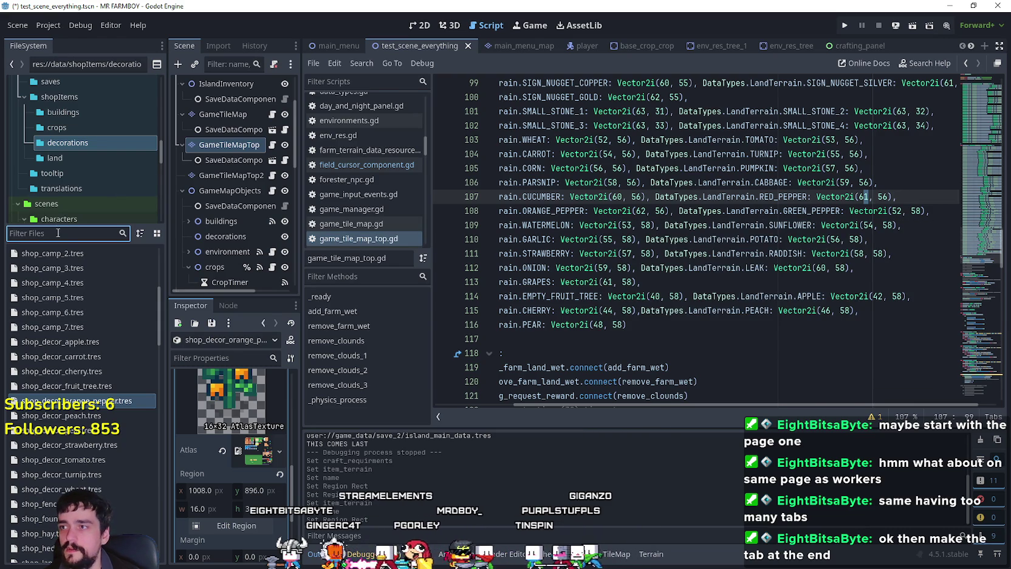
pyautogui.write('test')
pyautogui.click(85, 273)
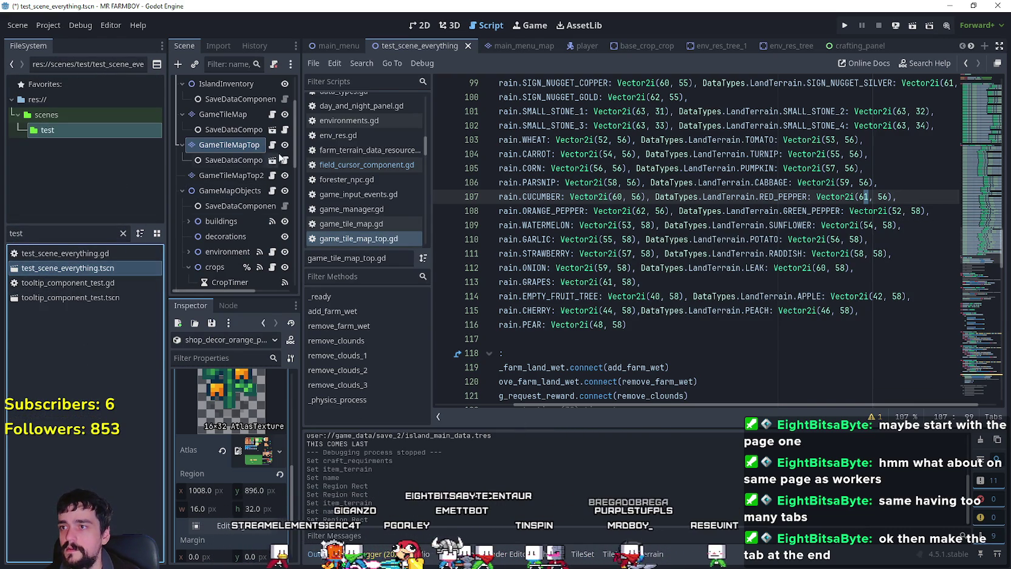
pyautogui.click(255, 147)
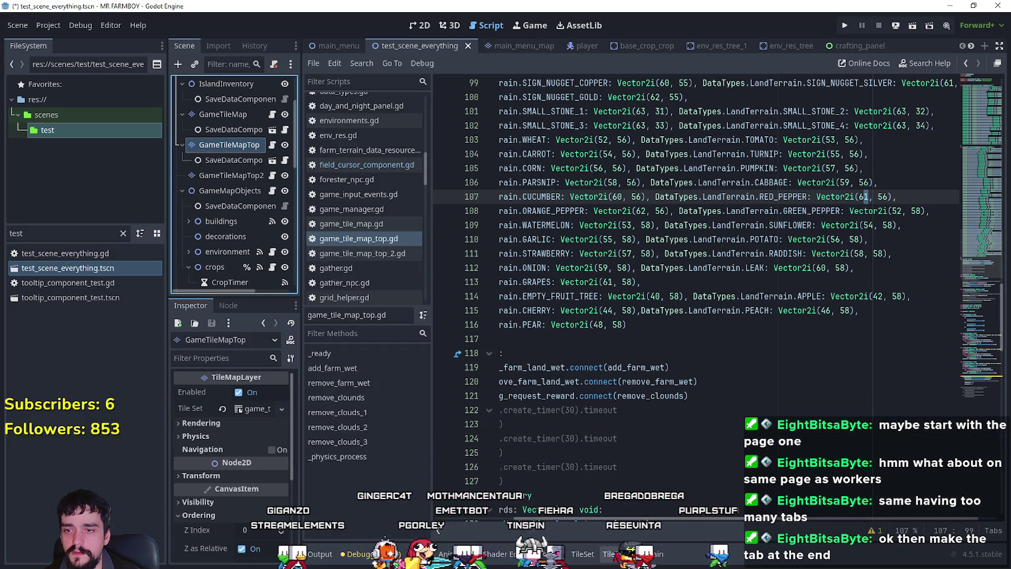
# - Replace RED_PEPPER with CHILI_PEPPER on line 107 of the terrain map
pyautogui.scroll(1, 823, 534)
pyautogui.scroll(1, 741, 471)
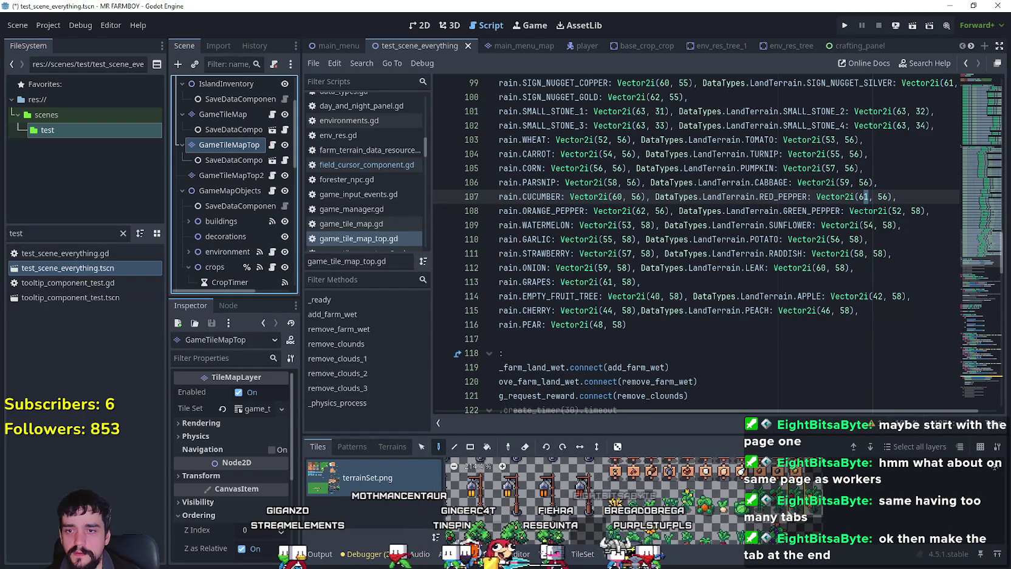
pyautogui.moveTo(779, 501)
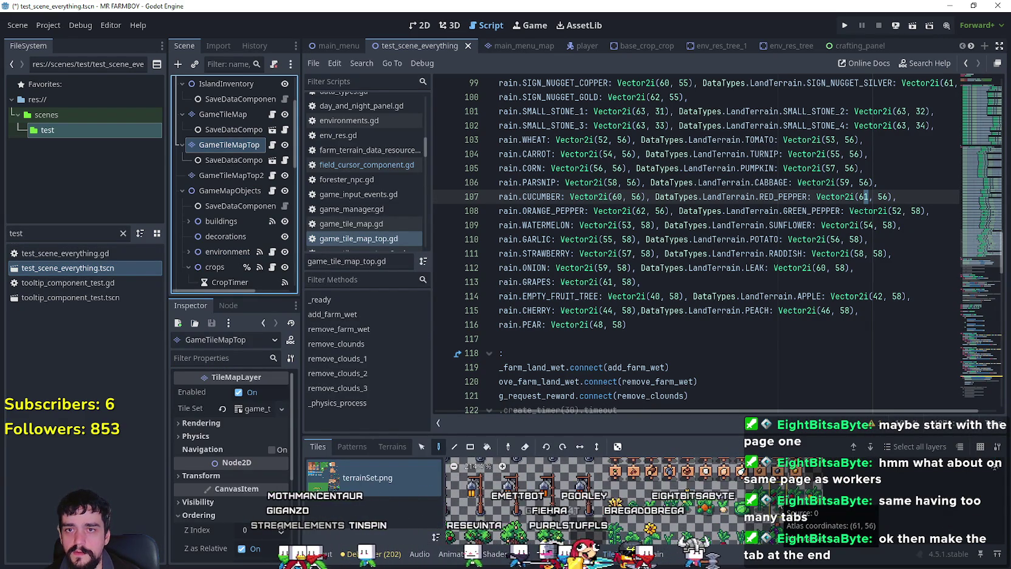
pyautogui.doubleClick(769, 185)
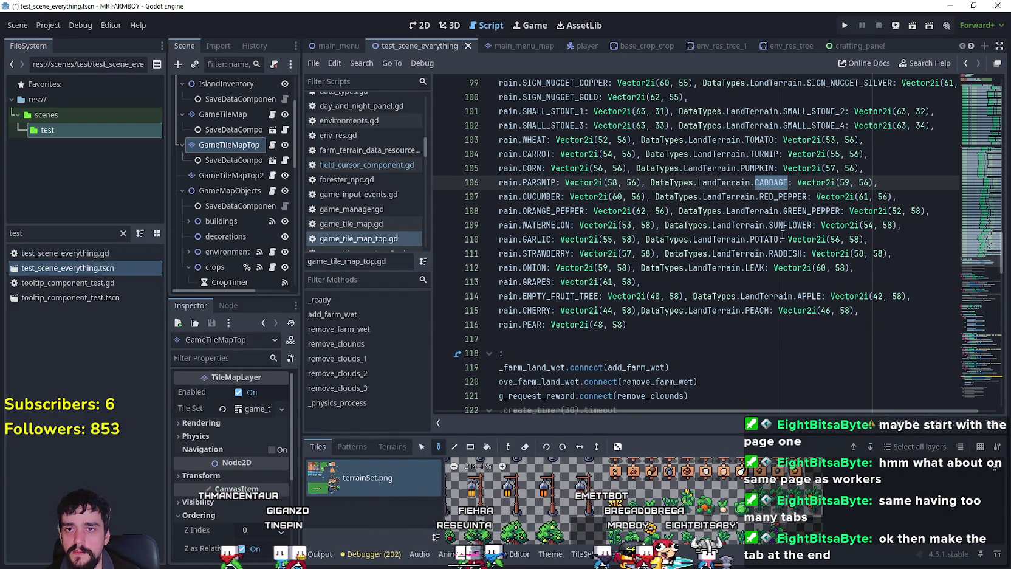
pyautogui.click(779, 197)
pyautogui.moveTo(647, 197); pyautogui.dragTo(893, 193)
pyautogui.click(648, 196)
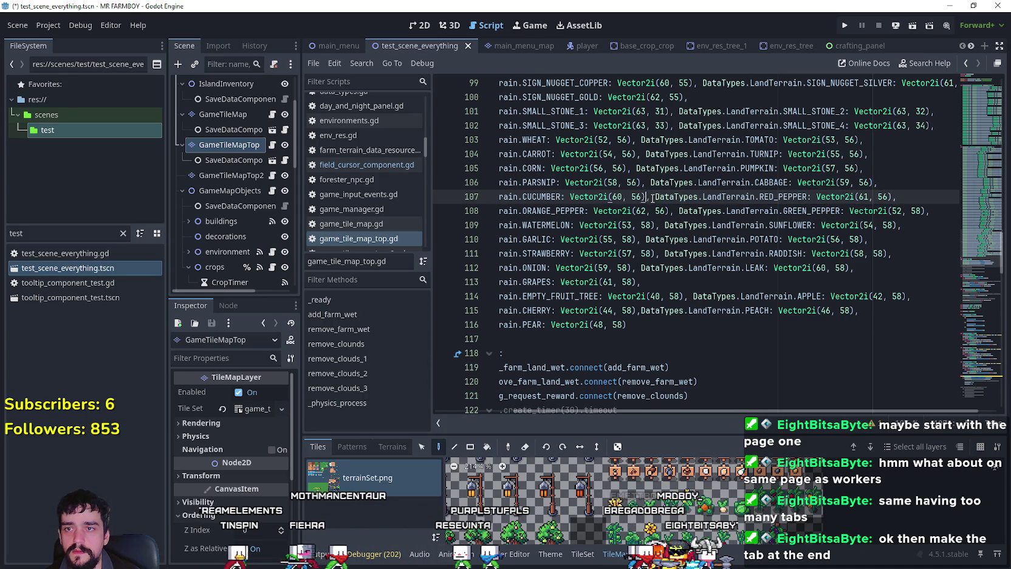
pyautogui.doubleClick(792, 196)
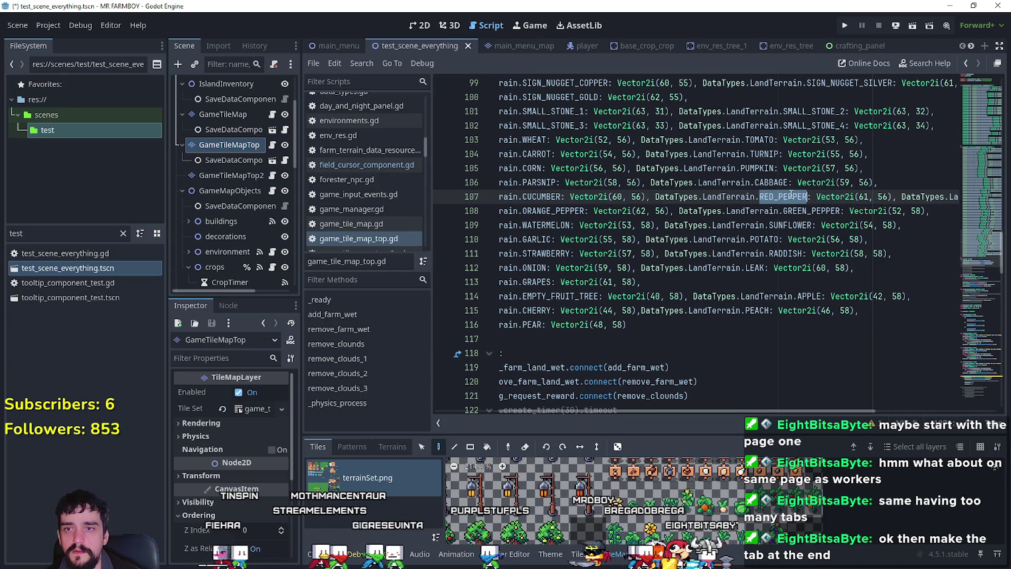
pyautogui.write('Chil')
pyautogui.press('Return')
# - Set ORANGE_PEPPER's atlas coordinate to Vector2i(63, 56) and save the script
pyautogui.moveTo(906, 196); pyautogui.dragTo(958, 196)
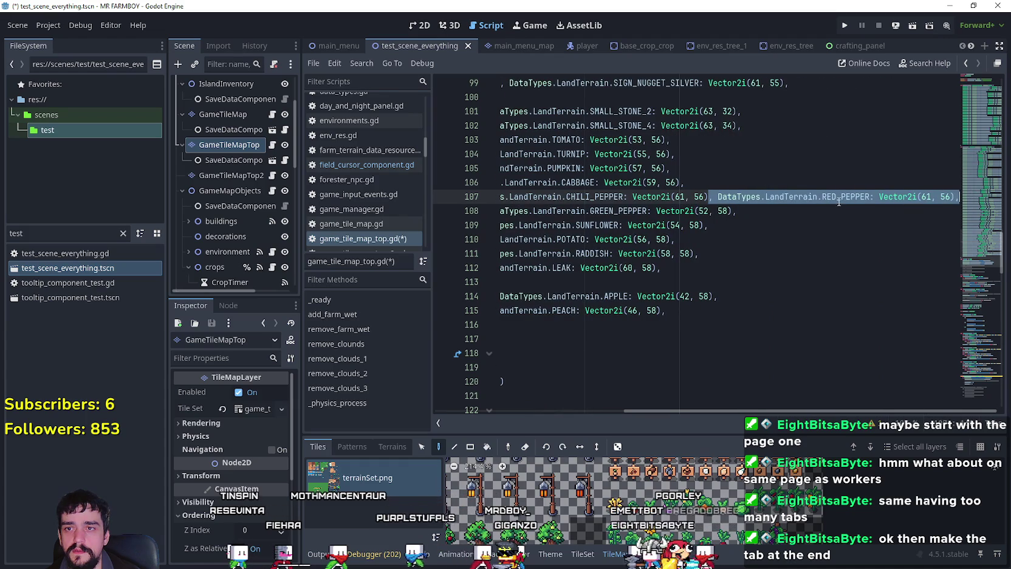
pyautogui.click(686, 198)
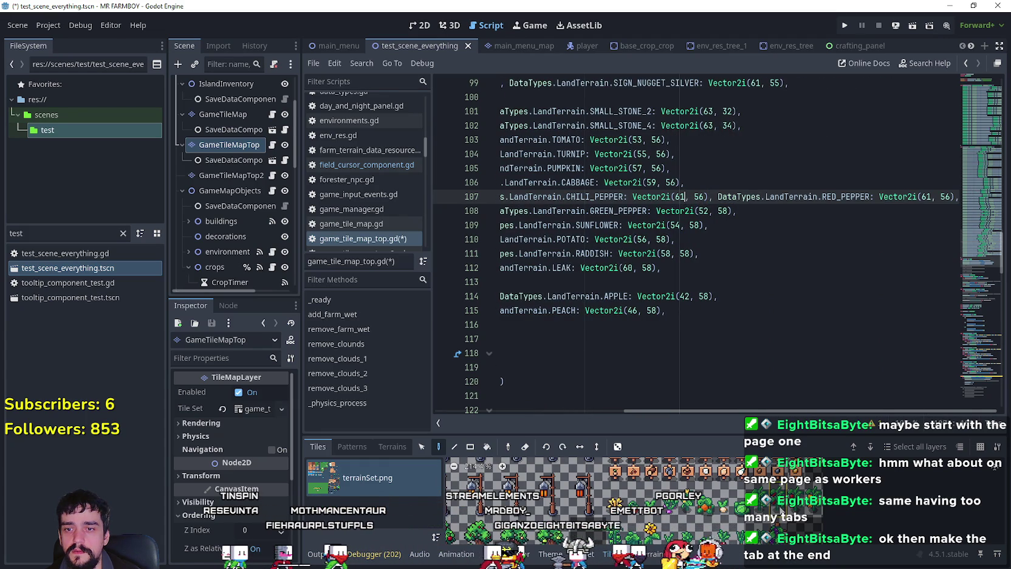
pyautogui.moveTo(795, 507)
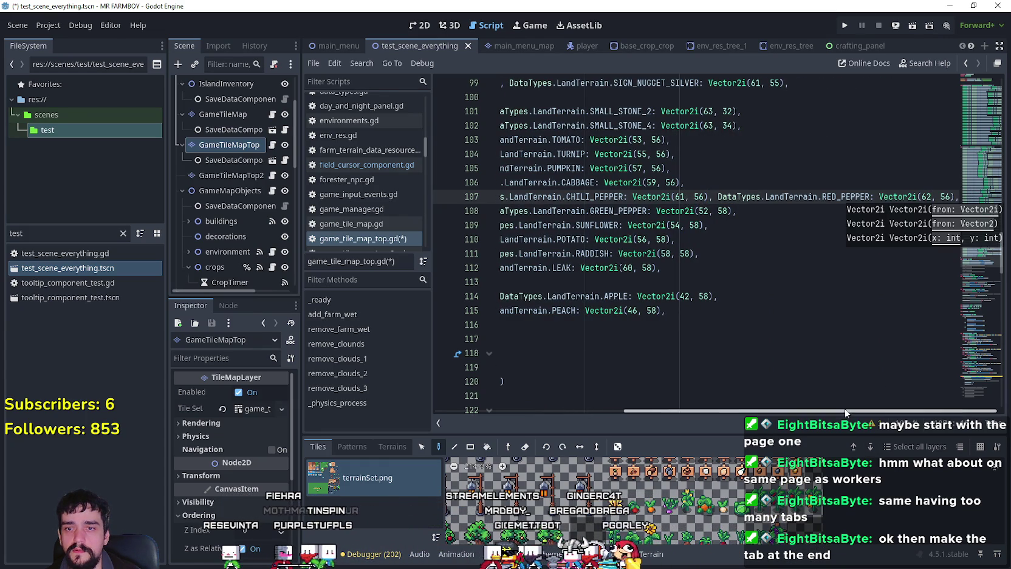
pyautogui.moveTo(792, 415); pyautogui.dragTo(645, 403)
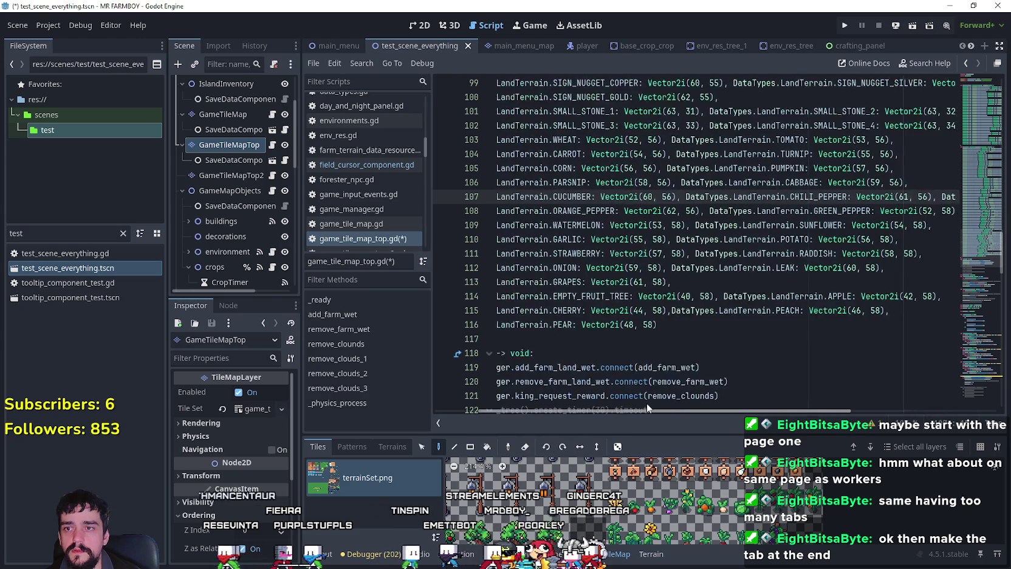
pyautogui.click(742, 211)
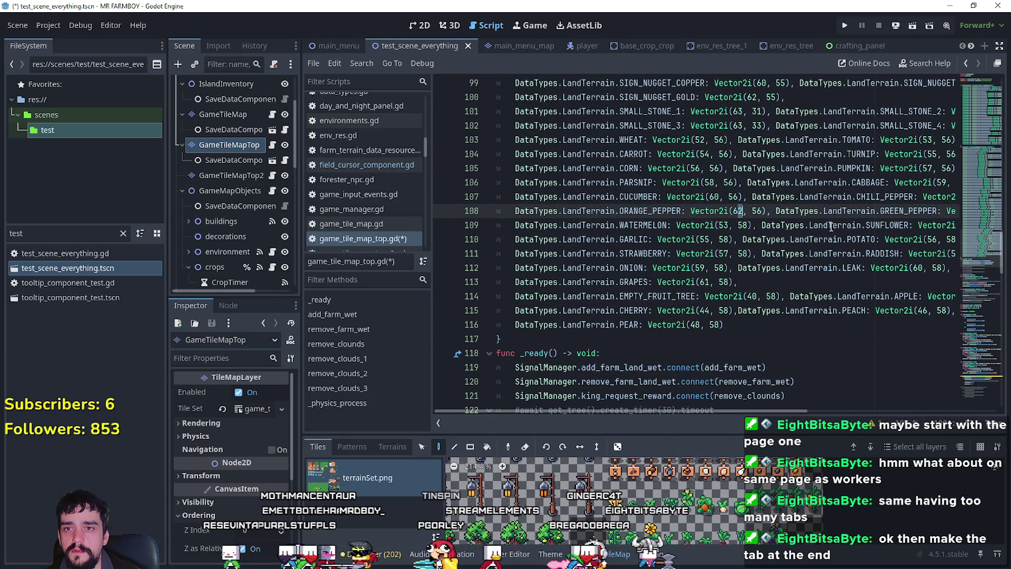
pyautogui.moveTo(790, 411); pyautogui.dragTo(828, 410)
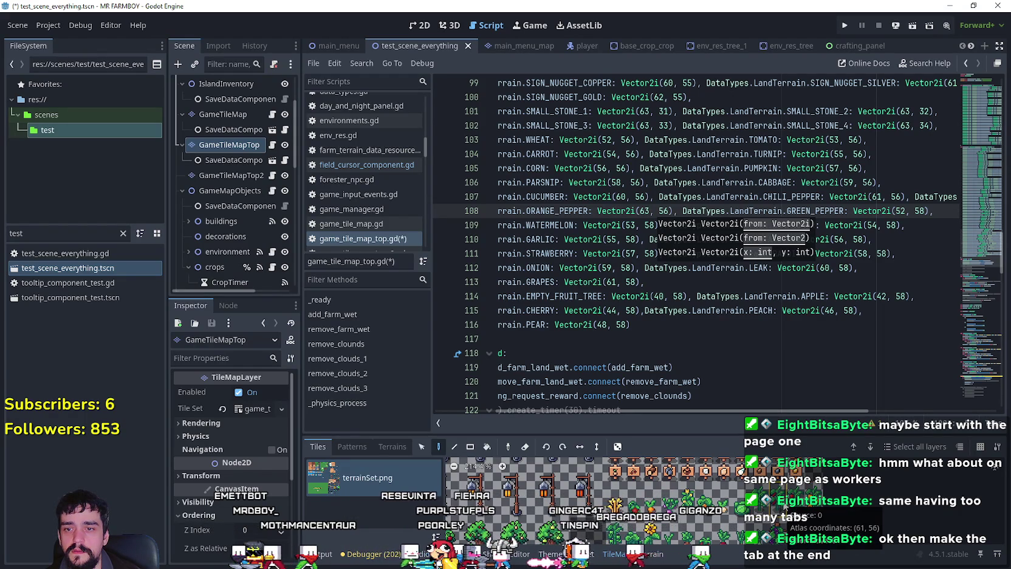
pyautogui.scroll(-1, 817, 406)
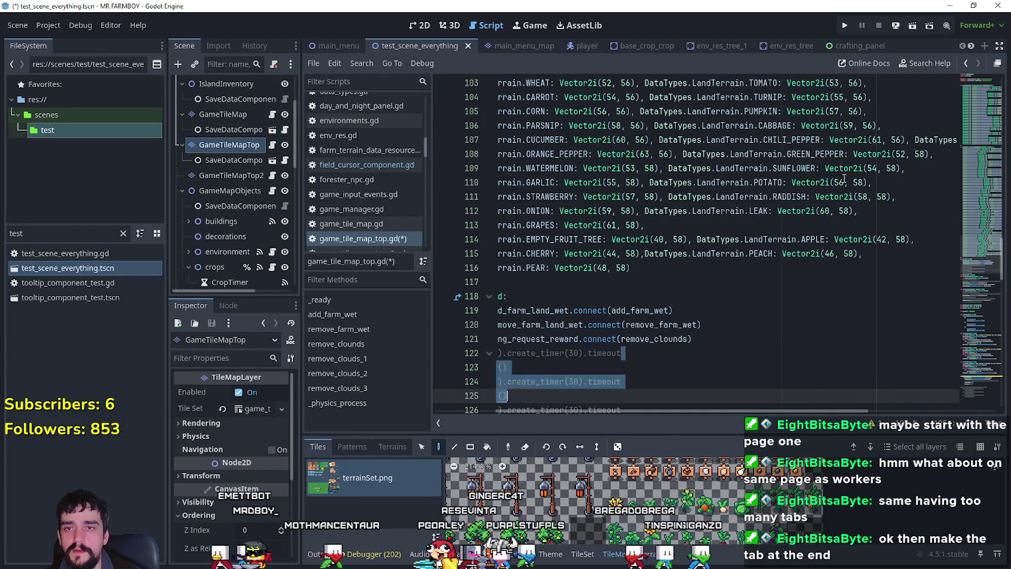
pyautogui.click(844, 182)
pyautogui.hotkey('ctrl', 's')
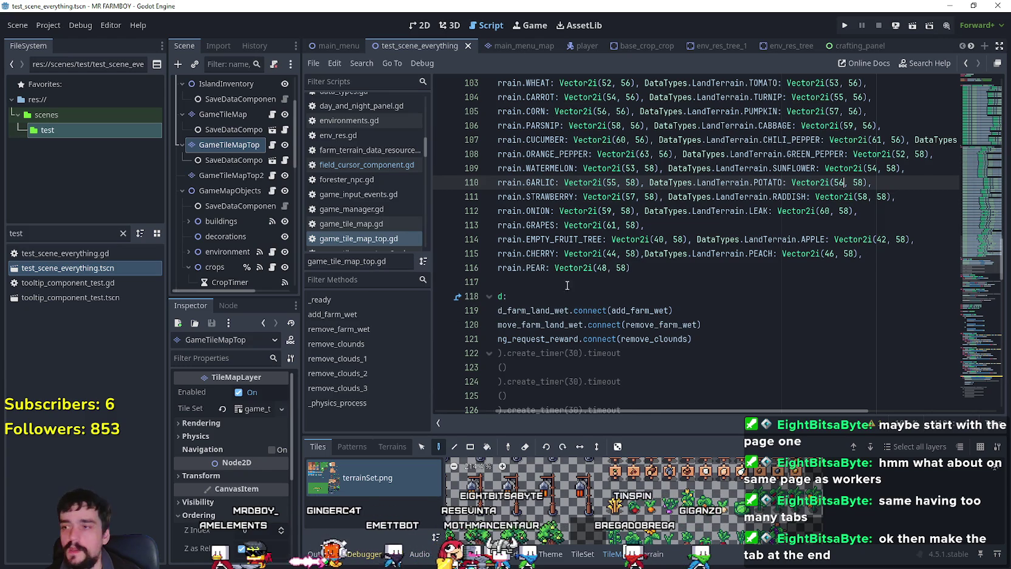
# - Clear the 'test' file filter and open the res://data/shopItems/decorations folder
pyautogui.click(44, 239)
pyautogui.press('BackSpace')
pyautogui.press('BackSpace')
pyautogui.press('BackSpace')
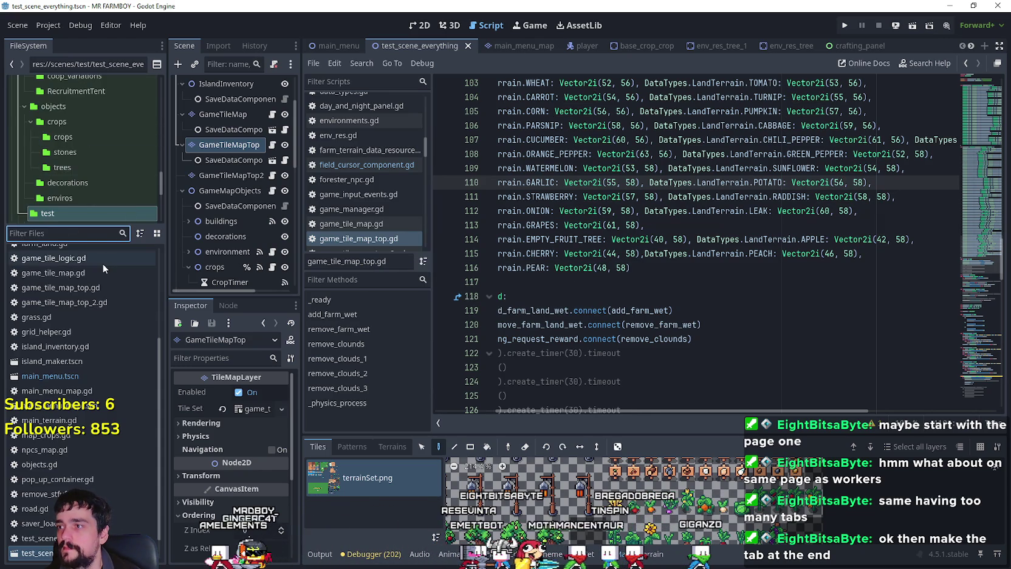
pyautogui.scroll(-5, 55, 133)
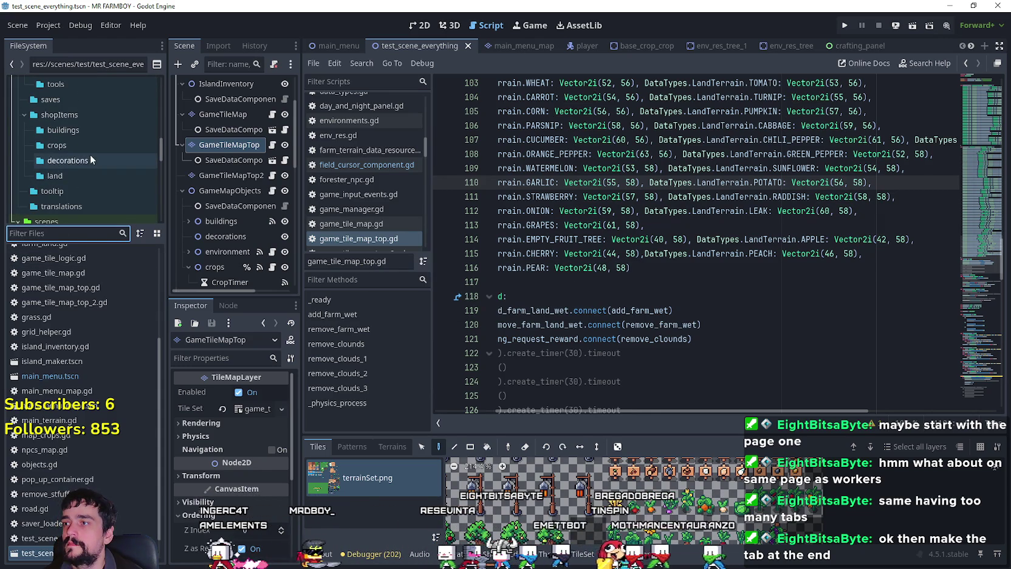
pyautogui.click(68, 160)
pyautogui.scroll(-5, 96, 410)
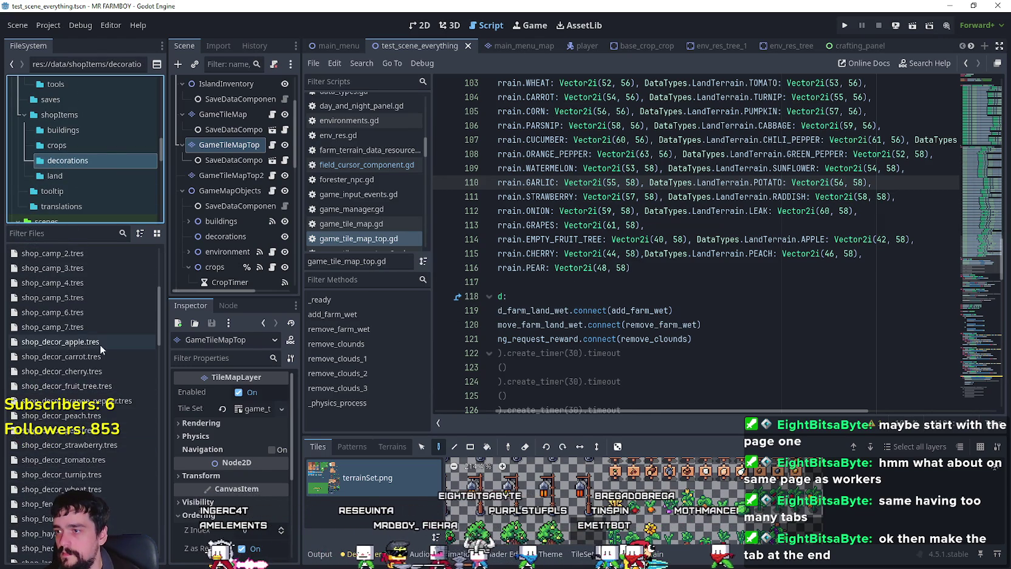
# - Select shop_decor_orange_pepper.tres and widen the Inspector to see its Orange Pepper terrain and 100 Copper
pyautogui.click(96, 406)
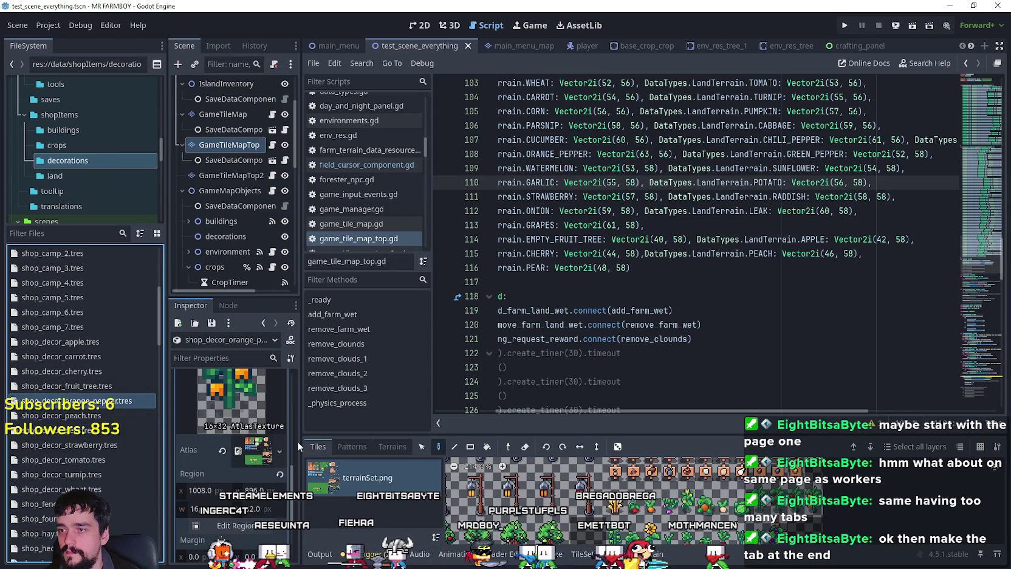
pyautogui.moveTo(293, 448); pyautogui.dragTo(446, 448)
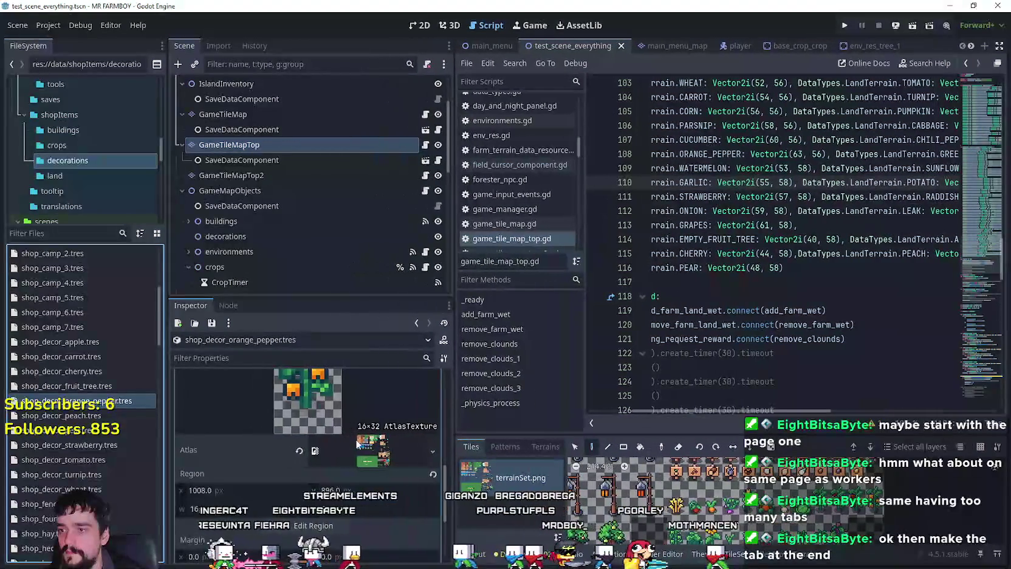
pyautogui.scroll(5, 385, 441)
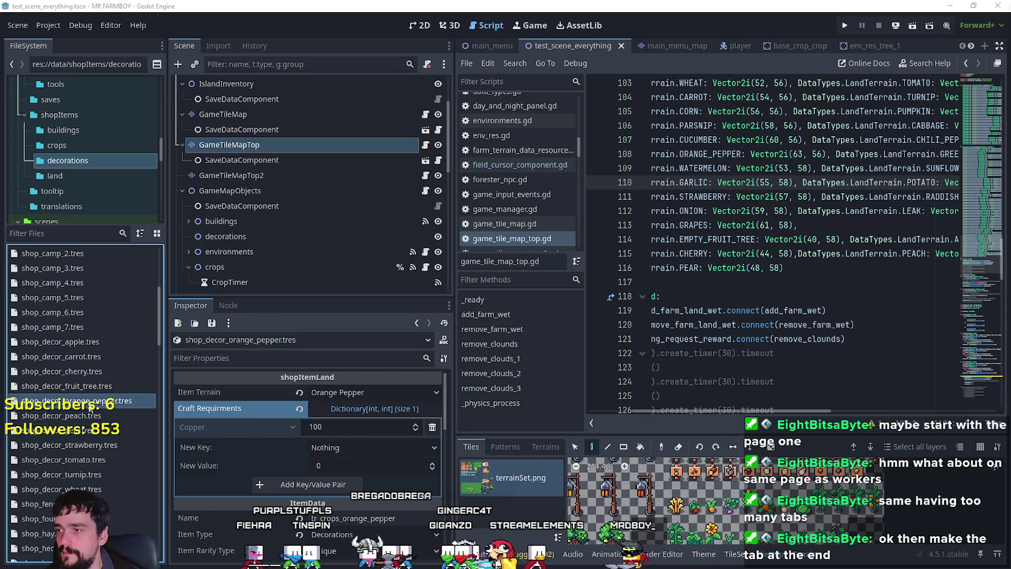
# - Bring up the orange pepper file's context menu and choose Duplicate
pyautogui.rightClick(90, 412)
pyautogui.press('Escape')
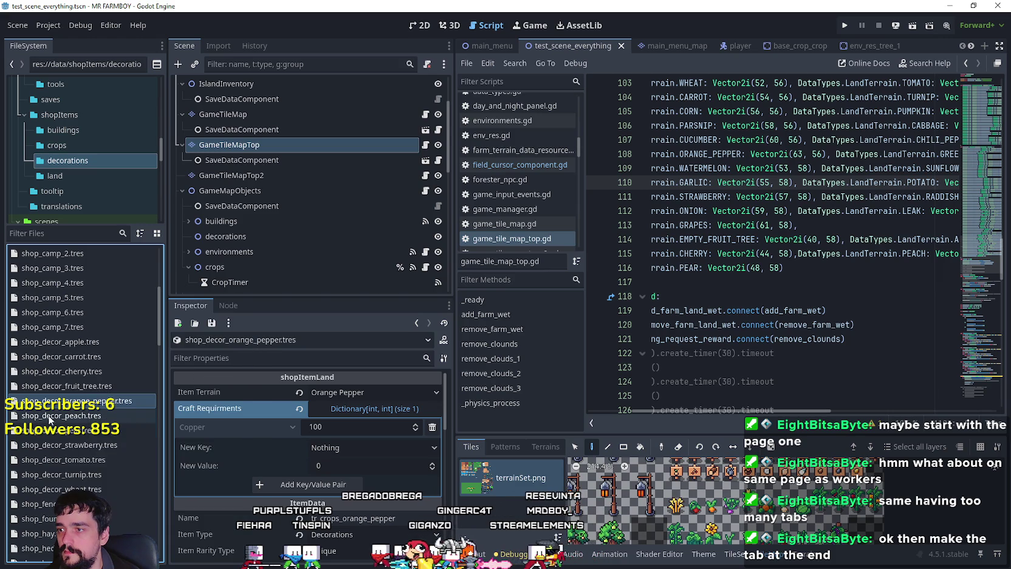
pyautogui.rightClick(85, 416)
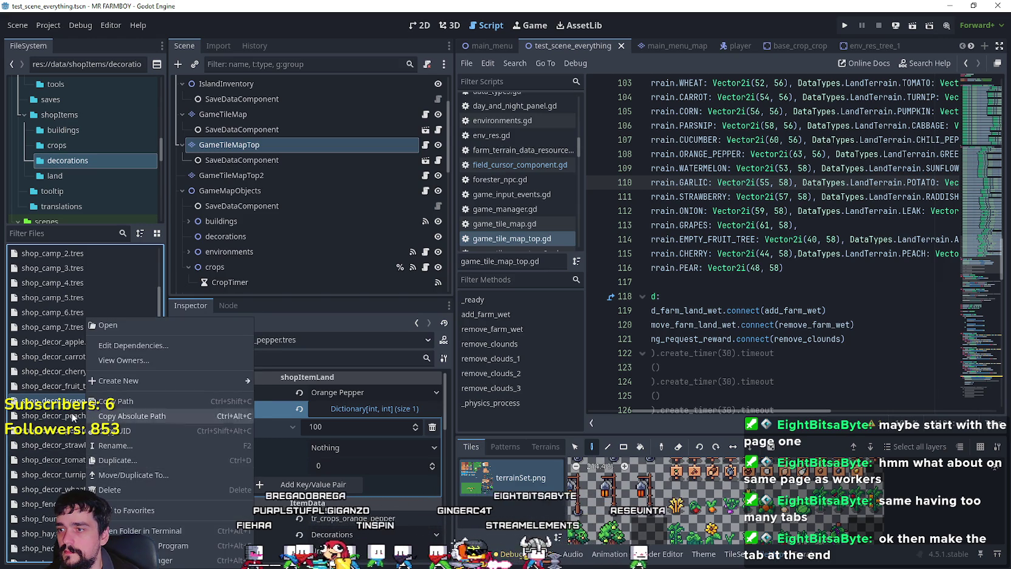
pyautogui.press('Escape')
pyautogui.rightClick(75, 401)
pyautogui.click(137, 462)
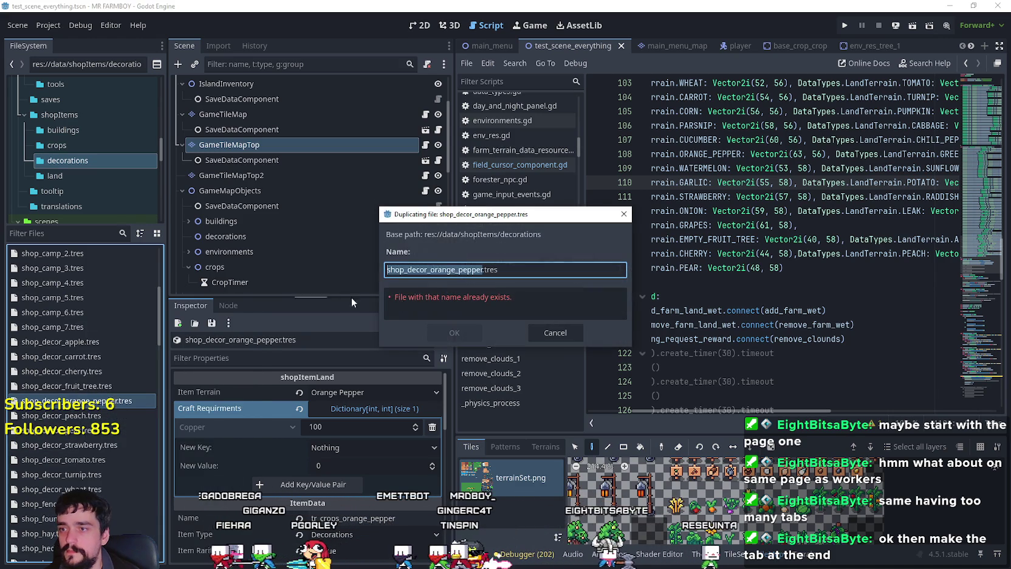
# - Try renaming the copy to shop_decor_cucumber.tres, then cancel the duplicate dialog
pyautogui.click(482, 269)
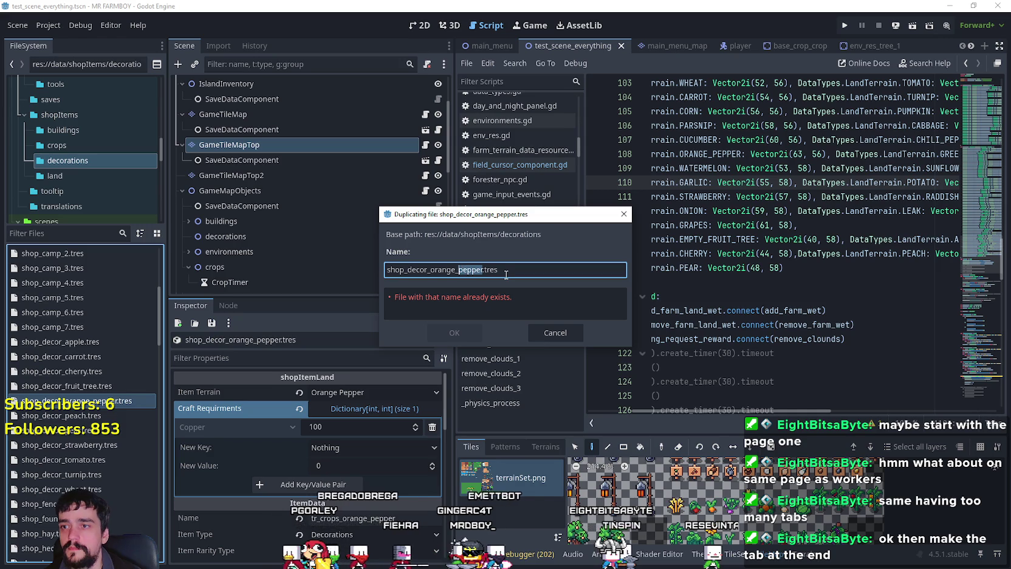
pyautogui.press('BackSpace')
pyautogui.write('cuc')
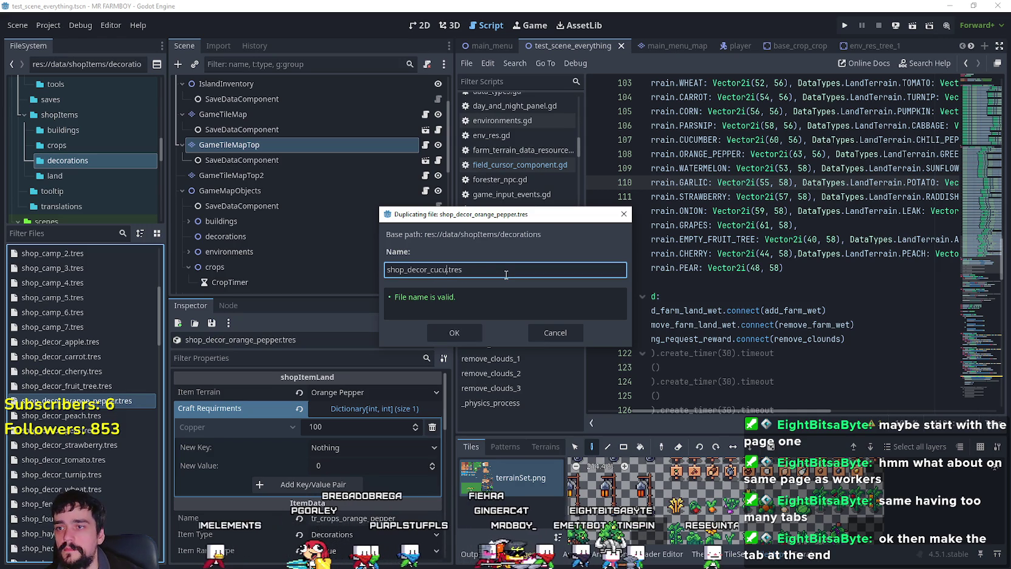
pyautogui.write('umber')
pyautogui.click(470, 335)
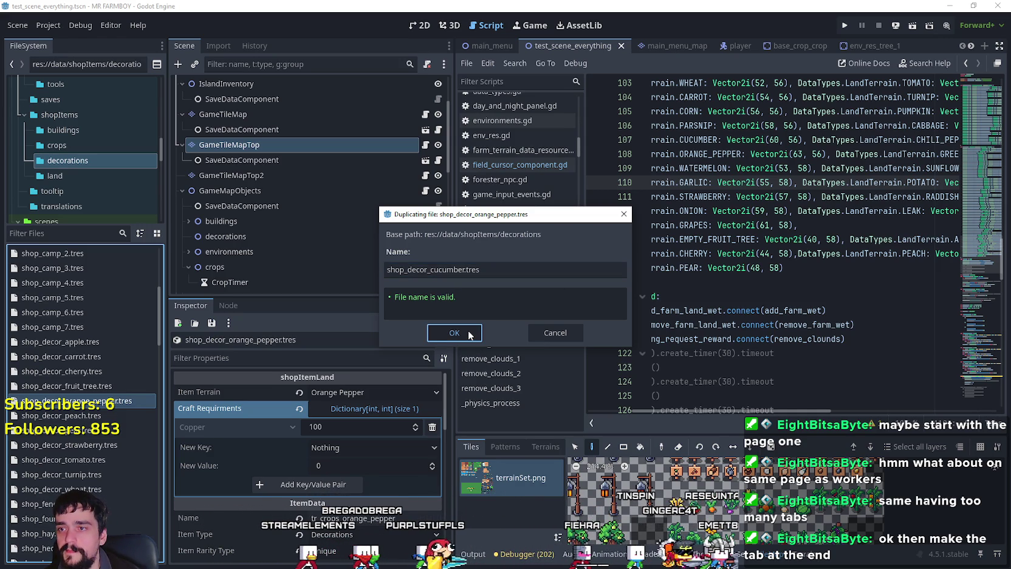
pyautogui.moveTo(430, 269); pyautogui.dragTo(444, 269)
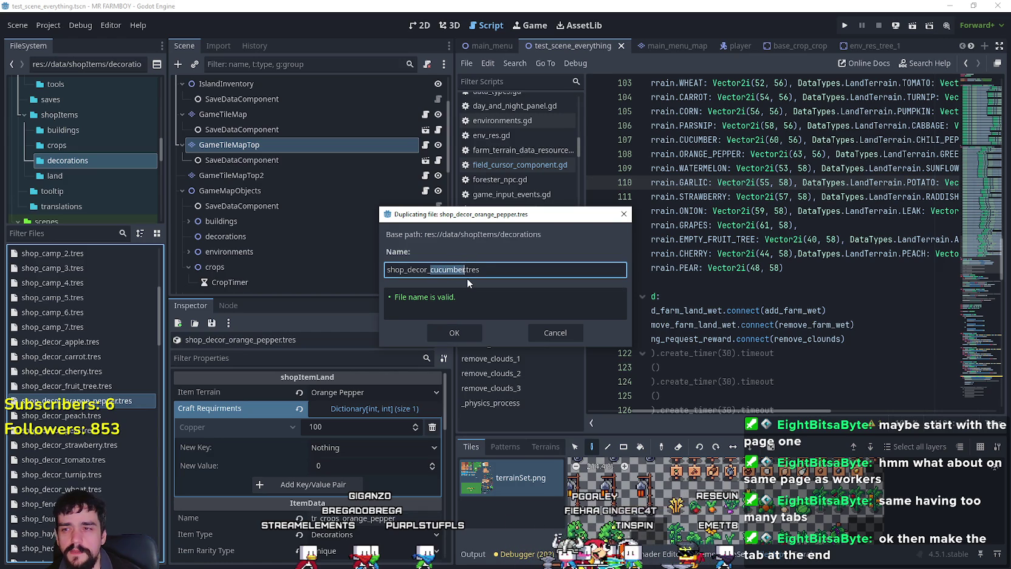
pyautogui.write('cu')
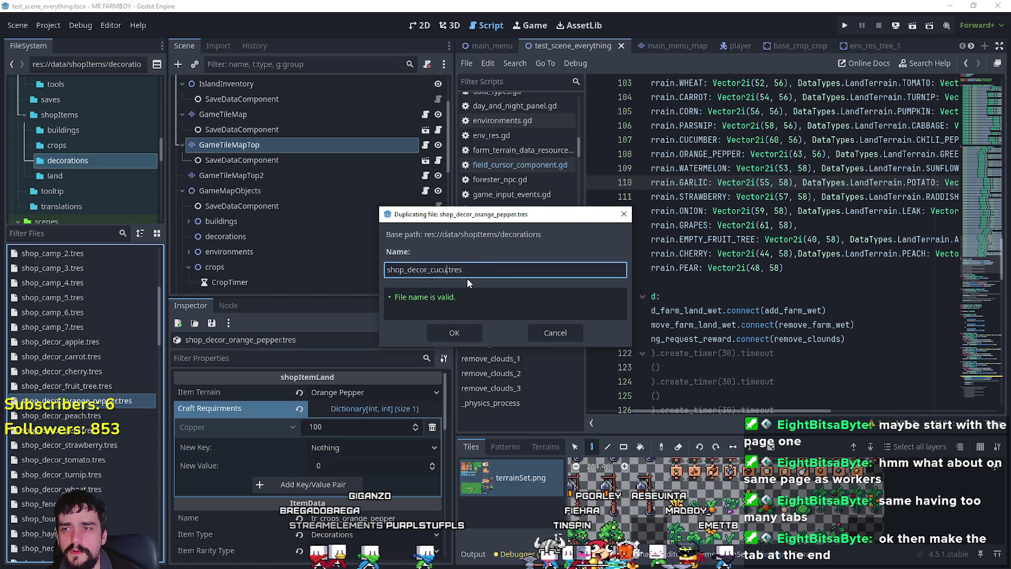
pyautogui.write('mber')
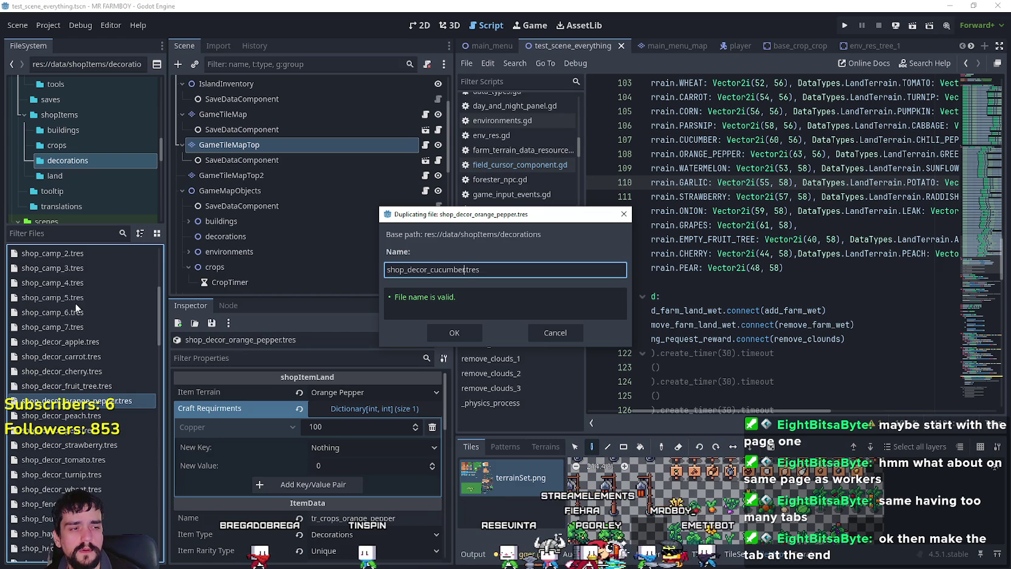
pyautogui.click(556, 333)
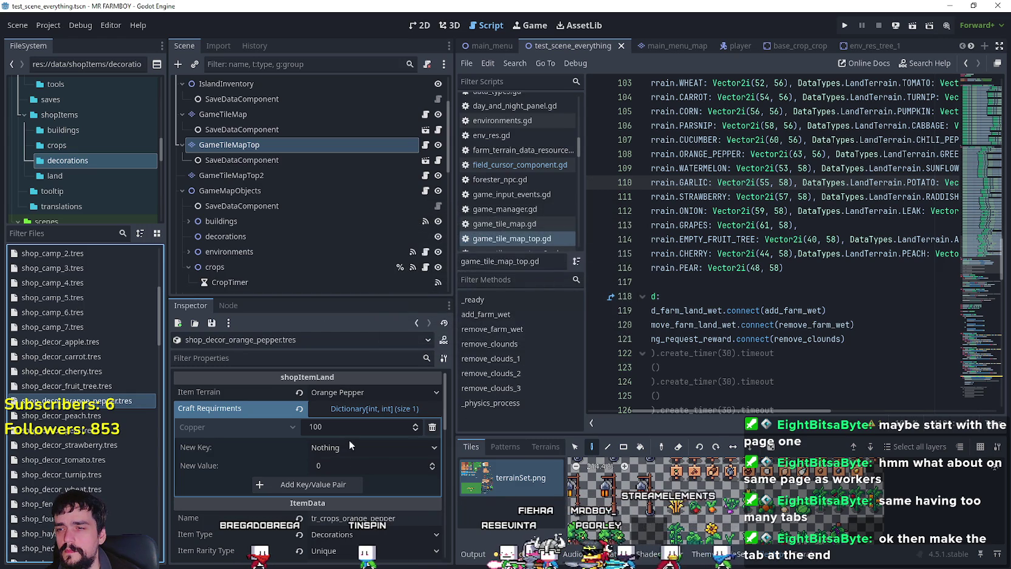
# - Check the Item Terrain list, leaving it on Orange Pepper
pyautogui.click(351, 391)
pyautogui.moveTo(435, 100); pyautogui.dragTo(435, 520)
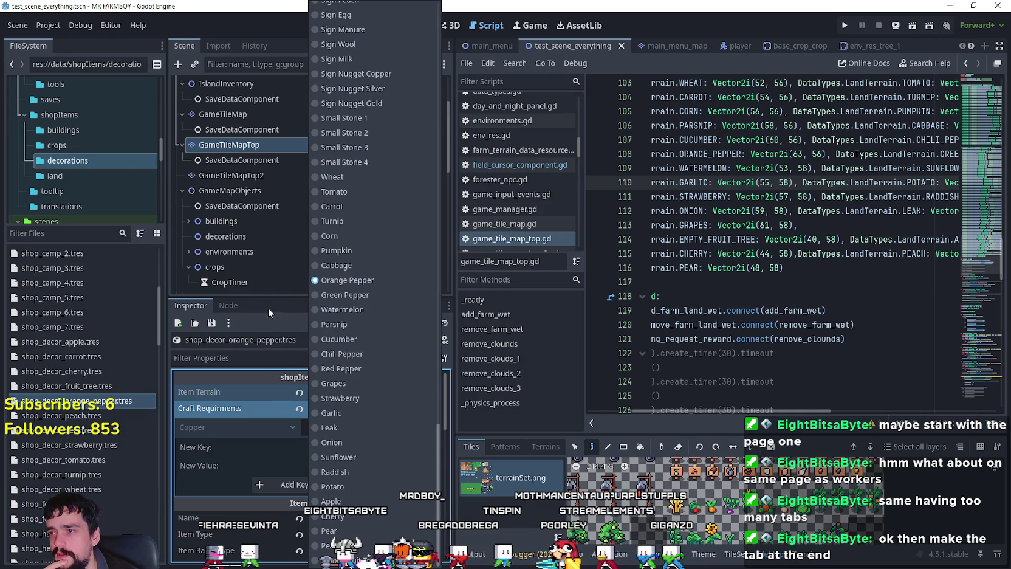
pyautogui.click(113, 433)
# - Duplicate the orange pepper resource as shop_decor_cucumber.tres
pyautogui.rightClick(114, 400)
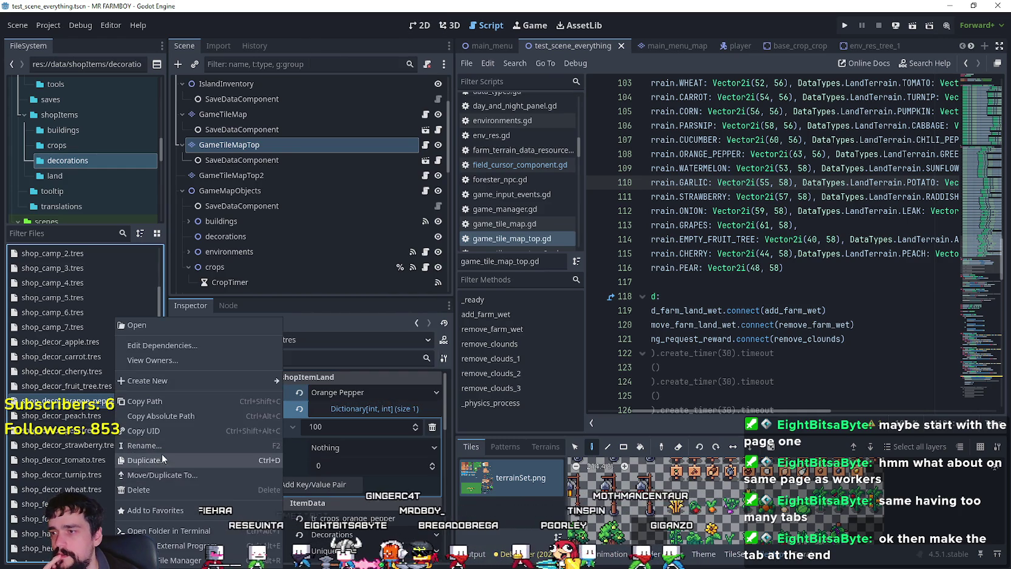
pyautogui.click(161, 453)
pyautogui.moveTo(430, 271); pyautogui.dragTo(461, 271)
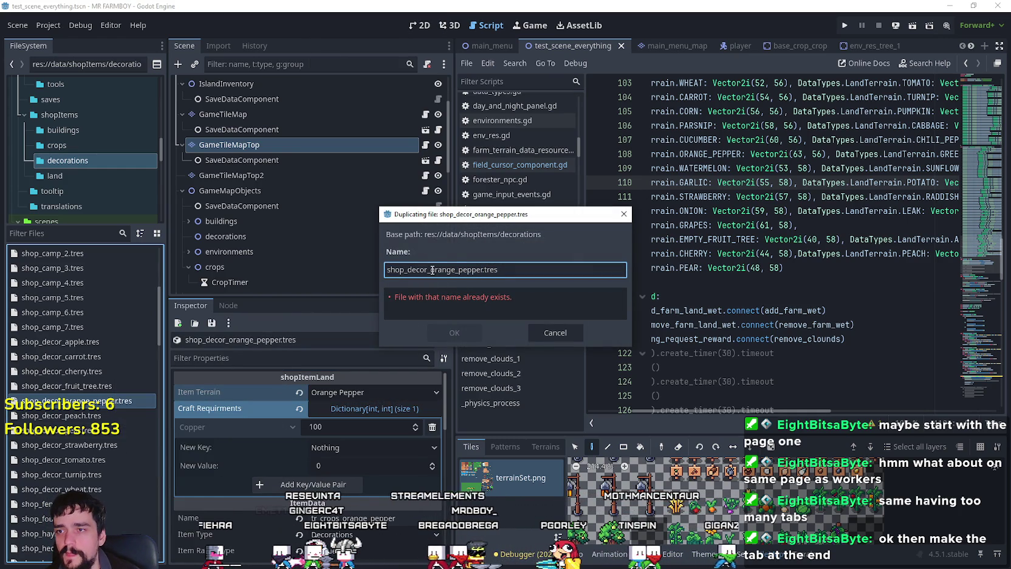
pyautogui.write('cucumber')
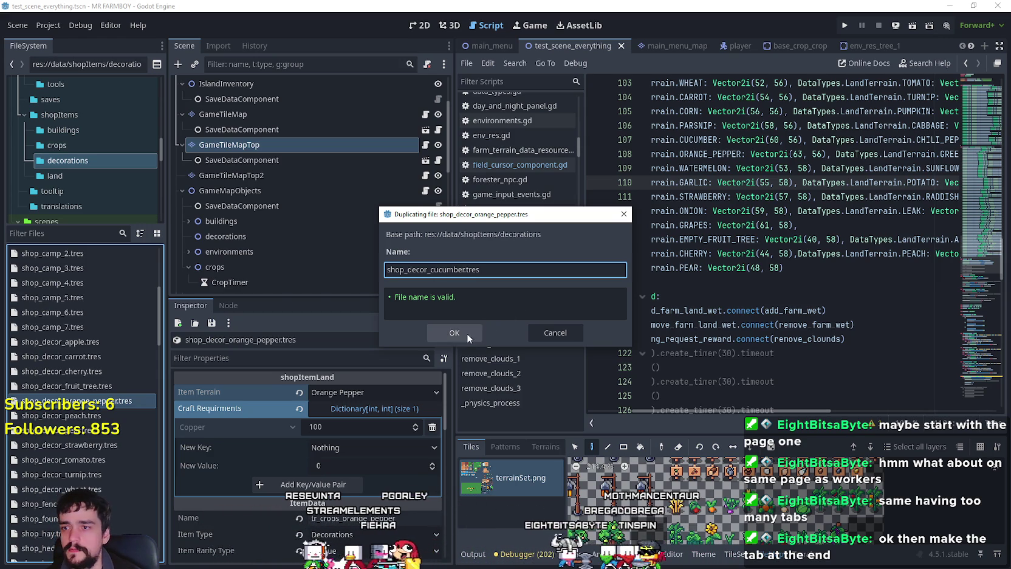
pyautogui.click(466, 334)
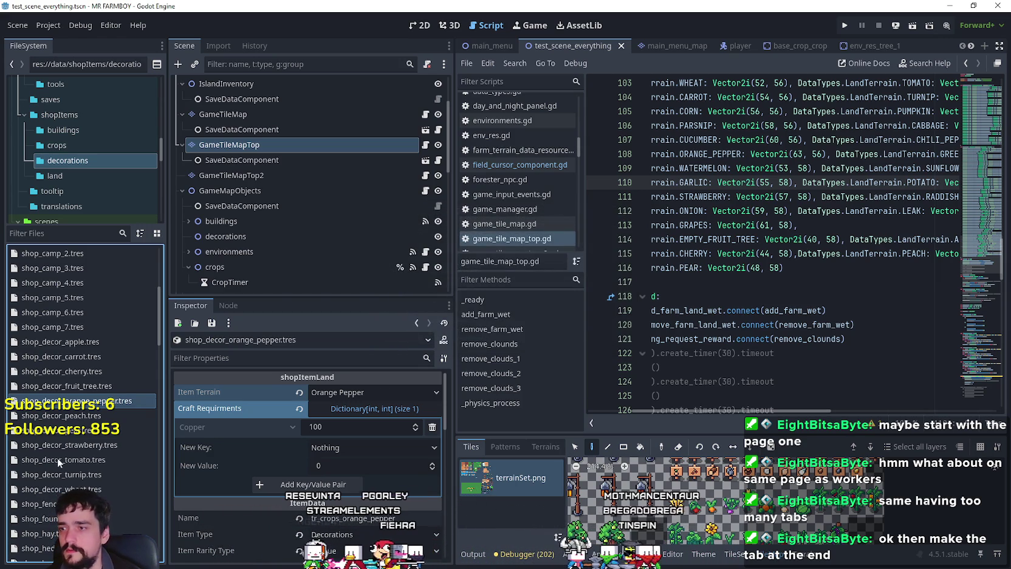
# - Set the item terrain to Cucumber and change the Name to tr_crops_cucumber
pyautogui.click(369, 389)
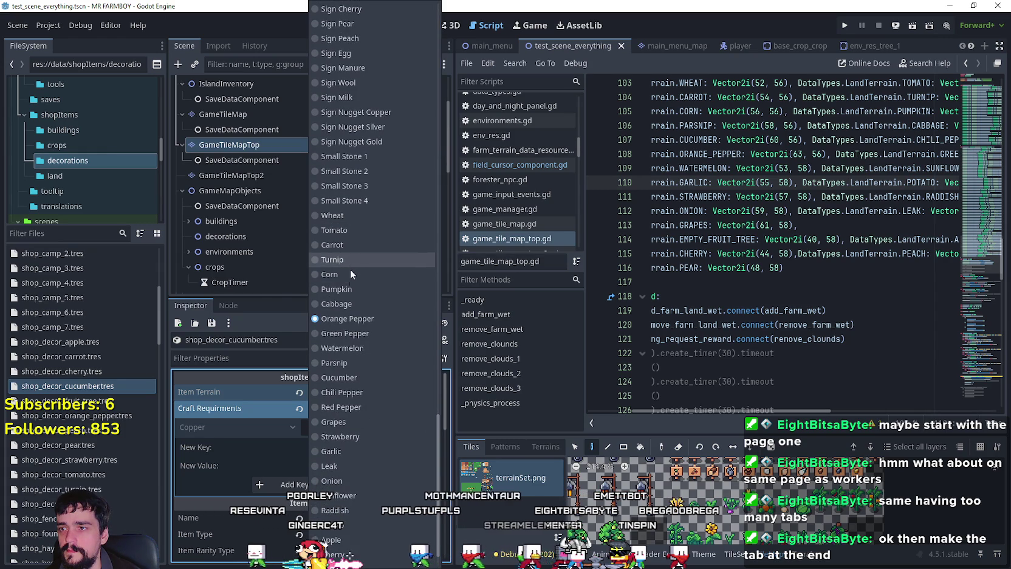
pyautogui.click(357, 377)
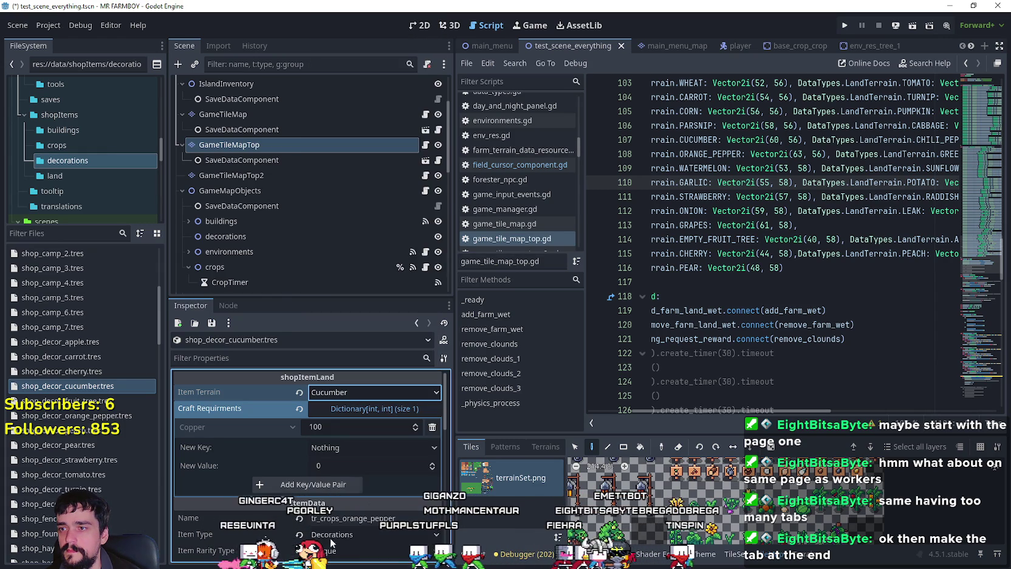
pyautogui.click(332, 429)
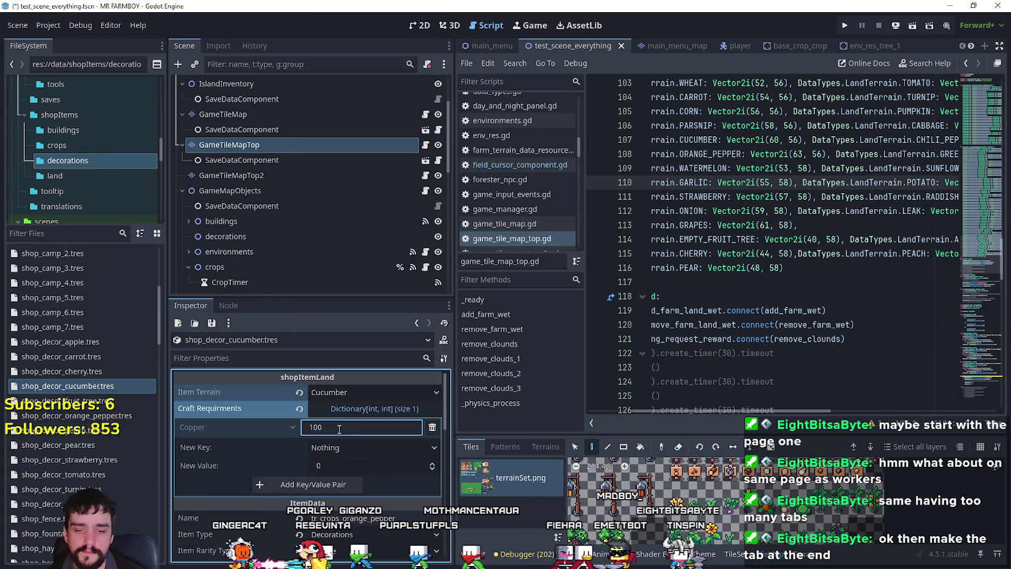
pyautogui.write('0')
pyautogui.scroll(-3, 343, 440)
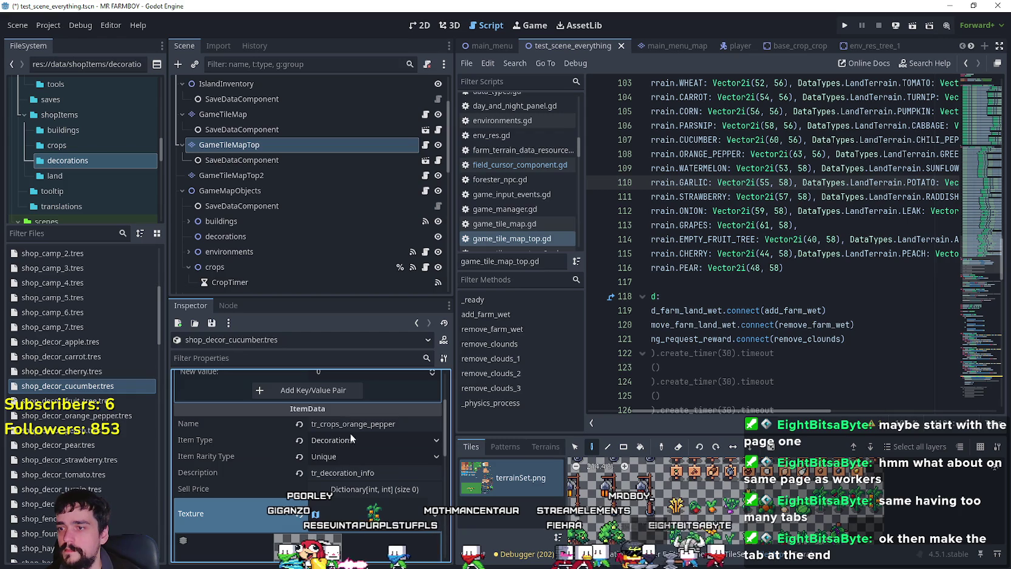
pyautogui.click(380, 428)
pyautogui.hotkey('shift', 'End')
pyautogui.press('BackSpace')
pyautogui.write('cucumber')
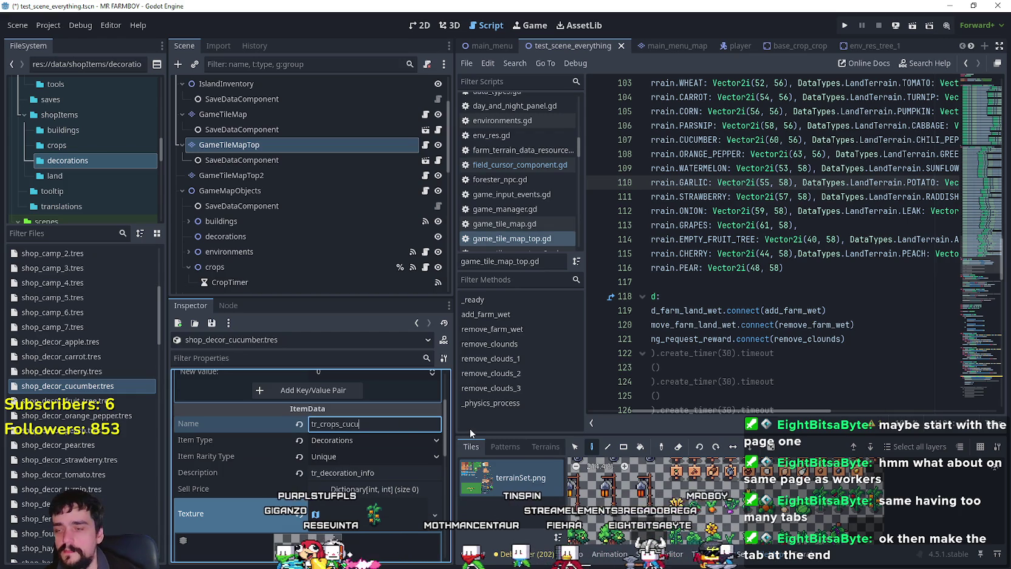
# - Move the texture region onto the green cucumber plant sprite in the atlas
pyautogui.scroll(-5, 379, 494)
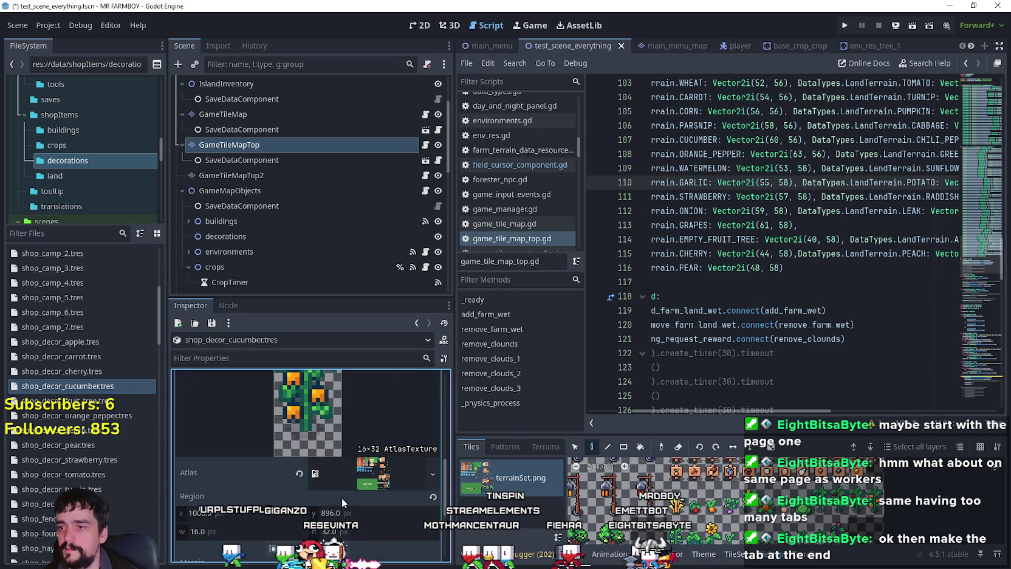
pyautogui.click(307, 547)
pyautogui.scroll(-5, 574, 292)
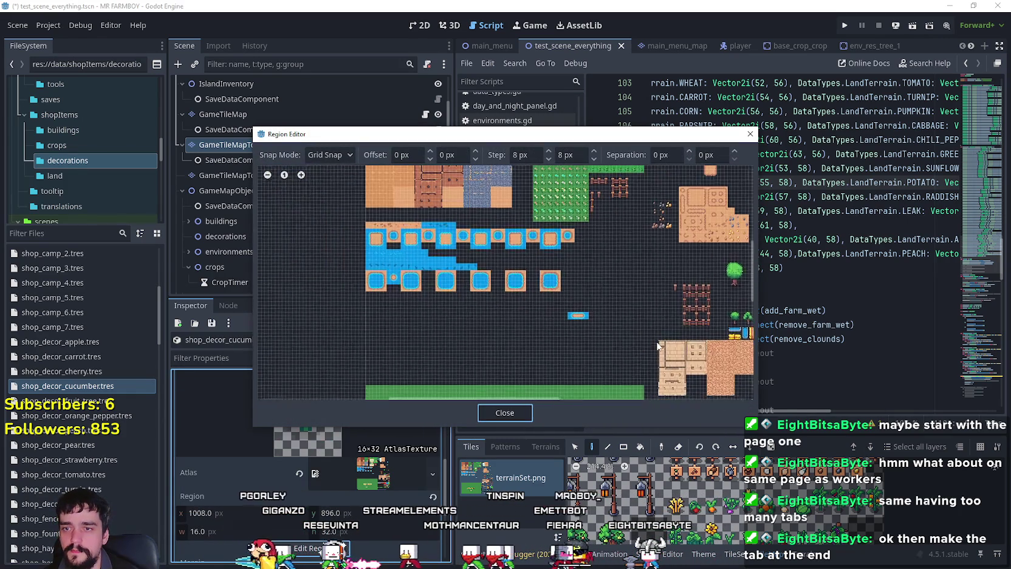
pyautogui.scroll(5, 532, 336)
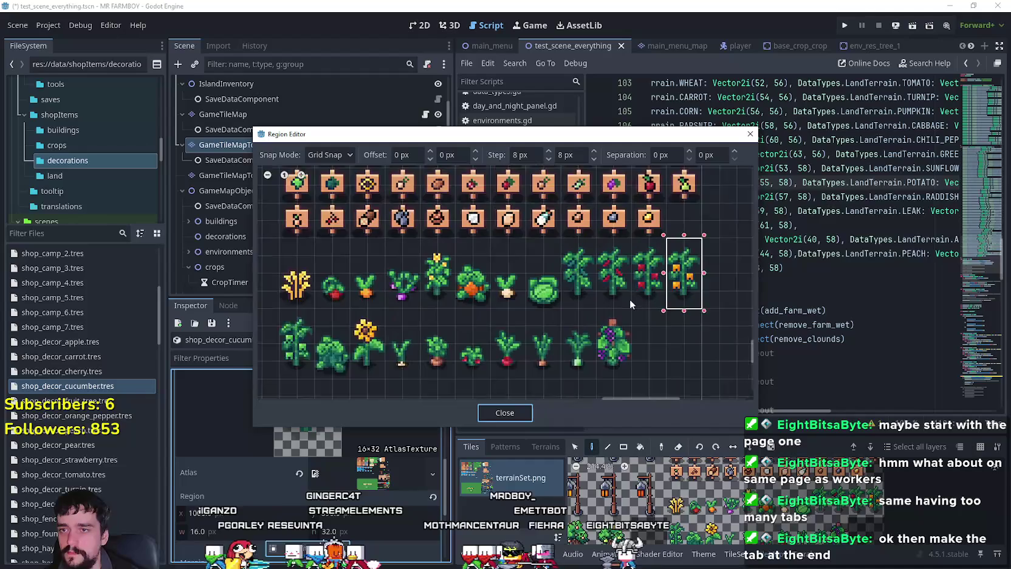
pyautogui.moveTo(544, 309); pyautogui.dragTo(594, 211)
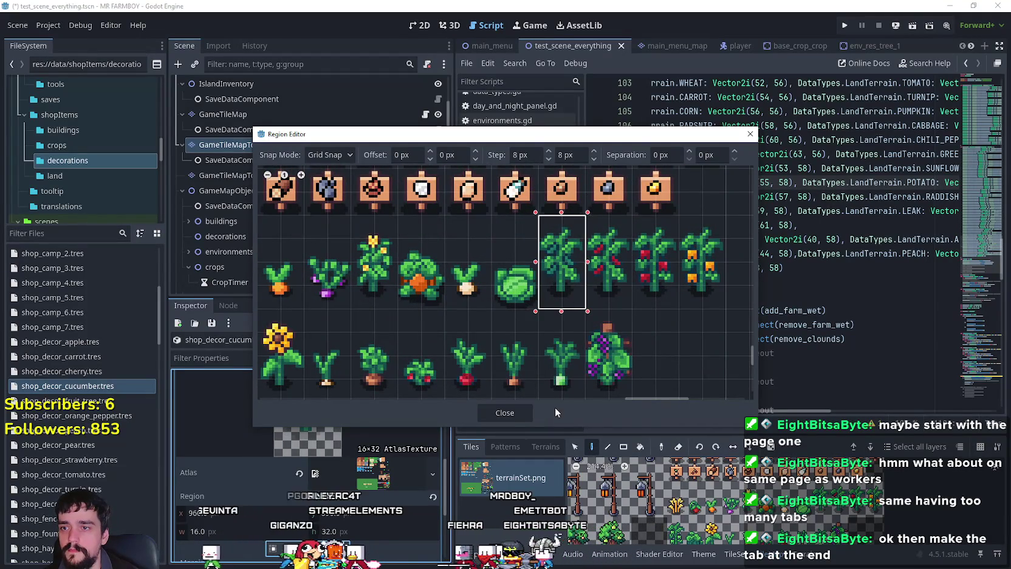
pyautogui.click(504, 413)
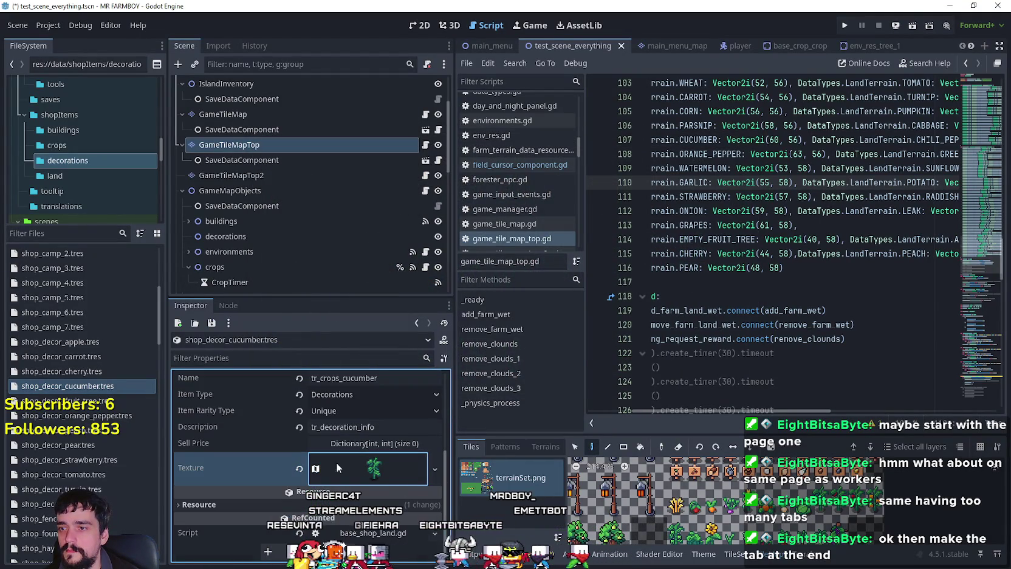
pyautogui.rightClick(78, 391)
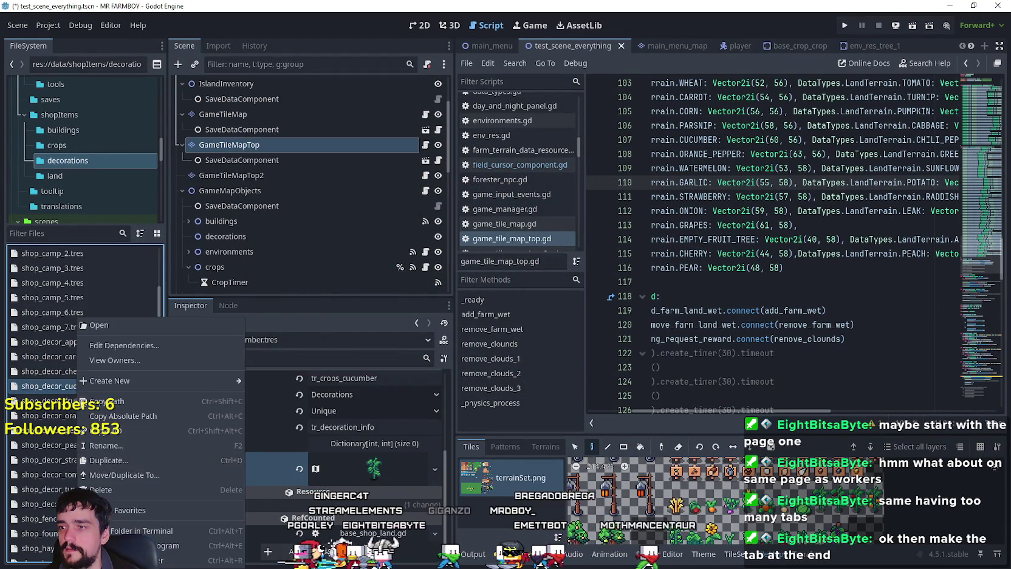
# - Duplicate the cucumber resource as shop_decor_grapes.tres
pyautogui.click(221, 461)
pyautogui.moveTo(464, 270); pyautogui.dragTo(432, 270)
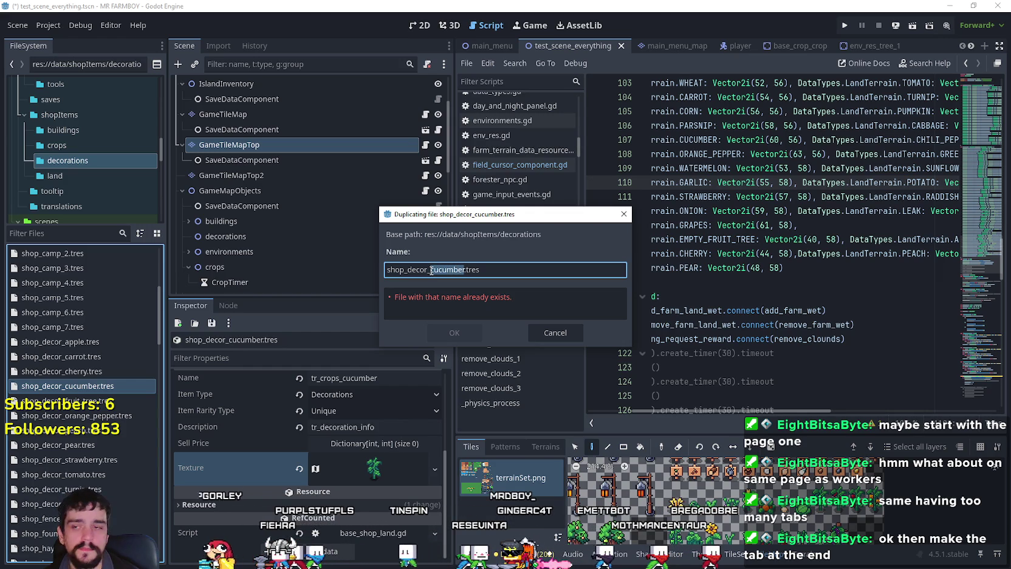
pyautogui.write('grapes')
pyautogui.click(452, 332)
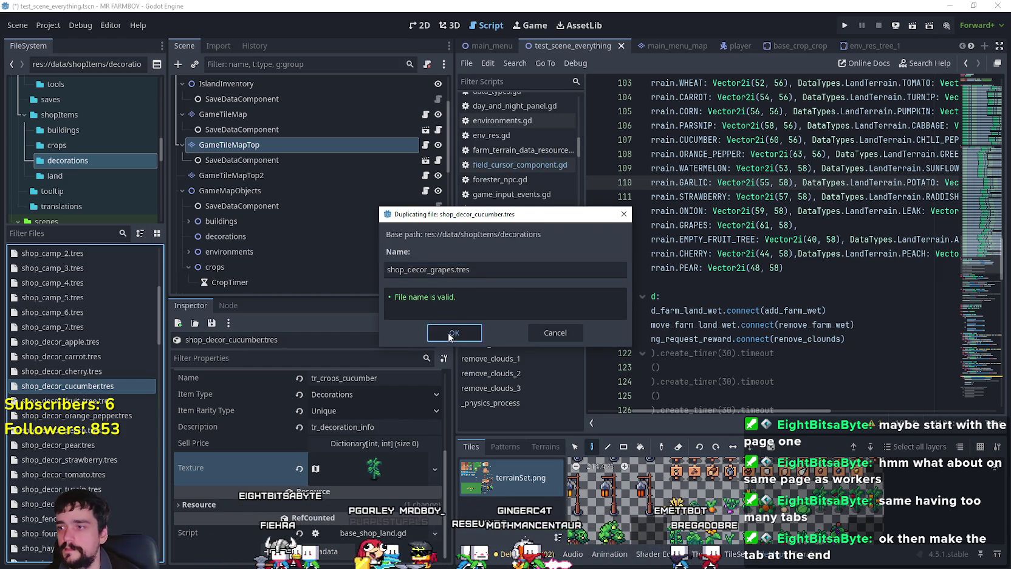
# - Set shop_decor_grapes.tres's item terrain to Grapes and its name to tr_crops_grapes
pyautogui.click(91, 416)
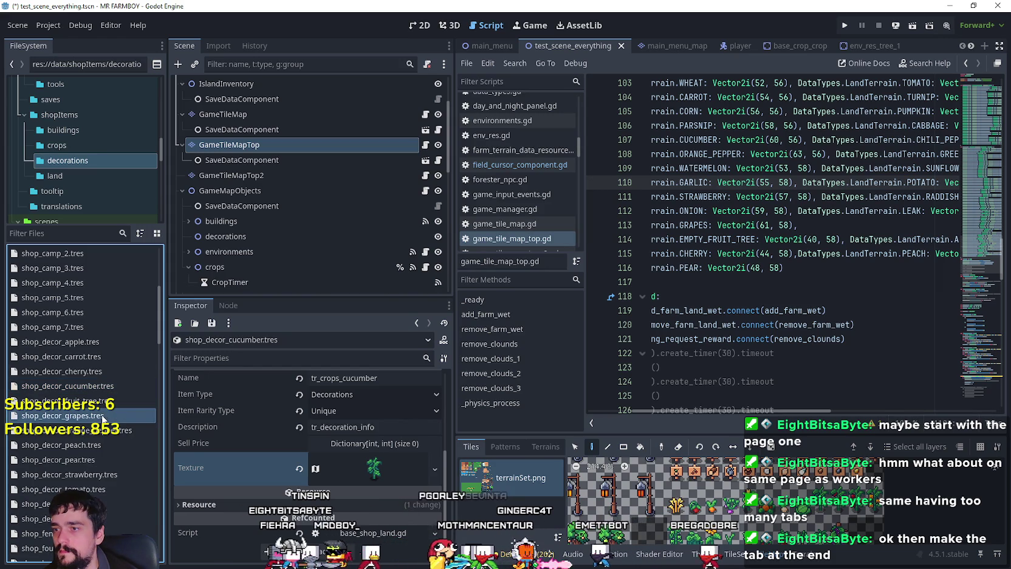
pyautogui.click(347, 394)
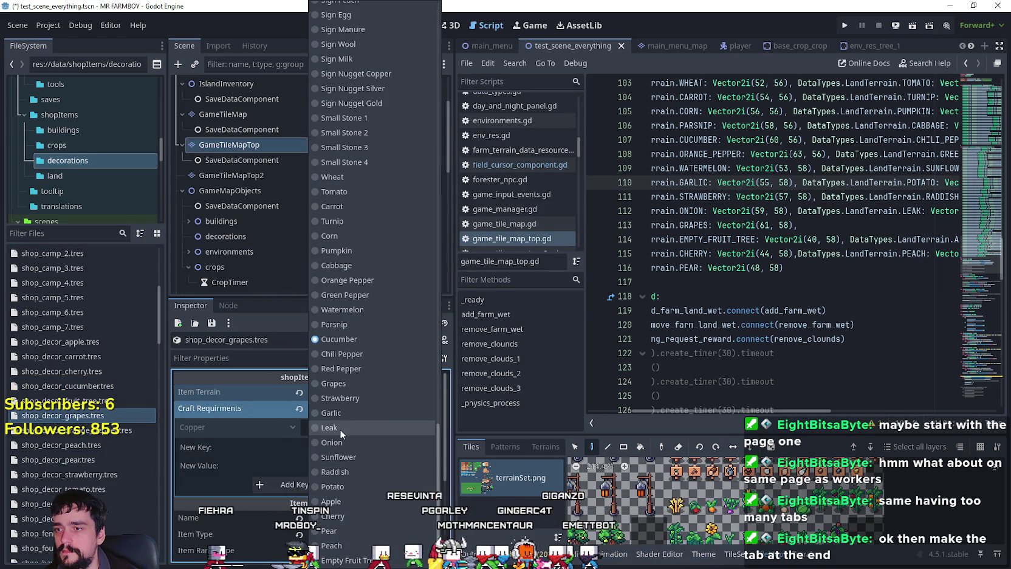
pyautogui.click(351, 387)
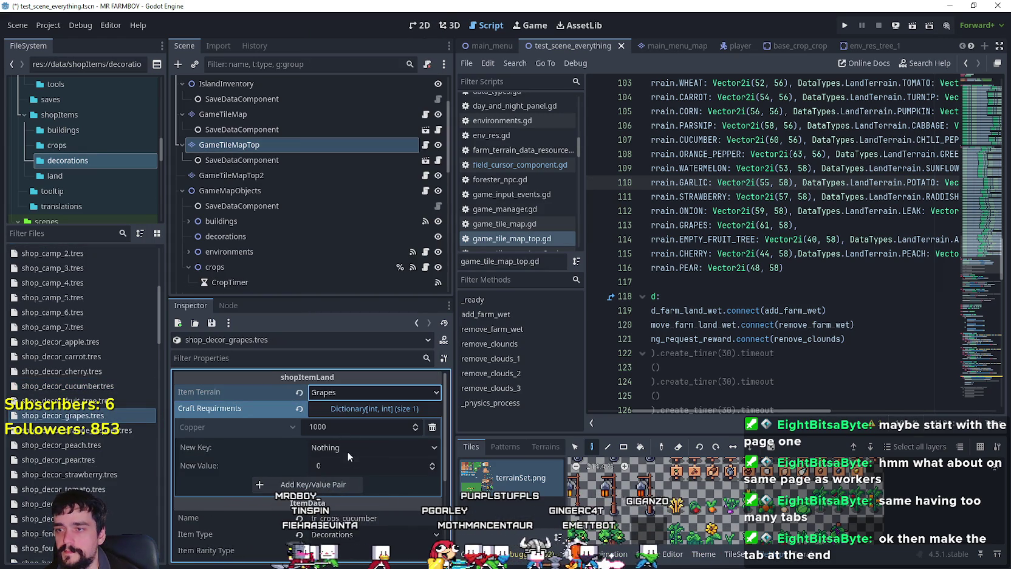
pyautogui.scroll(-2, 341, 474)
pyautogui.click(345, 447)
pyautogui.write('grapes')
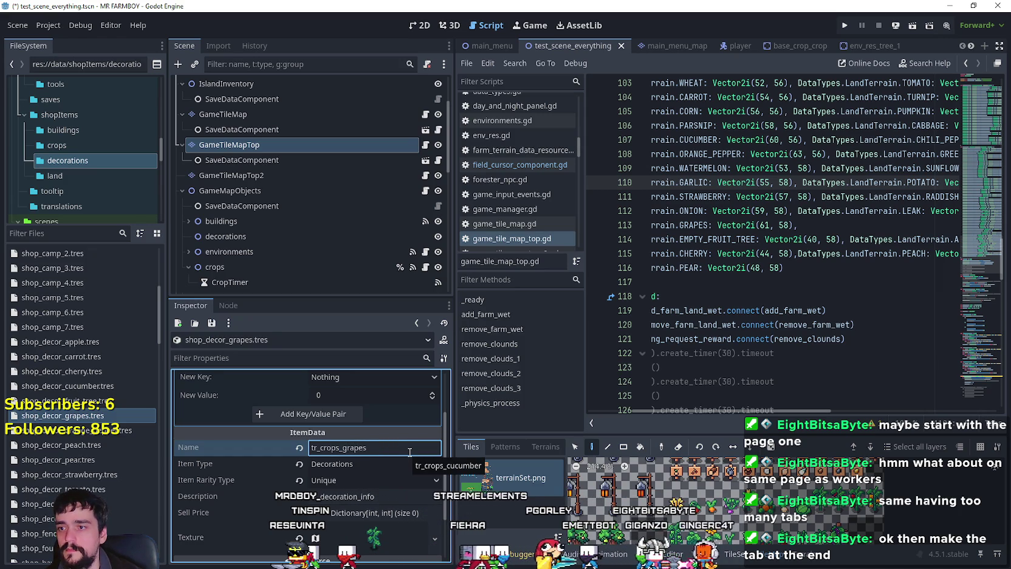
# - Move the texture region onto the grape vine sprite at x 976
pyautogui.scroll(-2, 393, 452)
pyautogui.click(367, 485)
pyautogui.scroll(-3, 363, 466)
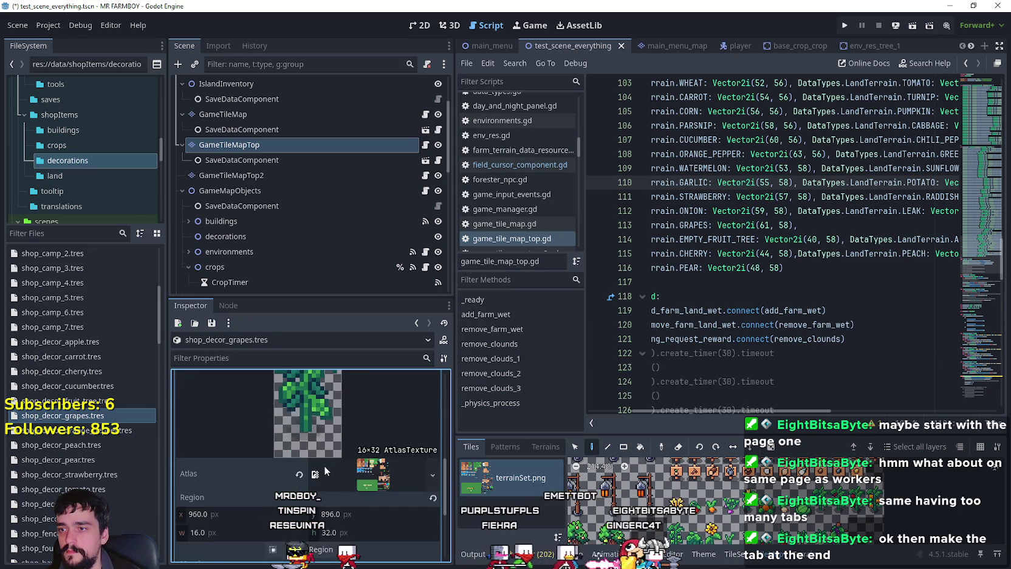
pyautogui.click(319, 495)
pyautogui.click(326, 480)
pyautogui.scroll(-5, 547, 296)
pyautogui.scroll(5, 547, 308)
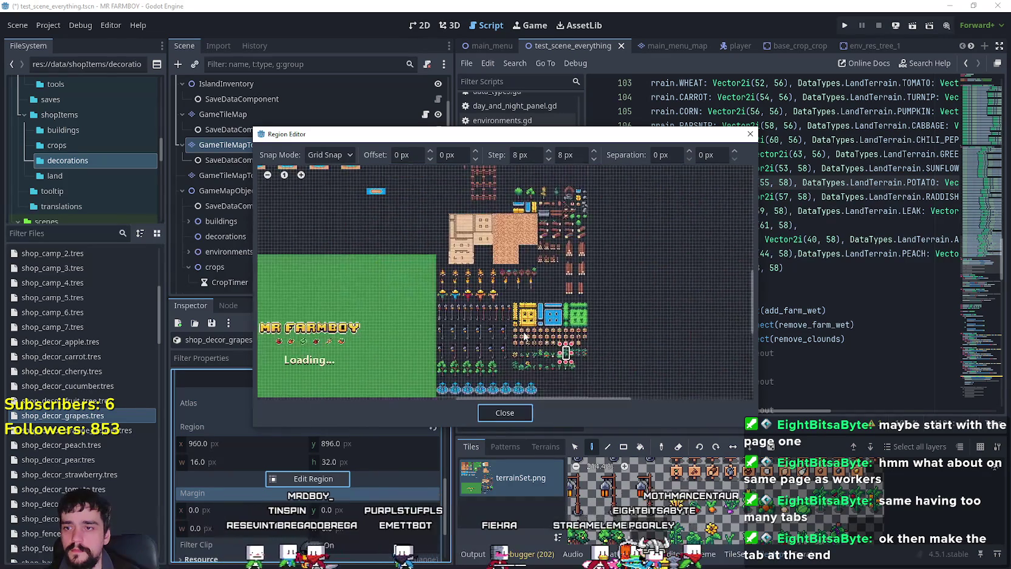
pyautogui.scroll(1, 549, 303)
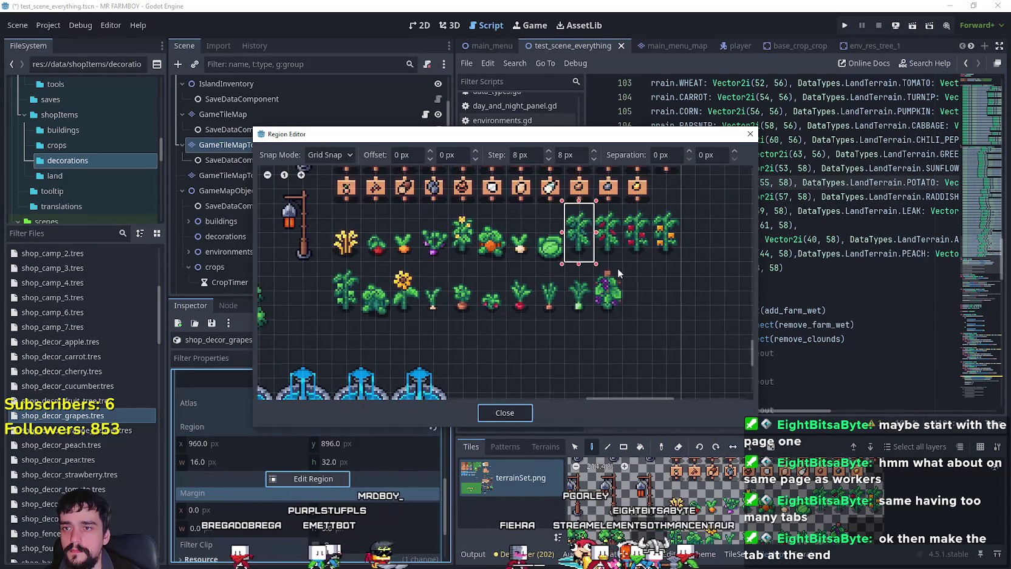
pyautogui.scroll(1, 601, 266)
pyautogui.scroll(2, 559, 322)
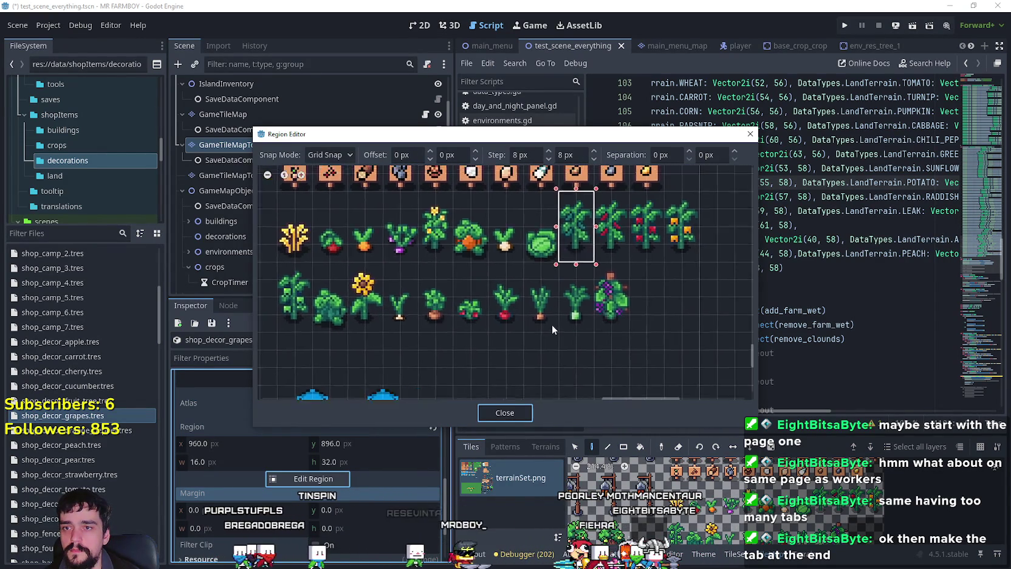
pyautogui.moveTo(535, 342); pyautogui.dragTo(578, 262)
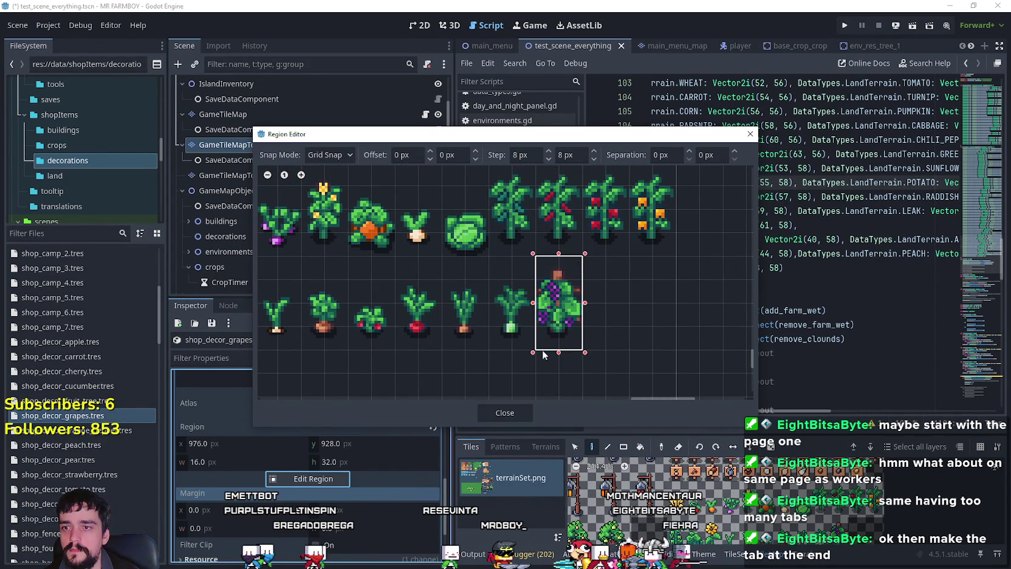
pyautogui.click(505, 413)
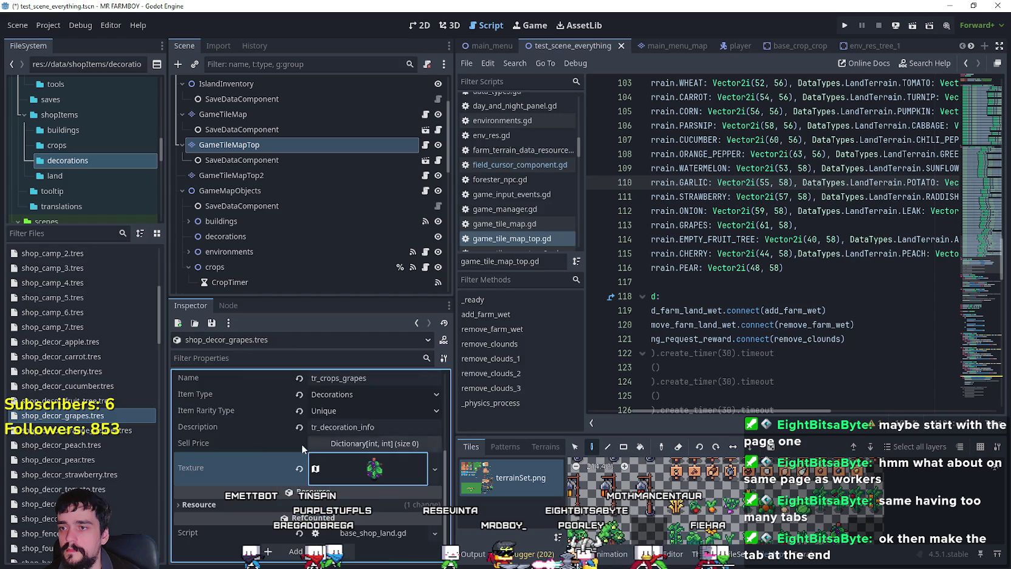
pyautogui.rightClick(75, 414)
pyautogui.click(109, 446)
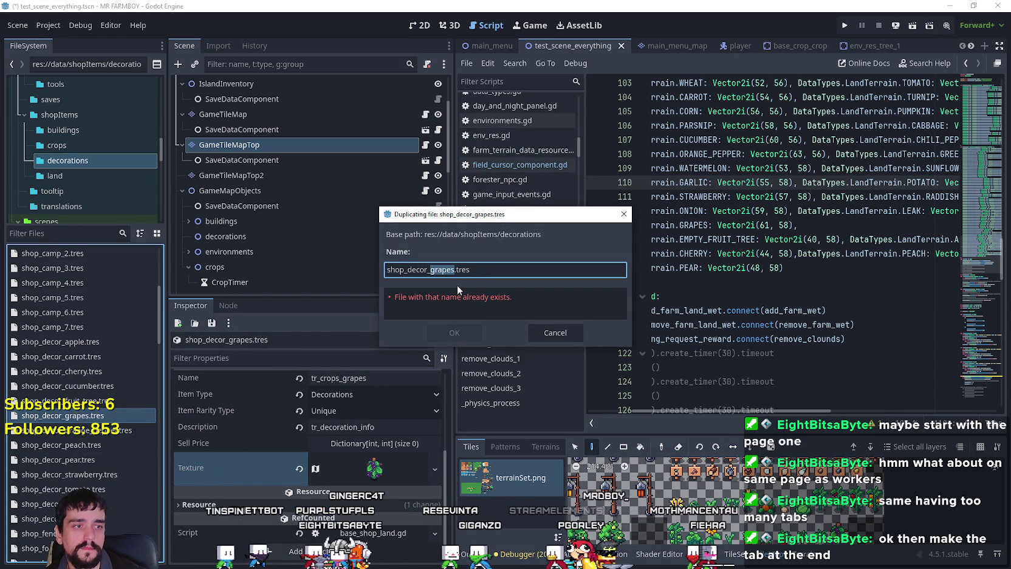
# - Name the copy shop_decor_red_pepper.tres and set its item terrain to Red Pepper
pyautogui.write('red_peppe')
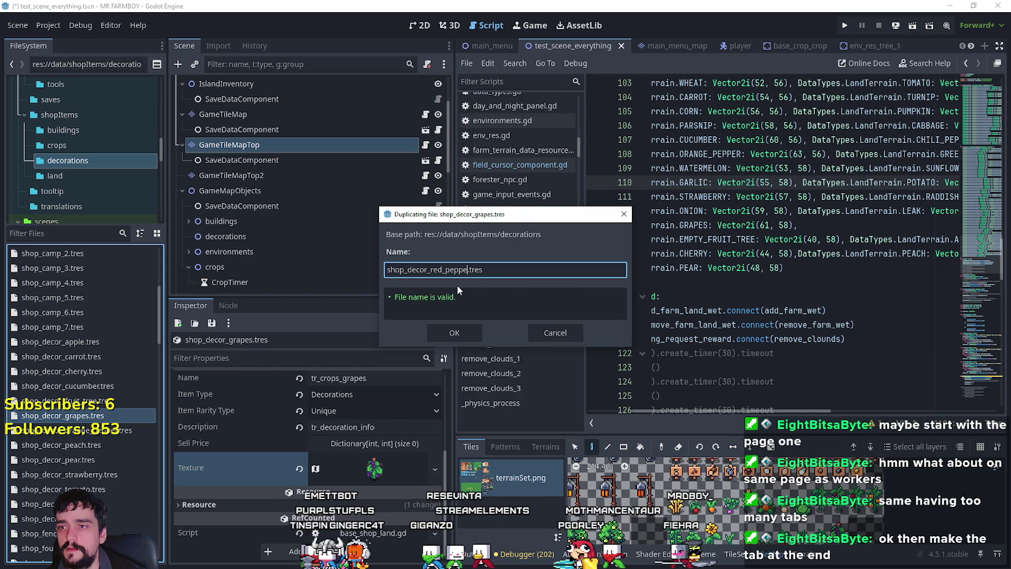
pyautogui.press('Return')
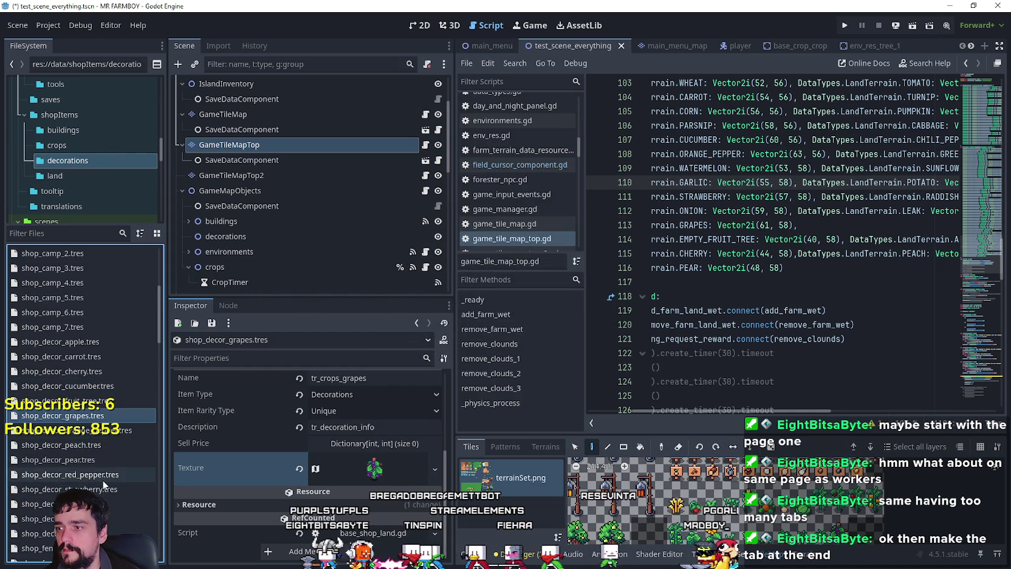
pyautogui.click(103, 476)
pyautogui.click(383, 392)
pyautogui.moveTo(440, 148); pyautogui.dragTo(438, 480)
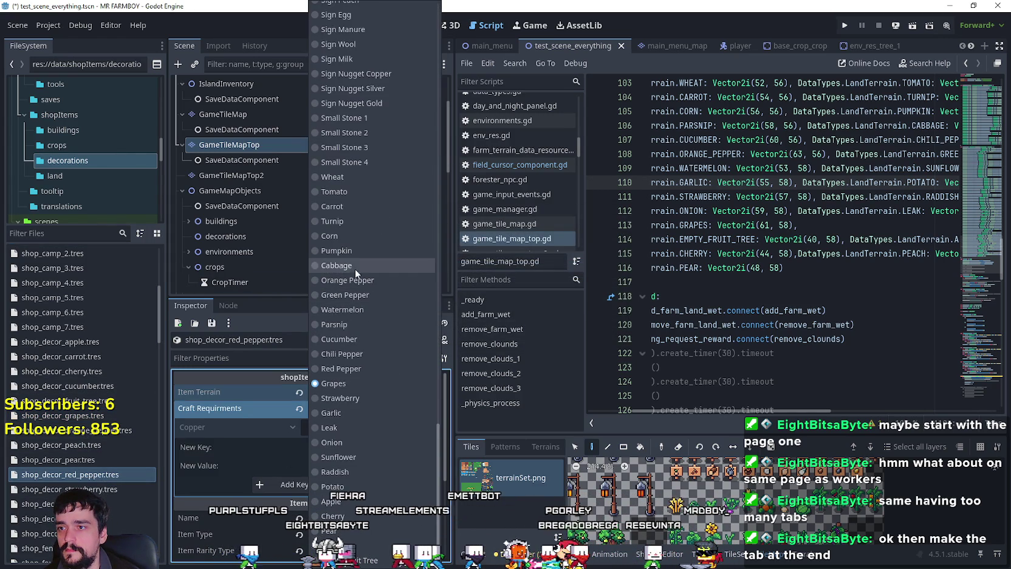
pyautogui.click(341, 368)
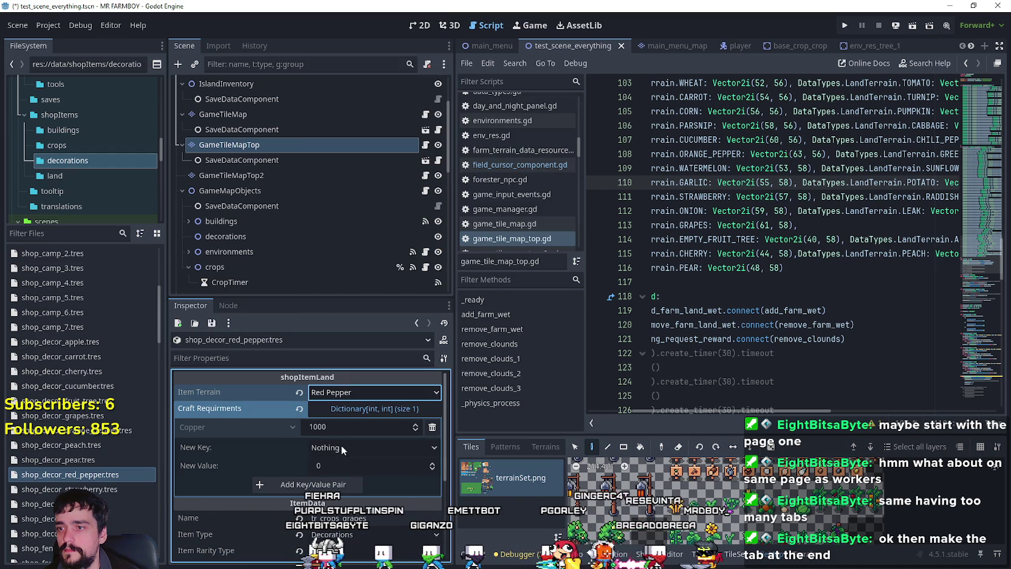
# - Change the item name to tr_crops_red_pepper
pyautogui.scroll(-5, 337, 444)
pyautogui.doubleClick(382, 399)
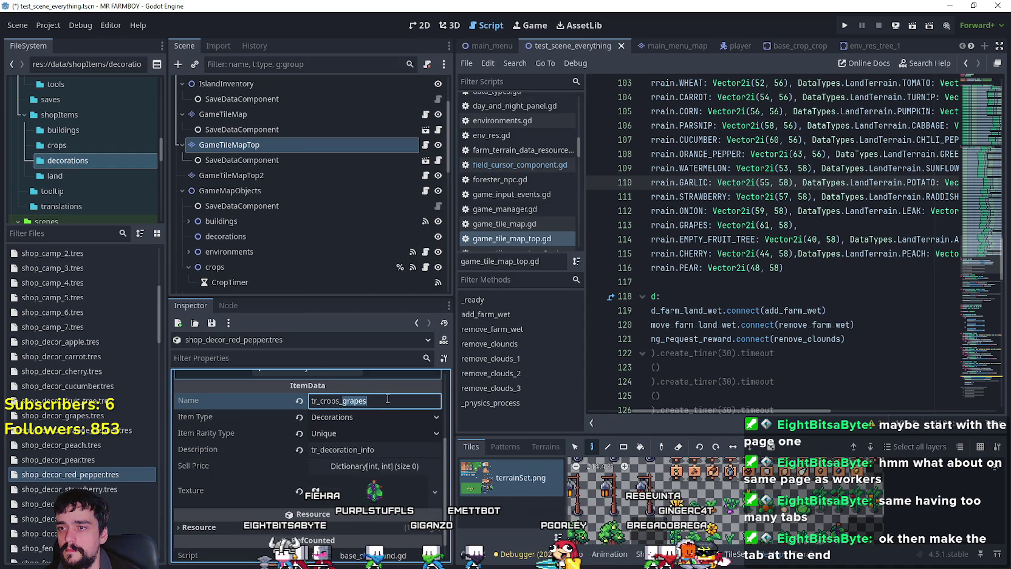
pyautogui.write('red_pepp')
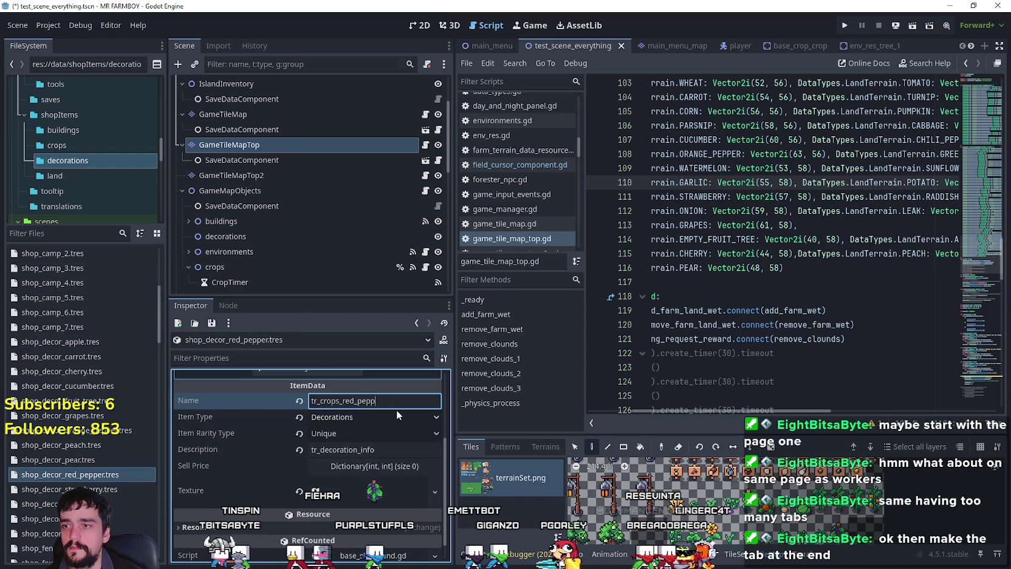
# - Move the texture region onto the red-fruited pepper plant sprite
pyautogui.scroll(-2, 384, 423)
pyautogui.click(358, 461)
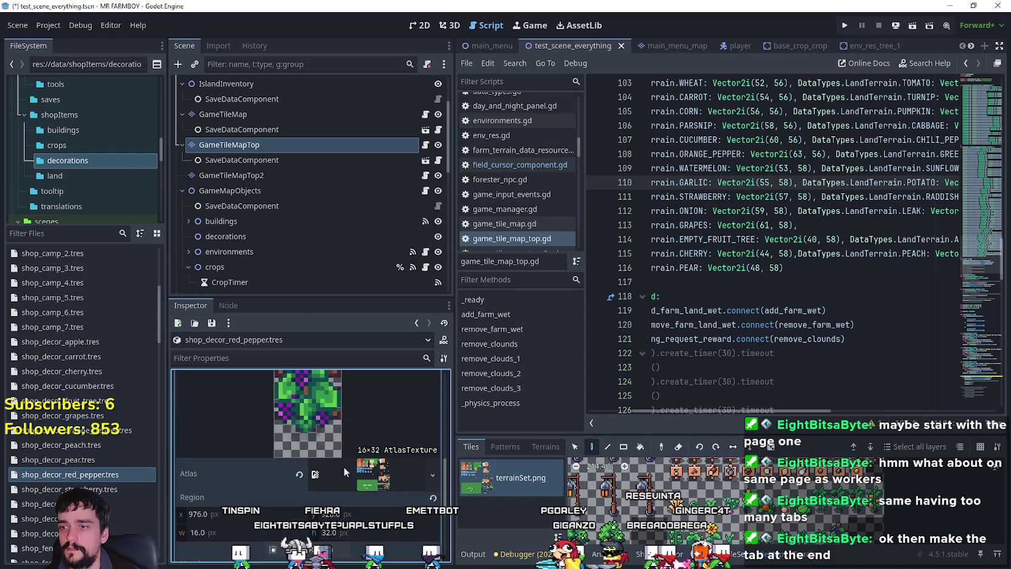
pyautogui.scroll(-1, 349, 468)
pyautogui.click(310, 525)
pyautogui.scroll(-5, 590, 292)
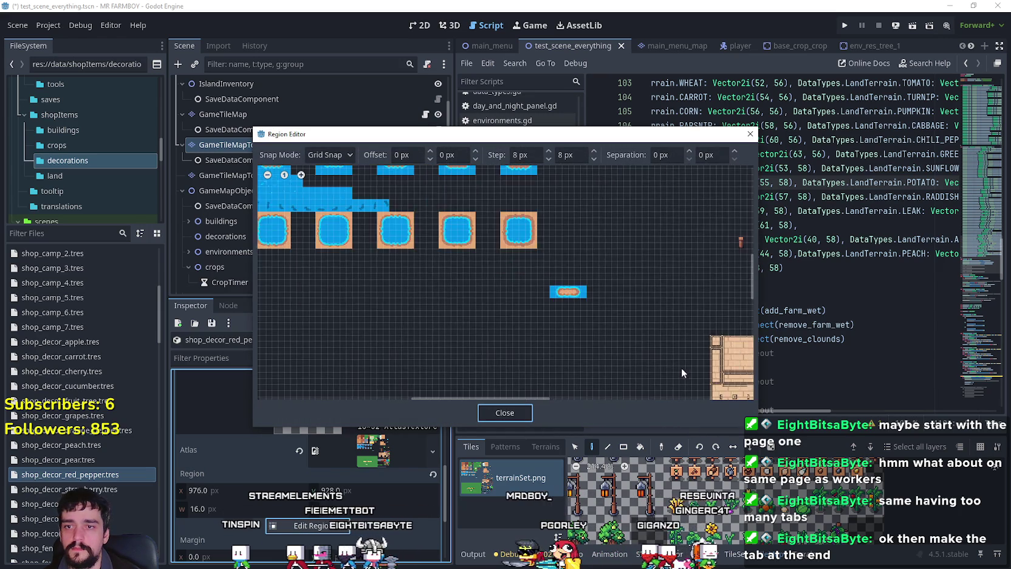
pyautogui.scroll(-3, 369, 365)
pyautogui.scroll(4, 544, 318)
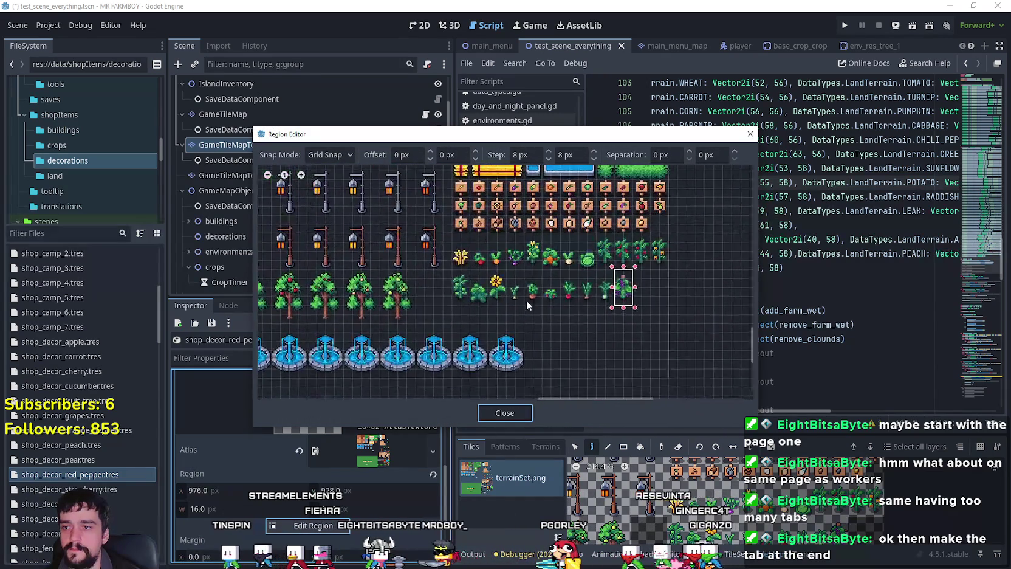
pyautogui.scroll(-3, 614, 289)
pyautogui.scroll(3, 554, 306)
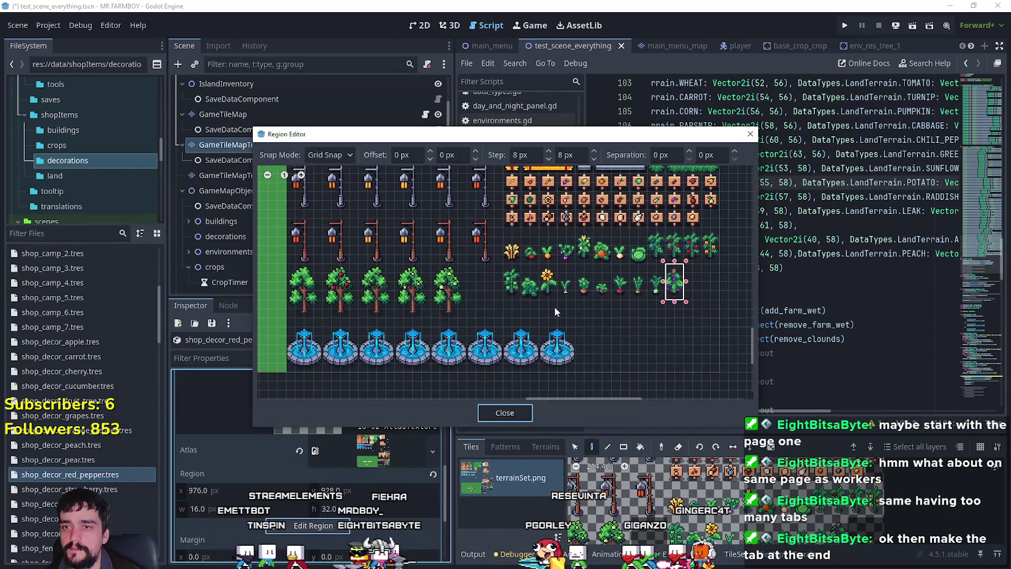
pyautogui.moveTo(554, 306); pyautogui.dragTo(488, 322)
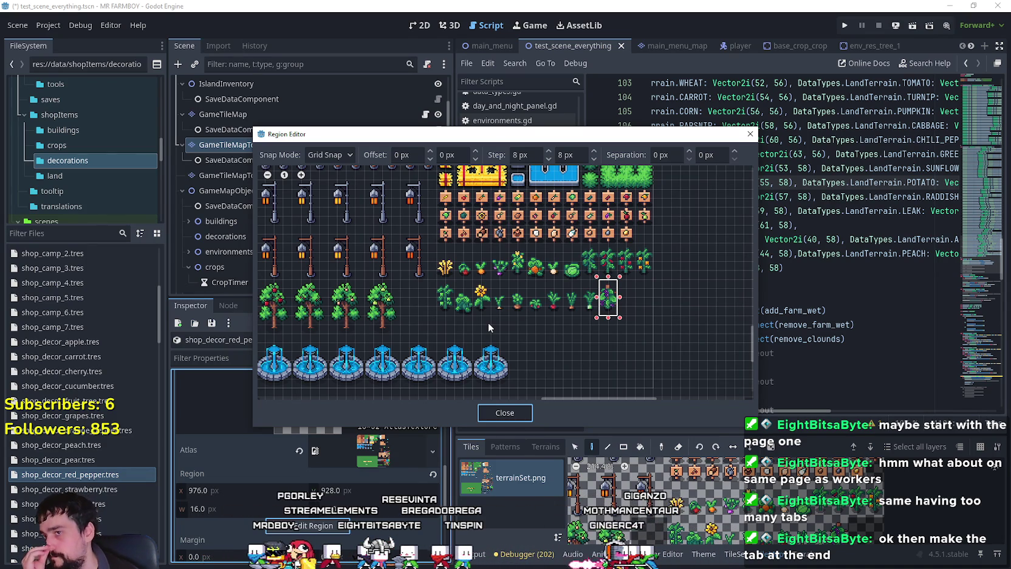
pyautogui.scroll(5, 638, 282)
pyautogui.moveTo(638, 302); pyautogui.dragTo(585, 218)
pyautogui.click(512, 413)
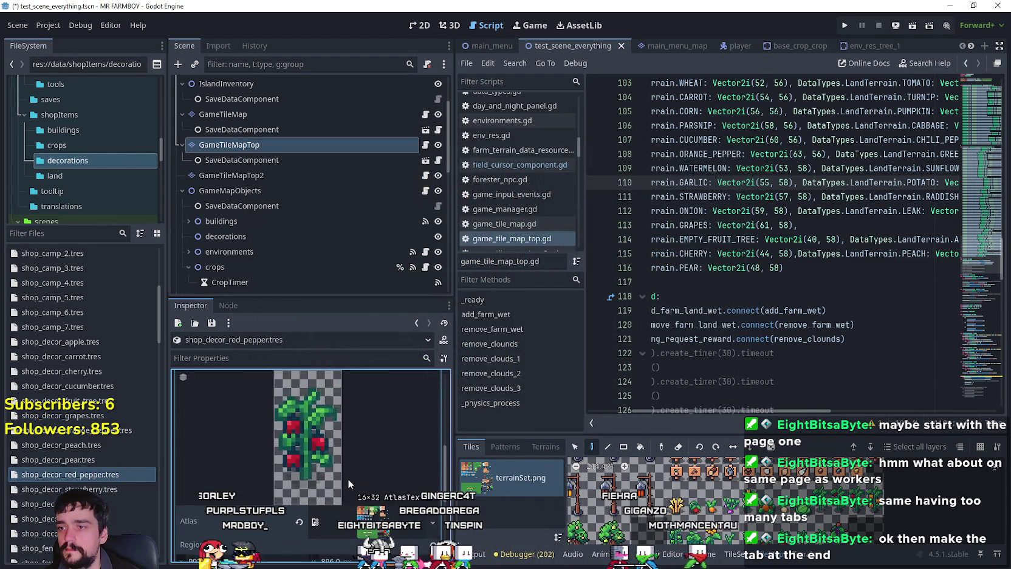
pyautogui.scroll(5, 369, 440)
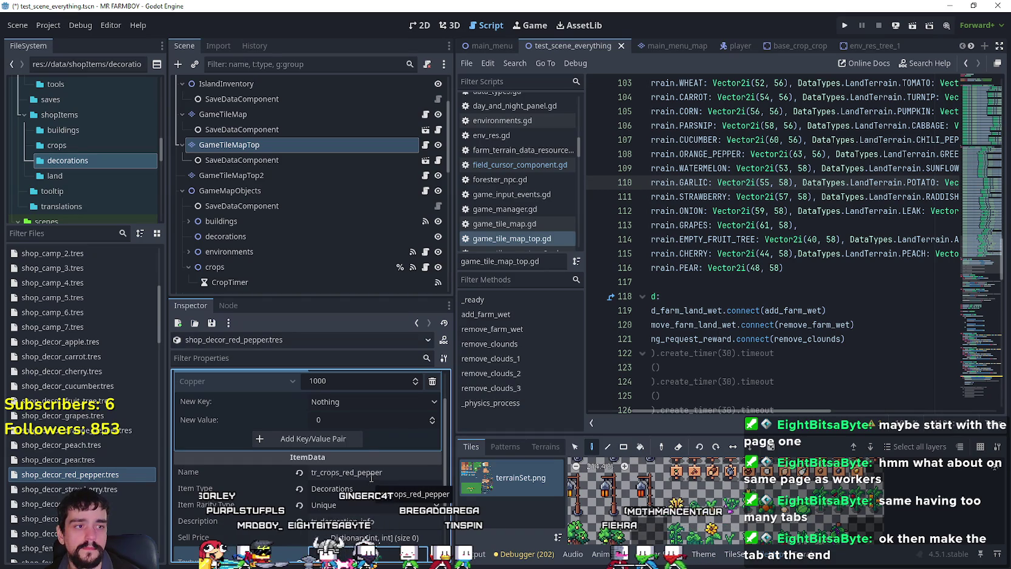
pyautogui.rightClick(89, 478)
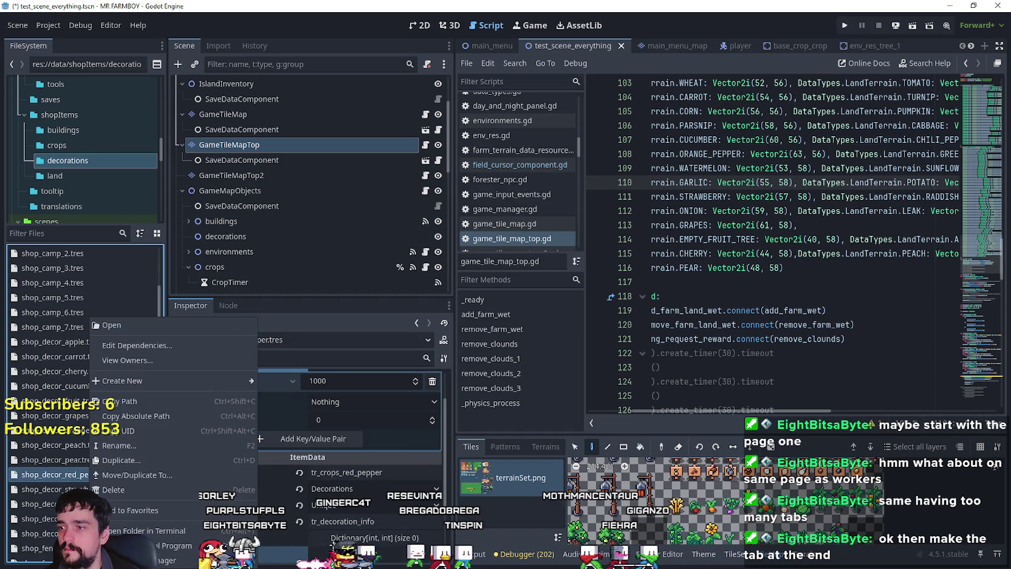
# - Duplicate the red pepper resource as shop_decor_onion.tres
pyautogui.click(138, 466)
pyautogui.click(471, 269)
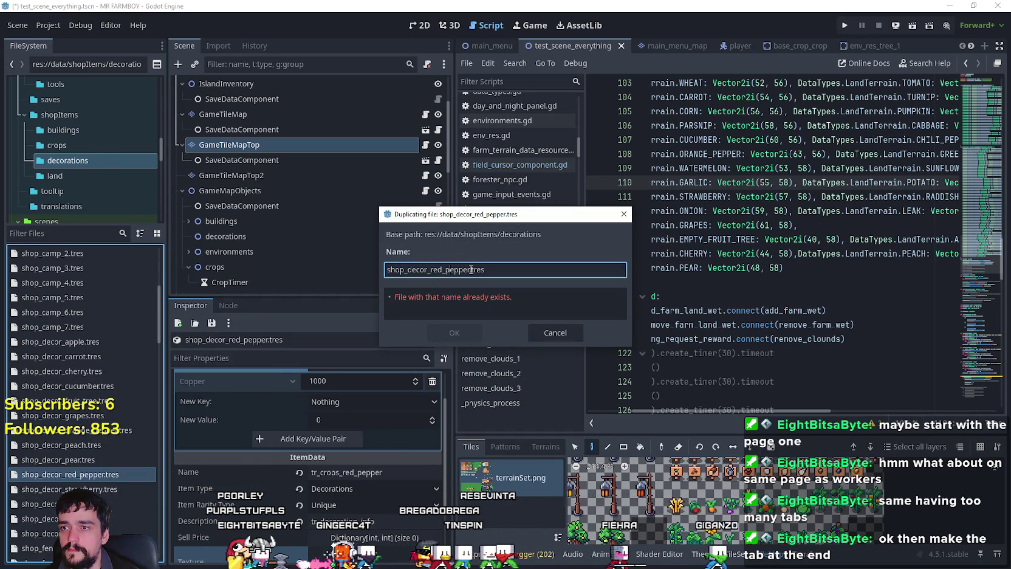
pyautogui.moveTo(470, 269); pyautogui.dragTo(432, 272)
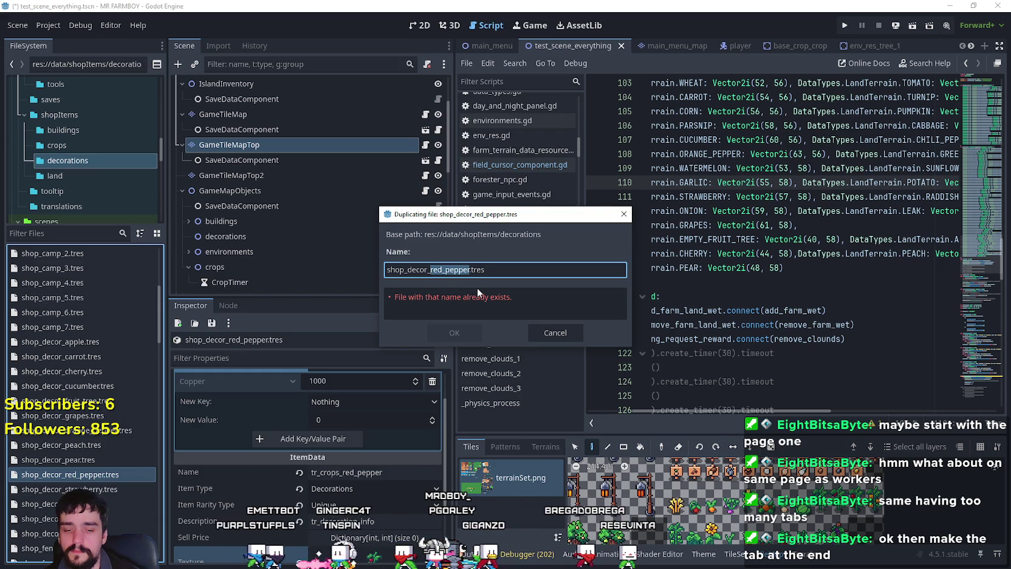
pyautogui.write('onion')
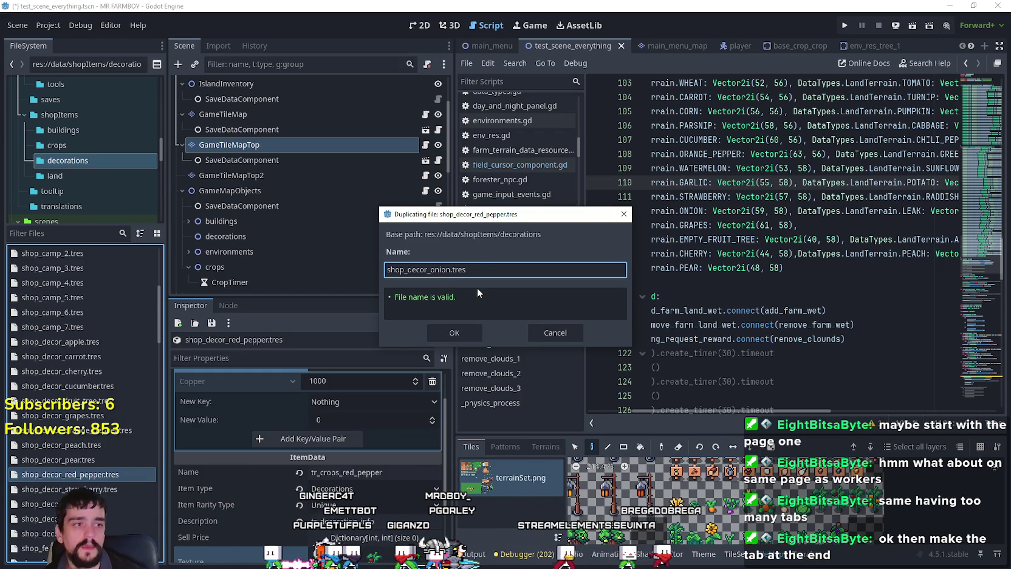
pyautogui.click(454, 333)
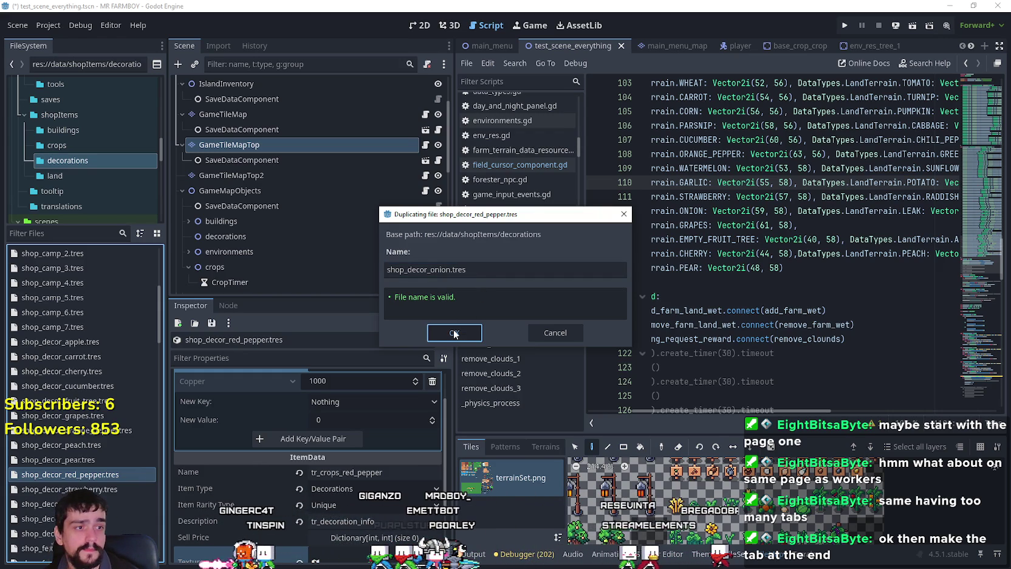
# - Set the onion item's terrain to Onion and its name to tr_crops_onion
pyautogui.click(93, 432)
pyautogui.click(392, 391)
pyautogui.moveTo(441, 100)
pyautogui.mouseDown()
pyautogui.moveTo(401, 449)
pyautogui.moveTo(383, 477)
pyautogui.mouseUp()
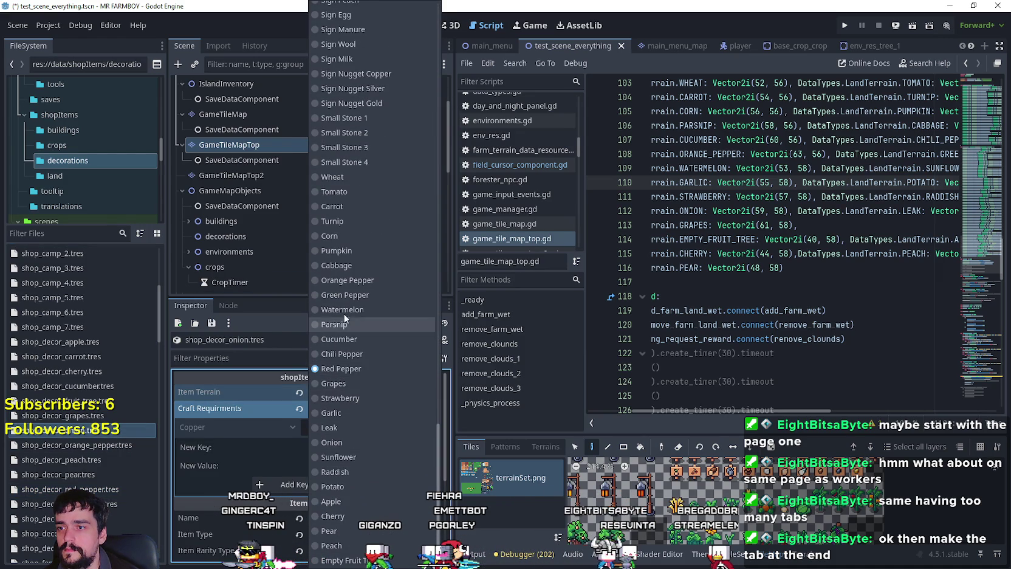
pyautogui.click(343, 442)
pyautogui.scroll(-4, 346, 456)
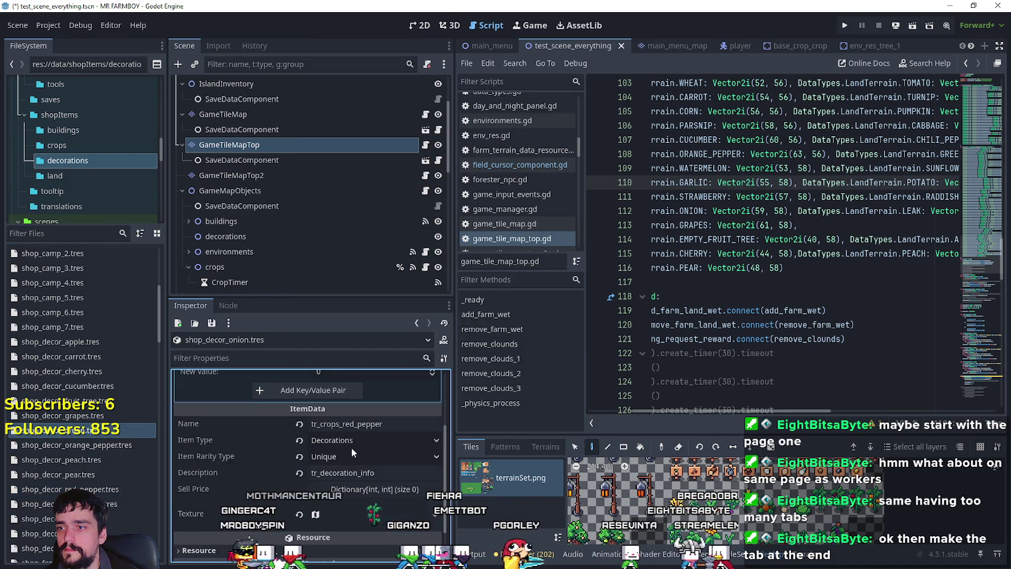
pyautogui.moveTo(343, 401); pyautogui.dragTo(390, 402)
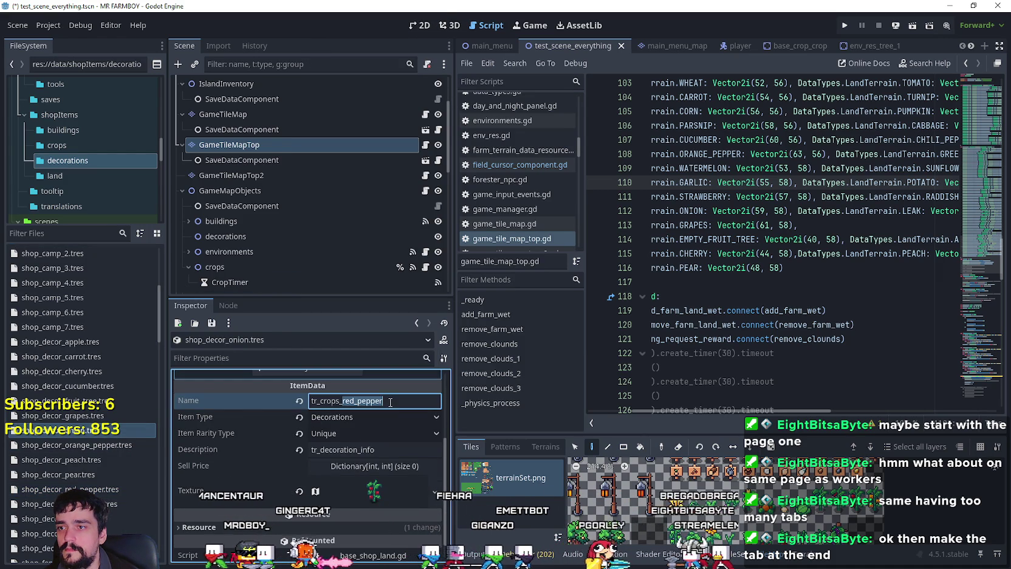
pyautogui.write('ops_onion')
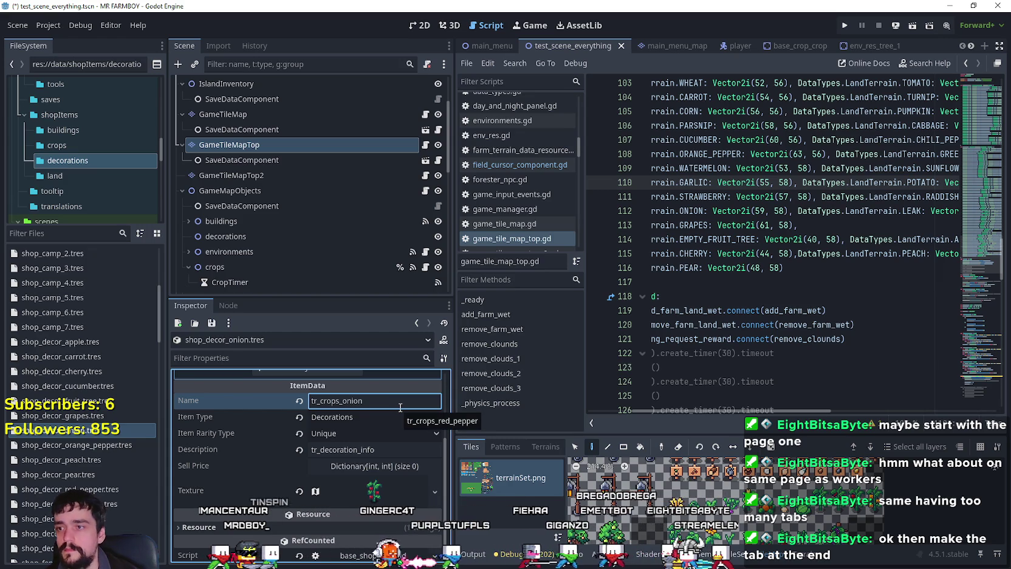
# - Set the texture region to the onion sprout tile and save with Ctrl+S
pyautogui.click(364, 490)
pyautogui.scroll(-5, 354, 456)
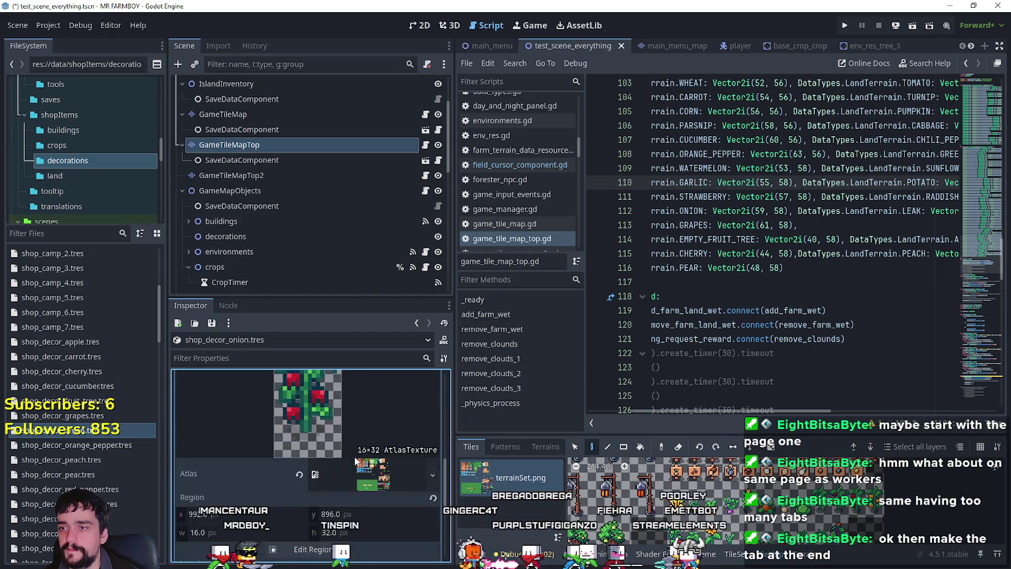
pyautogui.click(331, 479)
pyautogui.scroll(-5, 539, 293)
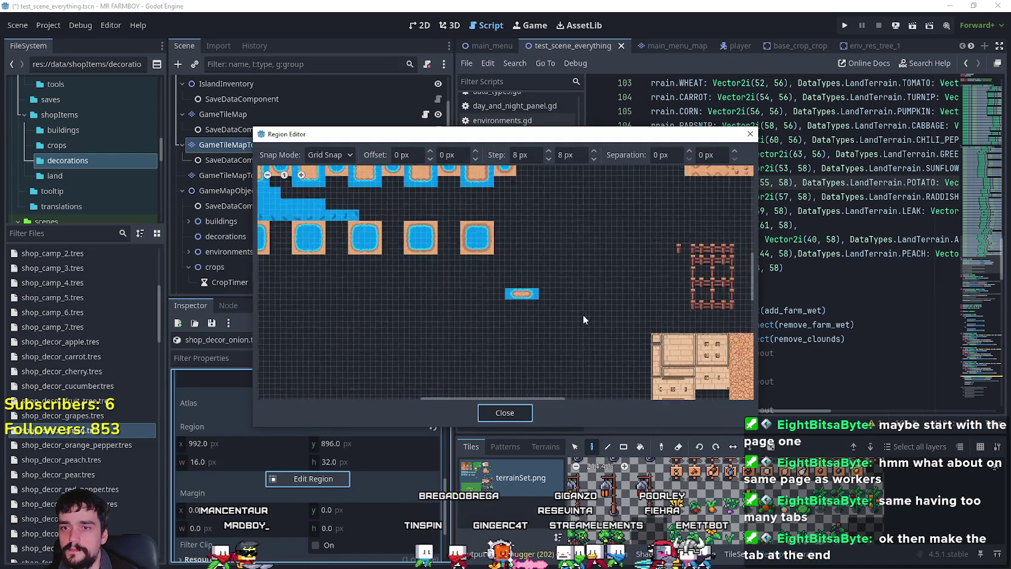
pyautogui.moveTo(628, 296); pyautogui.dragTo(516, 219)
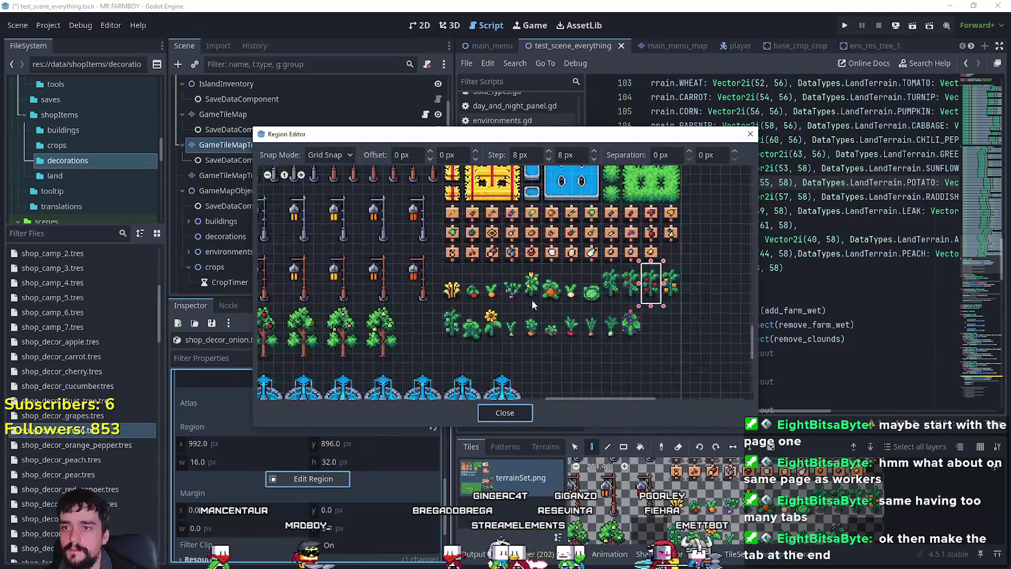
pyautogui.scroll(3, 534, 356)
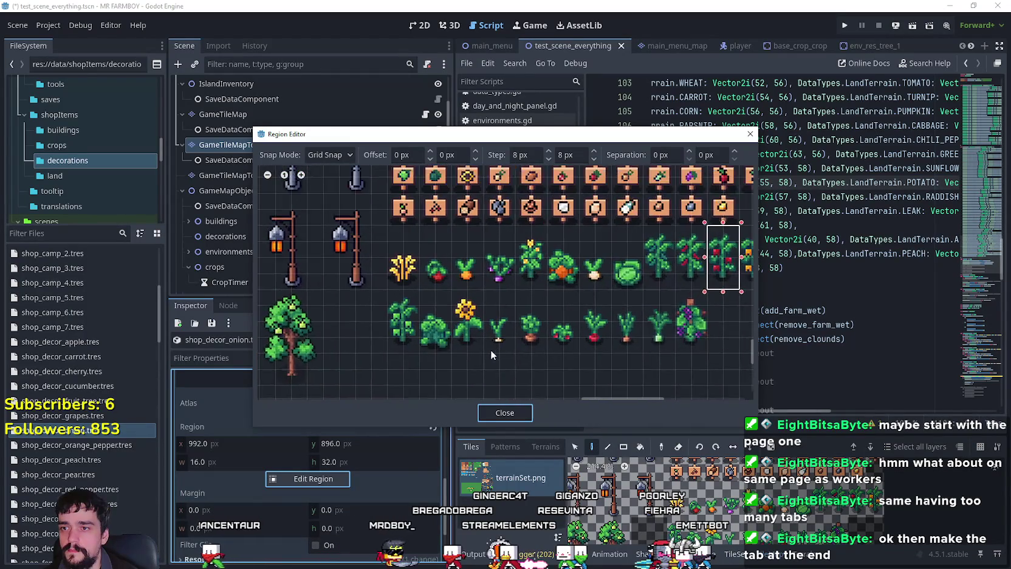
pyautogui.click(486, 346)
pyautogui.click(505, 413)
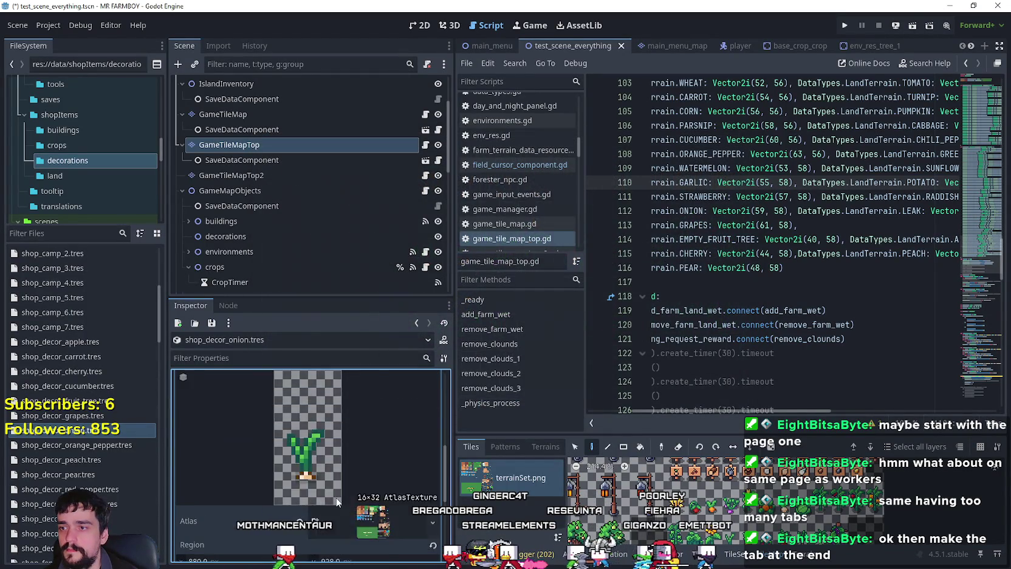
pyautogui.click(367, 441)
pyautogui.hotkey('ctrl', 's')
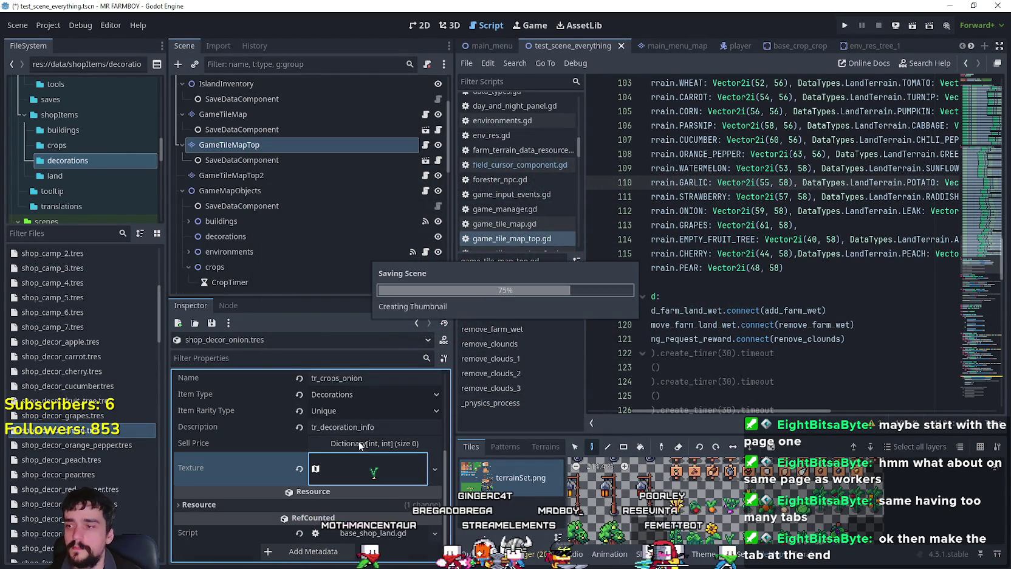
pyautogui.rightClick(93, 434)
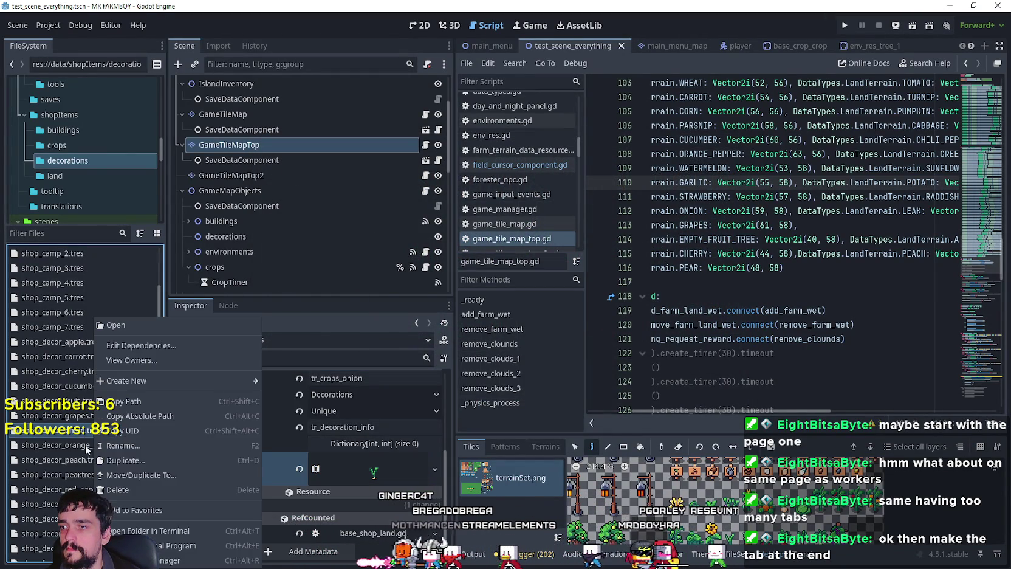
# - Duplicate the onion resource as shop_decor_leak.tres
pyautogui.click(120, 460)
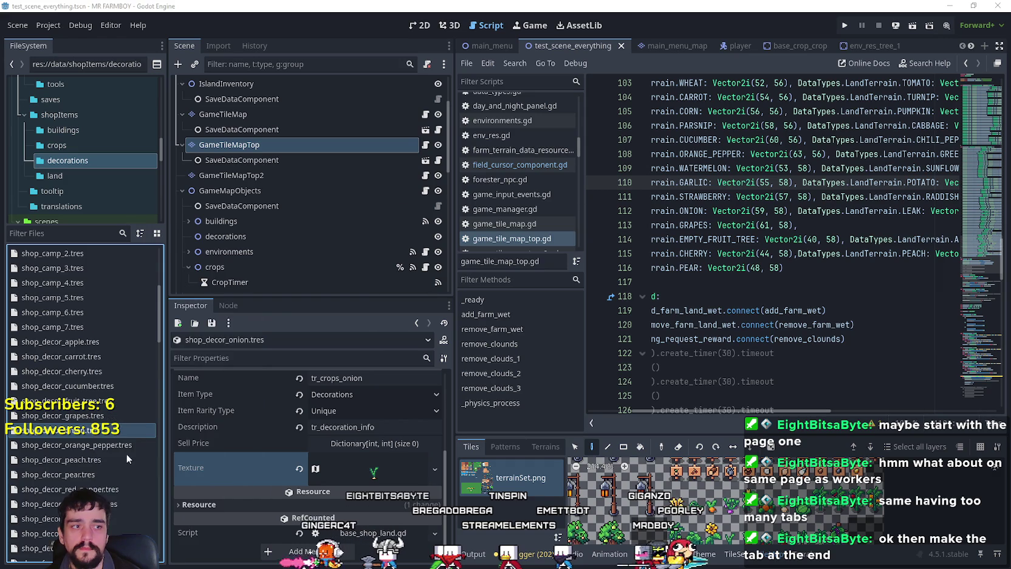
pyautogui.moveTo(449, 268); pyautogui.dragTo(428, 270)
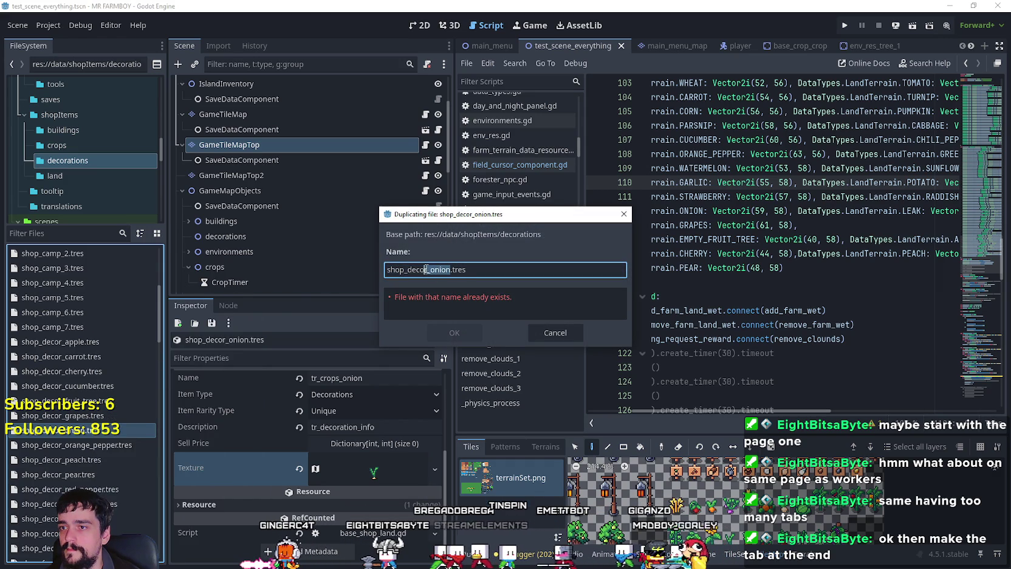
pyautogui.write('leak')
pyautogui.press('Return')
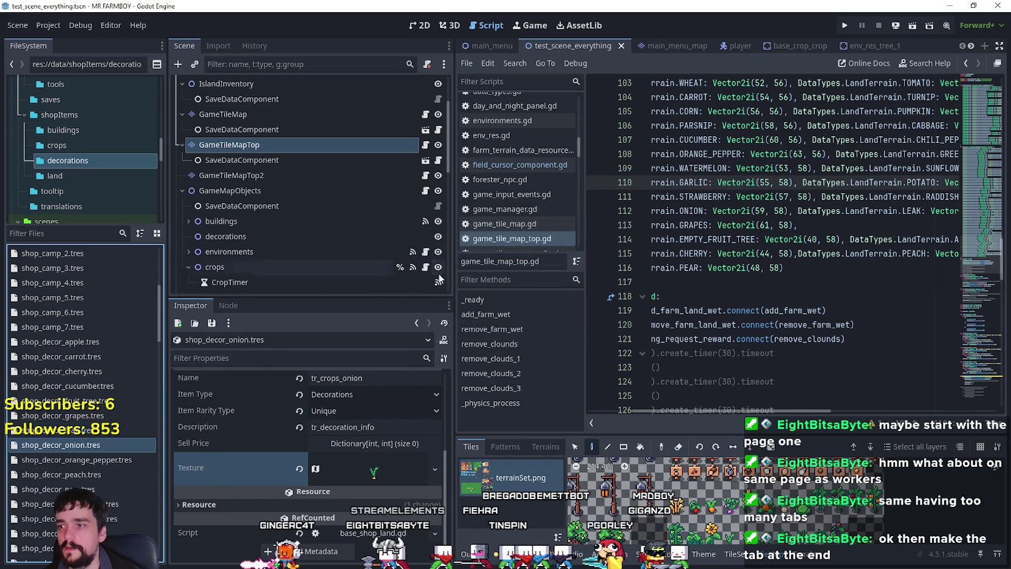
# - Set the leak item's terrain to Leak and its name to tr_crops_leak
pyautogui.click(43, 429)
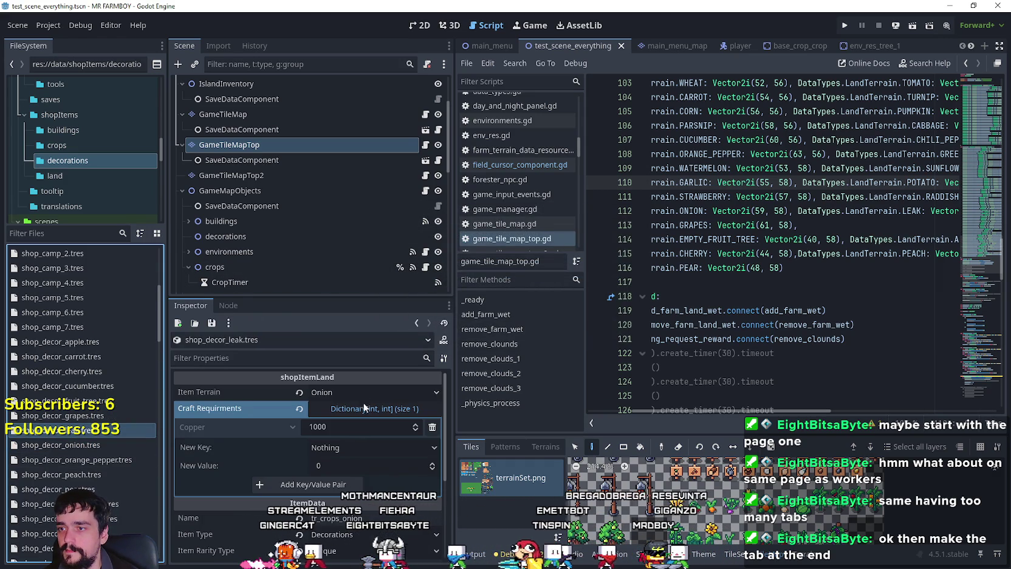
pyautogui.click(365, 392)
pyautogui.moveTo(440, 141); pyautogui.dragTo(425, 537)
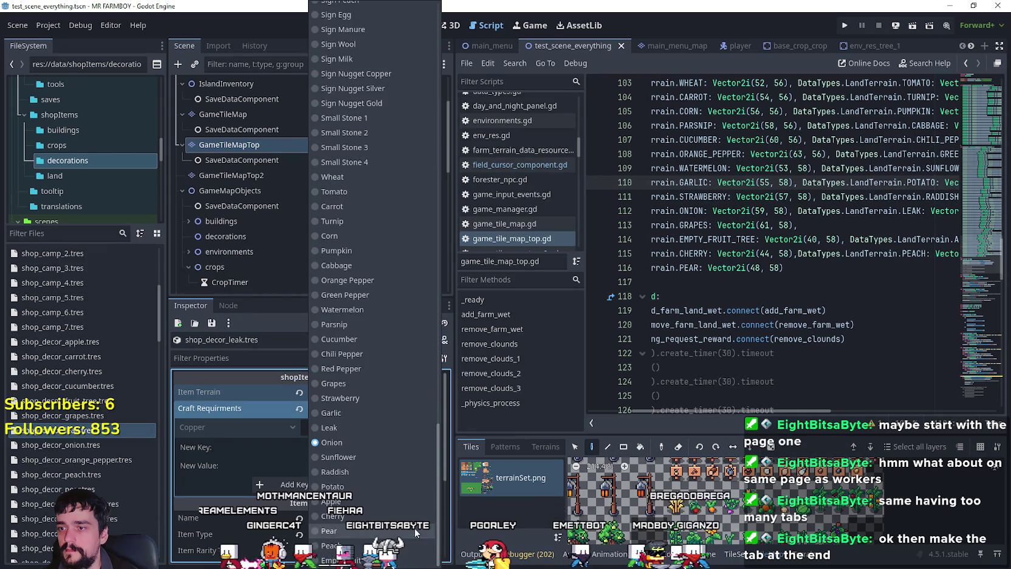
pyautogui.click(352, 423)
pyautogui.scroll(-2, 343, 453)
pyautogui.click(343, 471)
pyautogui.write('_leak')
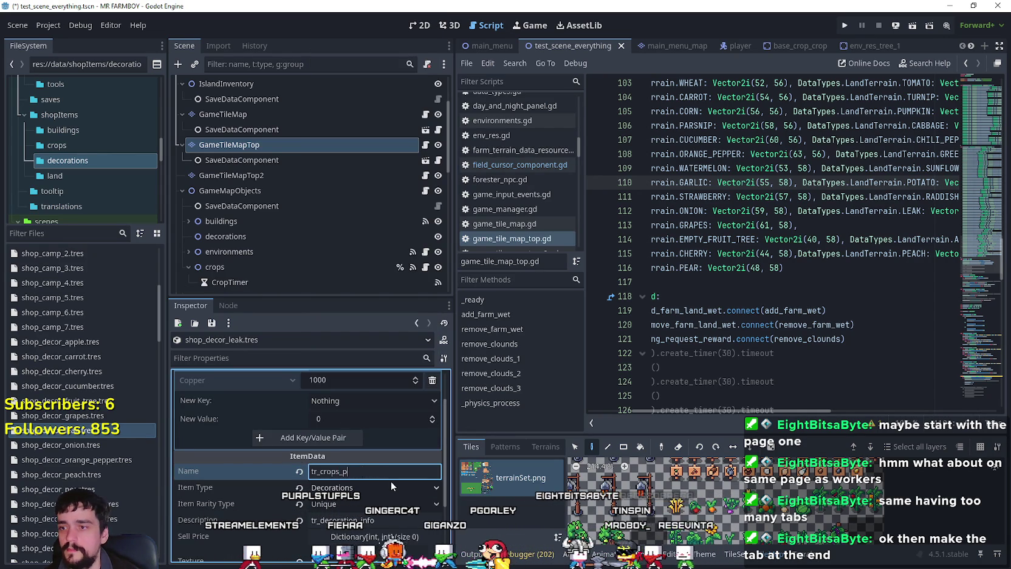
# - Set the texture region to the leek sprout tile and save with Ctrl+S
pyautogui.scroll(-5, 391, 480)
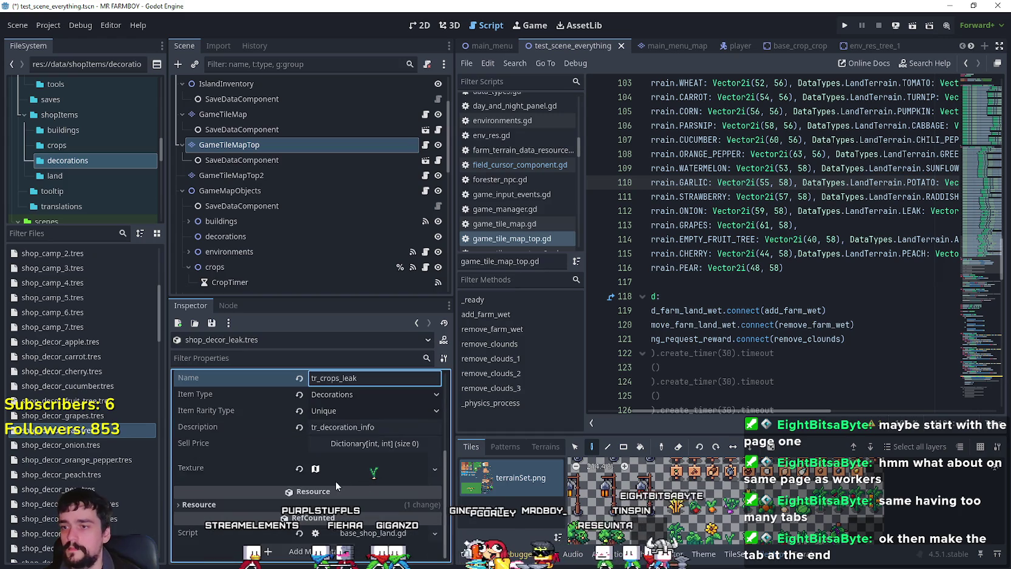
pyautogui.scroll(-1, 348, 470)
pyautogui.click(313, 549)
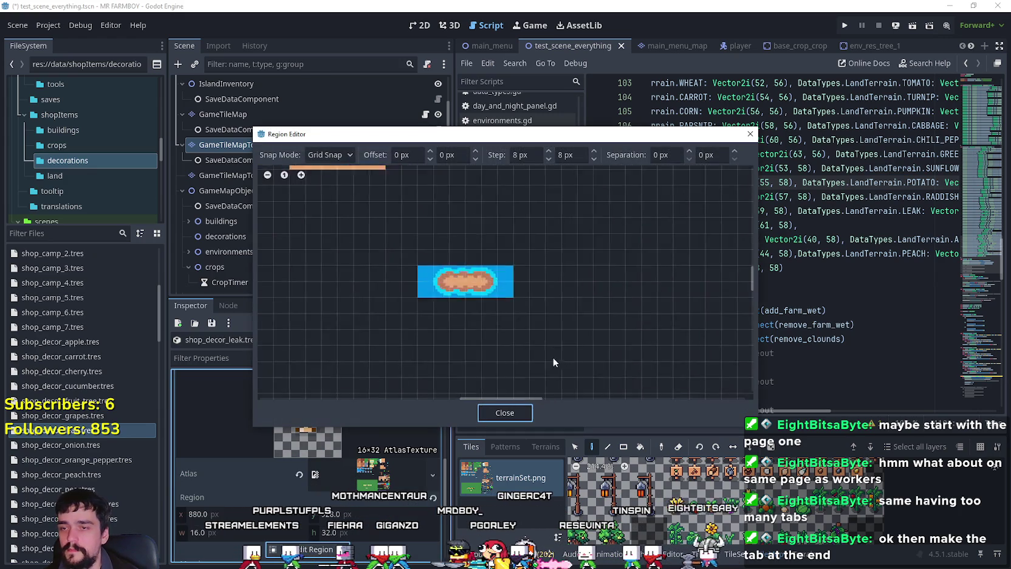
pyautogui.scroll(-3, 551, 360)
pyautogui.scroll(3, 368, 324)
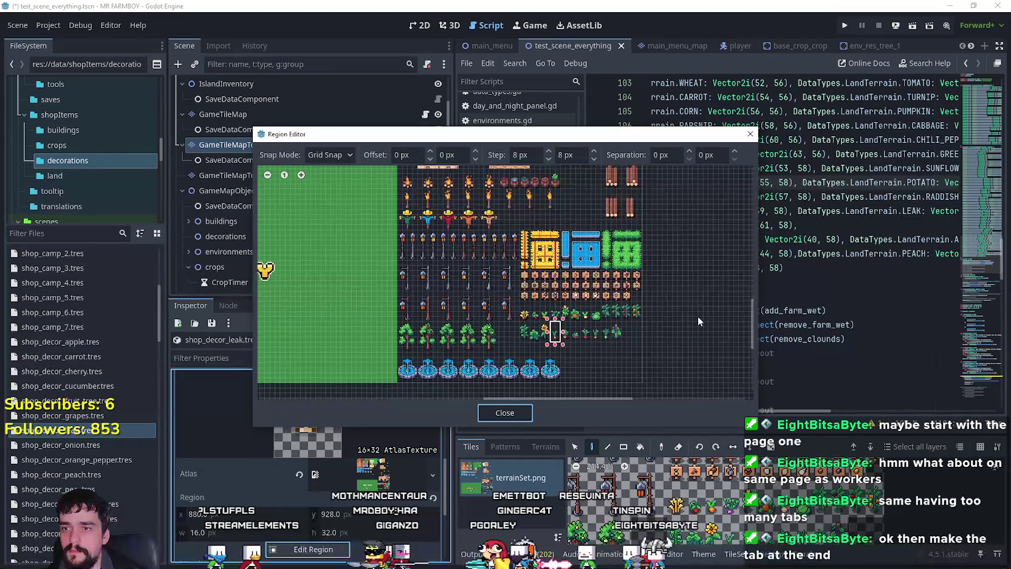
pyautogui.scroll(-3, 582, 340)
pyautogui.scroll(2, 540, 354)
pyautogui.moveTo(533, 351); pyautogui.dragTo(575, 276)
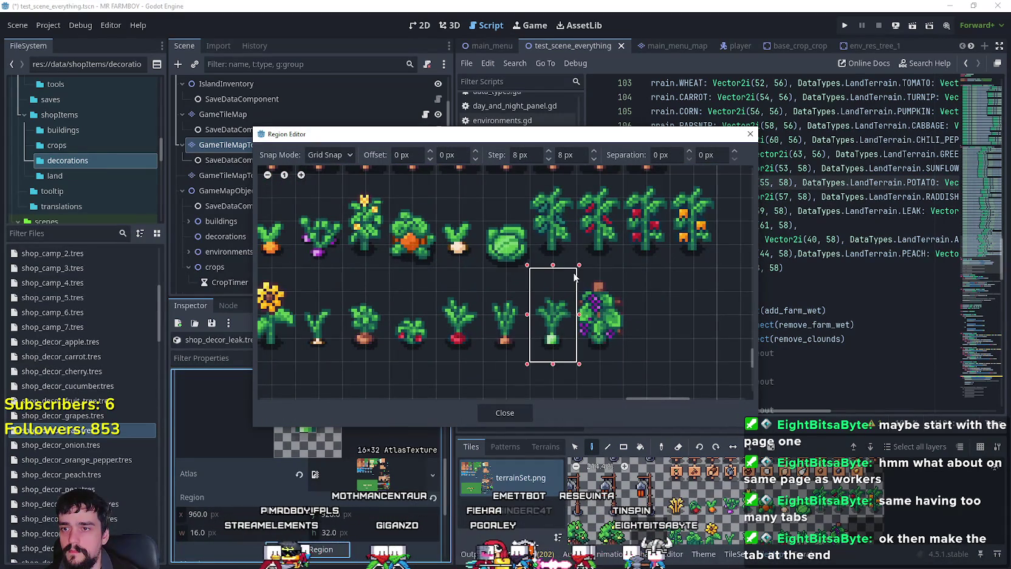
pyautogui.click(519, 418)
pyautogui.scroll(-5, 358, 499)
pyautogui.scroll(1, 358, 501)
pyautogui.hotkey('ctrl', 's')
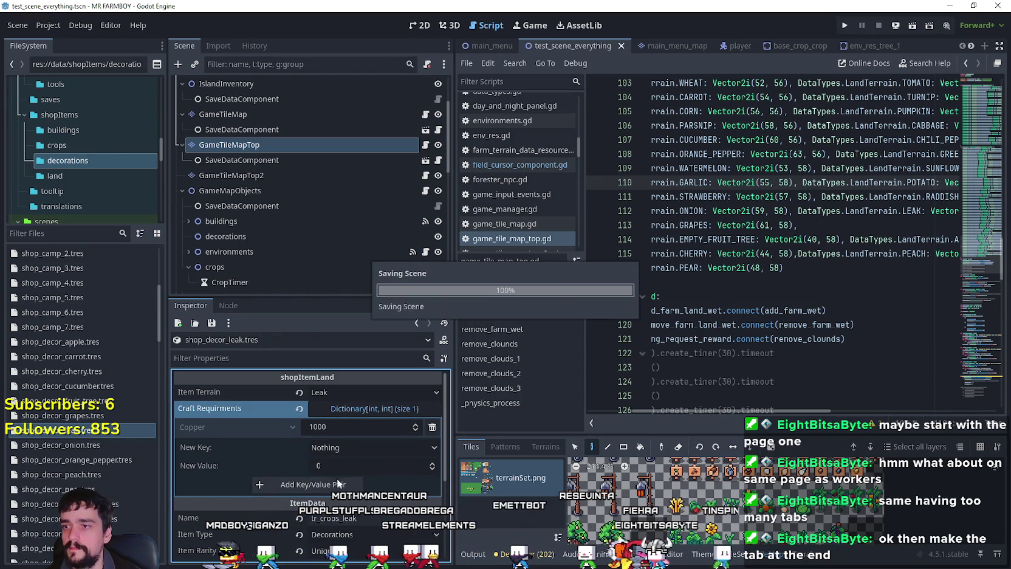
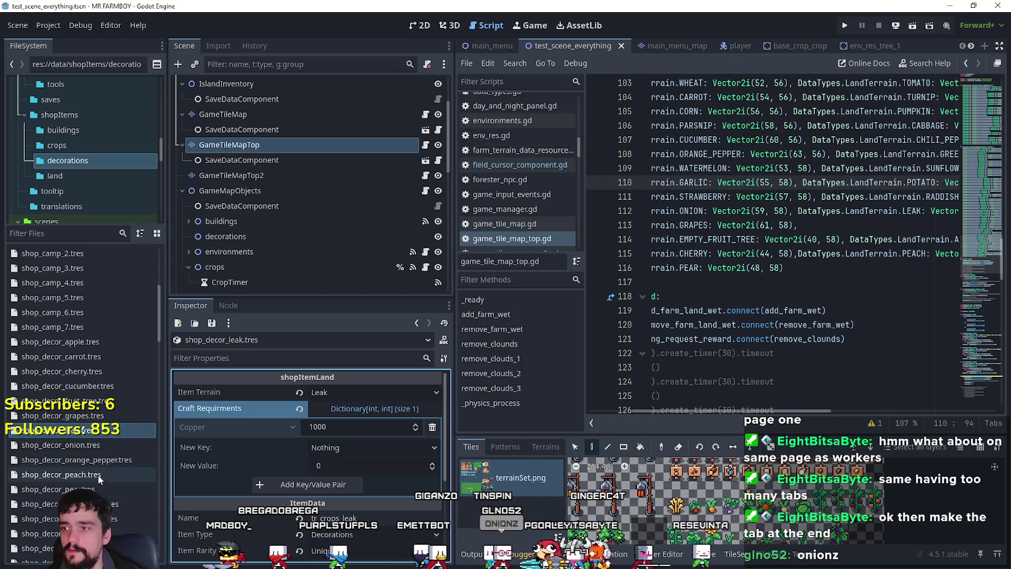
# - Duplicate shop_decor_leak.tres as shop_decor_corn.tres
pyautogui.rightClick(93, 432)
pyautogui.click(121, 464)
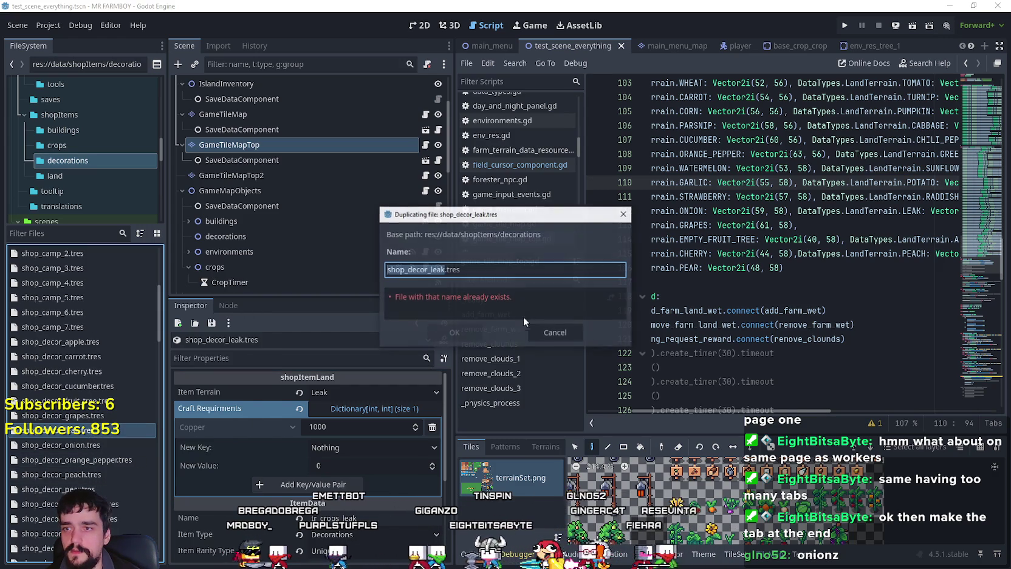
pyautogui.click(438, 270)
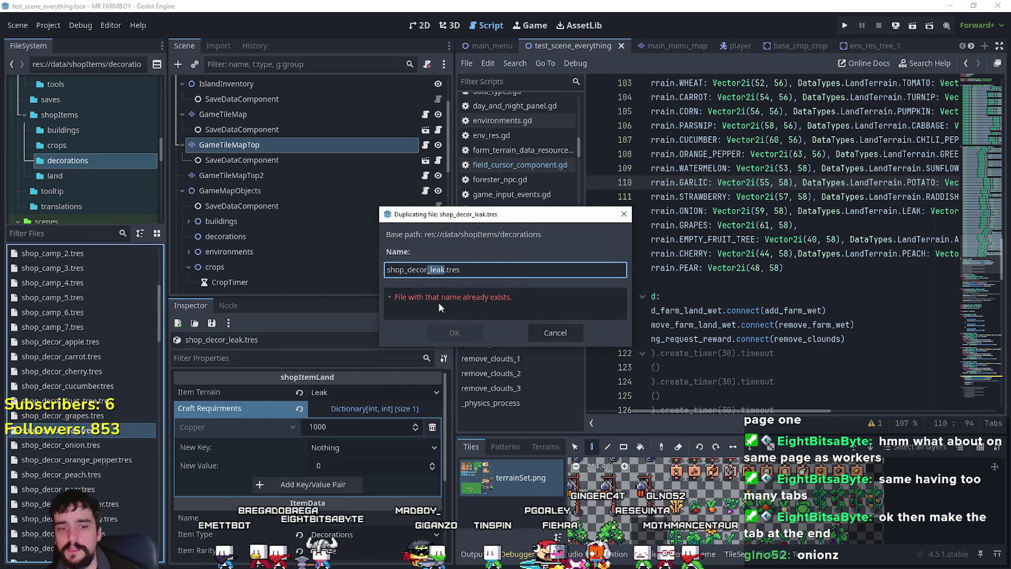
pyautogui.write('co')
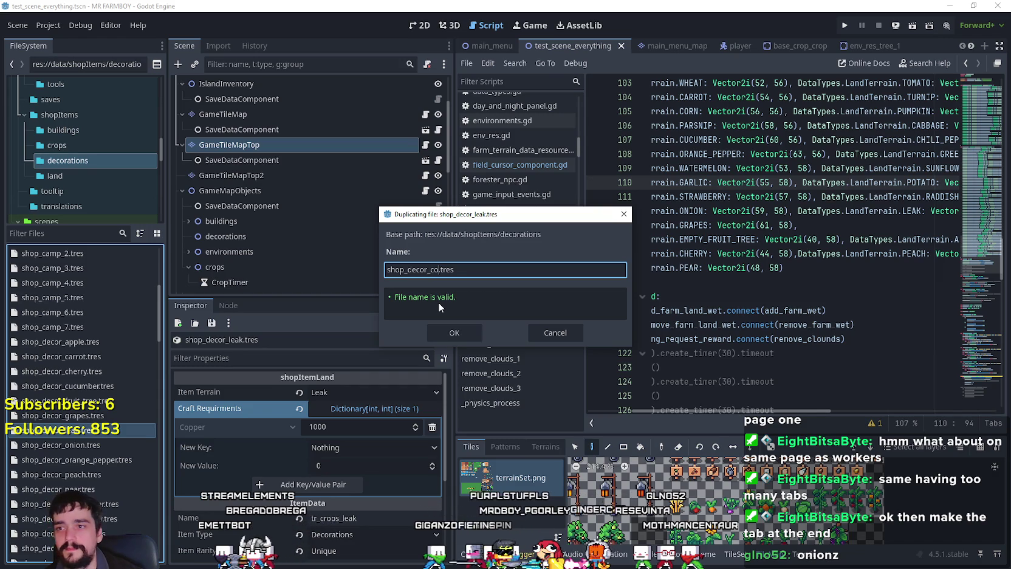
pyautogui.write('rn')
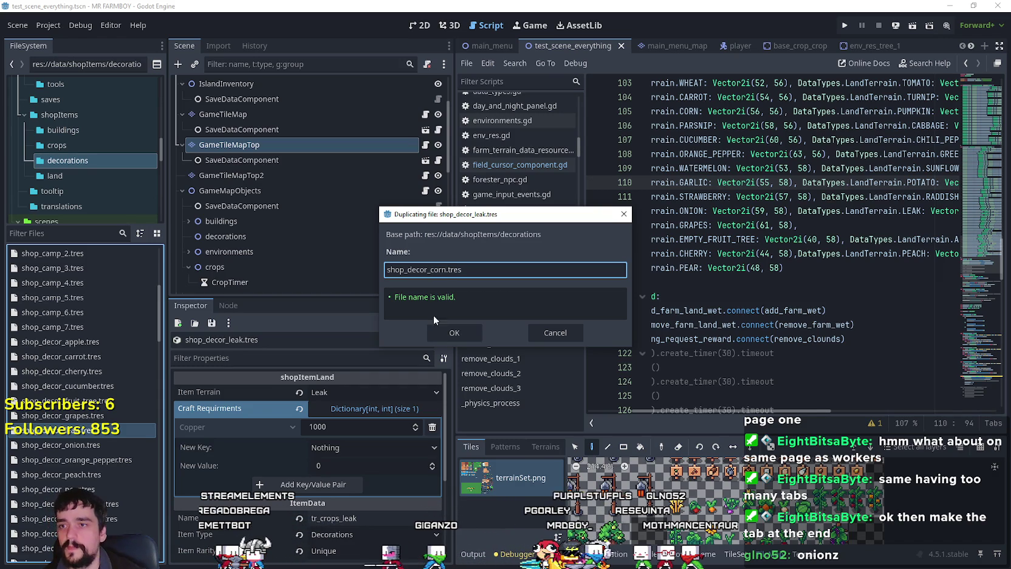
pyautogui.click(441, 327)
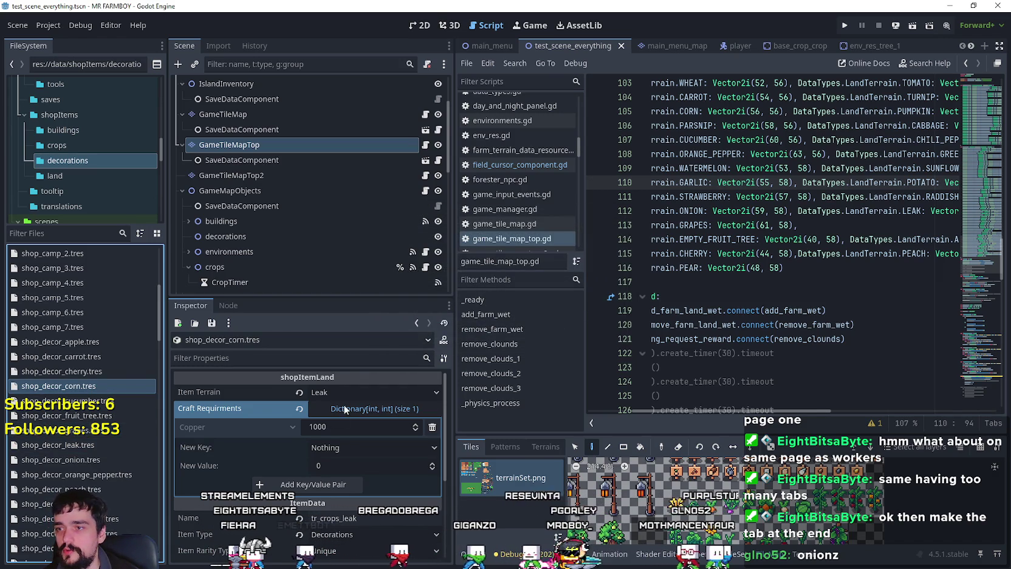
# - Set Item Terrain to Corn, the Copper cost to 2000, and Name to tr_crops_corn
pyautogui.click(344, 392)
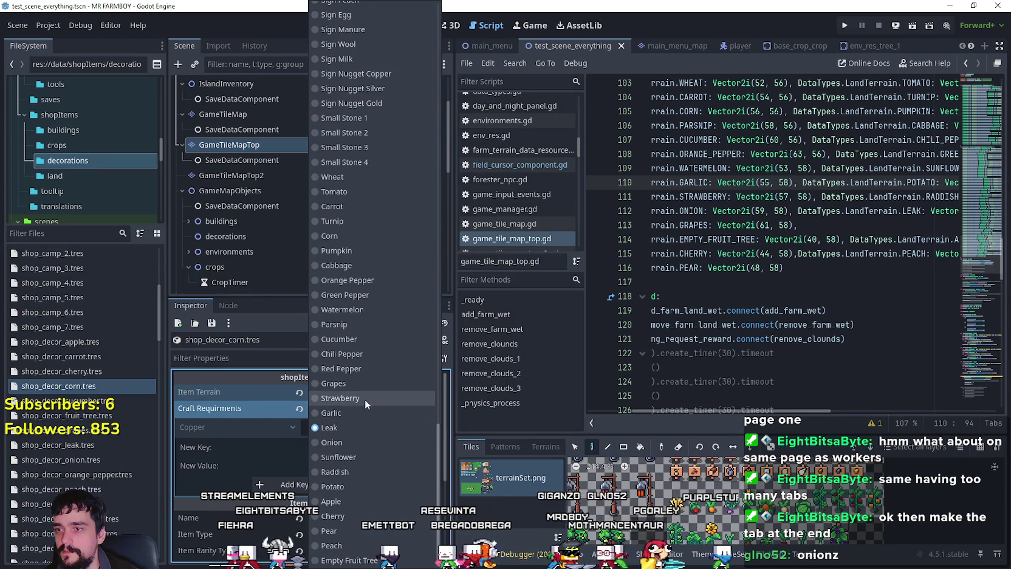
pyautogui.click(350, 235)
pyautogui.click(339, 427)
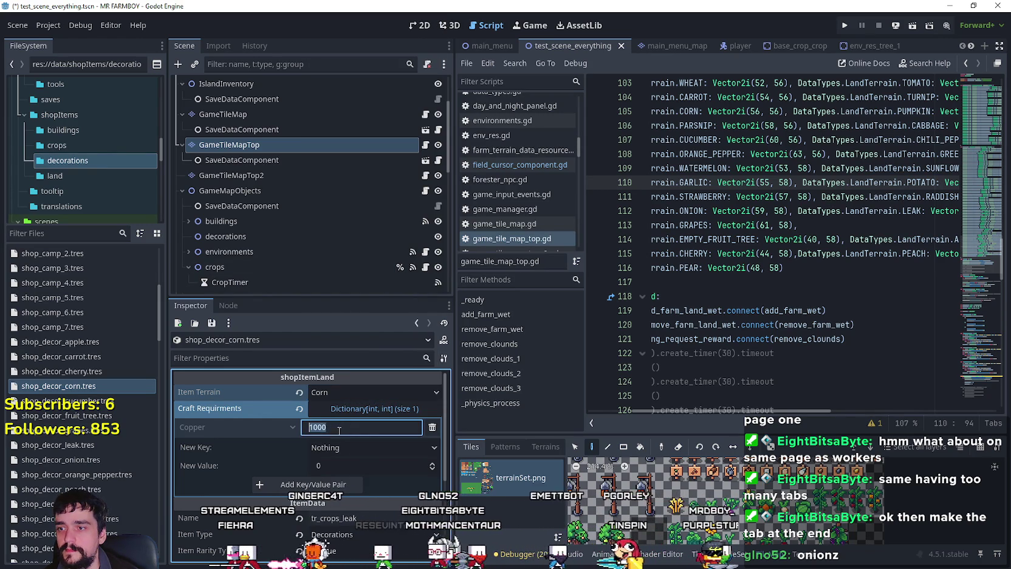
pyautogui.write('2000')
pyautogui.press('Return')
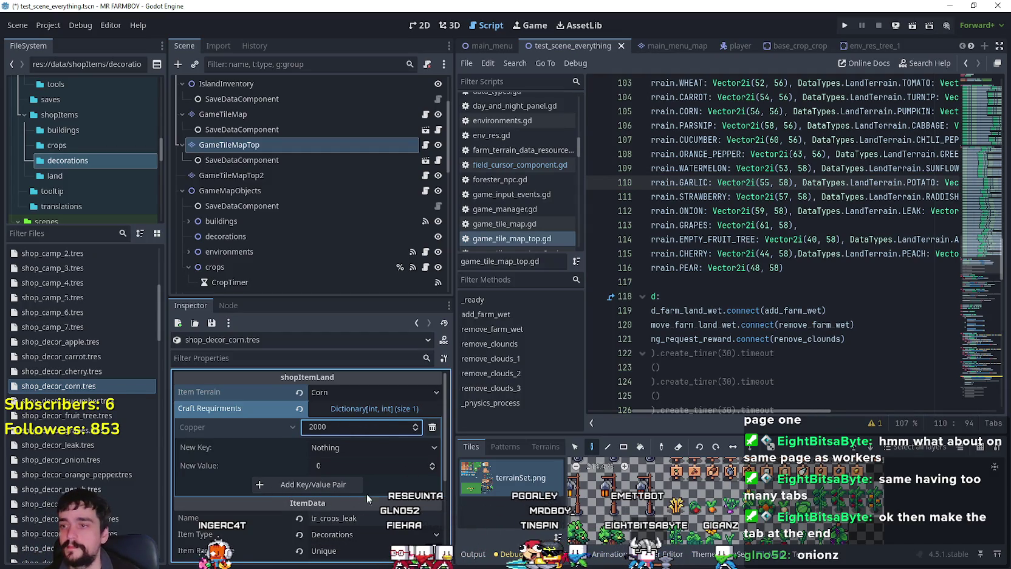
pyautogui.scroll(-4, 324, 460)
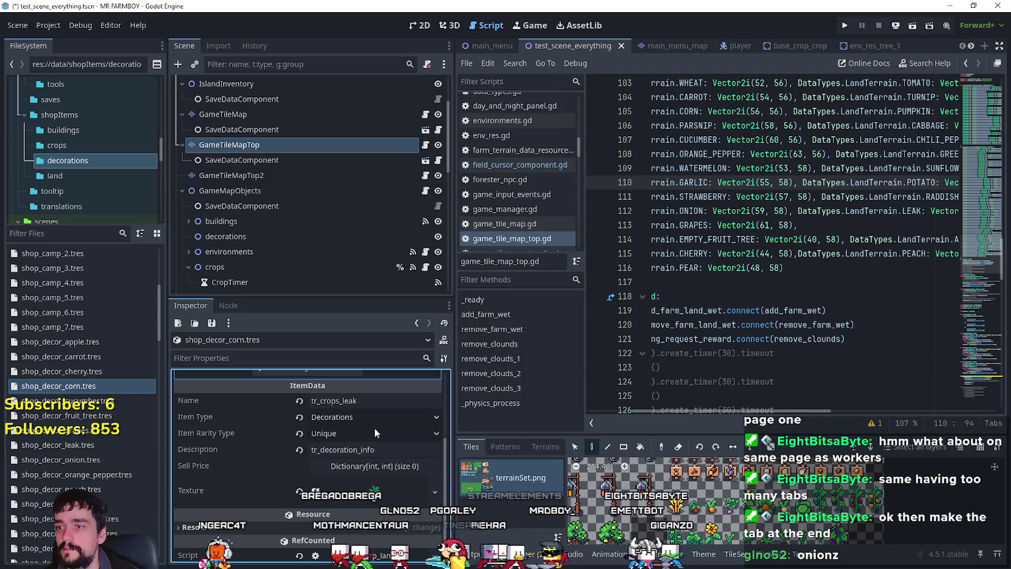
pyautogui.click(342, 401)
pyautogui.press('Delete')
pyautogui.press('Delete')
pyautogui.press('Delete')
pyautogui.write('corn')
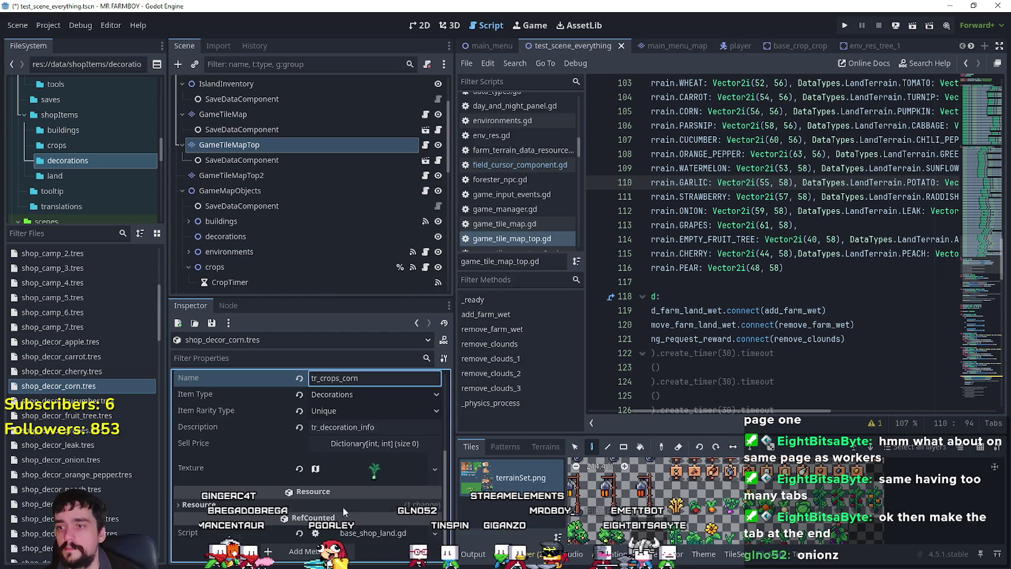
# - Pick the corn sprite as the texture region, then duplicate the corn resource
pyautogui.click(363, 474)
pyautogui.scroll(-2, 362, 474)
pyautogui.click(302, 525)
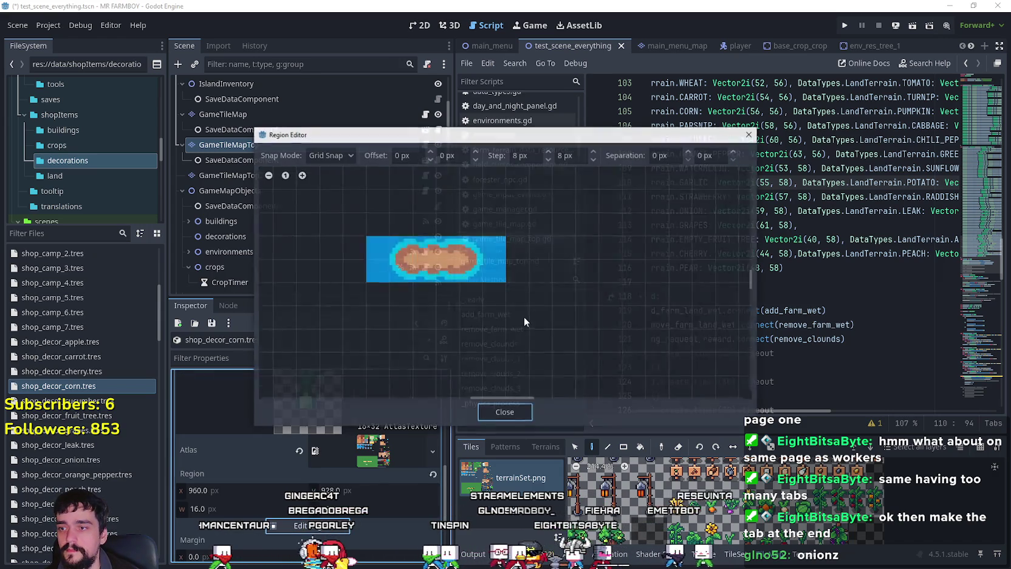
pyautogui.scroll(-5, 610, 364)
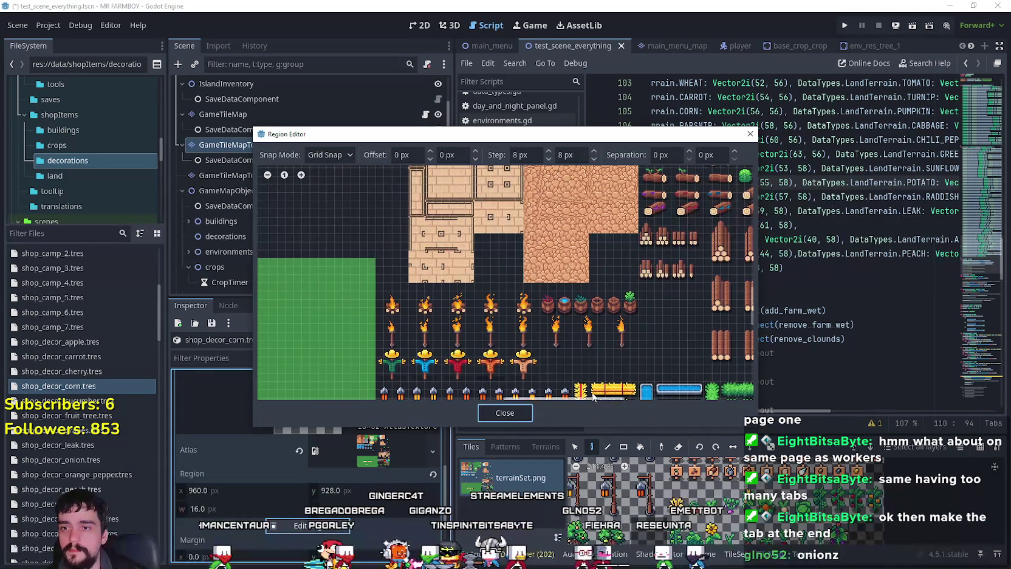
pyautogui.hscroll(5, 588, 397)
pyautogui.scroll(3, 517, 251)
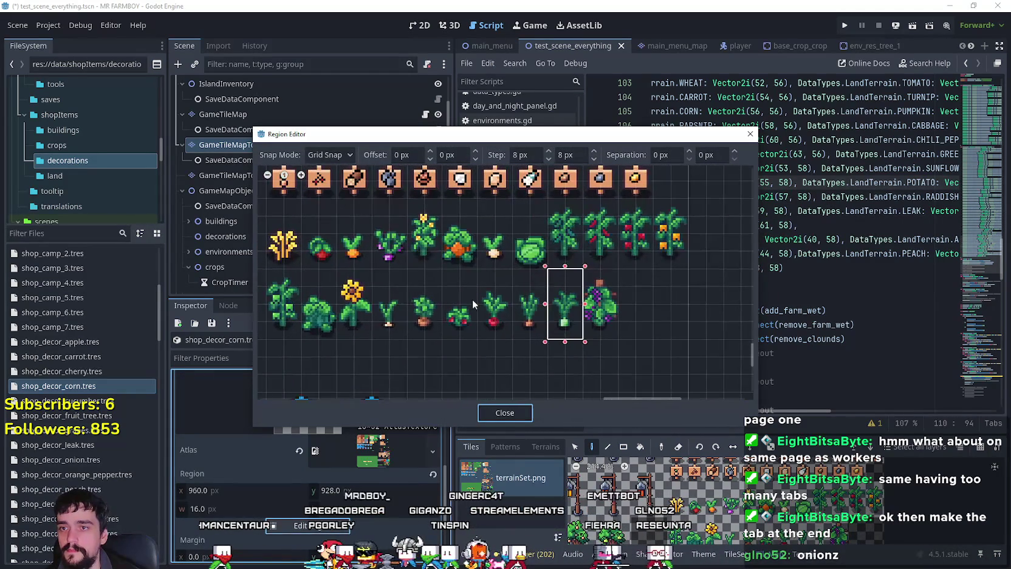
pyautogui.hscroll(-2, 424, 248)
pyautogui.click(486, 226)
pyautogui.click(504, 412)
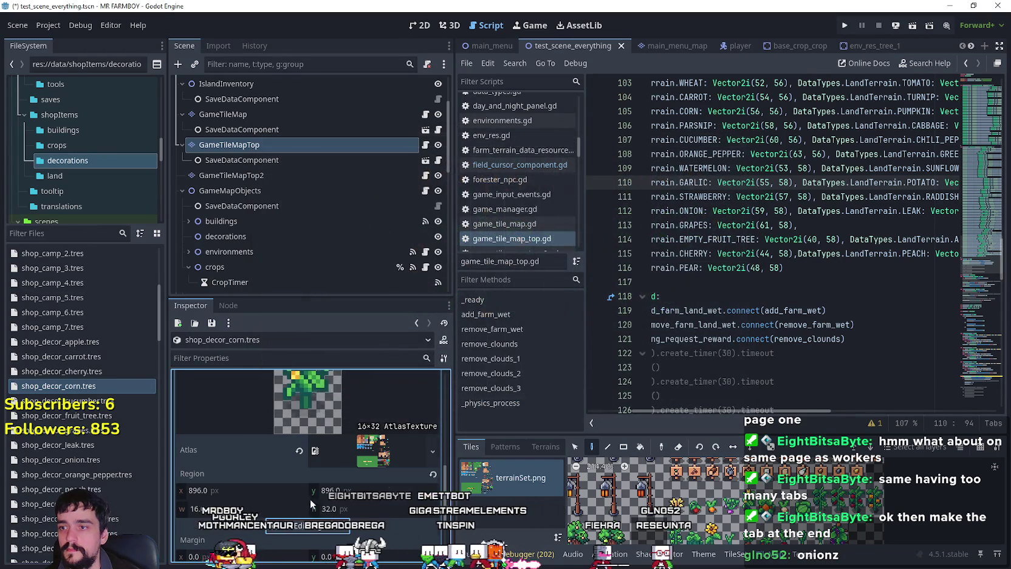
pyautogui.scroll(5, 308, 498)
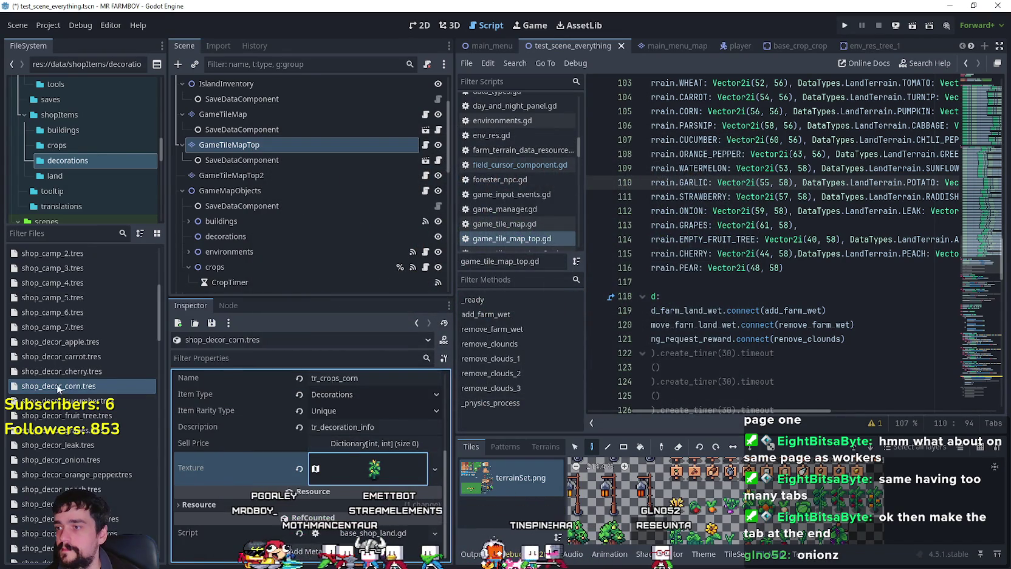
pyautogui.click(85, 387)
pyautogui.hotkey('ctrl', 'd')
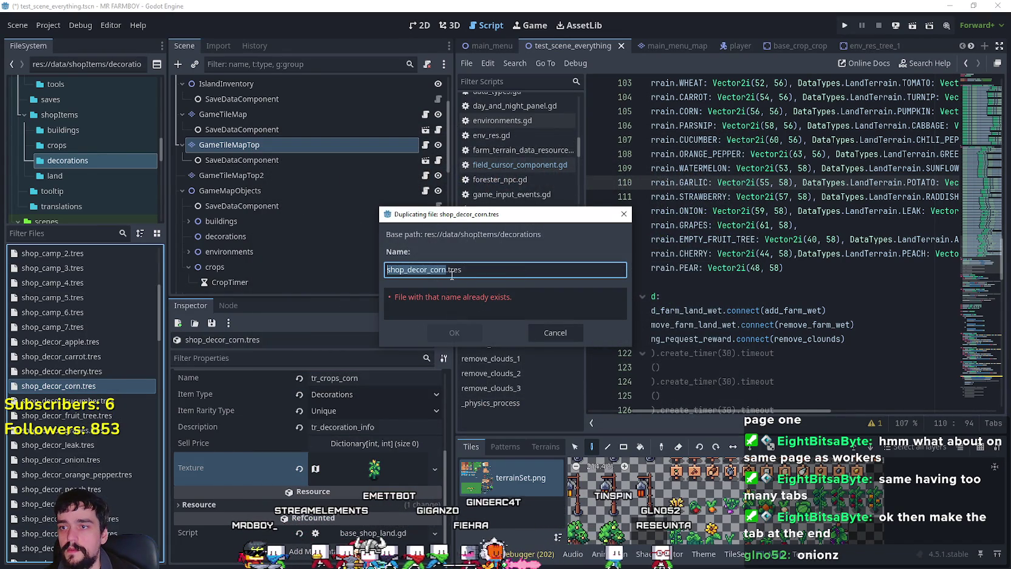
# - Save the copy as shop_decor_pumpkin.tres and open it
pyautogui.moveTo(446, 270); pyautogui.dragTo(430, 271)
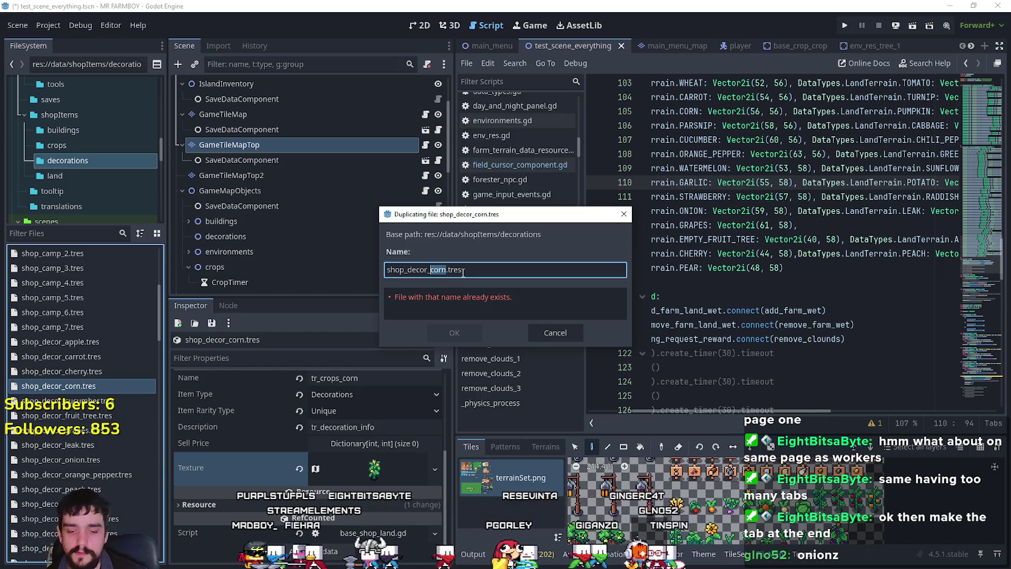
pyautogui.write('pumpkin')
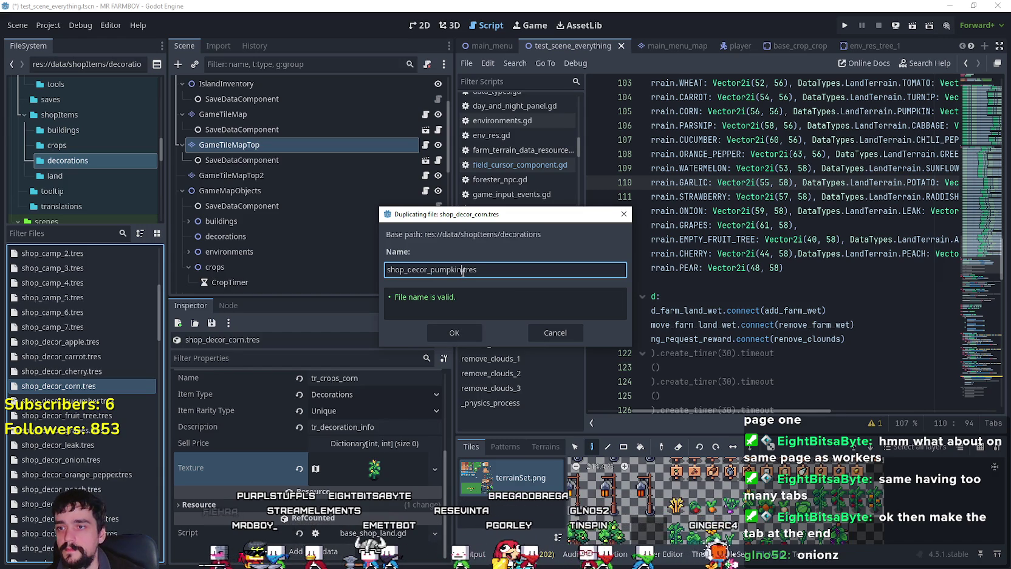
pyautogui.click(452, 333)
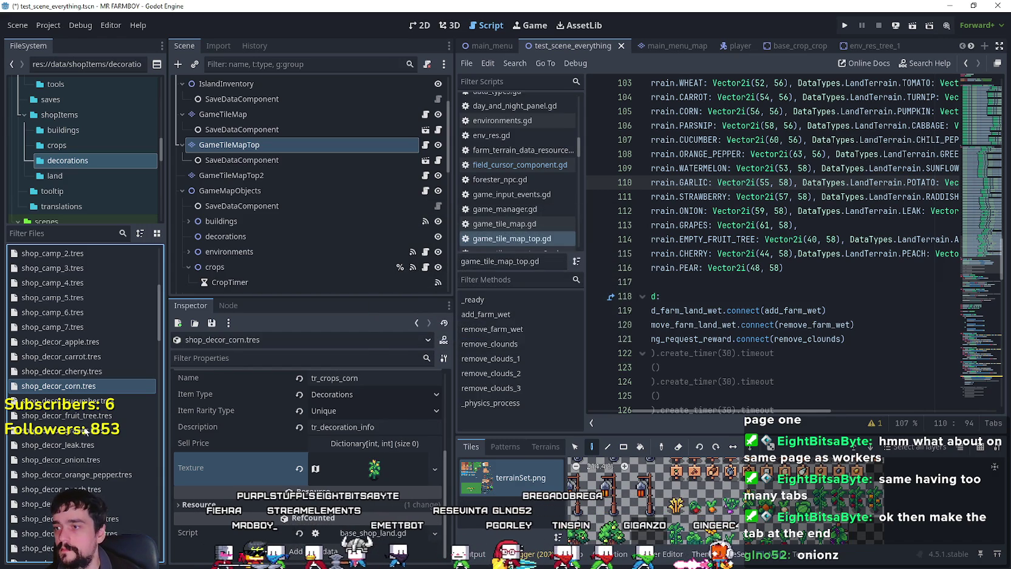
pyautogui.scroll(-5, 101, 446)
pyautogui.click(101, 362)
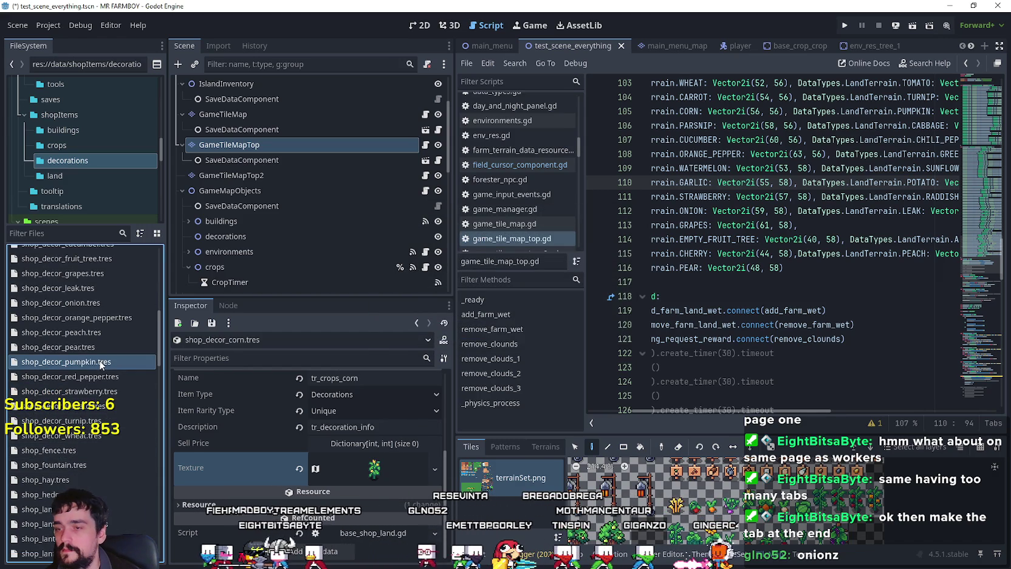
# - Set Item Terrain to Pumpkin and Name to tr_crops_pumpkin
pyautogui.click(365, 392)
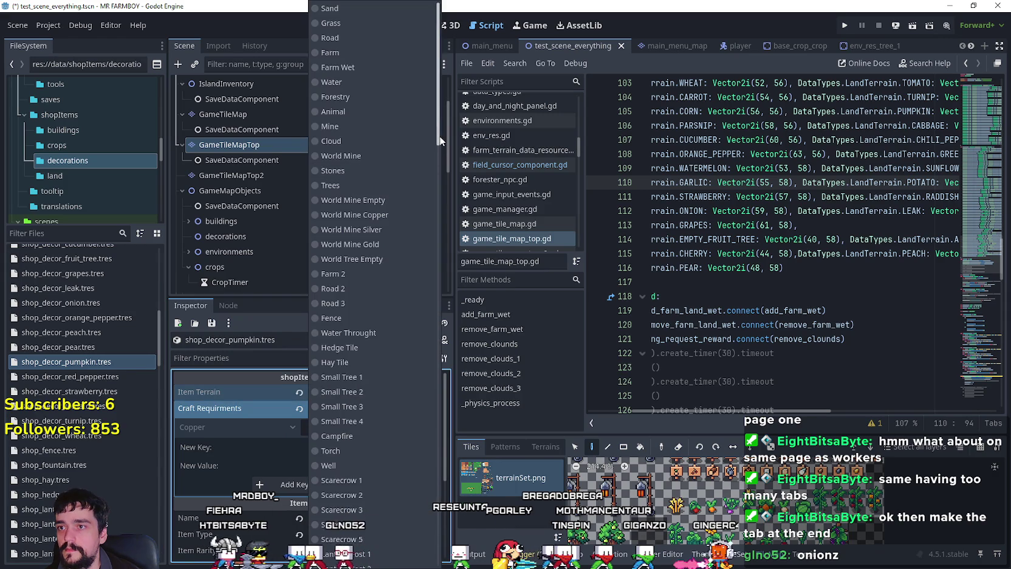
pyautogui.scroll(-4, 423, 511)
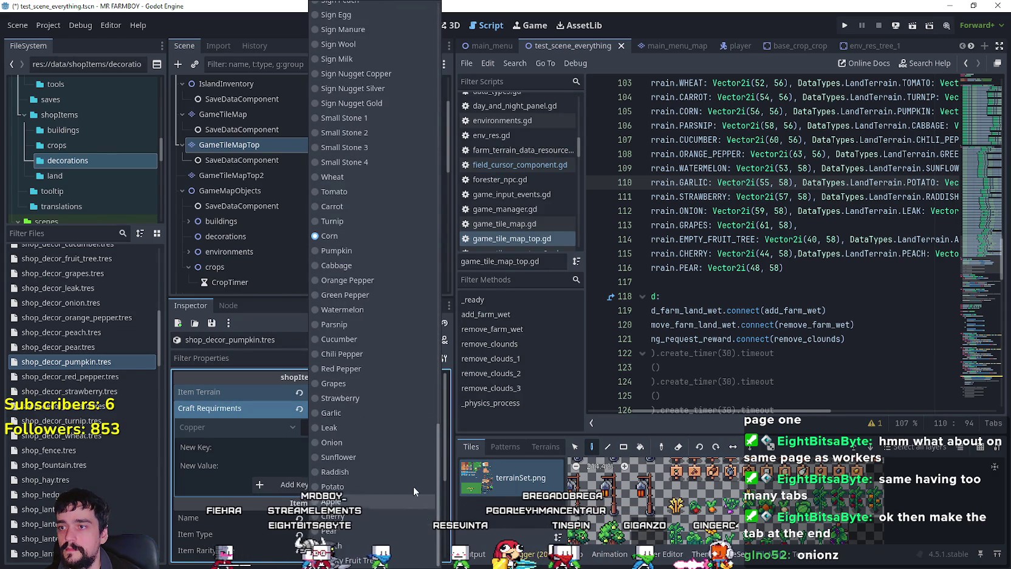
pyautogui.click(356, 252)
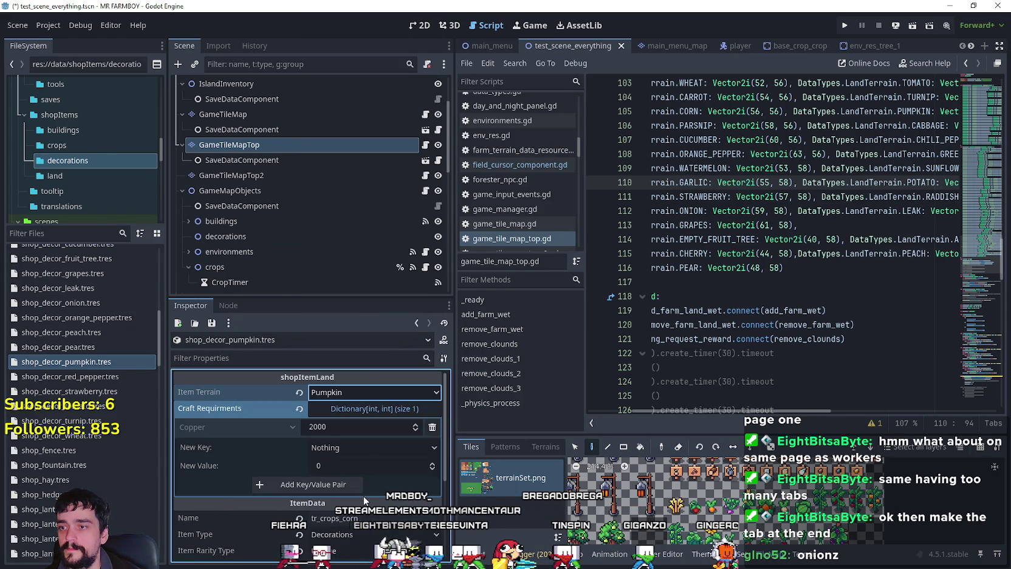
pyautogui.scroll(-1, 341, 444)
pyautogui.scroll(-3, 344, 447)
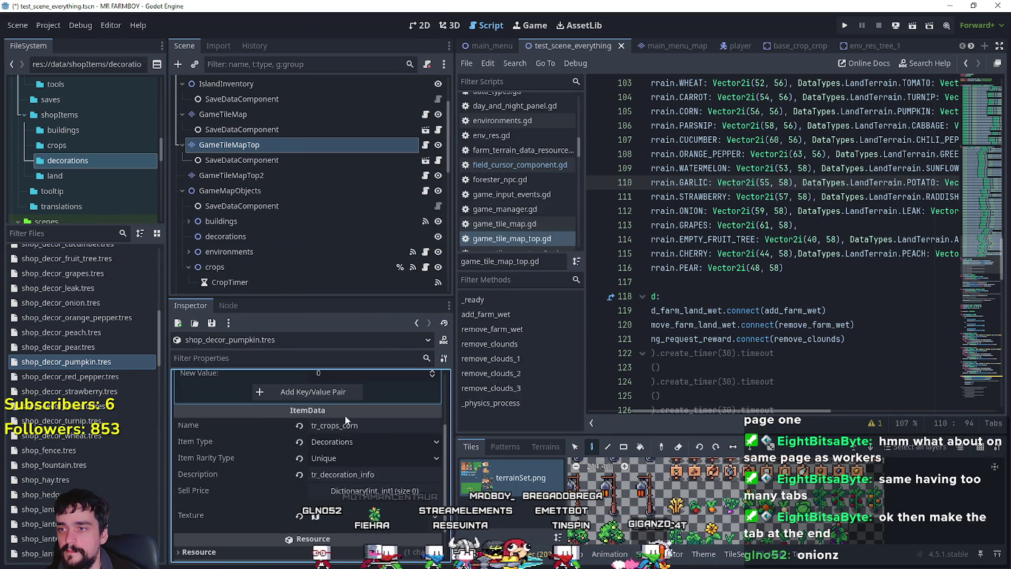
pyautogui.moveTo(343, 427); pyautogui.dragTo(378, 431)
pyautogui.write('pumpkin')
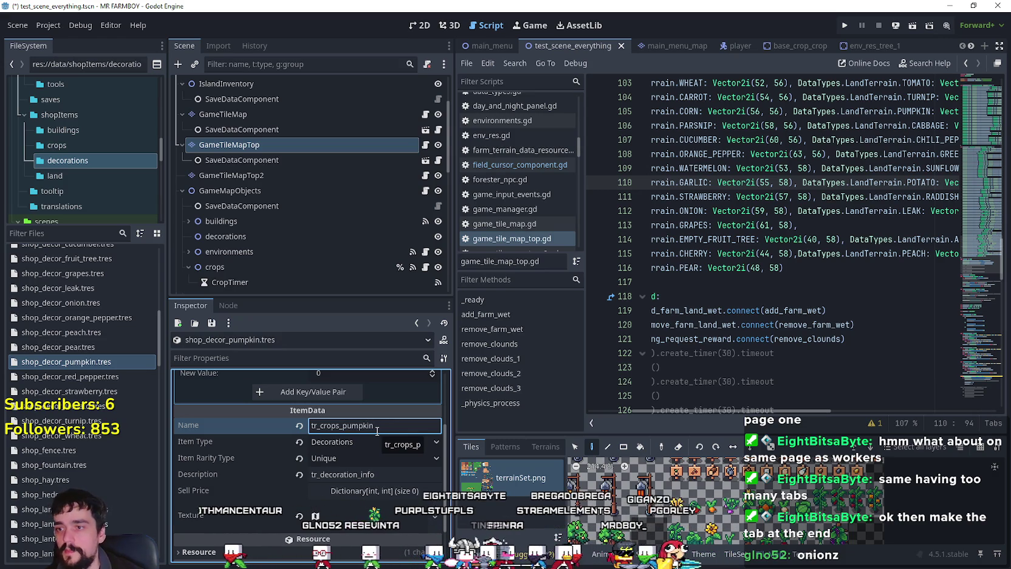
# - Frame the pumpkin sprite as the texture region, then duplicate the pumpkin resource
pyautogui.scroll(-2, 369, 461)
pyautogui.click(367, 467)
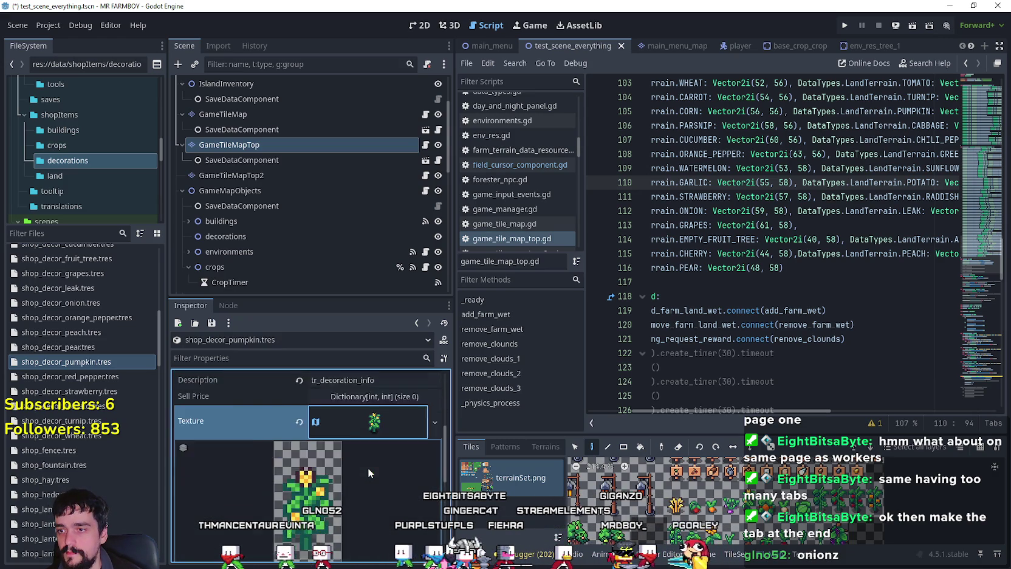
pyautogui.scroll(-2, 367, 468)
pyautogui.click(339, 525)
pyautogui.scroll(-5, 555, 336)
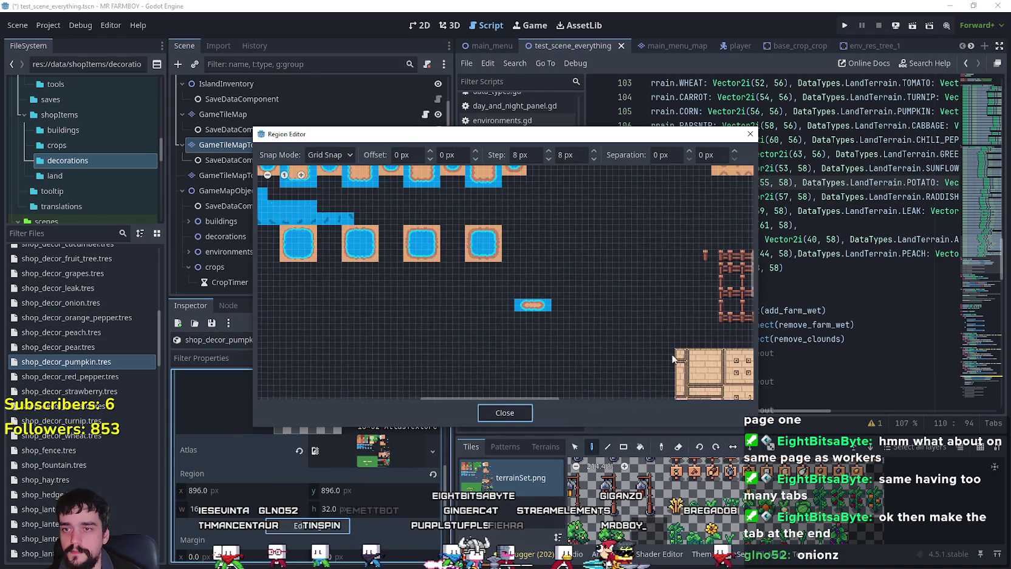
pyautogui.scroll(4, 484, 281)
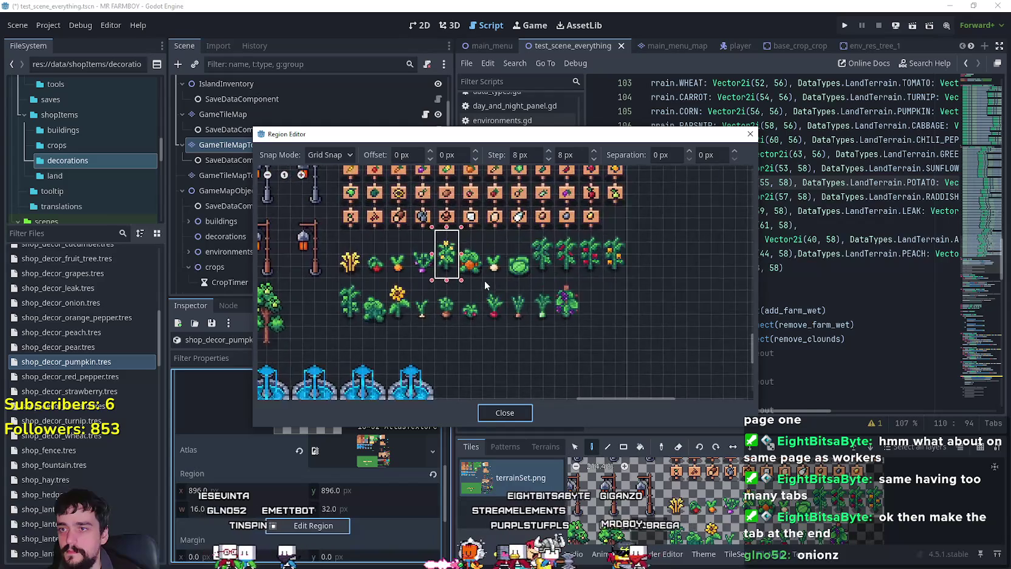
pyautogui.moveTo(473, 227); pyautogui.dragTo(454, 212)
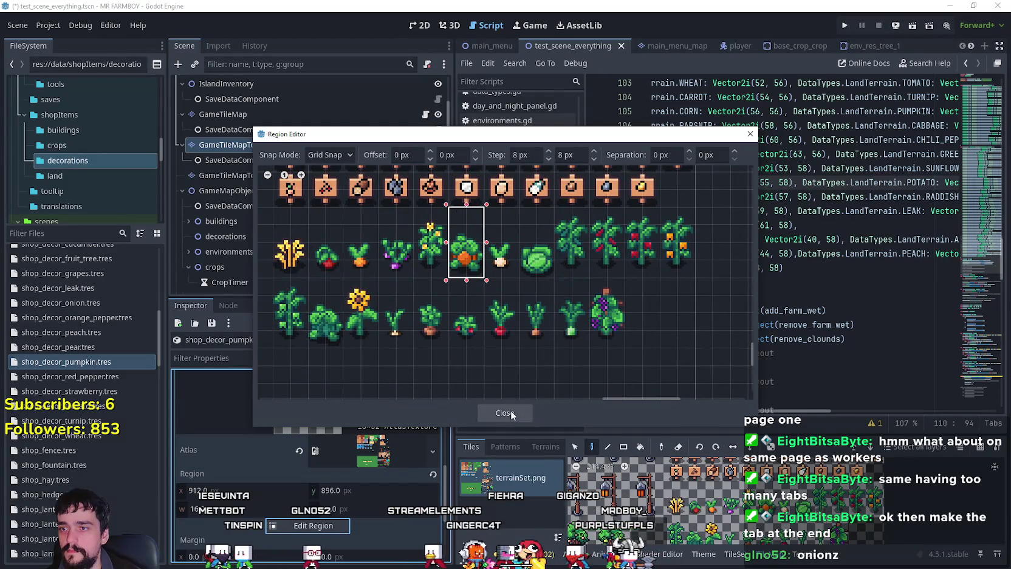
pyautogui.click(502, 412)
pyautogui.scroll(5, 365, 464)
pyautogui.rightClick(87, 364)
pyautogui.click(136, 455)
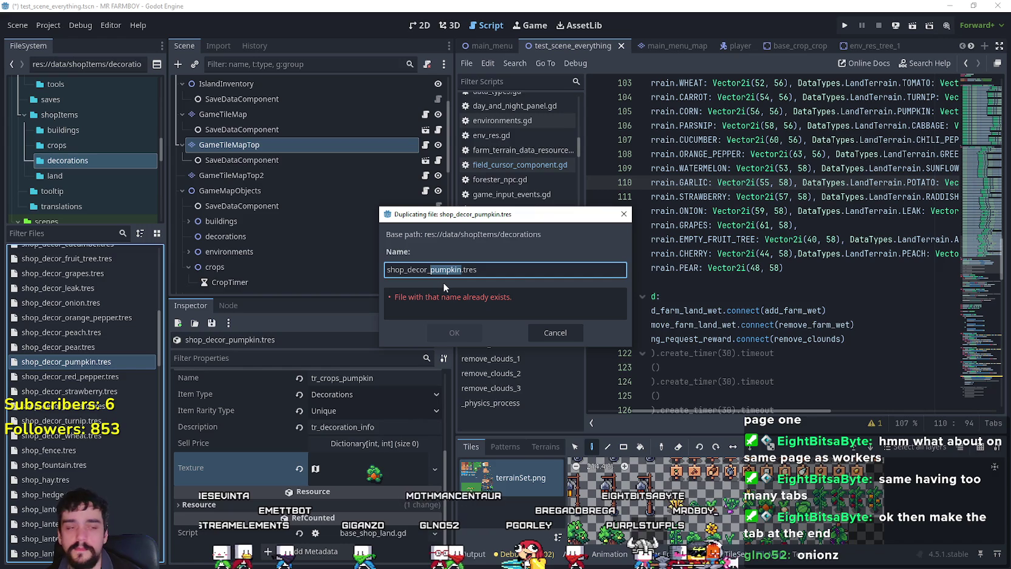
# - Create shop_decor_parsnip.tres with Parsnip terrain and the name tr_crops_parsnip
pyautogui.write('ps_')
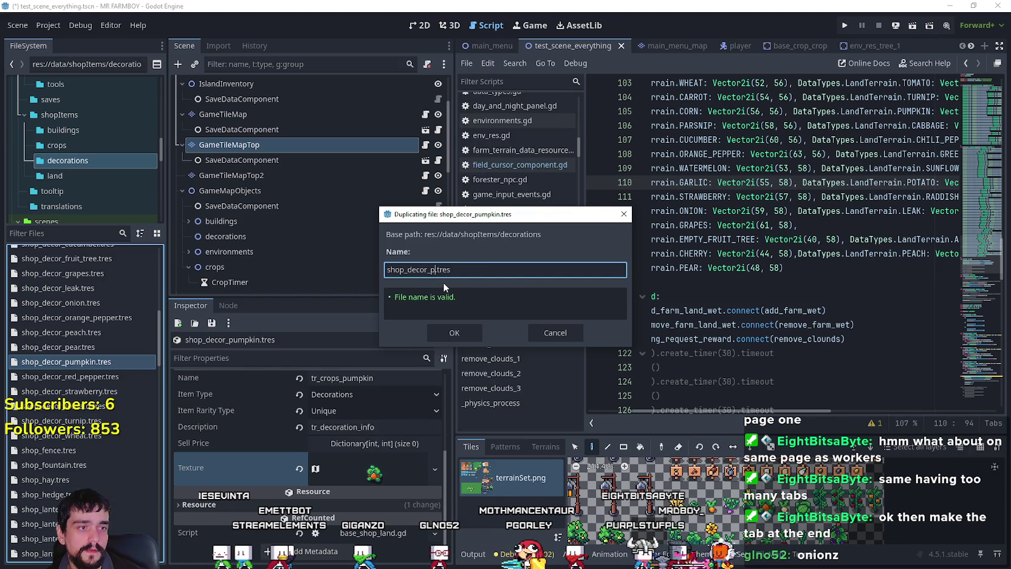
pyautogui.write('p')
pyautogui.press('Return')
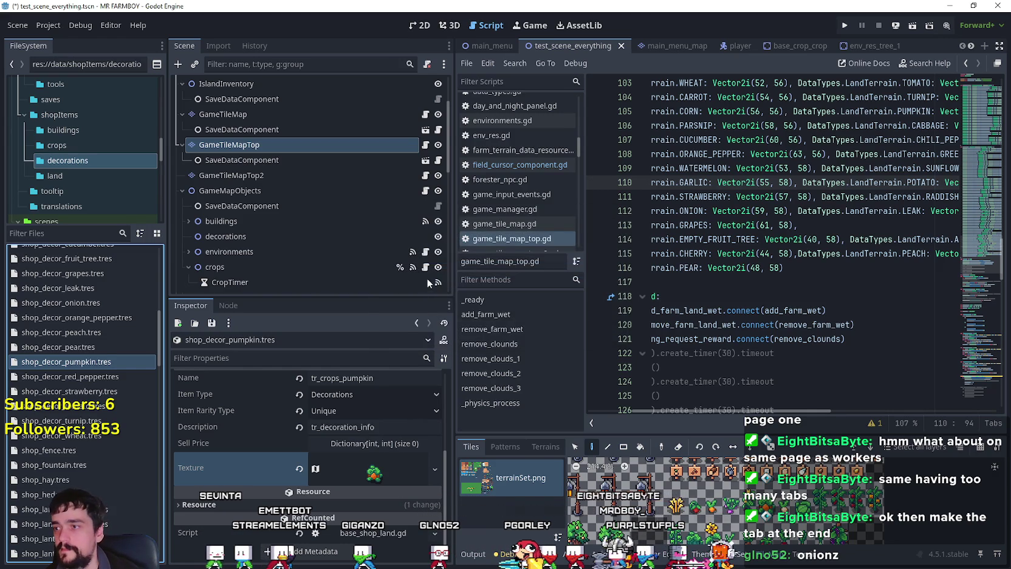
pyautogui.click(98, 334)
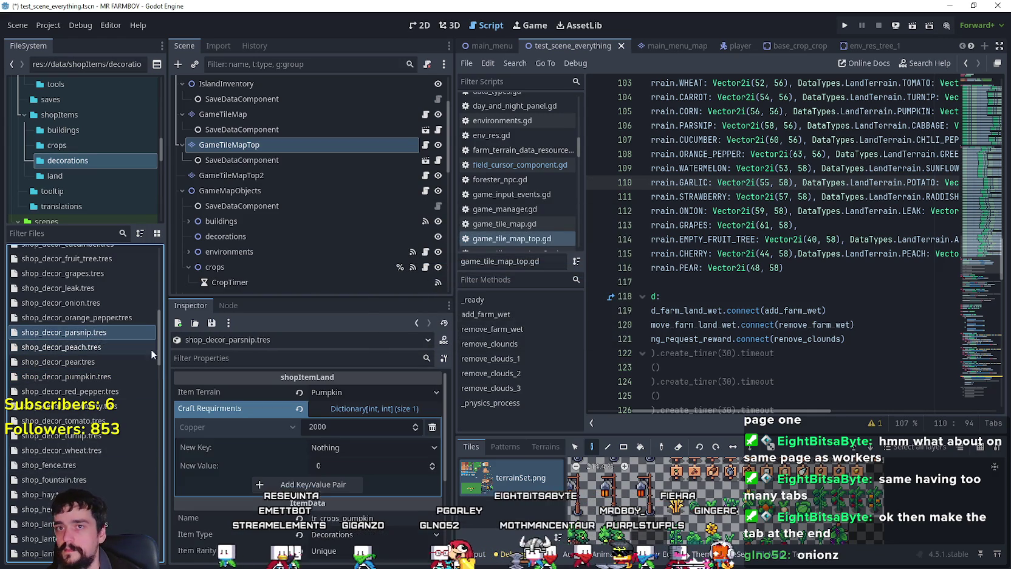
pyautogui.click(342, 391)
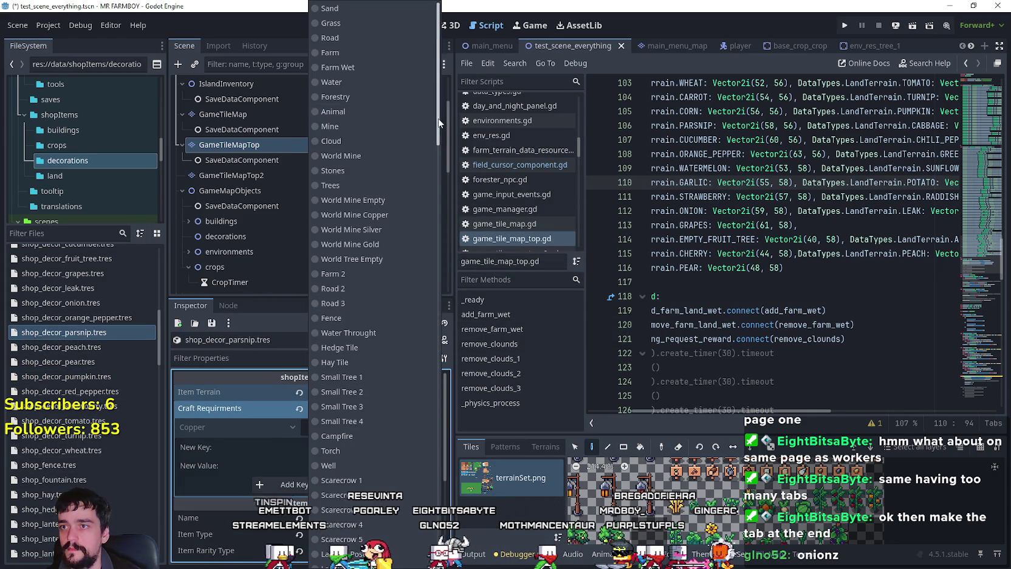
pyautogui.scroll(-5, 438, 121)
pyautogui.click(381, 352)
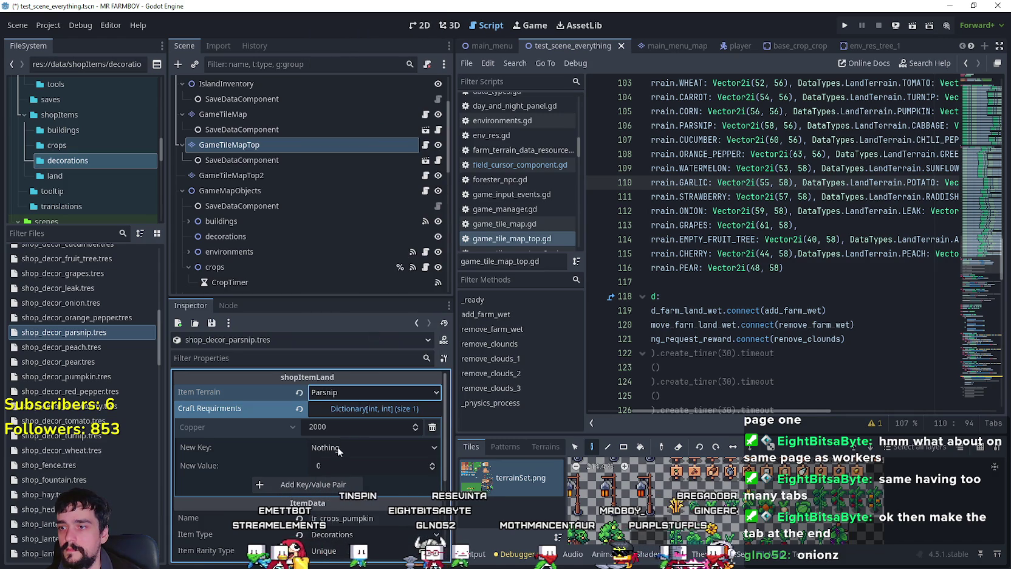
pyautogui.scroll(-5, 338, 452)
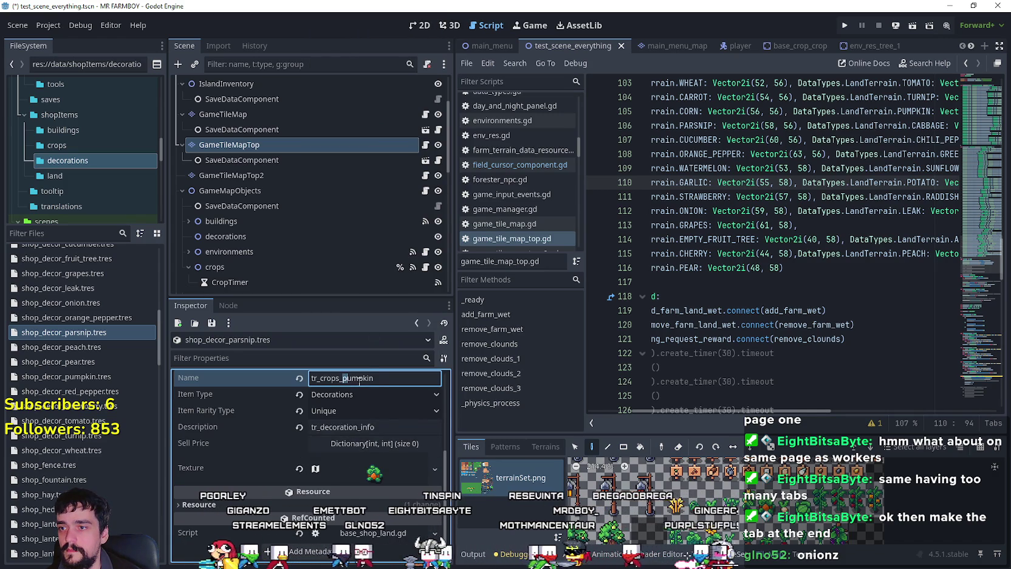
pyautogui.write('parsni')
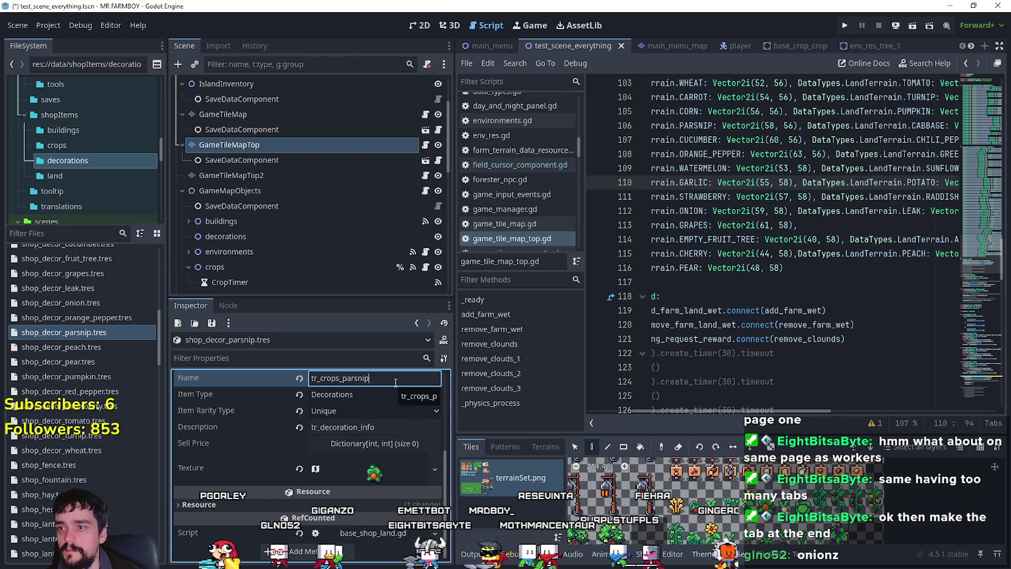
# - Choose the parsnip sprite as the texture region, save, and duplicate the parsnip file
pyautogui.click(355, 462)
pyautogui.scroll(-3, 355, 474)
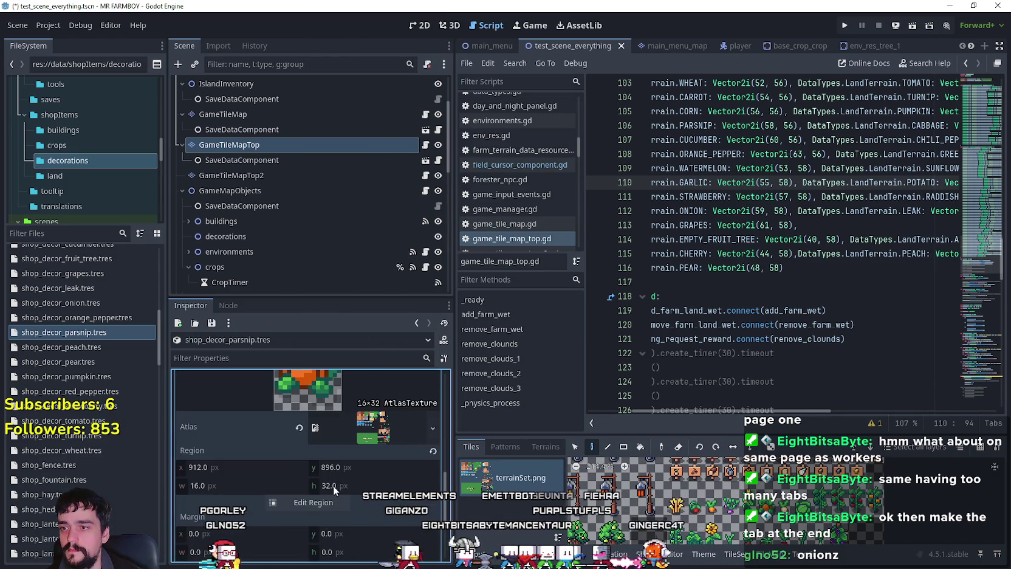
pyautogui.click(350, 505)
pyautogui.scroll(-5, 345, 248)
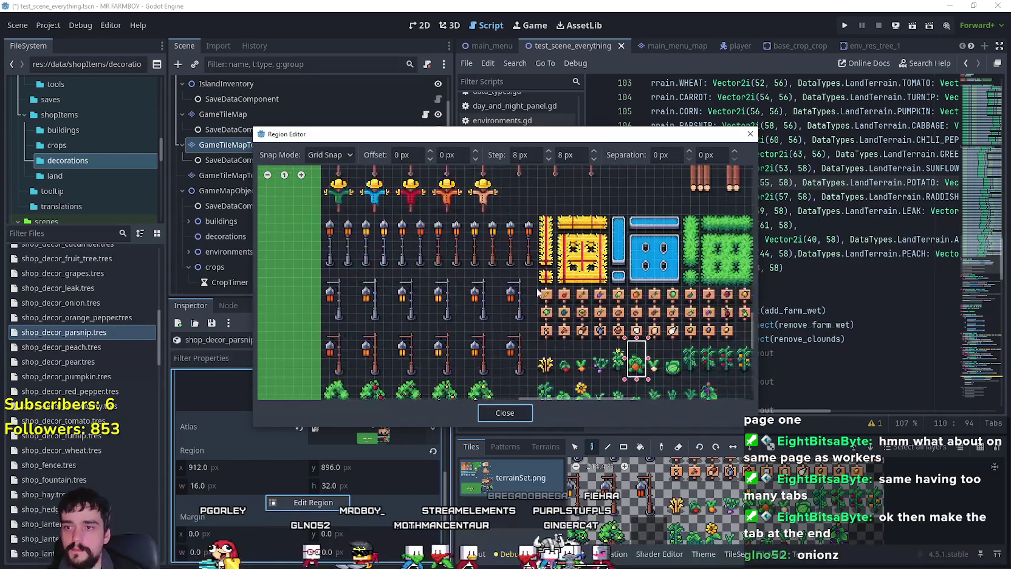
pyautogui.scroll(3, 568, 298)
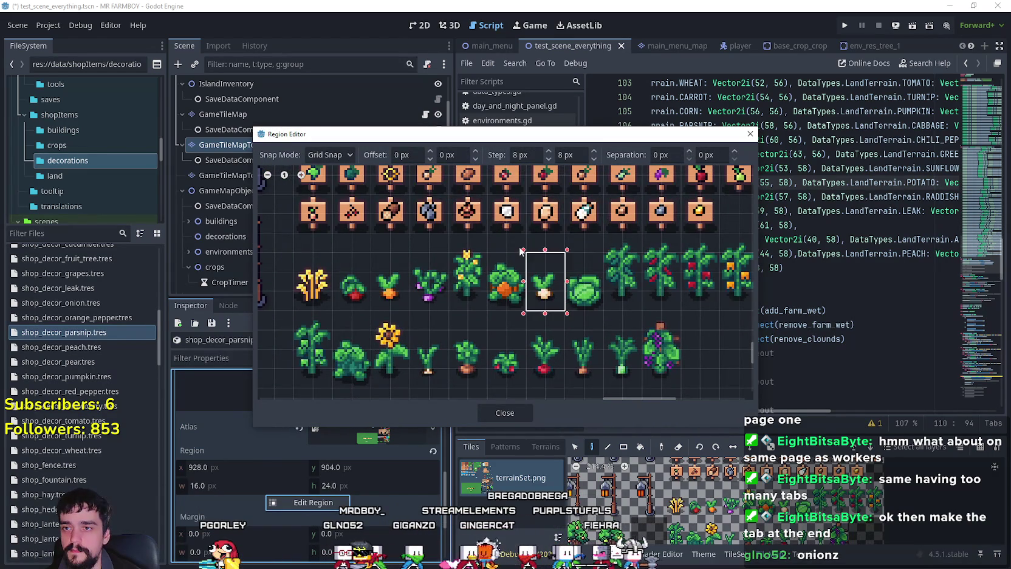
pyautogui.click(519, 414)
pyautogui.scroll(5, 342, 449)
pyautogui.hotkey('ctrl', 's')
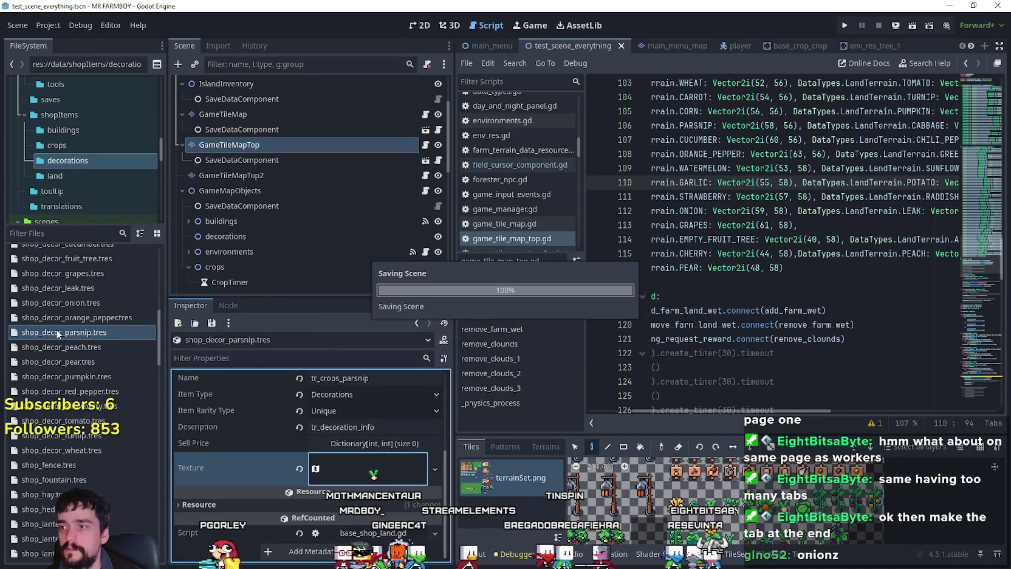
pyautogui.rightClick(60, 331)
pyautogui.click(102, 461)
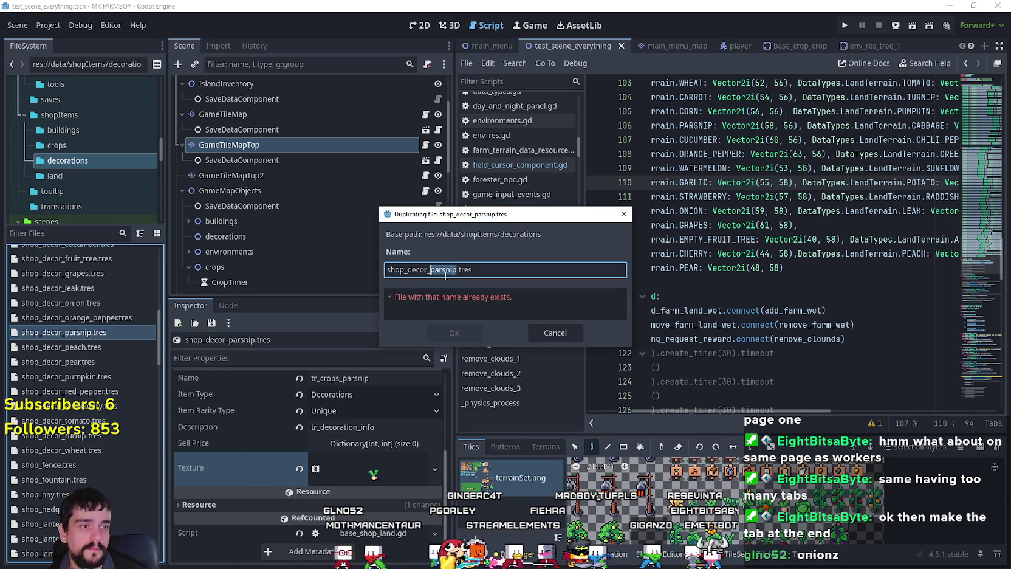
# - Create shop_decor_green_pepper.tres with Green Pepper terrain and the name tr_crops_green_pepper
pyautogui.write('green_')
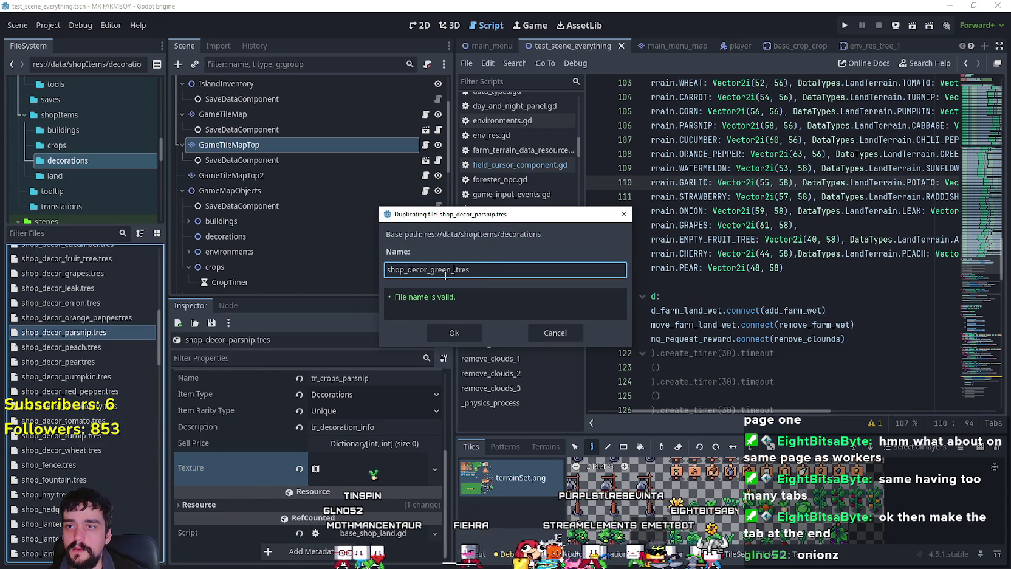
pyautogui.write('per')
pyautogui.press('Return')
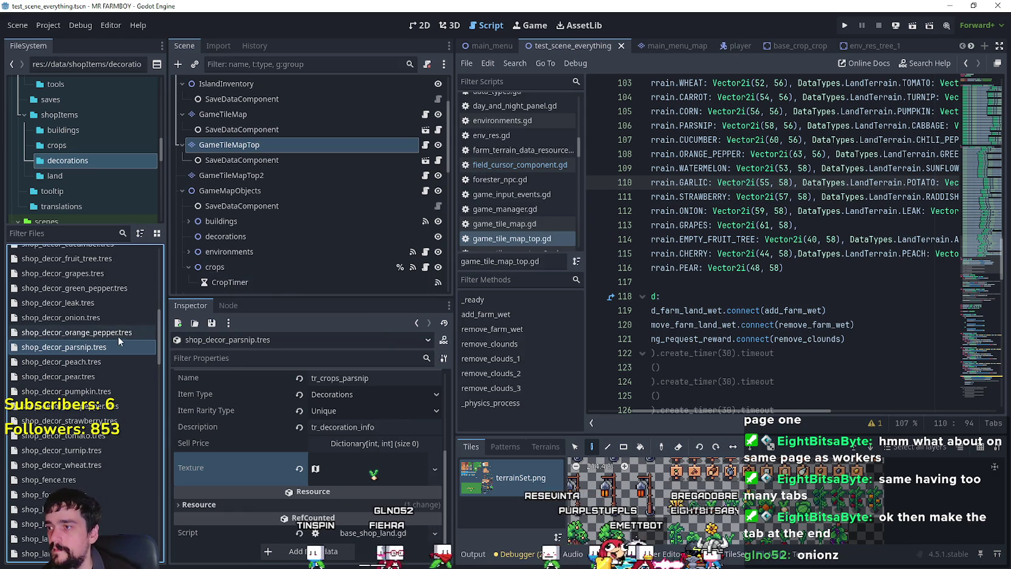
pyautogui.click(117, 285)
pyautogui.click(383, 385)
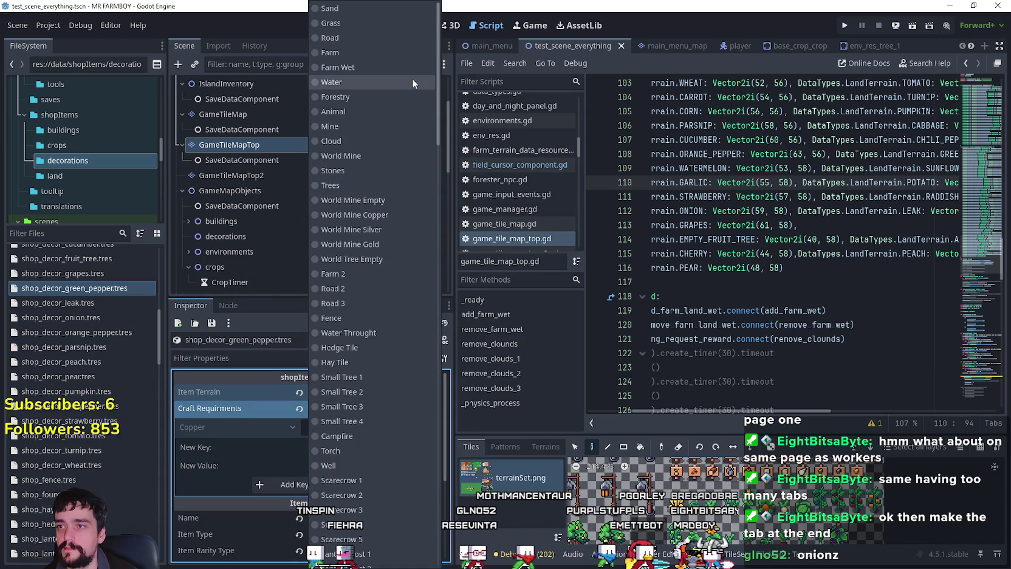
pyautogui.moveTo(435, 79); pyautogui.dragTo(446, 516)
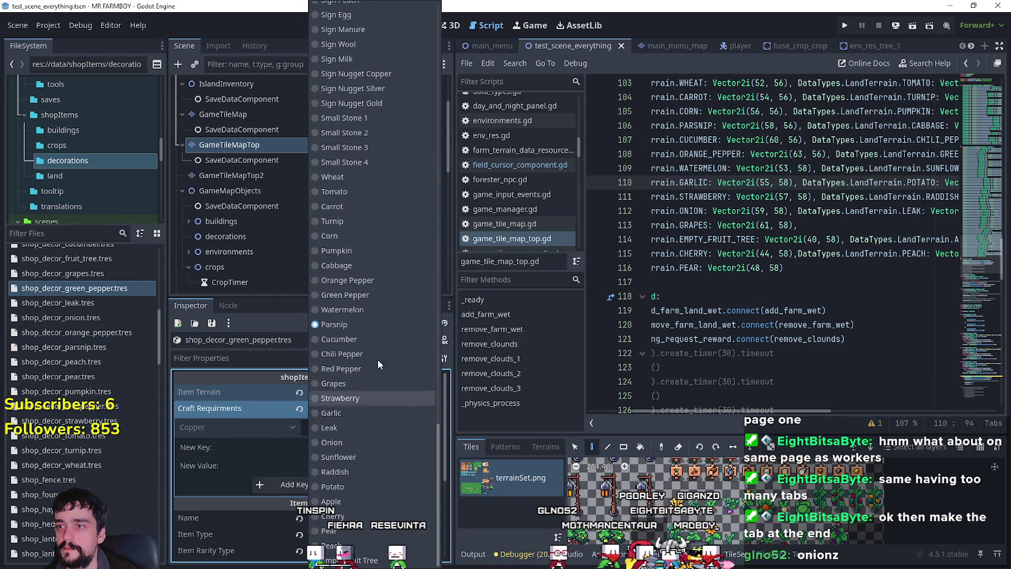
pyautogui.click(358, 293)
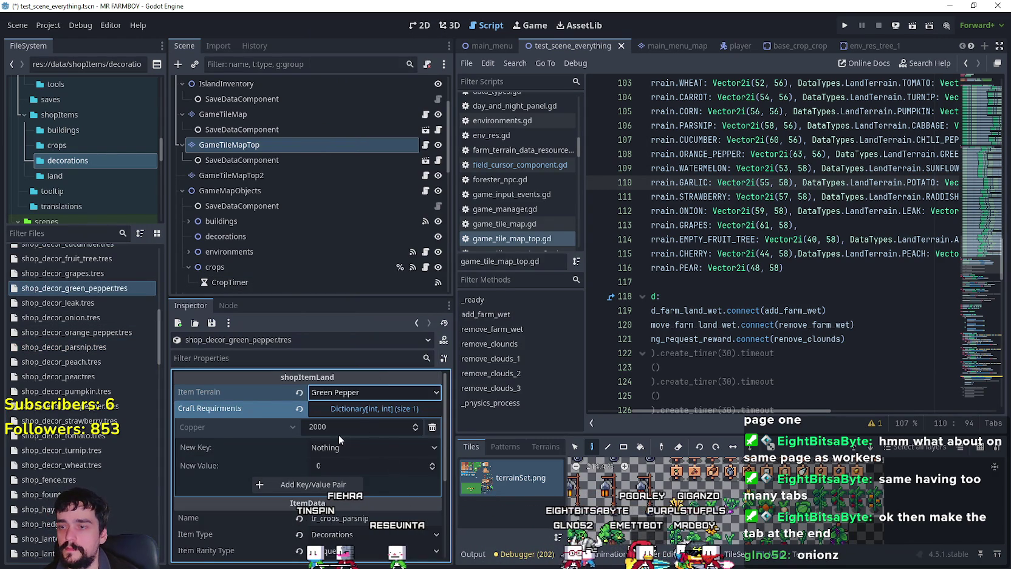
pyautogui.scroll(-3, 341, 440)
pyautogui.click(372, 471)
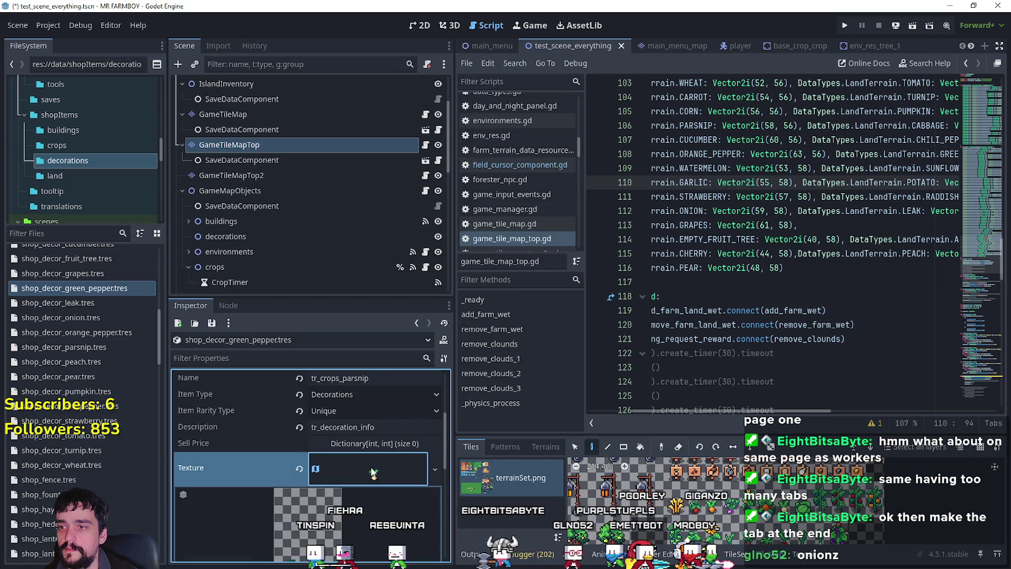
pyautogui.moveTo(341, 378); pyautogui.dragTo(352, 378)
pyautogui.write('green_peppe')
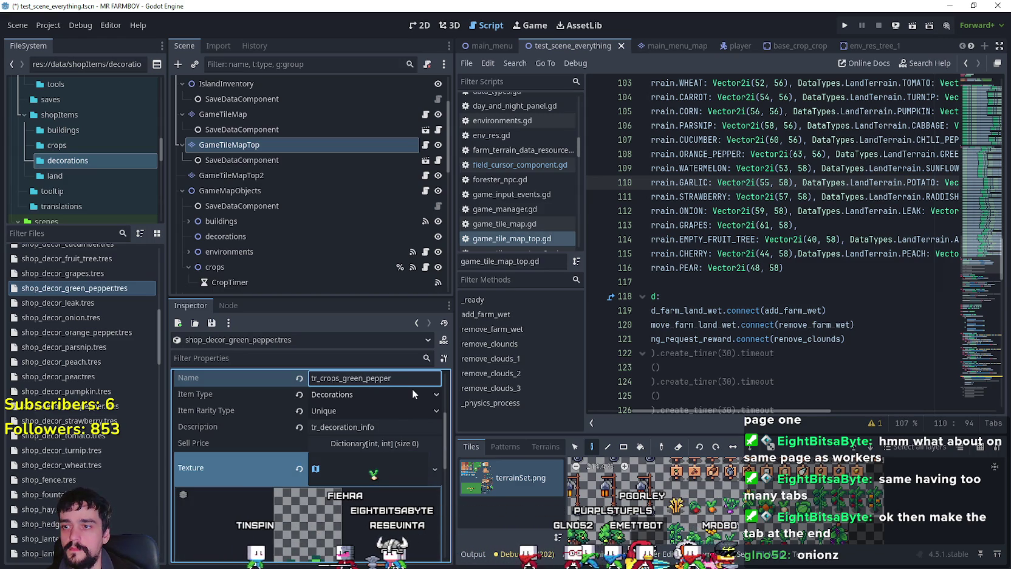
# - Choose the pepper plant sprite as the texture region and save
pyautogui.scroll(-5, 392, 399)
pyautogui.click(307, 478)
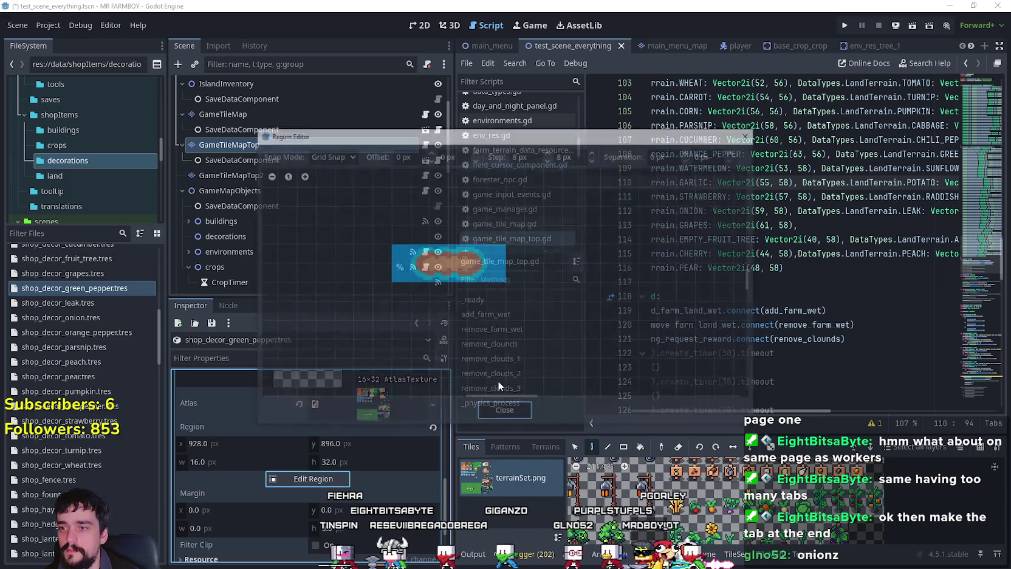
pyautogui.scroll(-6, 628, 314)
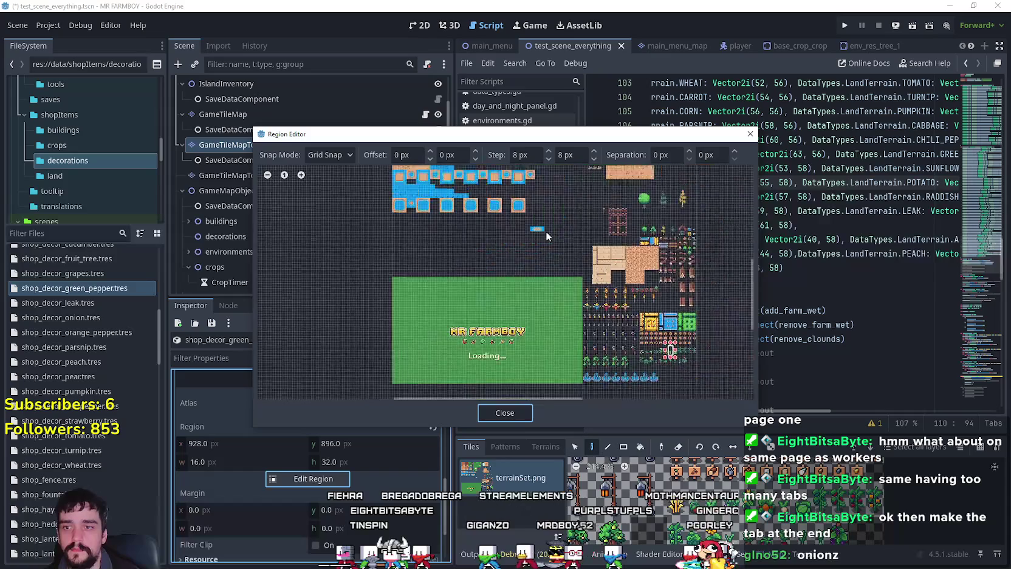
pyautogui.scroll(5, 653, 328)
pyautogui.scroll(2, 653, 326)
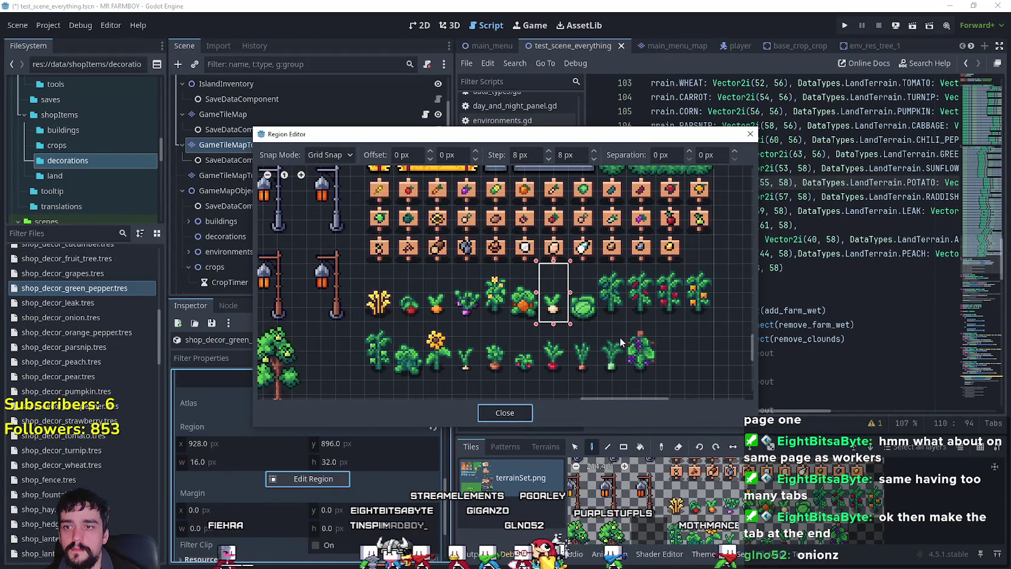
pyautogui.click(392, 375)
pyautogui.click(483, 415)
pyautogui.click(399, 464)
pyautogui.hotkey('ctrl', 's')
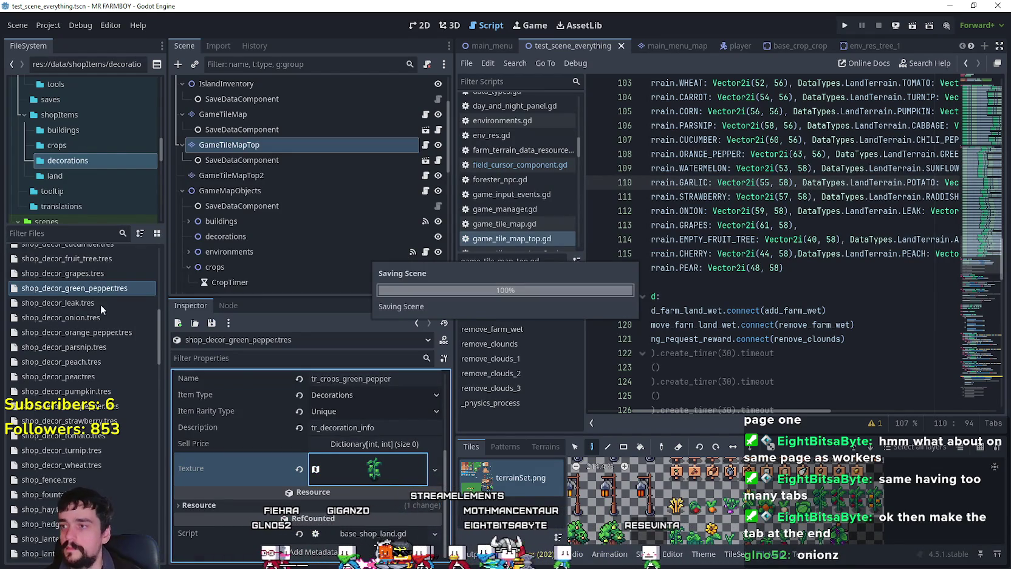
pyautogui.scroll(1, 318, 425)
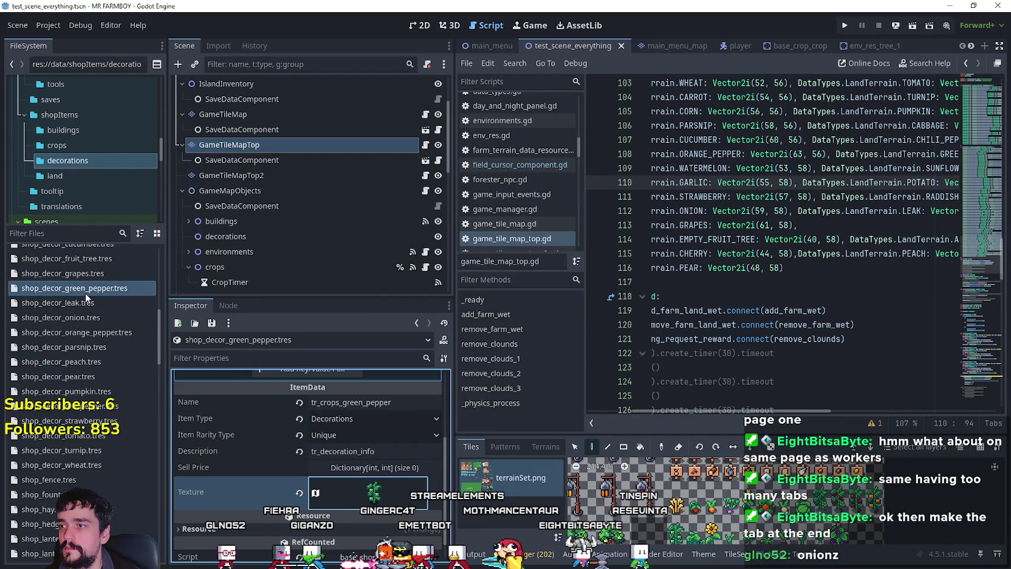
pyautogui.rightClick(87, 295)
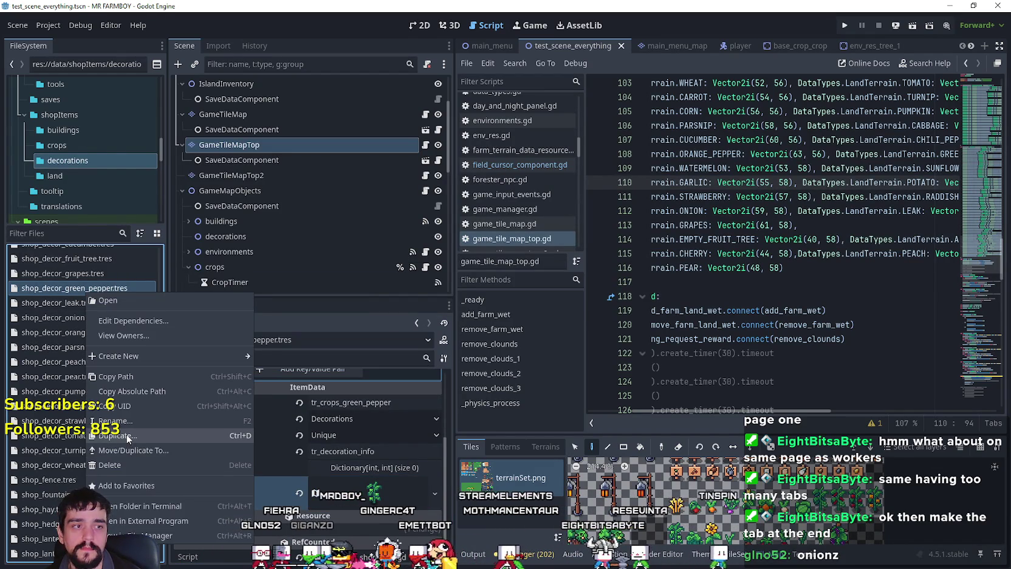
# - Cancel the green pepper duplicate and rename the onion resource to shop_decor_garlic.tres
pyautogui.click(127, 436)
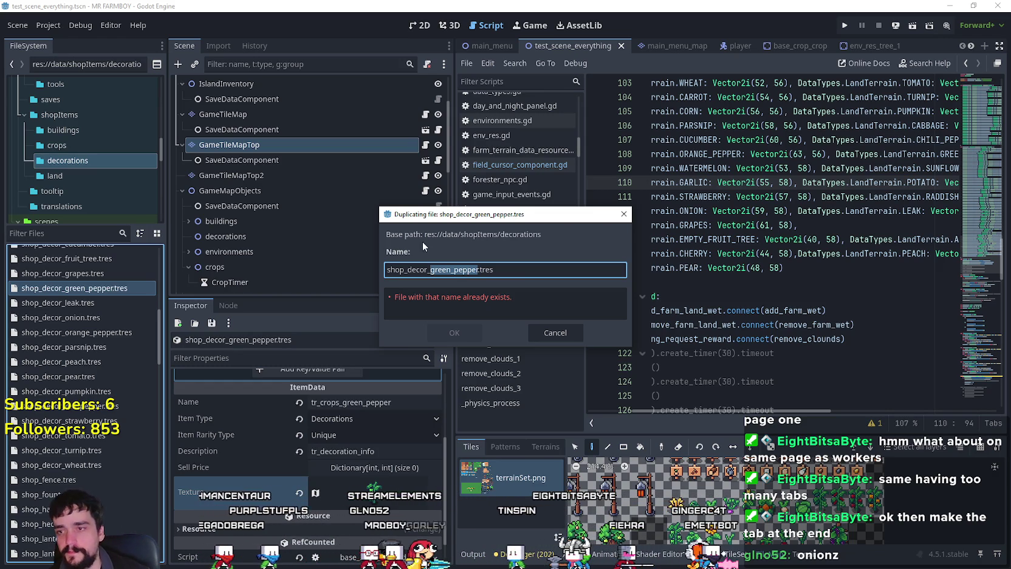
pyautogui.click(554, 333)
pyautogui.click(75, 322)
pyautogui.rightClick(73, 319)
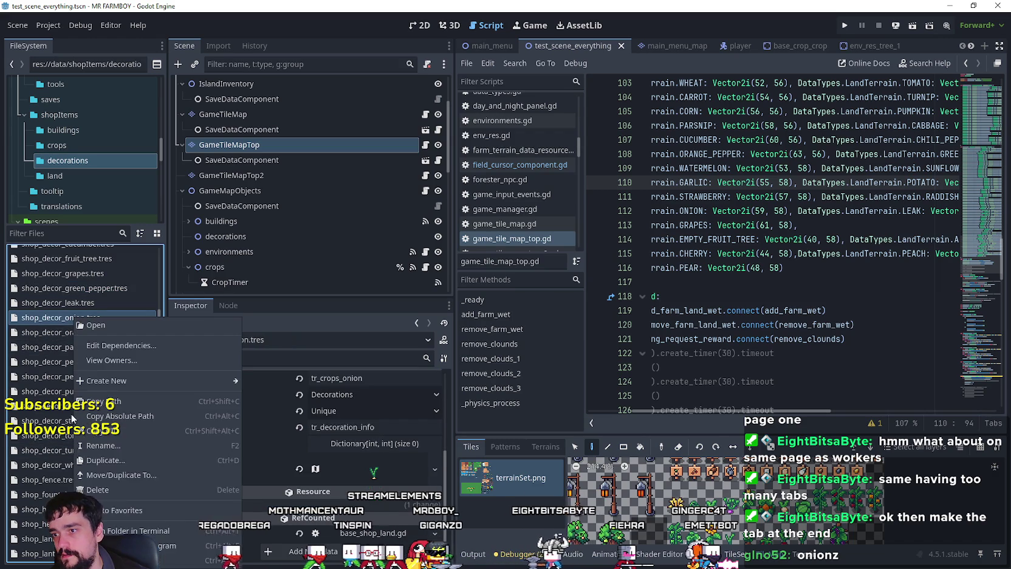
pyautogui.click(108, 448)
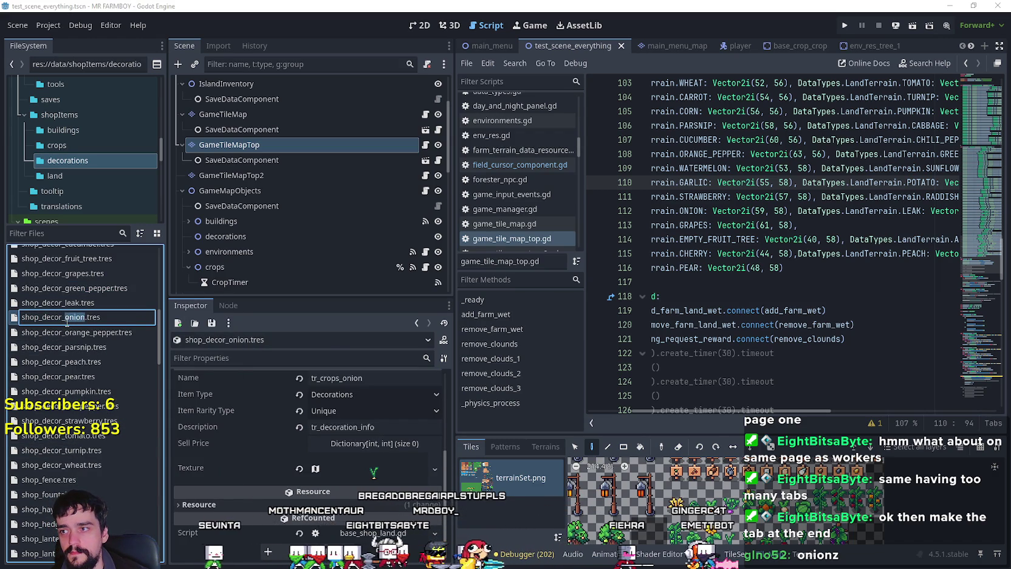
pyautogui.click(83, 317)
pyautogui.write('garlic')
pyautogui.press('Return')
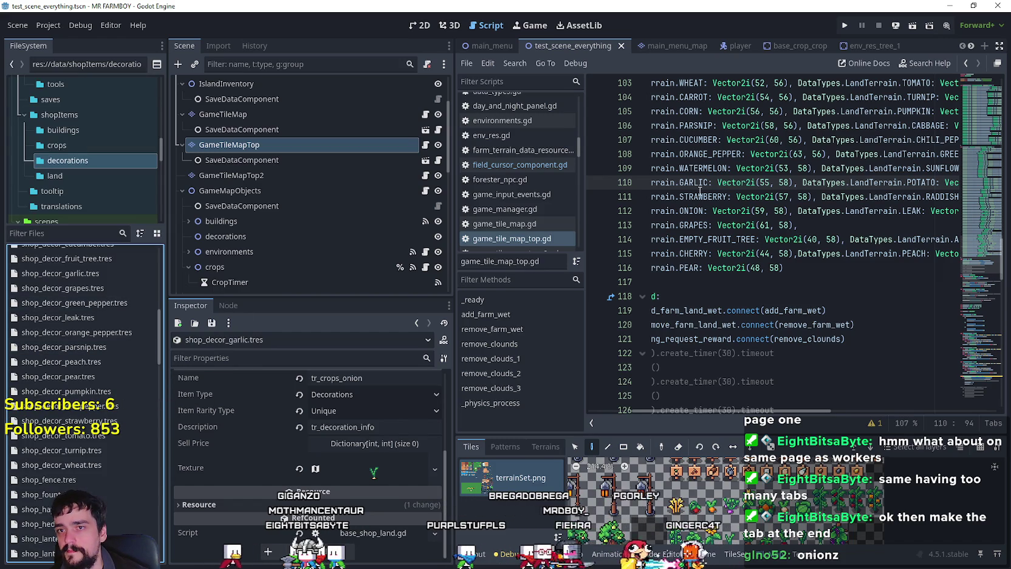
# - Set Name to tr_crops_garlic and Item Terrain to Garlic, then save
pyautogui.scroll(-3, 743, 501)
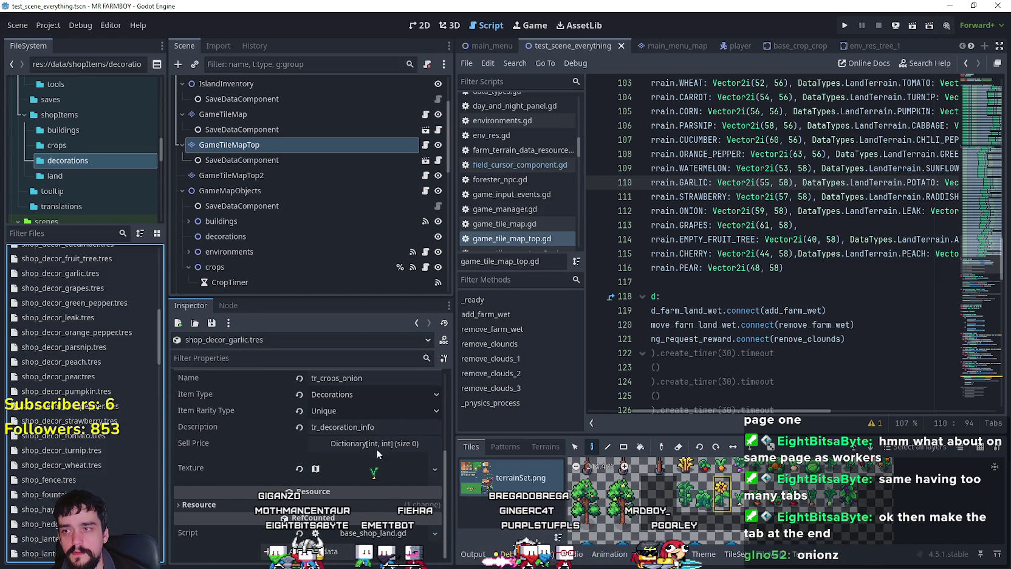
pyautogui.scroll(1, 394, 388)
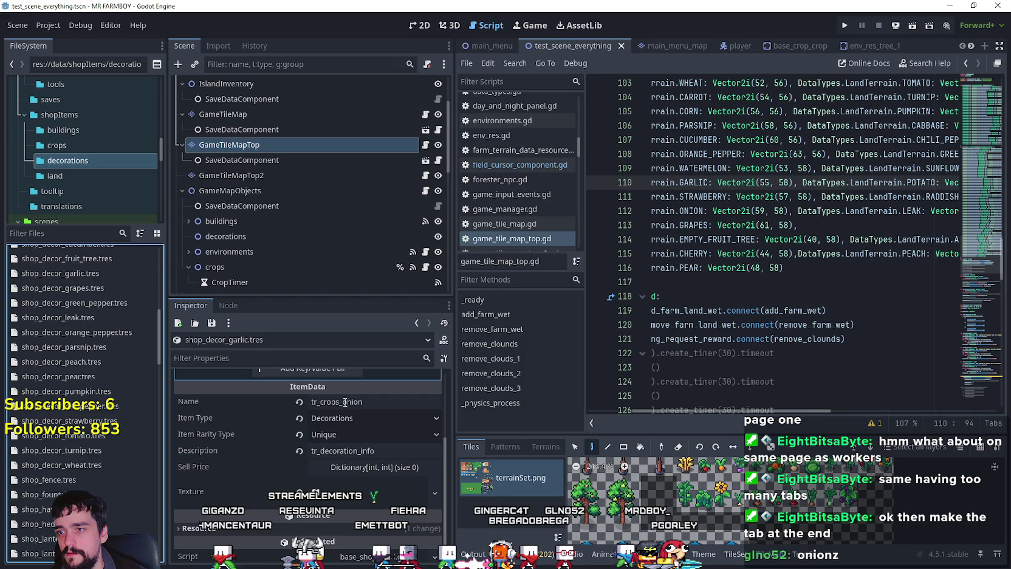
pyautogui.doubleClick(364, 402)
pyautogui.write('garlic')
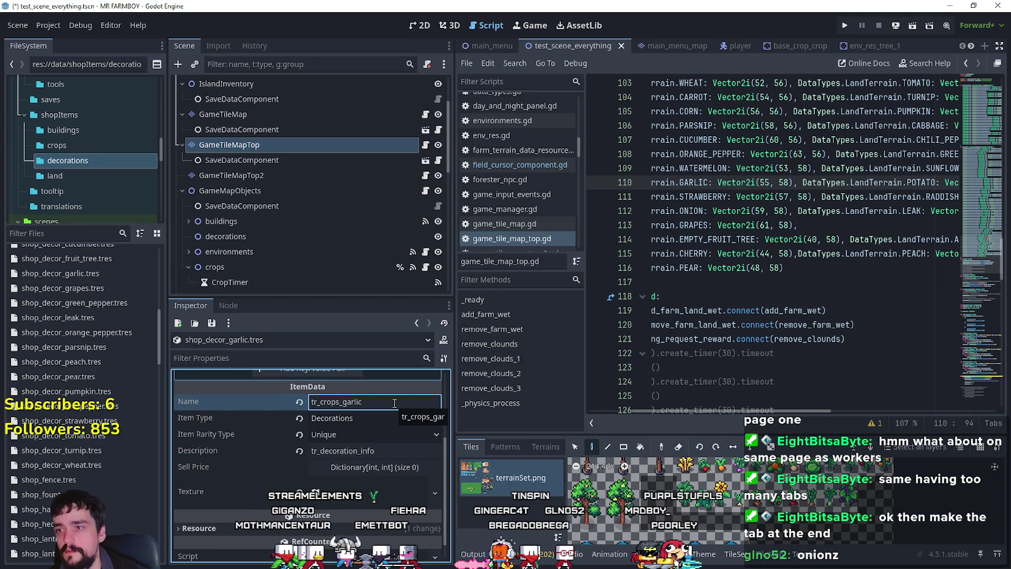
pyautogui.scroll(4, 369, 438)
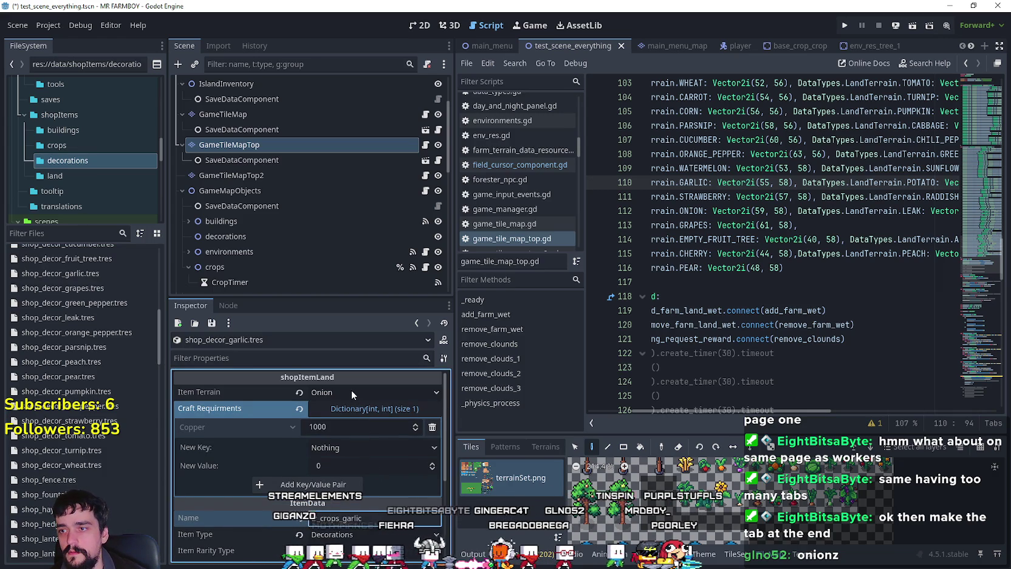
pyautogui.click(351, 391)
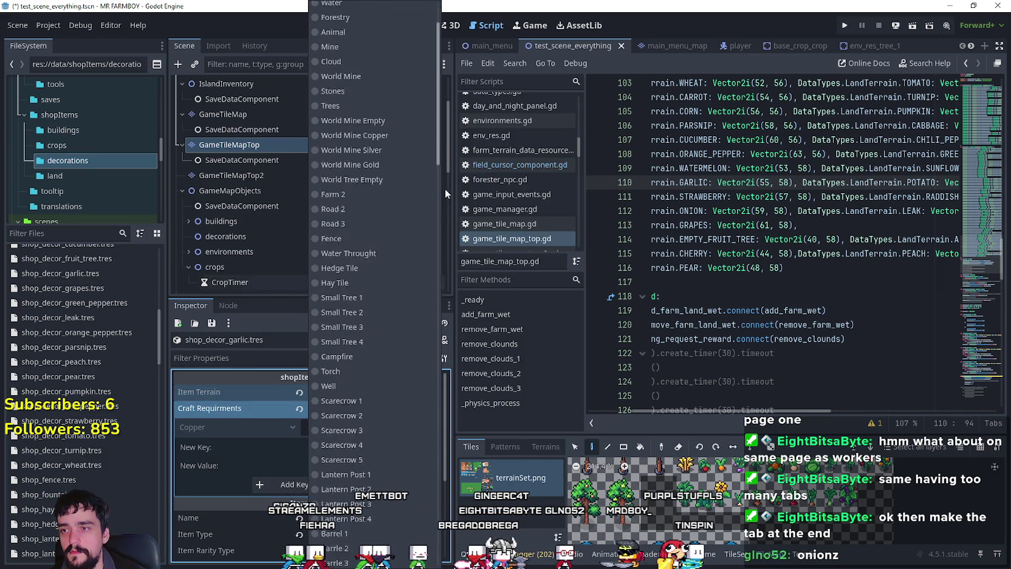
pyautogui.scroll(-5, 444, 189)
pyautogui.scroll(-10, 446, 203)
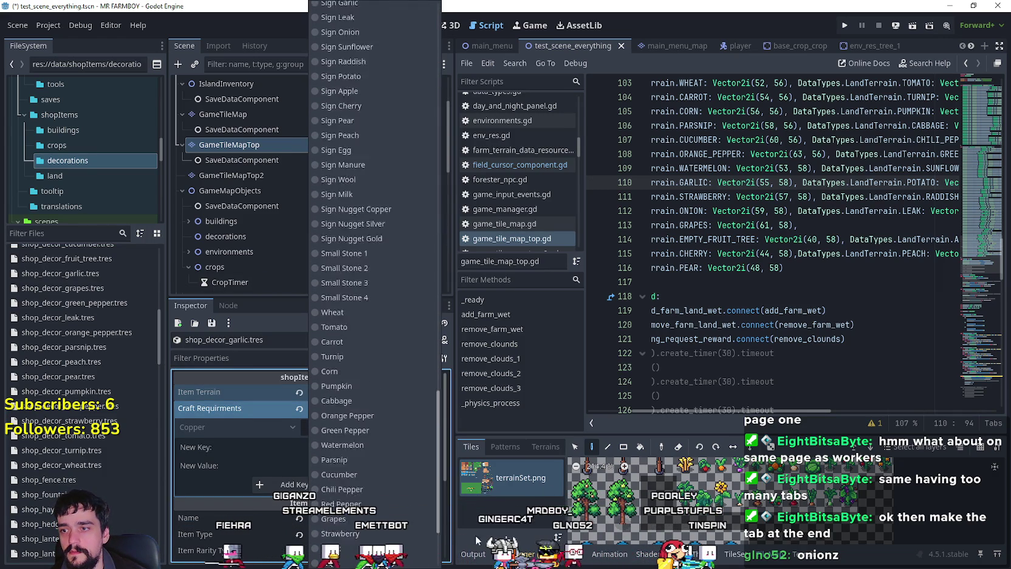
pyautogui.click(348, 413)
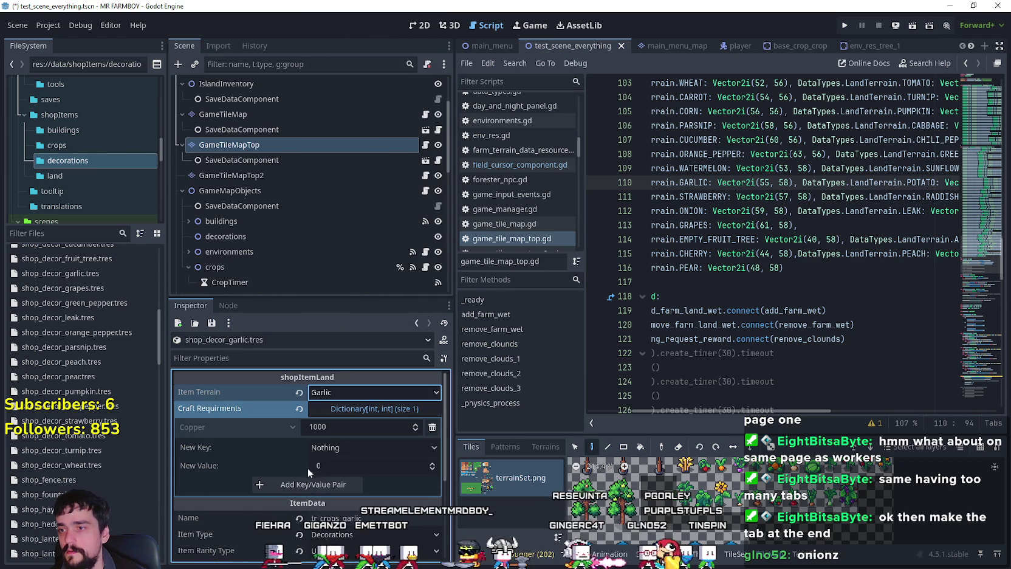
pyautogui.hotkey('ctrl', 's')
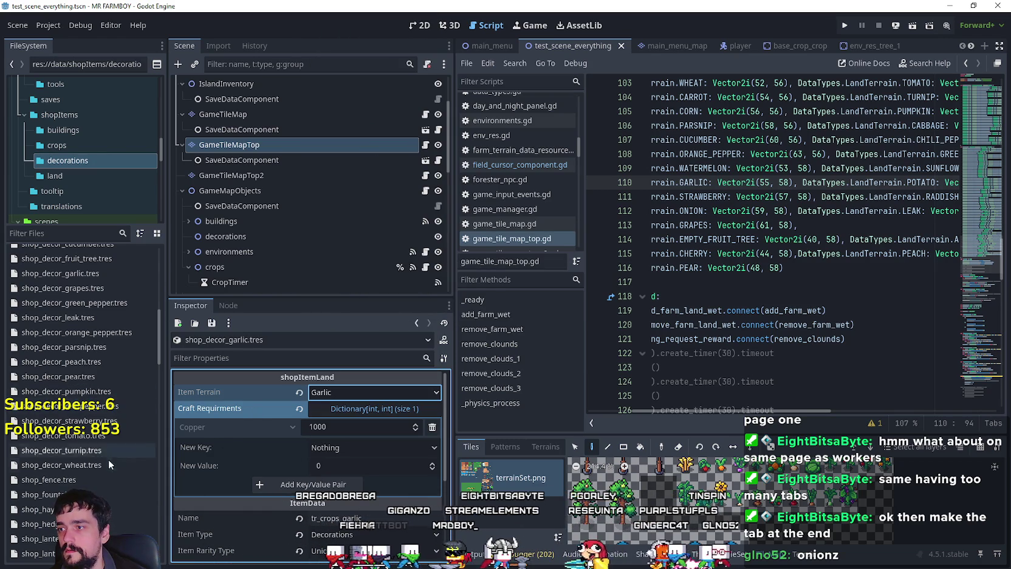
# - Duplicate shop_decor_red_pepper.tres as shop_decor_onion.tres and open it
pyautogui.click(103, 407)
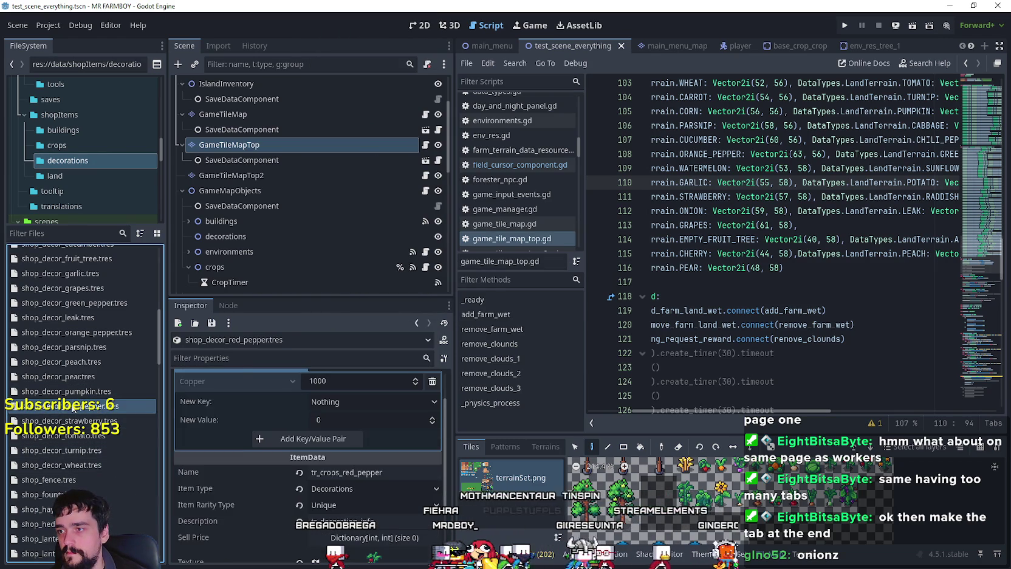
pyautogui.rightClick(74, 406)
pyautogui.click(105, 460)
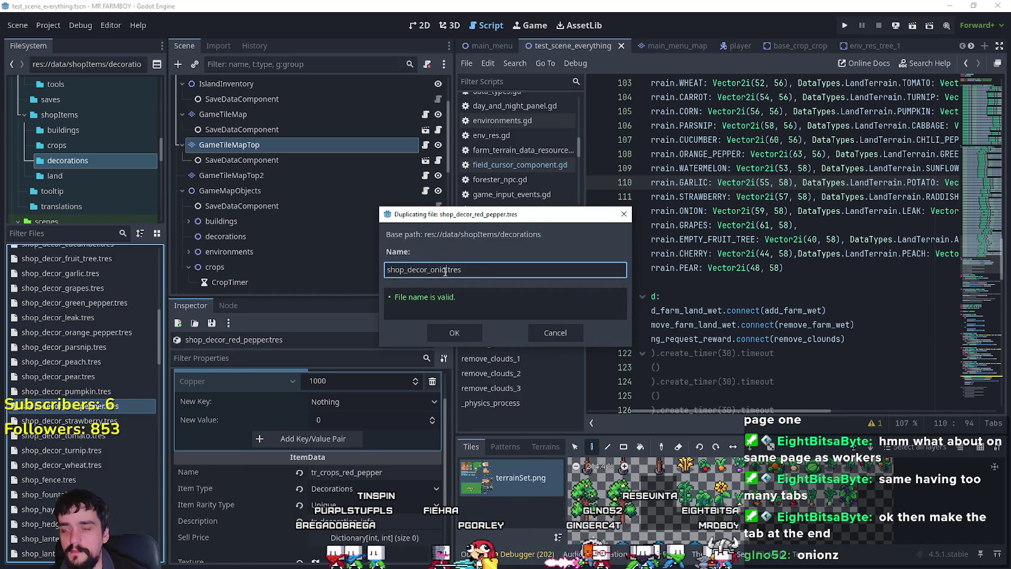
pyautogui.press('Return')
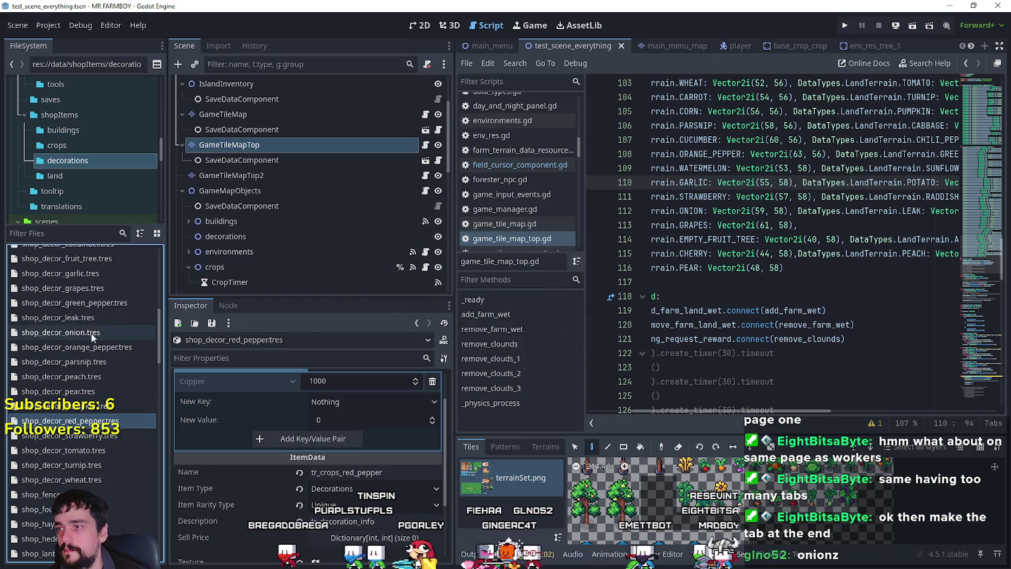
pyautogui.click(91, 332)
# - Set Item Terrain to Onion and Name to tr_crops_onion
pyautogui.click(351, 392)
pyautogui.moveTo(437, 122); pyautogui.dragTo(438, 541)
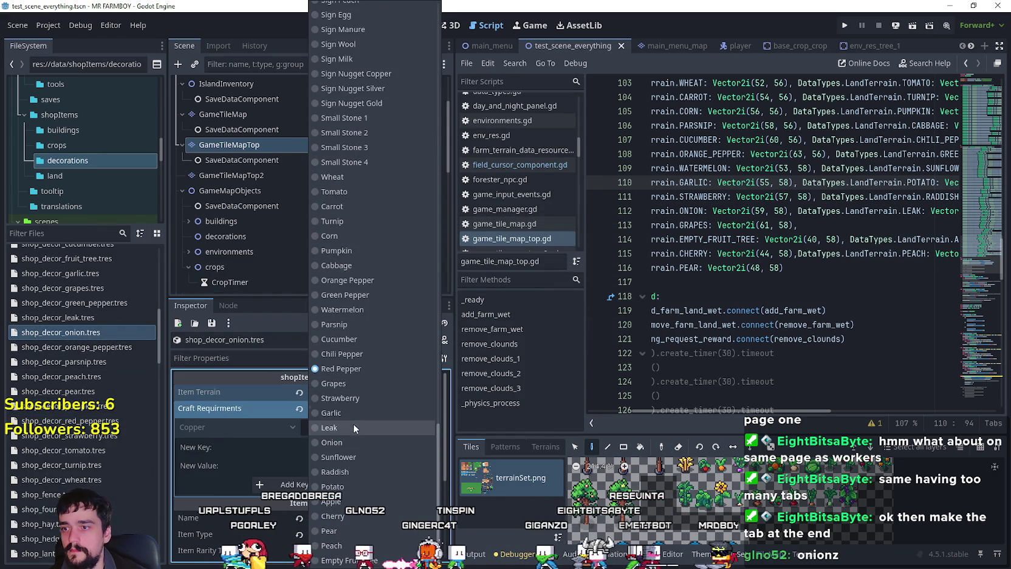
pyautogui.click(354, 440)
pyautogui.scroll(-3, 367, 465)
pyautogui.scroll(2, 369, 469)
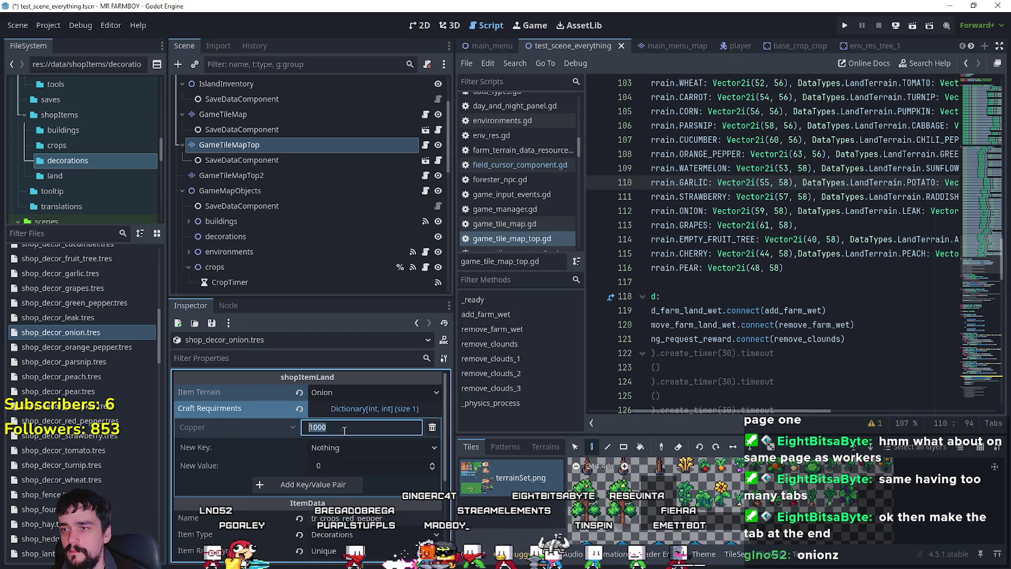
pyautogui.scroll(-3, 328, 434)
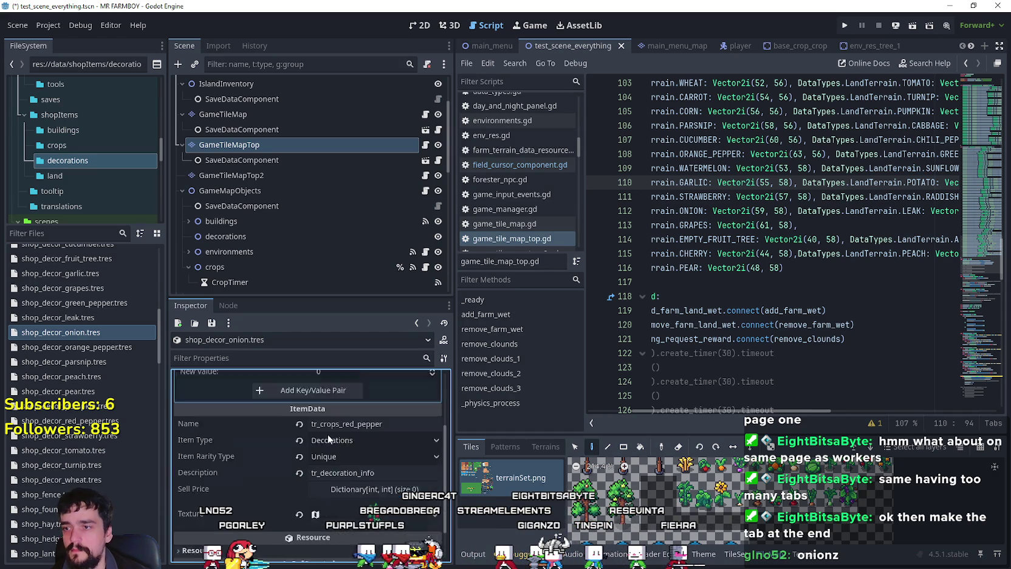
pyautogui.moveTo(342, 400); pyautogui.dragTo(419, 406)
pyautogui.write('tr_crops_onion')
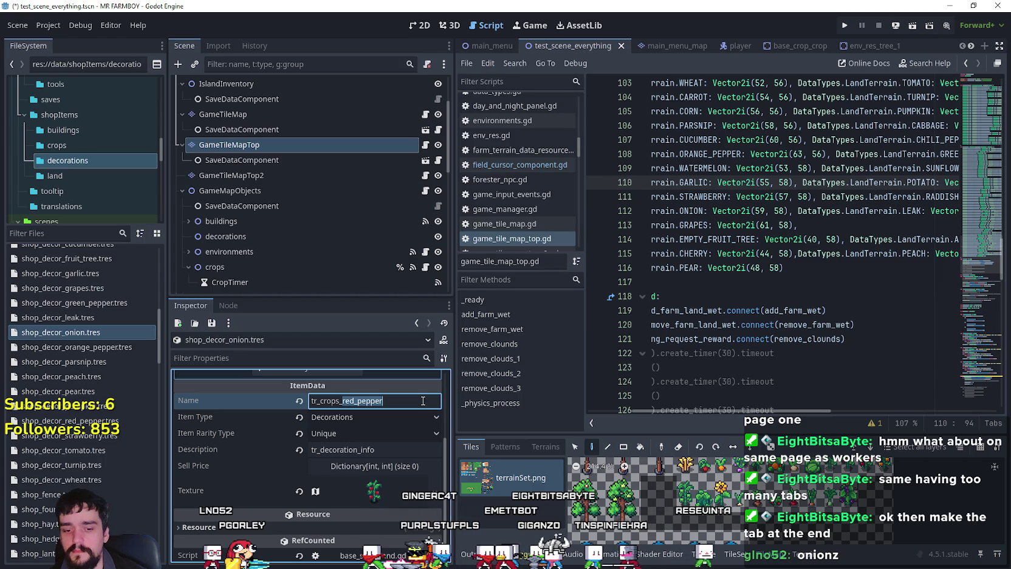
pyautogui.click(372, 489)
# - Frame the onion sprite as the onion decoration's texture region
pyautogui.scroll(-2, 342, 474)
pyautogui.scroll(-3, 341, 474)
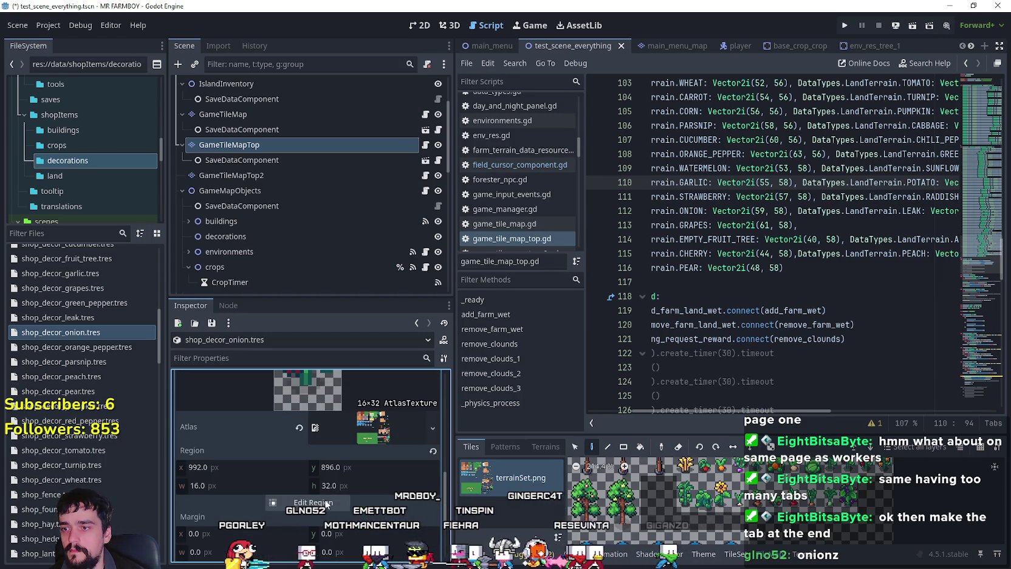
pyautogui.click(328, 502)
pyautogui.scroll(-3, 616, 276)
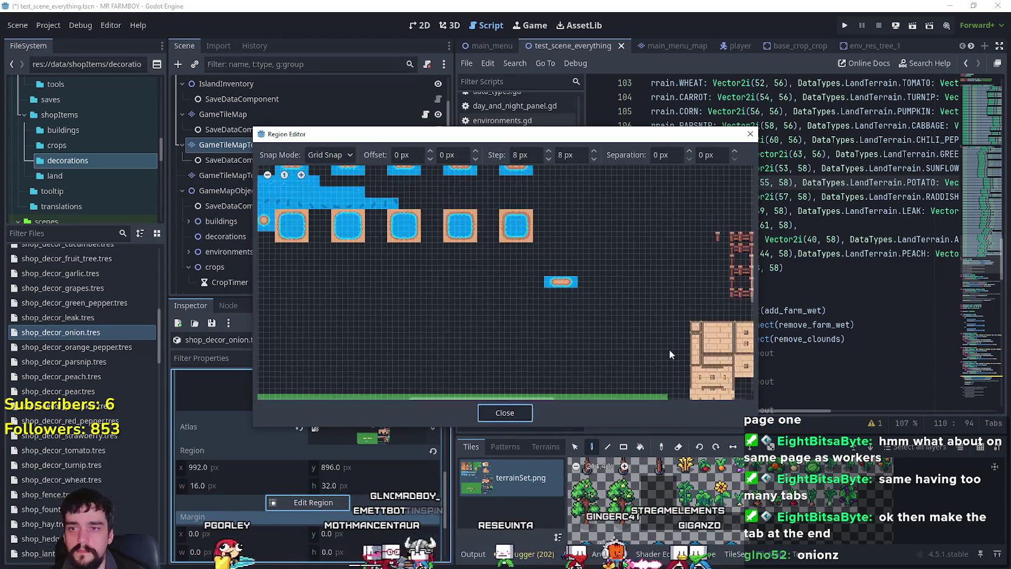
pyautogui.scroll(-5, 615, 298)
pyautogui.hscroll(5, 579, 377)
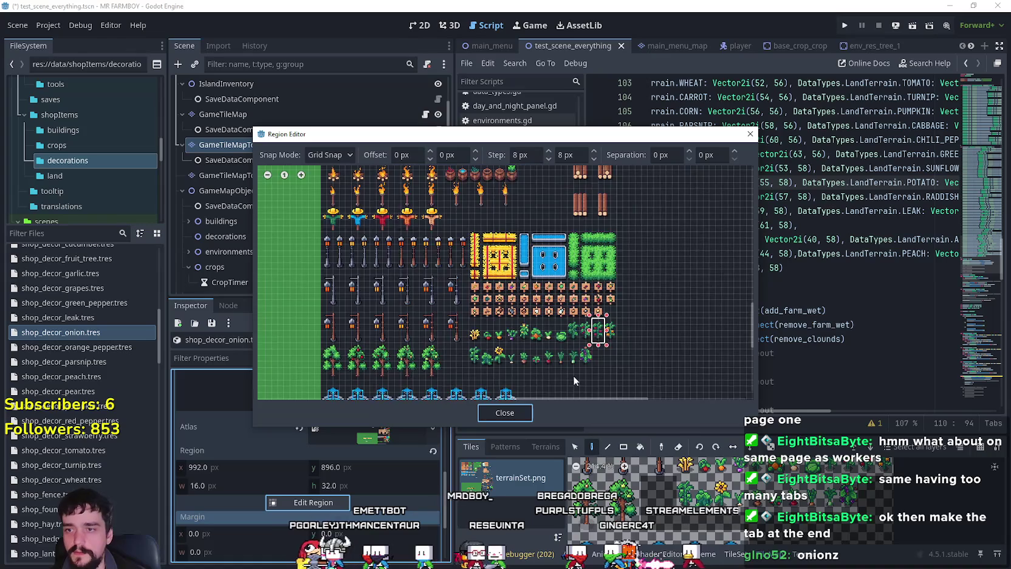
pyautogui.scroll(4, 524, 356)
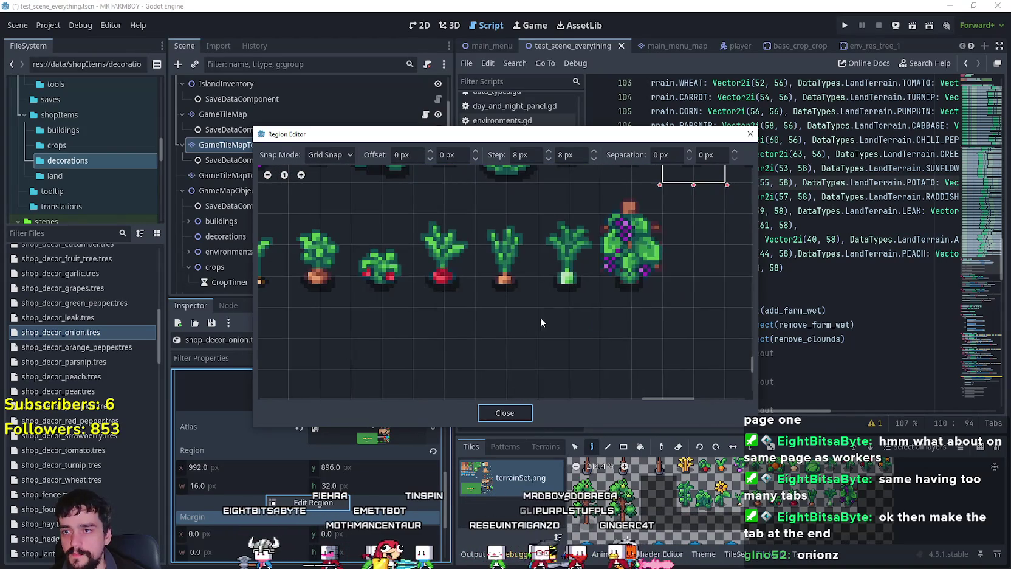
pyautogui.scroll(1, 515, 310)
pyautogui.hscroll(-2, 529, 331)
pyautogui.moveTo(559, 297); pyautogui.dragTo(593, 226)
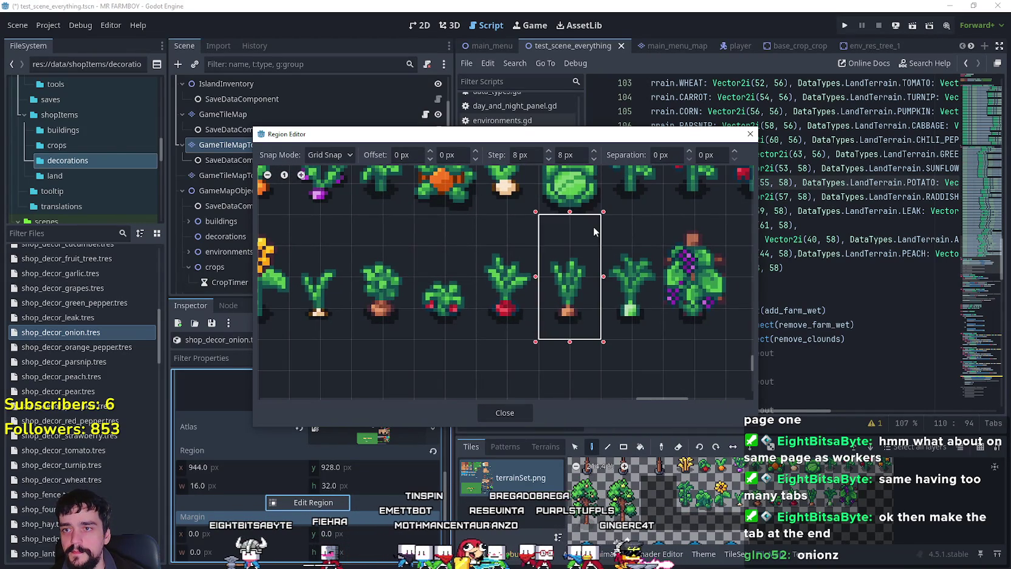
pyautogui.scroll(-2, 535, 339)
pyautogui.click(508, 414)
# - Save the scene and select shop_decor_green_pepper.tres
pyautogui.scroll(5, 344, 397)
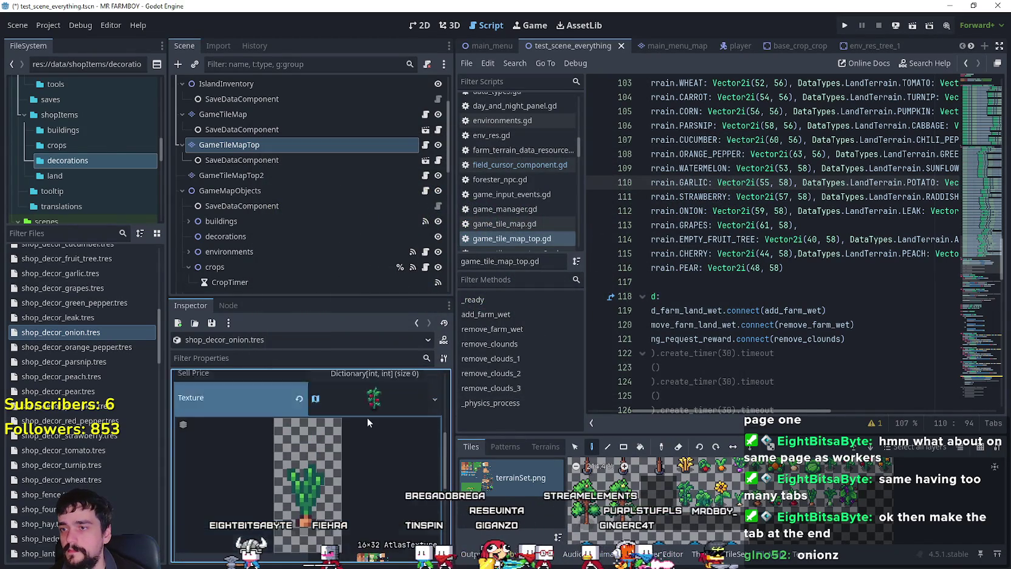
pyautogui.scroll(3, 390, 480)
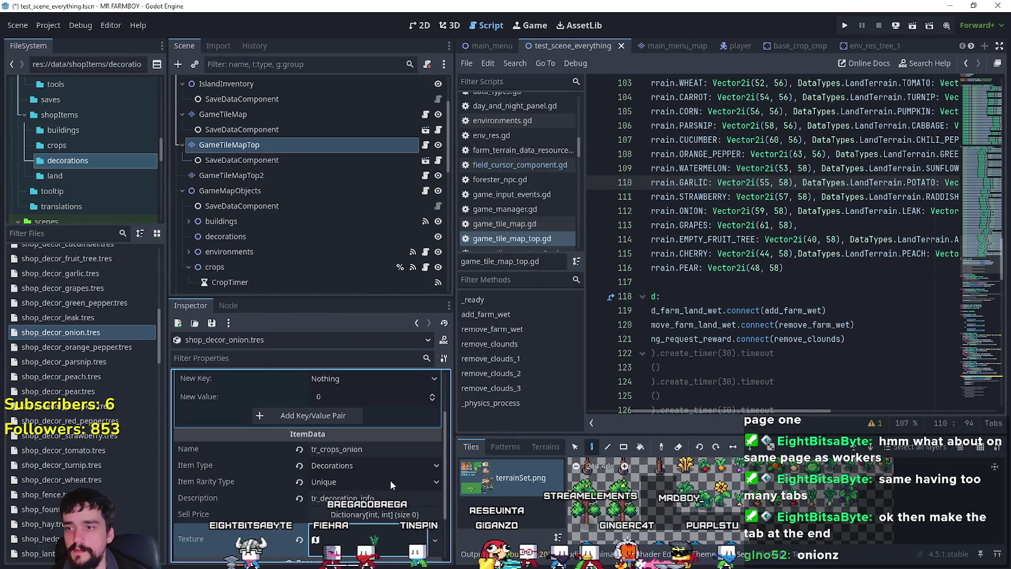
pyautogui.hotkey('ctrl', 's')
pyautogui.scroll(2, 390, 477)
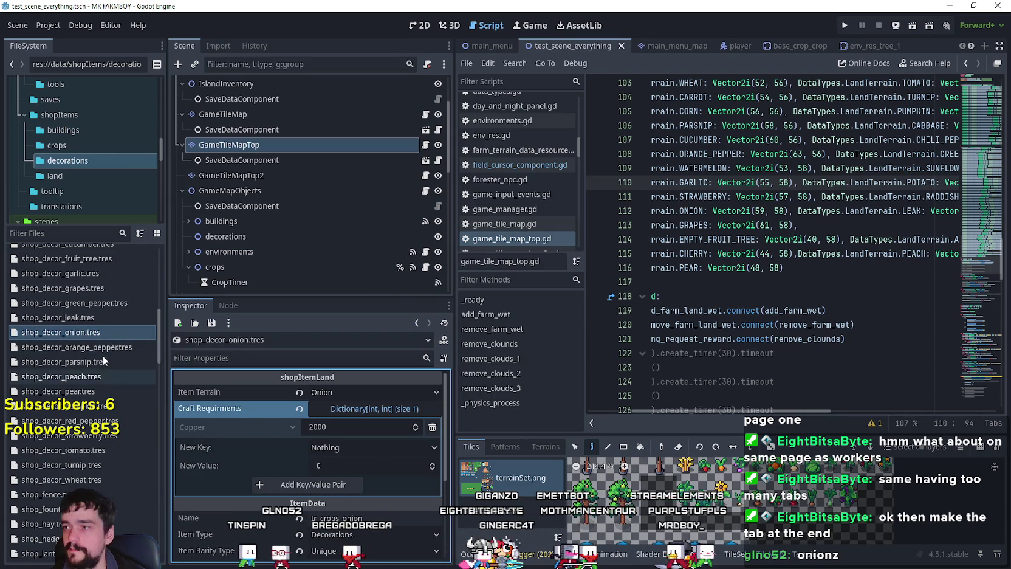
pyautogui.click(101, 304)
pyautogui.scroll(3, 312, 433)
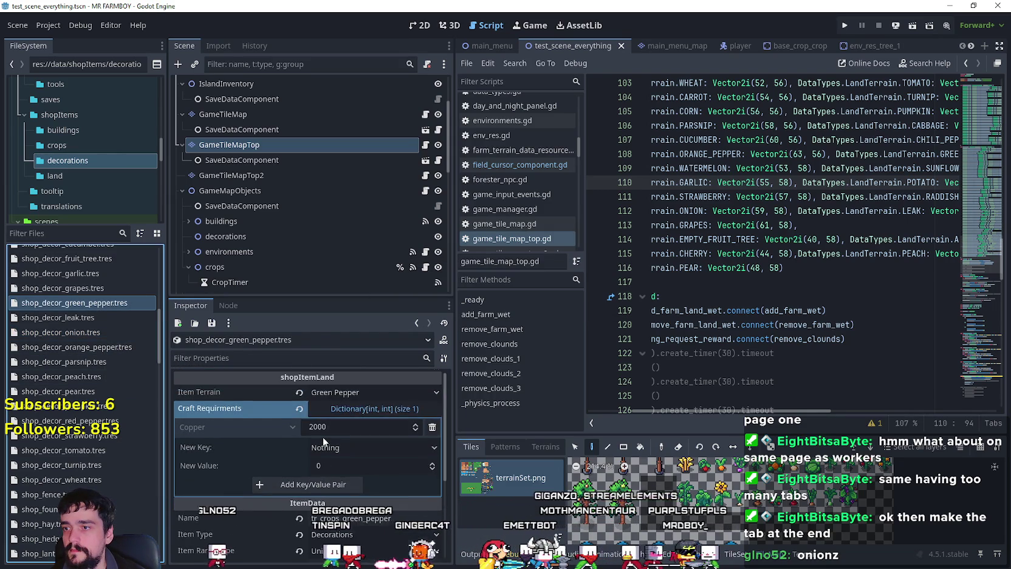
pyautogui.scroll(-3, 322, 436)
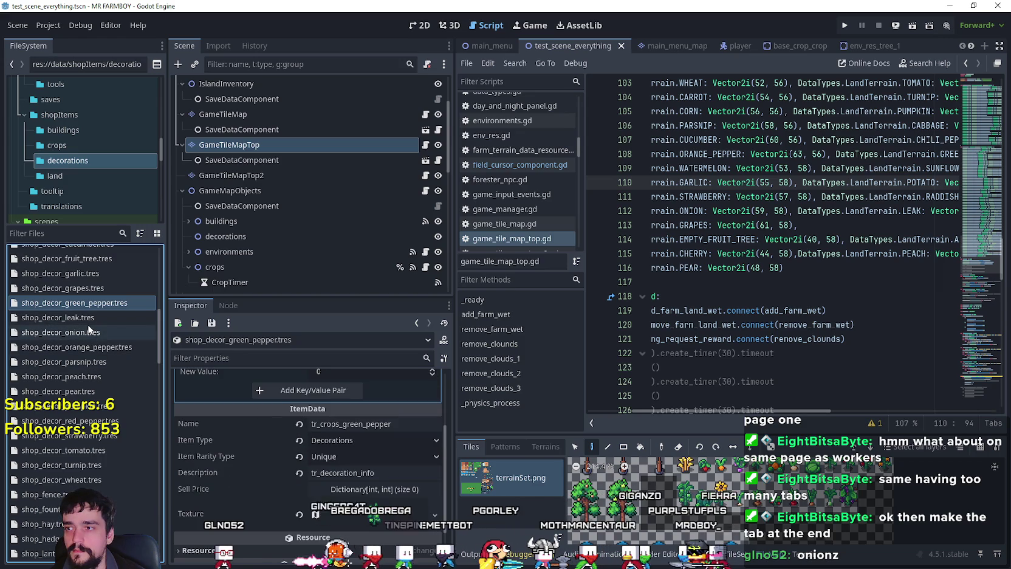
# - Duplicate shop_decor_onion.tres as shop_decor_sunflower.tres, open it, then switch to Spotify
pyautogui.click(86, 332)
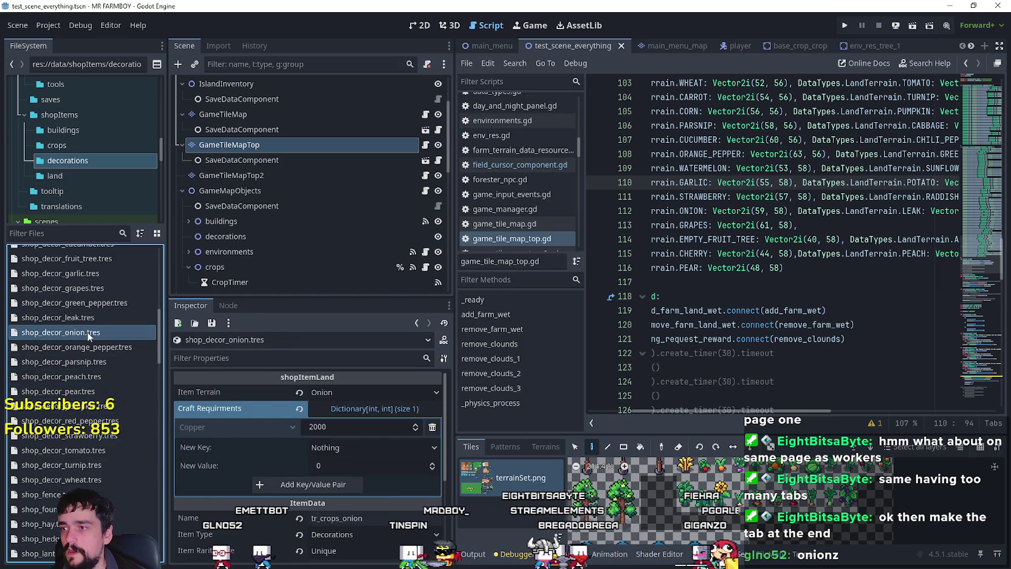
pyautogui.rightClick(89, 333)
pyautogui.click(132, 462)
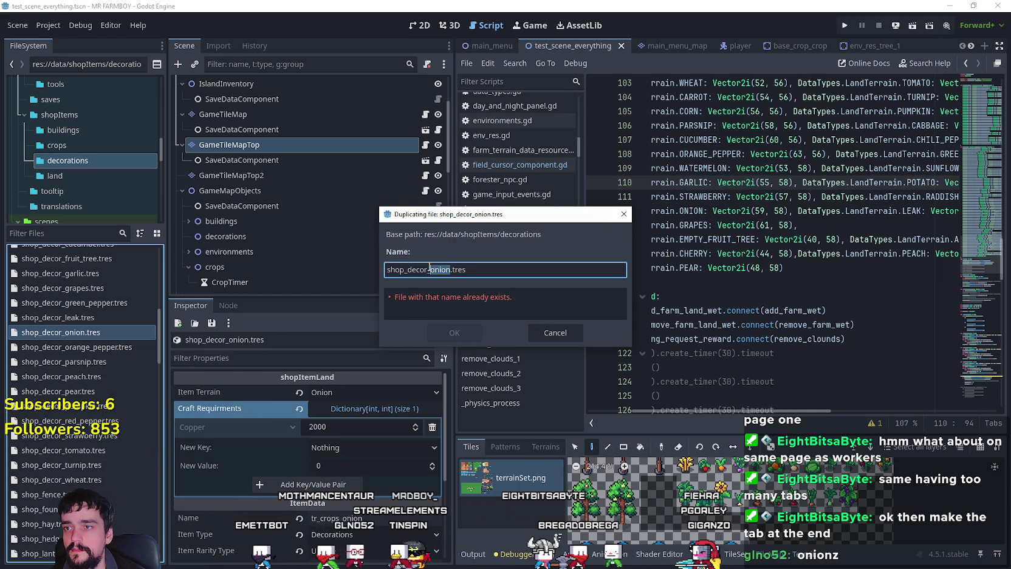
pyautogui.write('su')
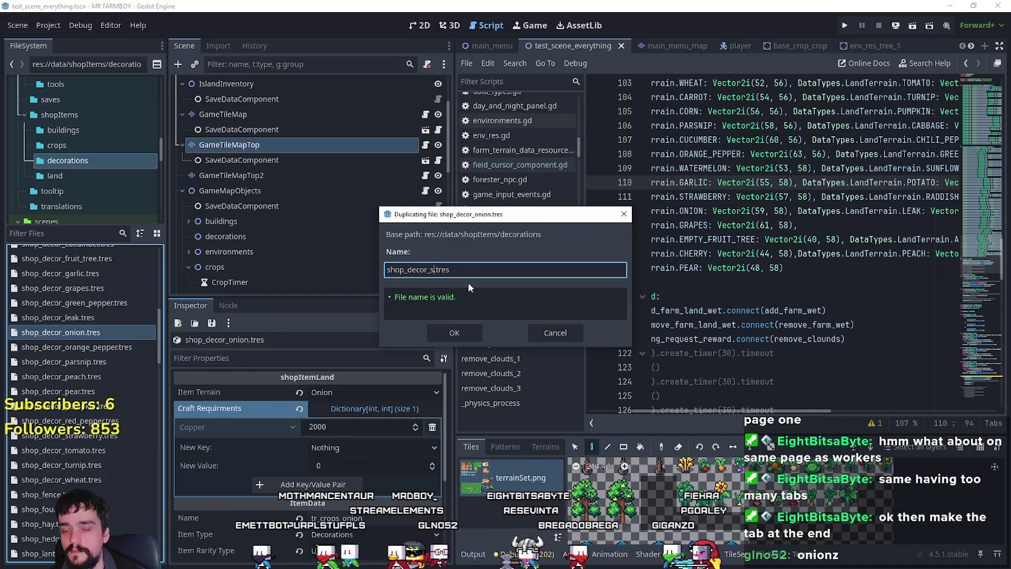
pyautogui.write('wer')
pyautogui.press('Return')
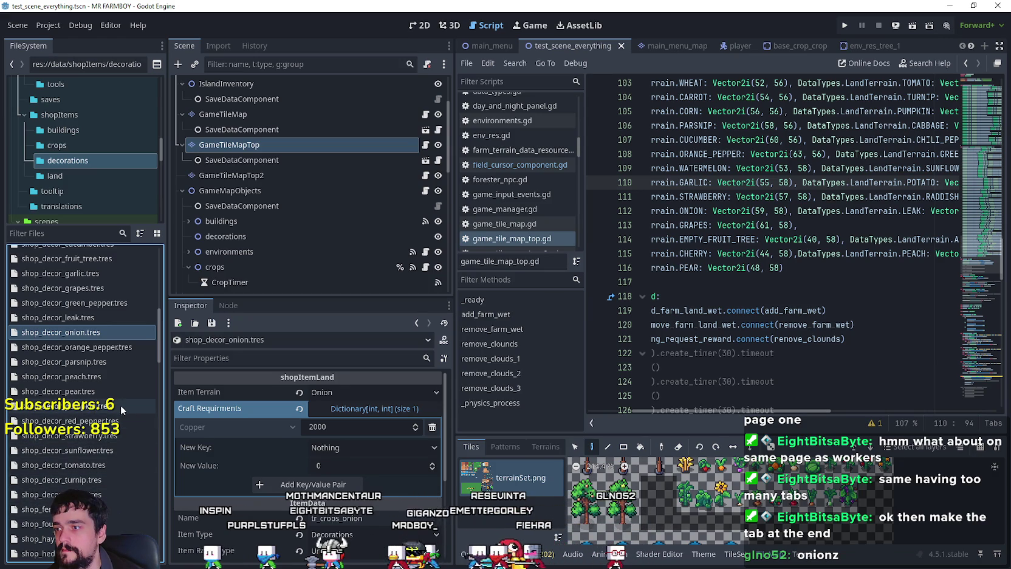
pyautogui.click(100, 450)
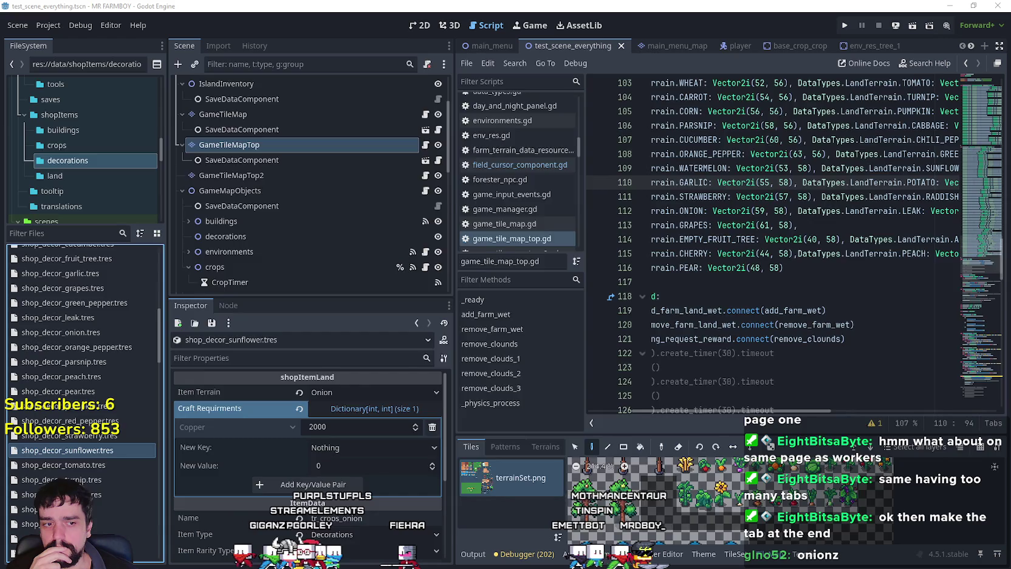
pyautogui.hotkey('alt', 'Tab')
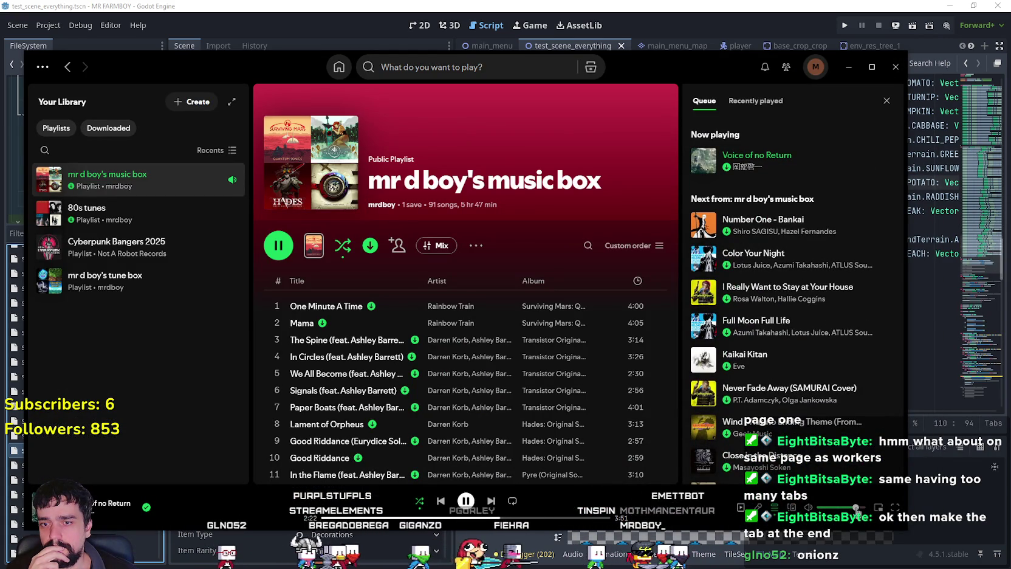
# - Bring the Godot editor back in front of Spotify
pyautogui.click(778, 4)
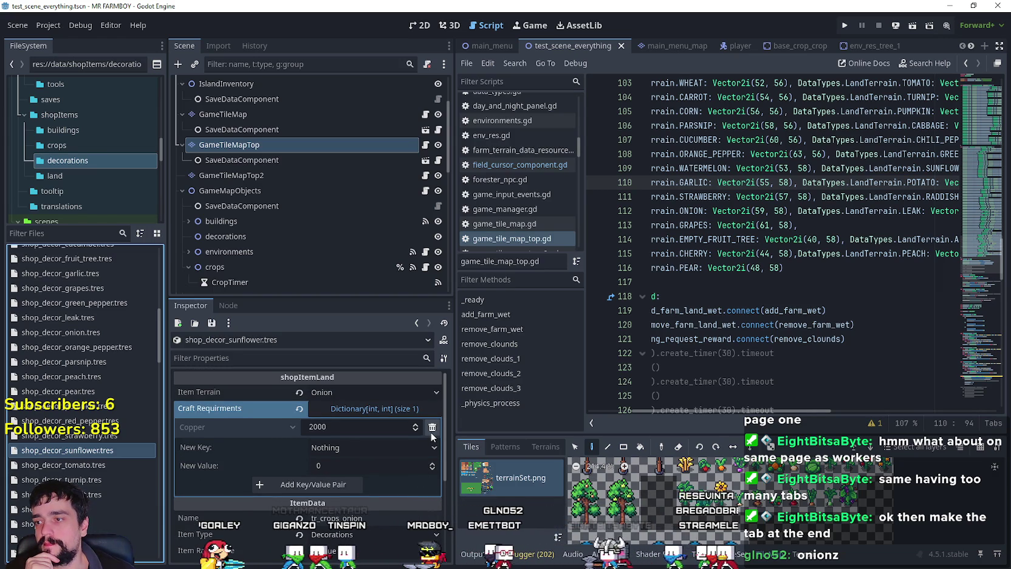
# - Remove the Copper craft requirement and set the Item Terrain to Sunflower
pyautogui.click(432, 427)
pyautogui.click(351, 392)
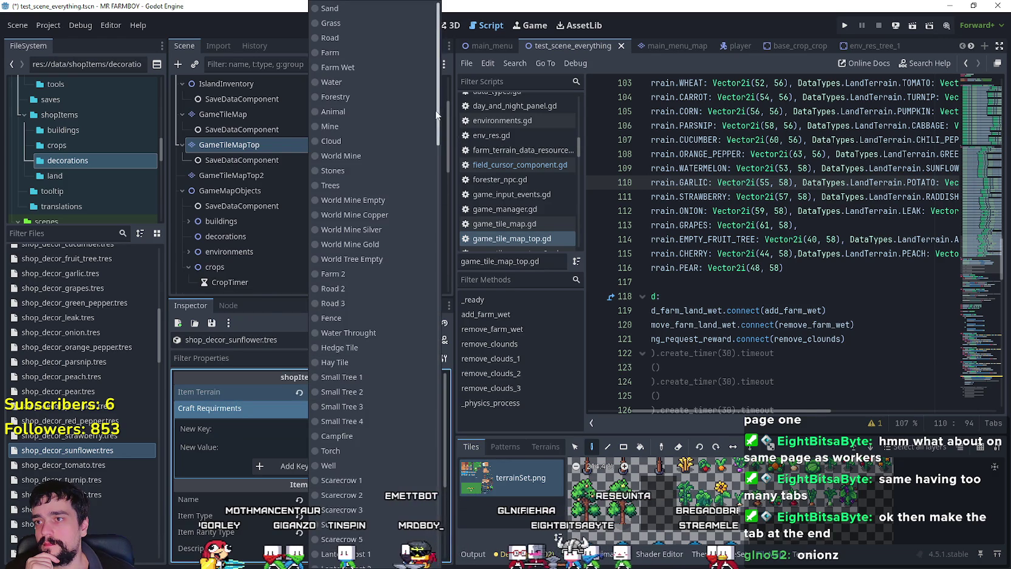
pyautogui.scroll(-10, 429, 484)
pyautogui.click(383, 453)
# - Add a Gold entry to the Craft Requirements and save the scene
pyautogui.click(349, 428)
pyautogui.moveTo(436, 240); pyautogui.dragTo(439, 420)
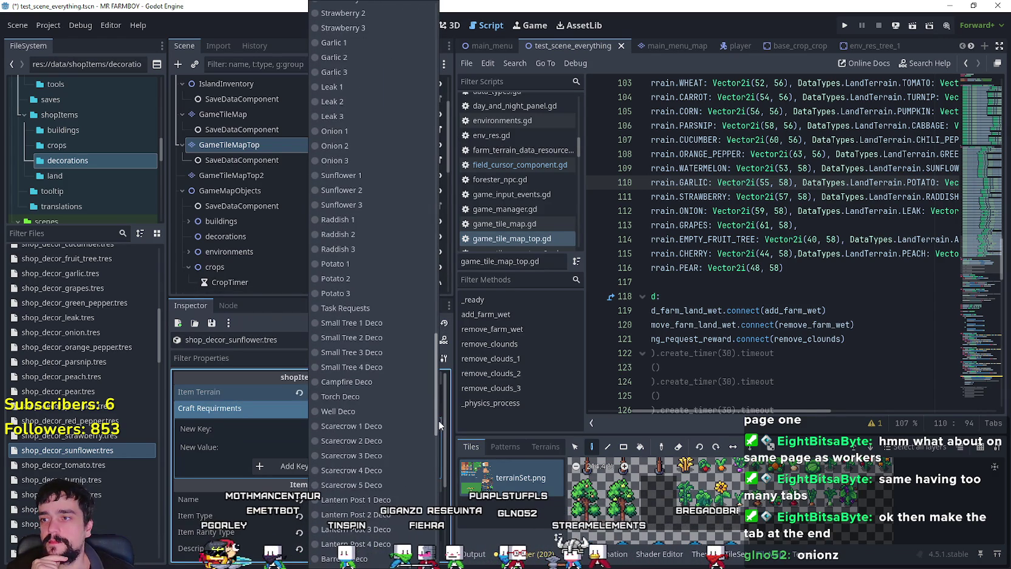
pyautogui.scroll(-8, 401, 416)
pyautogui.scroll(15, 387, 505)
pyautogui.scroll(-12, 389, 497)
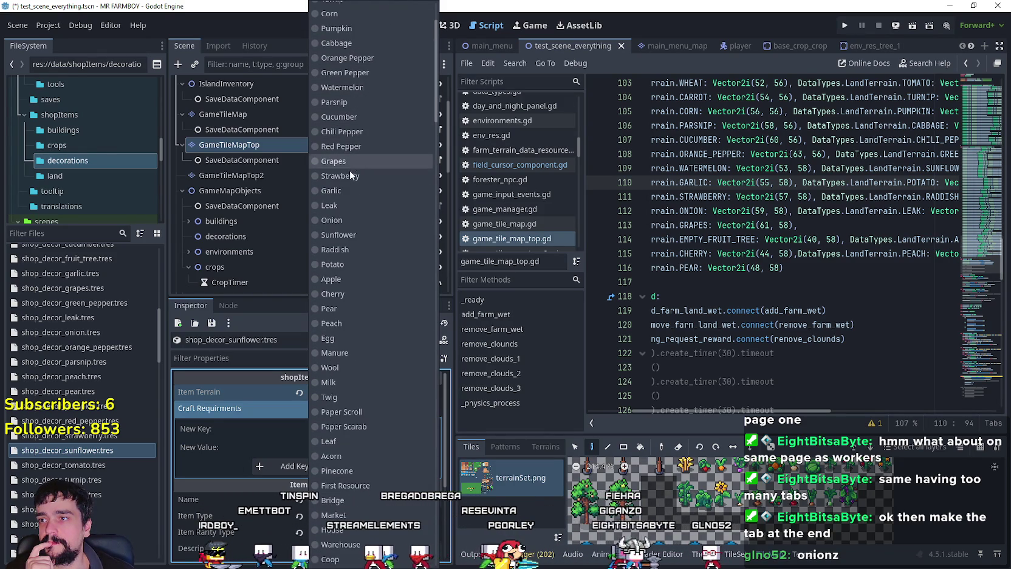
pyautogui.click(339, 234)
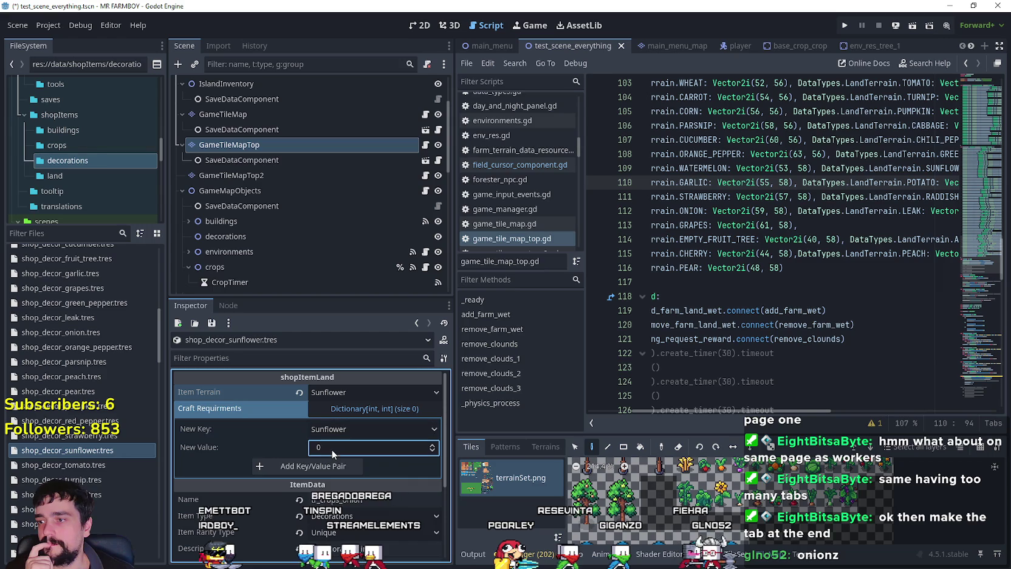
pyautogui.click(340, 430)
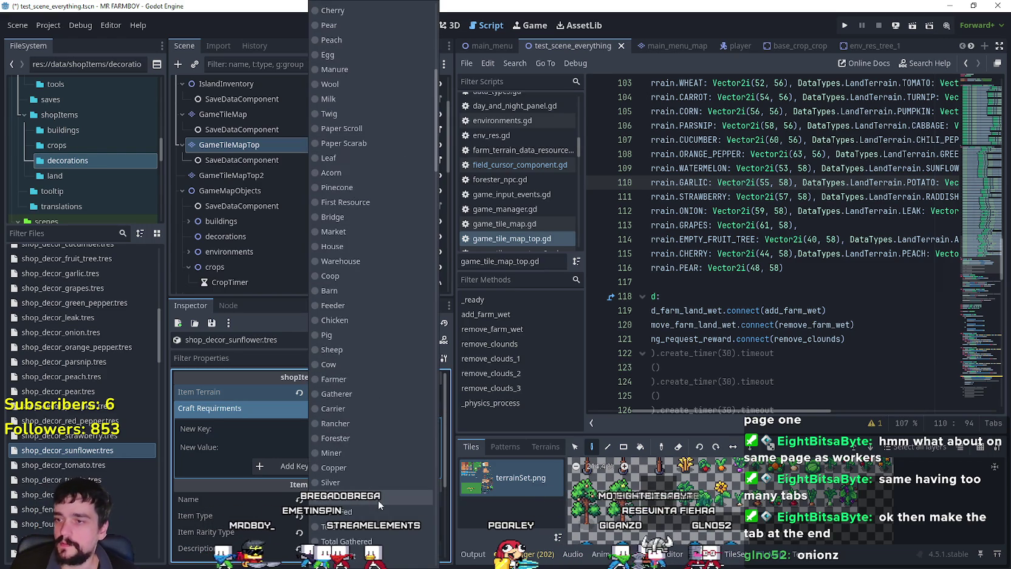
pyautogui.scroll(-3, 376, 394)
pyautogui.click(367, 355)
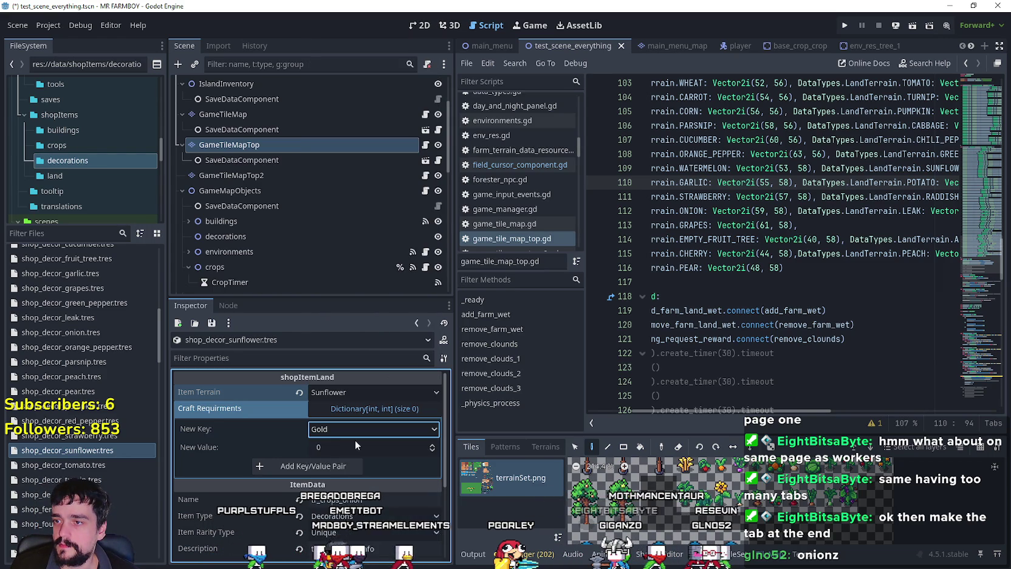
pyautogui.click(339, 467)
pyautogui.click(371, 410)
pyautogui.hotkey('ctrl', 's')
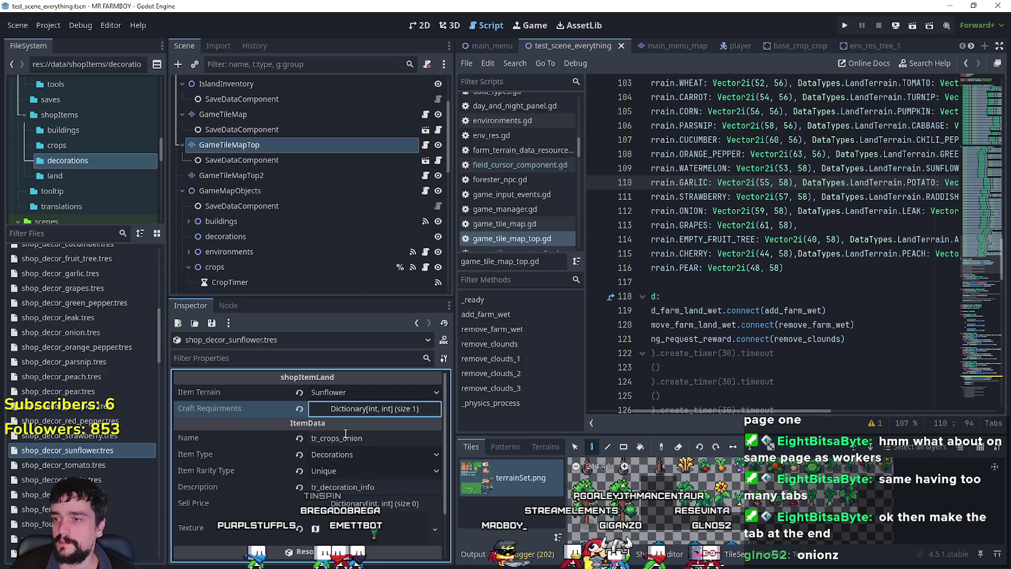
# - Rename the item to tr_crops_sunflower and expand its Texture settings
pyautogui.click(345, 438)
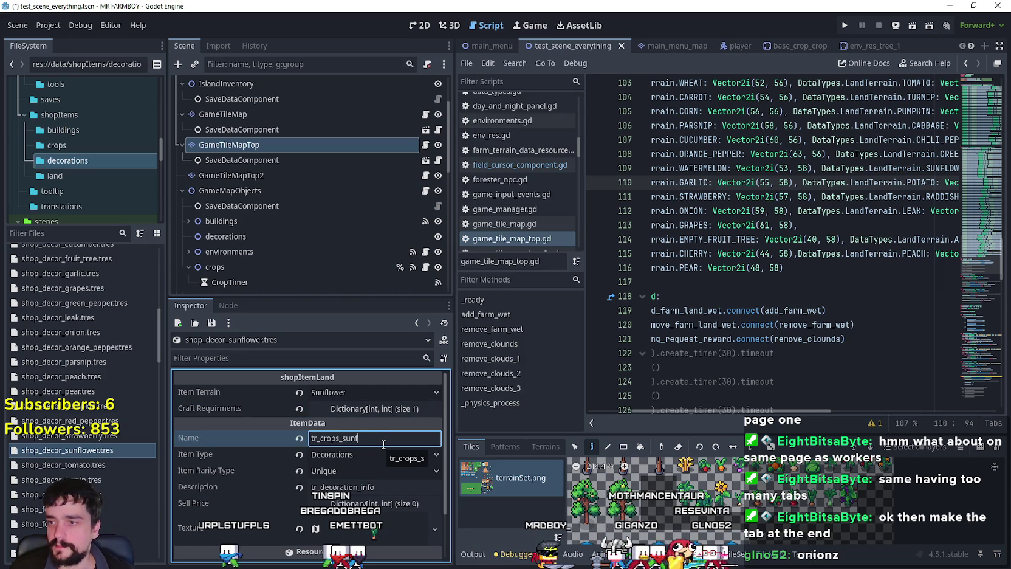
pyautogui.scroll(-3, 345, 453)
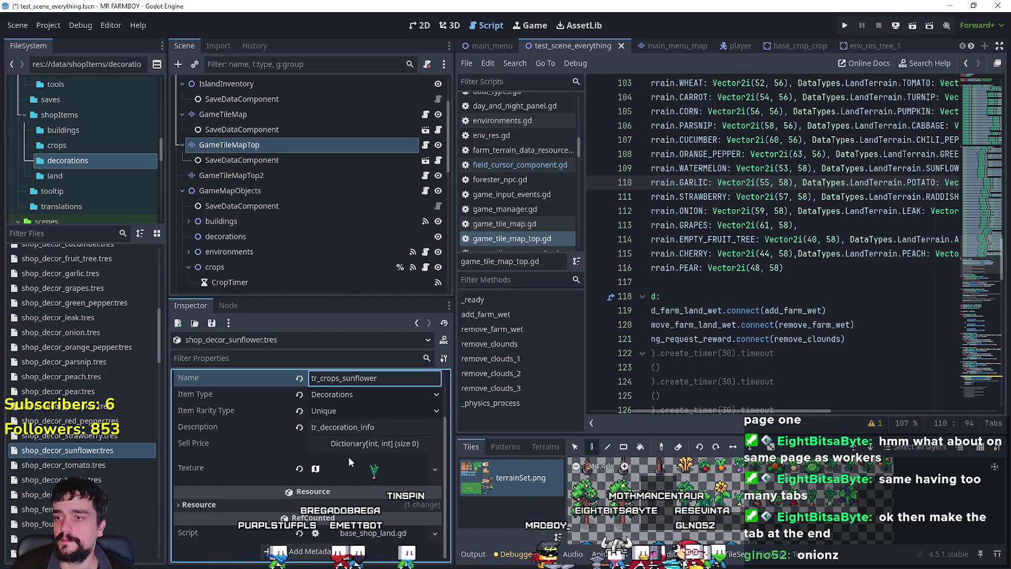
pyautogui.click(345, 454)
pyautogui.scroll(-5, 350, 463)
# - Move the texture region onto the sunflower sprite, save, and duplicate shop_decor_sunflower.tres
pyautogui.click(320, 455)
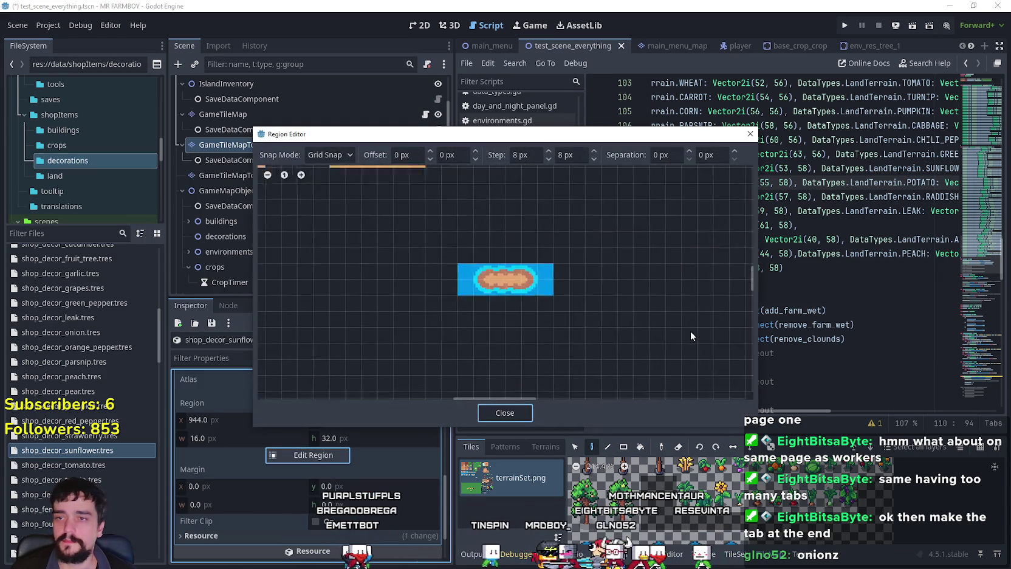
pyautogui.scroll(-5, 690, 329)
pyautogui.scroll(4, 691, 350)
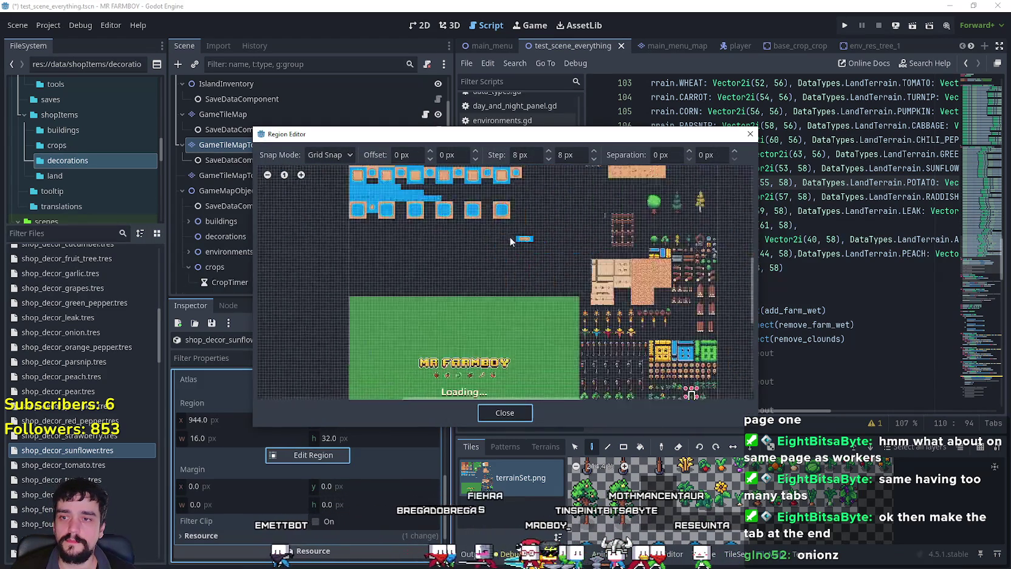
pyautogui.scroll(1, 514, 335)
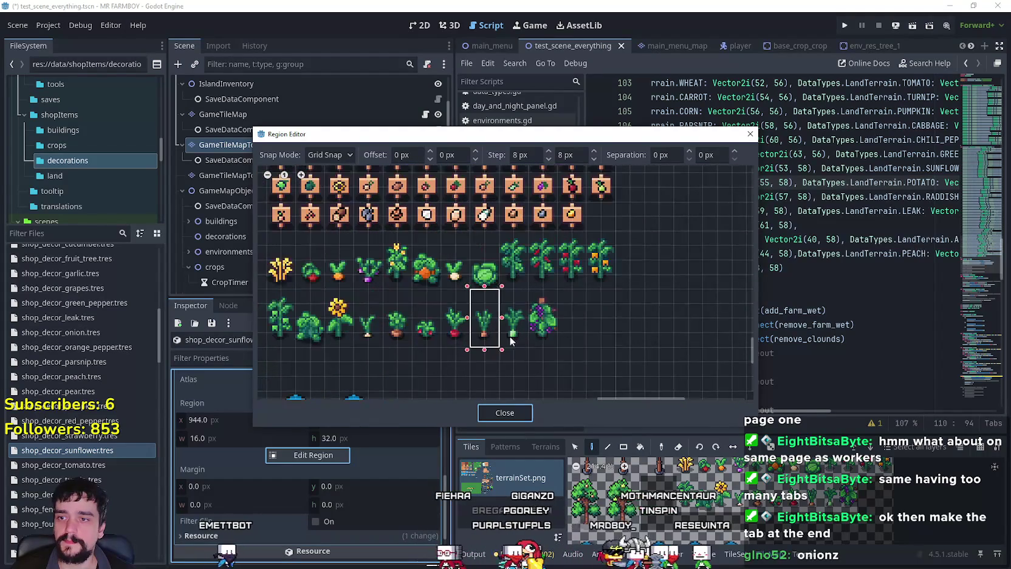
pyautogui.scroll(2, 419, 328)
pyautogui.moveTo(430, 332); pyautogui.dragTo(462, 269)
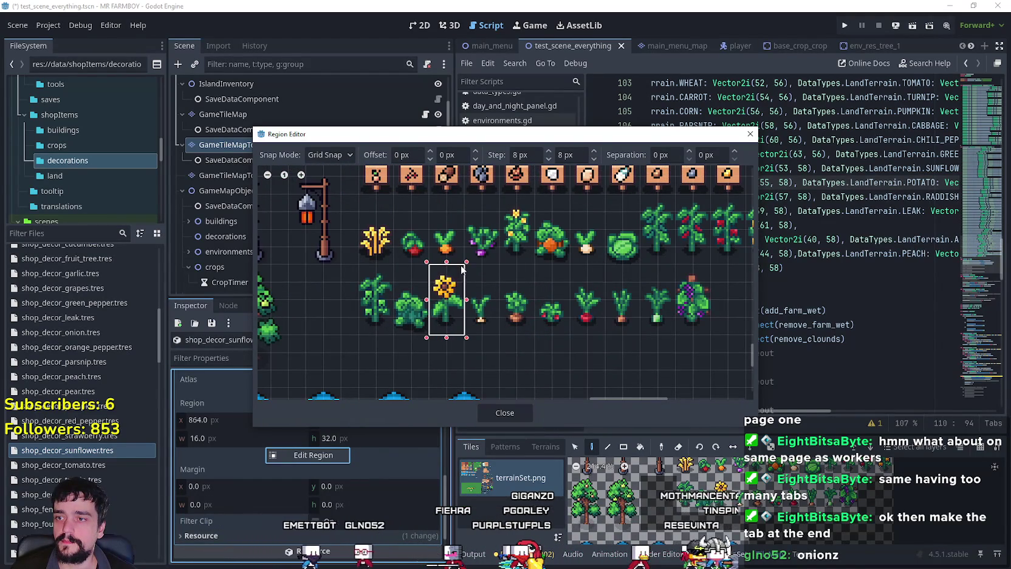
pyautogui.click(492, 415)
pyautogui.scroll(5, 368, 425)
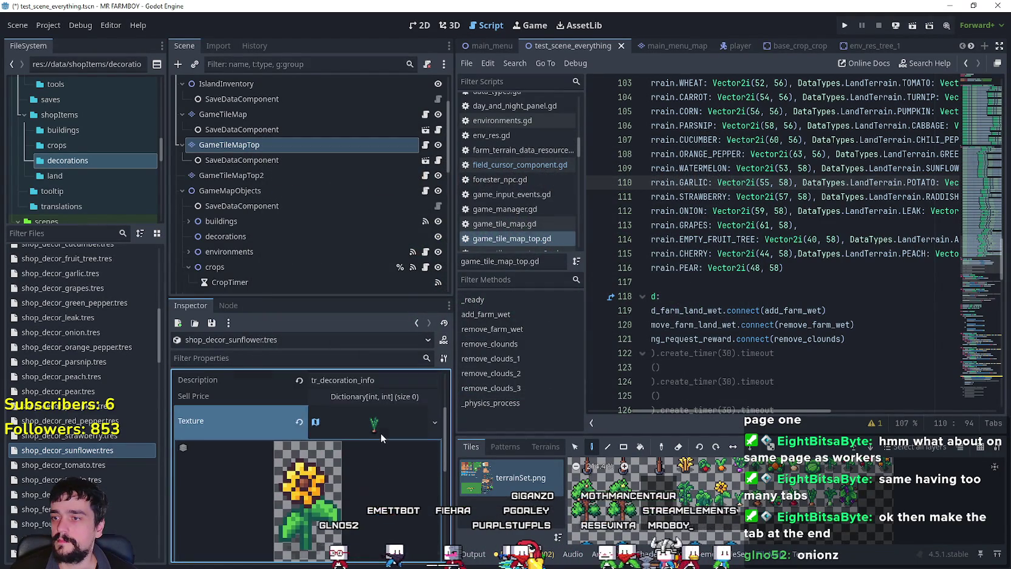
pyautogui.click(385, 427)
pyautogui.hotkey('ctrl', 's')
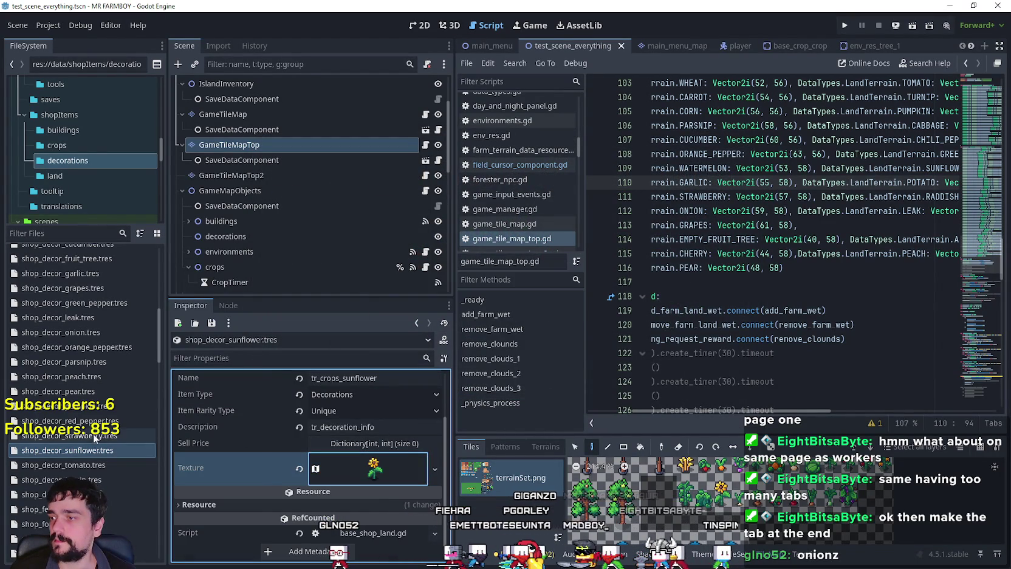
pyautogui.rightClick(93, 451)
pyautogui.click(115, 460)
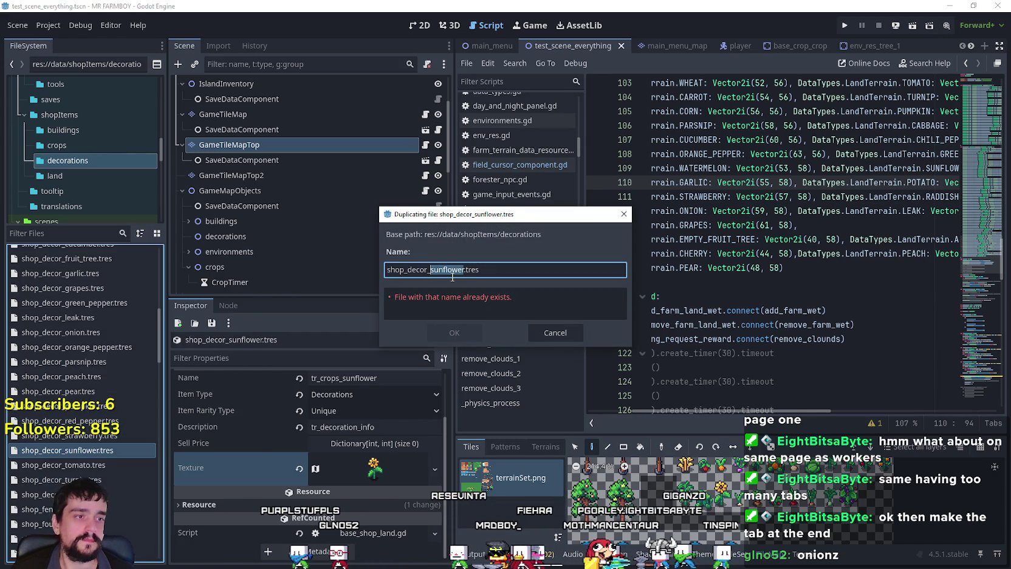
# - Name the copy shop_decor_watermelon.tres and set its Item Terrain to Watermelon
pyautogui.write('m')
pyautogui.press('Return')
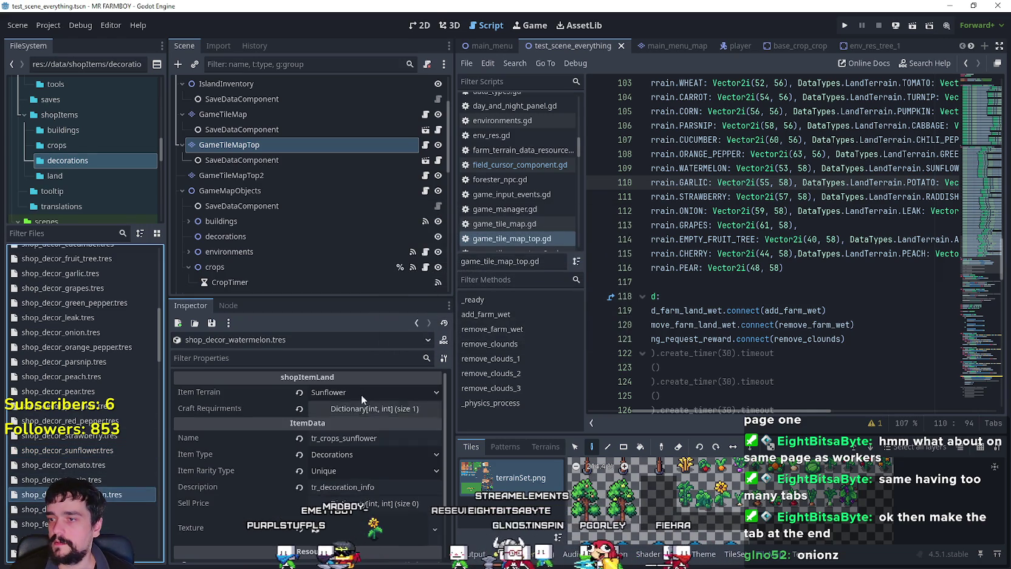
pyautogui.click(359, 392)
pyautogui.moveTo(440, 146); pyautogui.dragTo(439, 562)
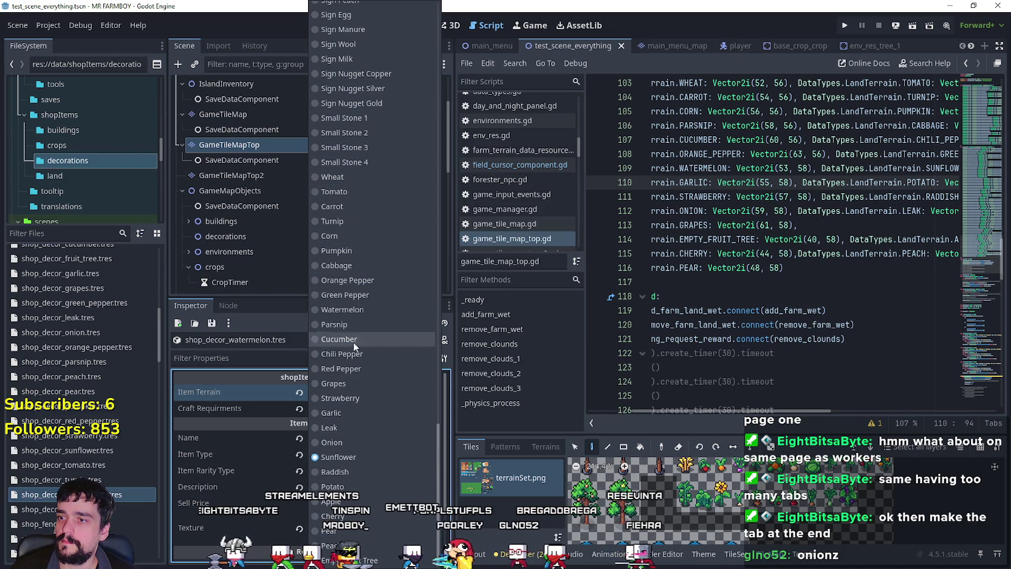
pyautogui.click(355, 311)
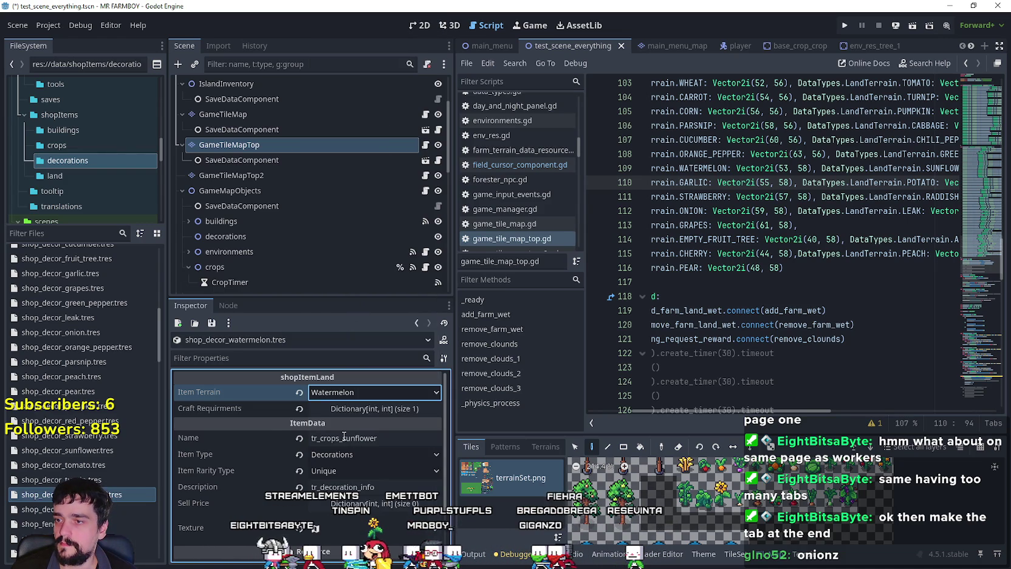
# - Rename the item from tr_crops_sunflower to tr_crops_watermelon
pyautogui.click(402, 438)
pyautogui.press('BackSpace')
pyautogui.press('BackSpace')
pyautogui.press('BackSpace')
pyautogui.write('watre')
pyautogui.press('BackSpace')
pyautogui.press('BackSpace')
pyautogui.write('ermelon')
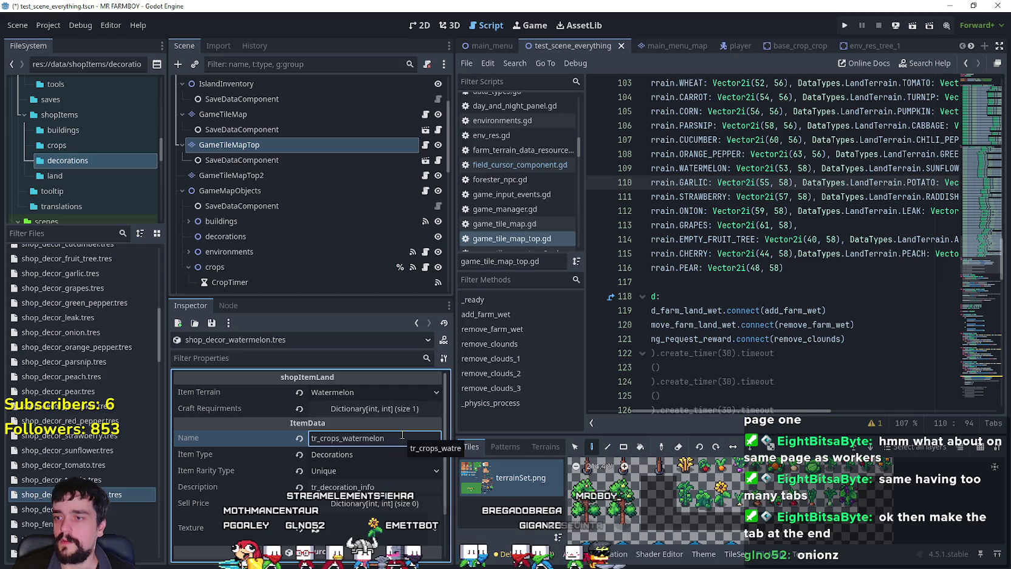
# - Shift the texture region to the leafy plant left of the sunflower and save
pyautogui.scroll(-2, 388, 431)
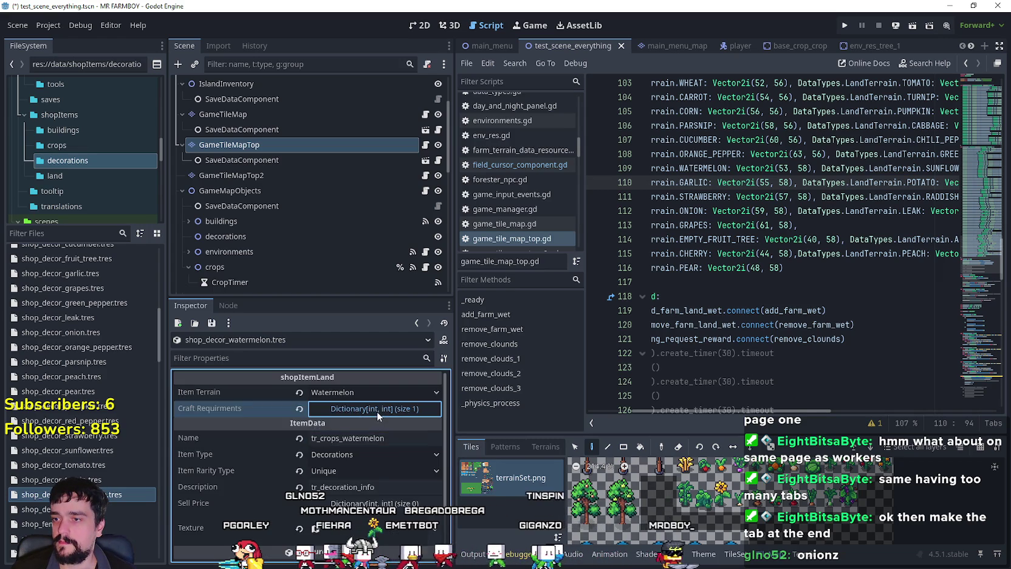
pyautogui.click(370, 480)
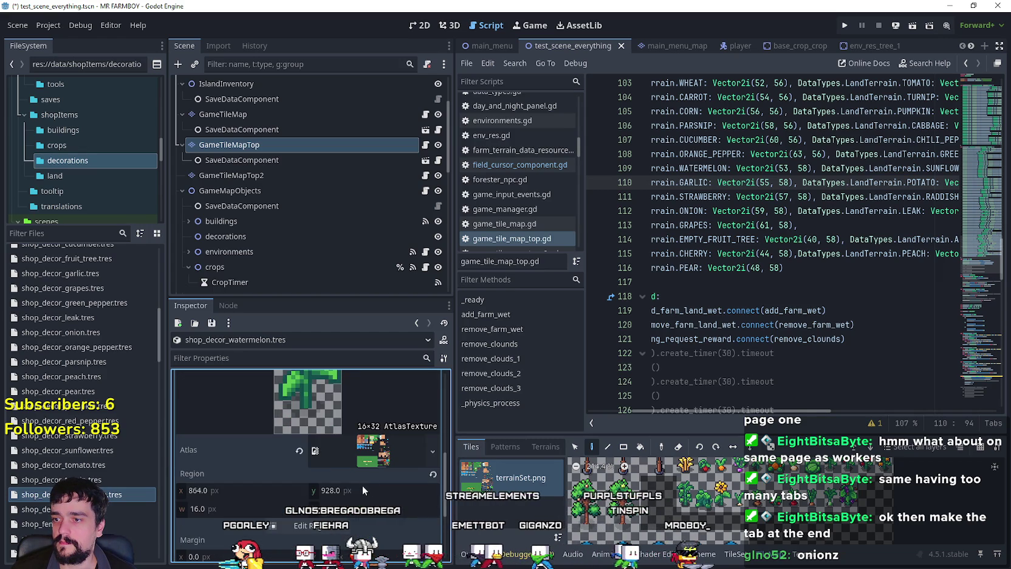
pyautogui.click(307, 525)
pyautogui.scroll(-5, 631, 330)
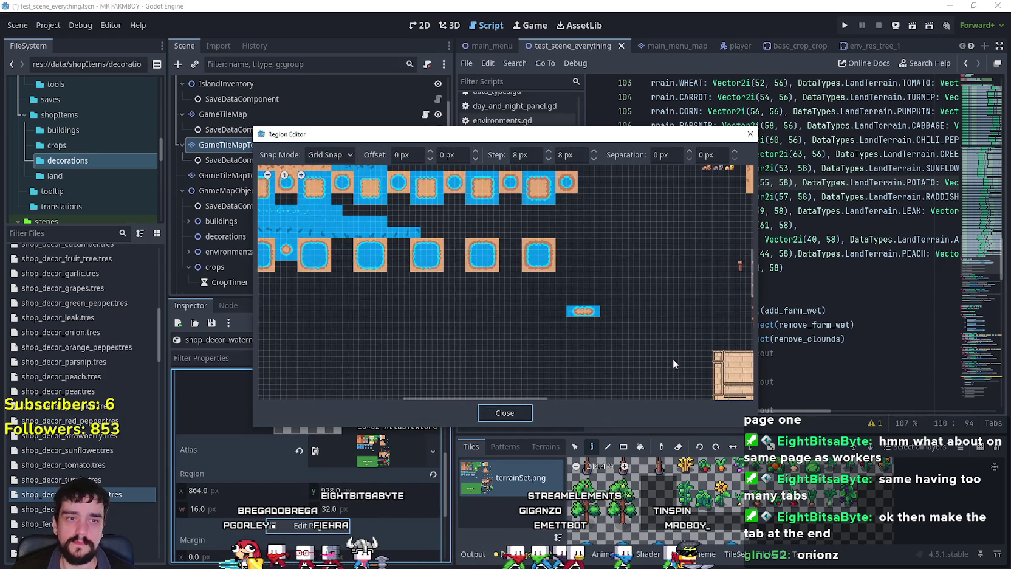
pyautogui.scroll(8, 458, 381)
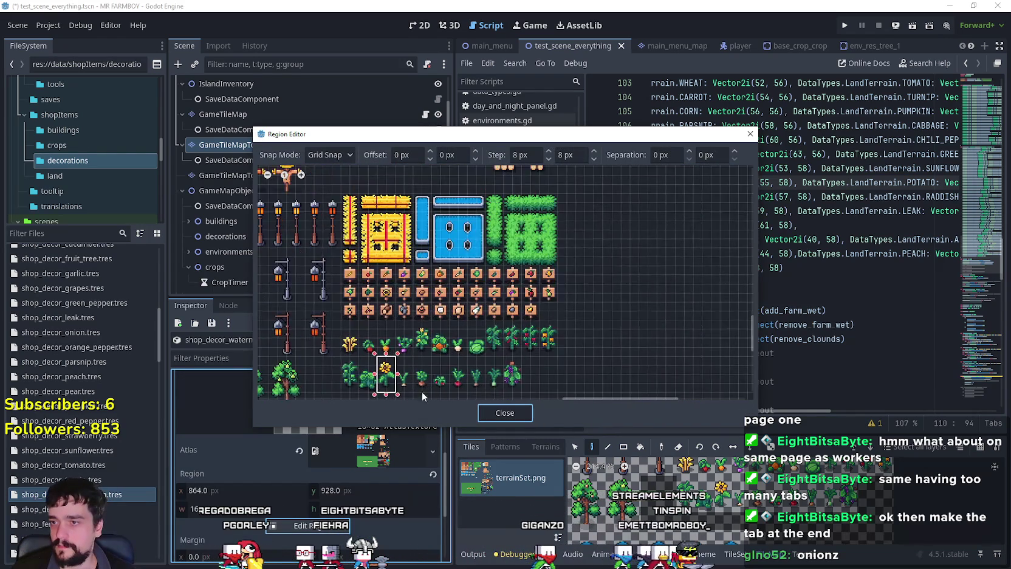
pyautogui.moveTo(439, 339); pyautogui.dragTo(466, 291)
pyautogui.click(515, 417)
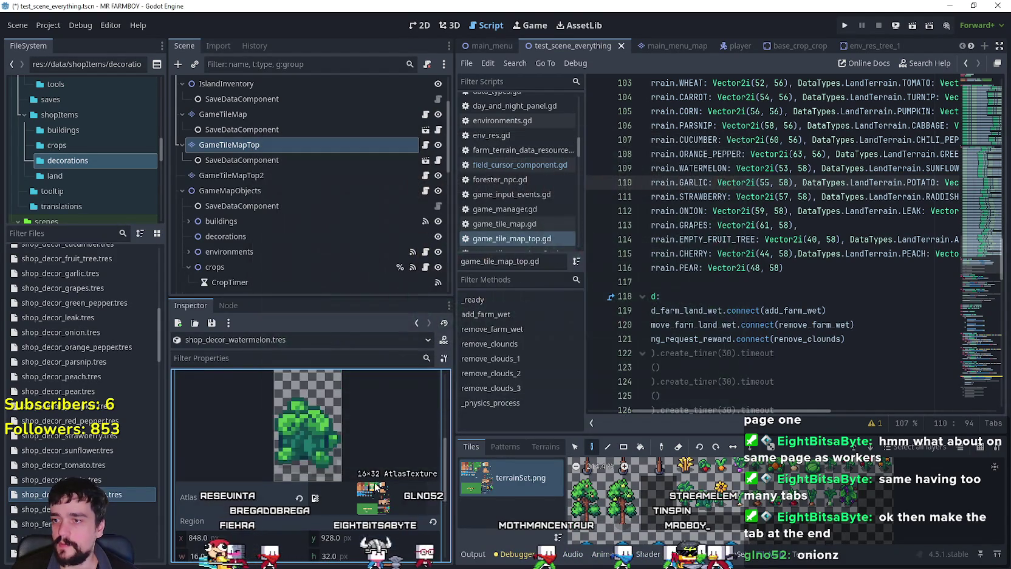
pyautogui.click(379, 447)
pyautogui.hotkey('ctrl', 's')
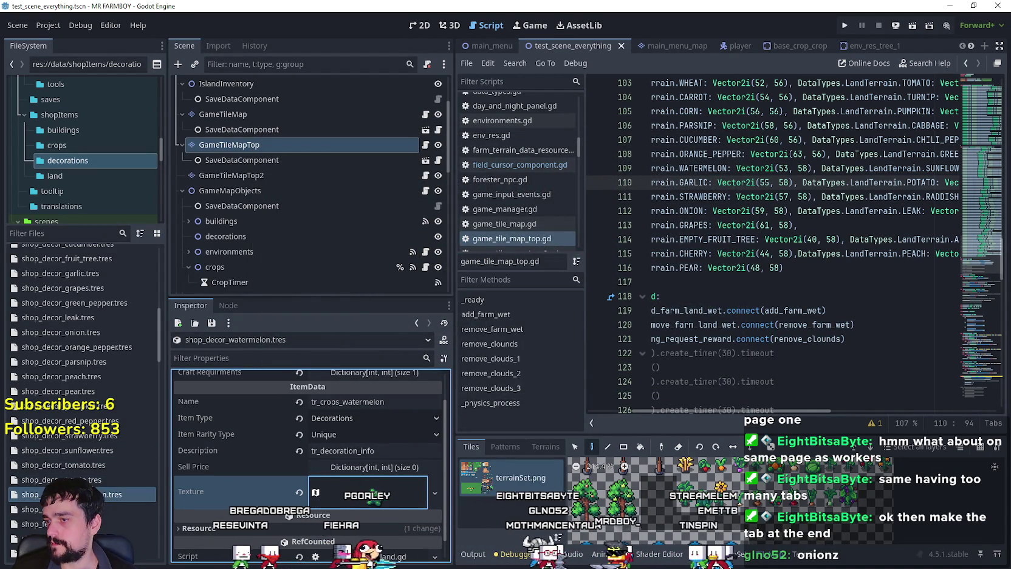
pyautogui.scroll(2, 256, 485)
pyautogui.click(34, 501)
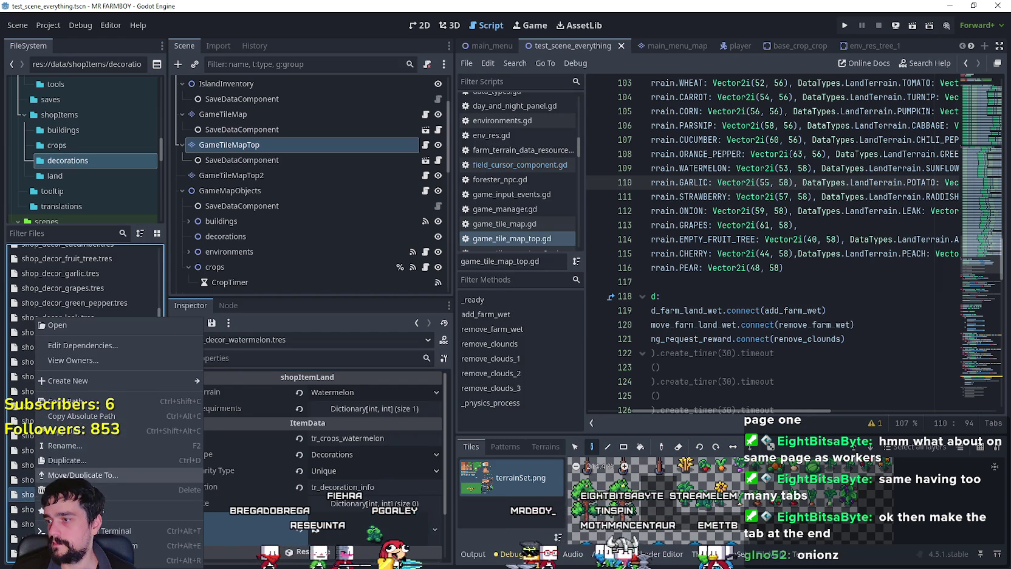
# - Duplicate the watermelon decoration as shop_decor_raddish.tres and open it
pyautogui.hotkey('ctrl', 'd')
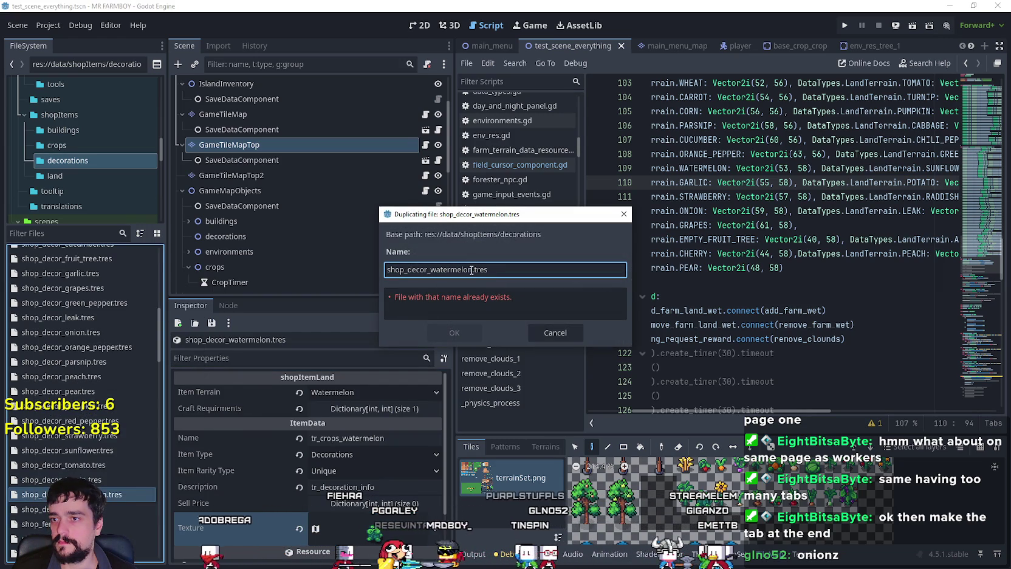
pyautogui.moveTo(439, 268); pyautogui.dragTo(430, 269)
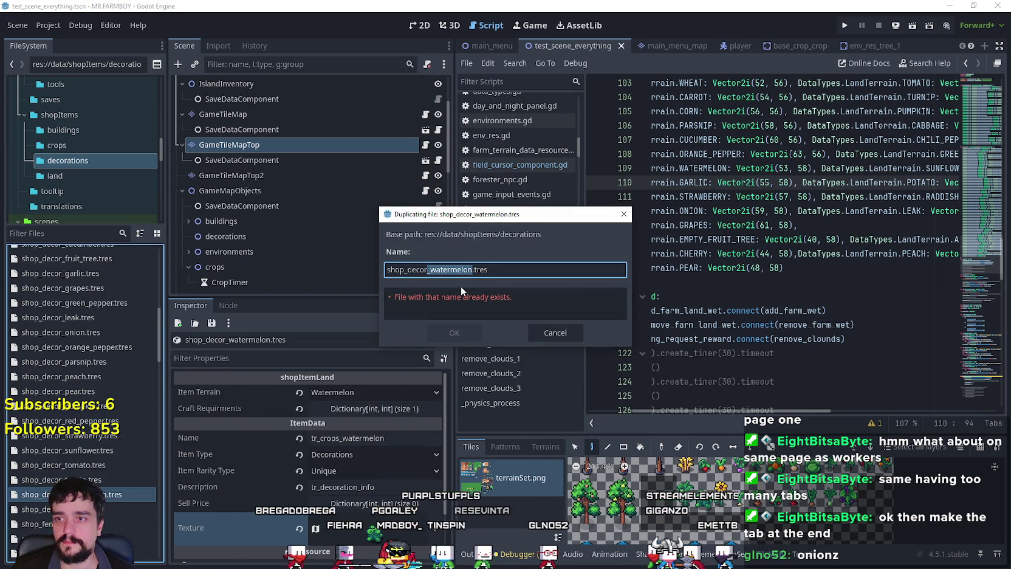
pyautogui.press('BackSpace')
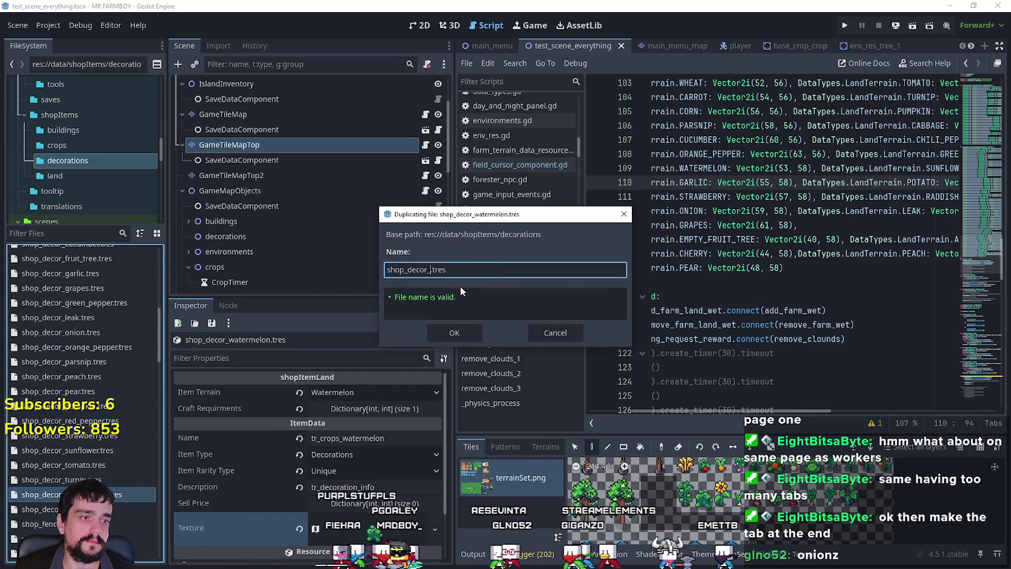
pyautogui.write('radish')
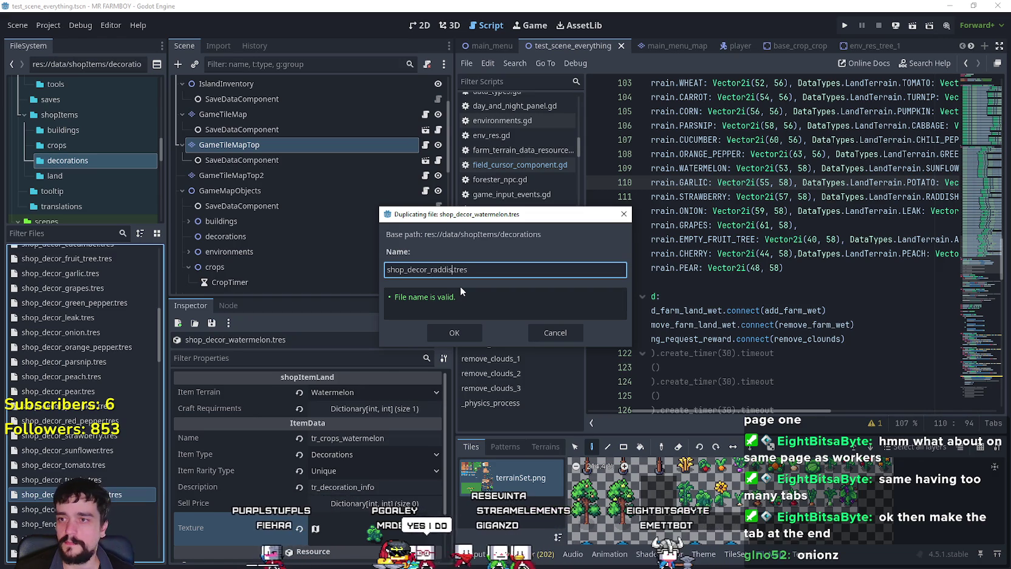
pyautogui.press('Return')
pyautogui.click(66, 420)
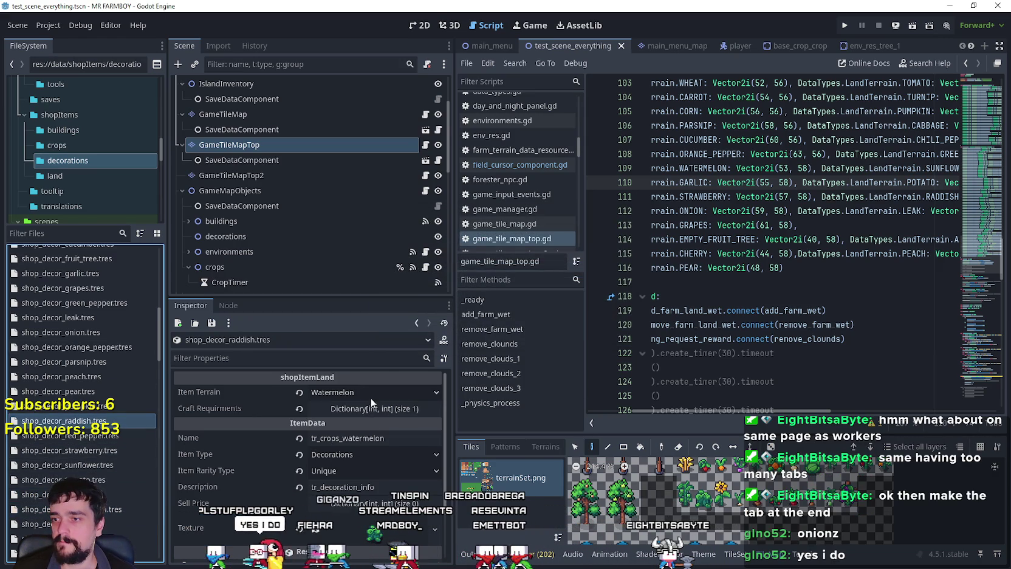
# - Set the Item Terrain to Raddish and rename the item to tr_crops_raddish
pyautogui.click(371, 397)
pyautogui.moveTo(441, 118); pyautogui.dragTo(457, 559)
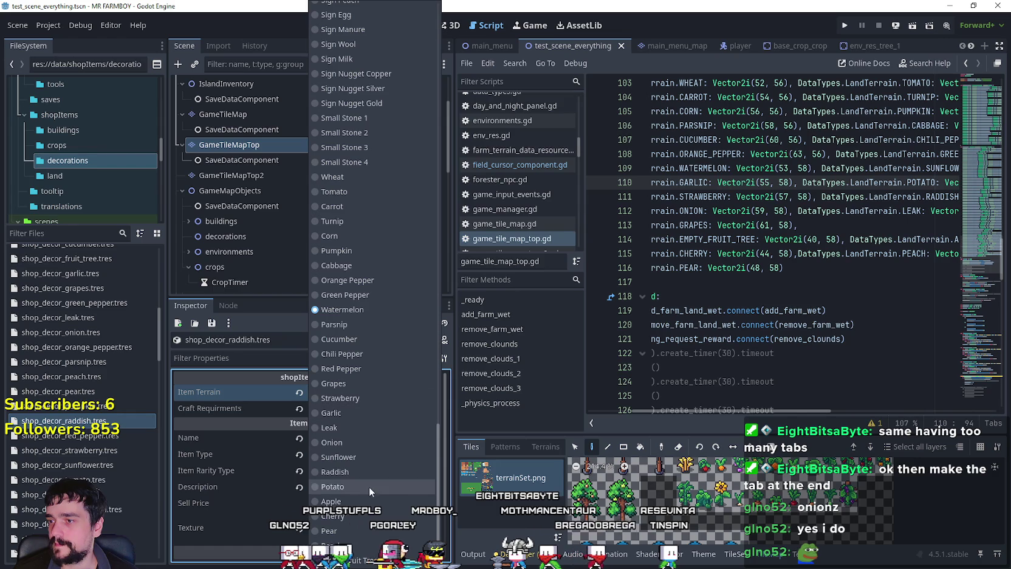
pyautogui.click(350, 472)
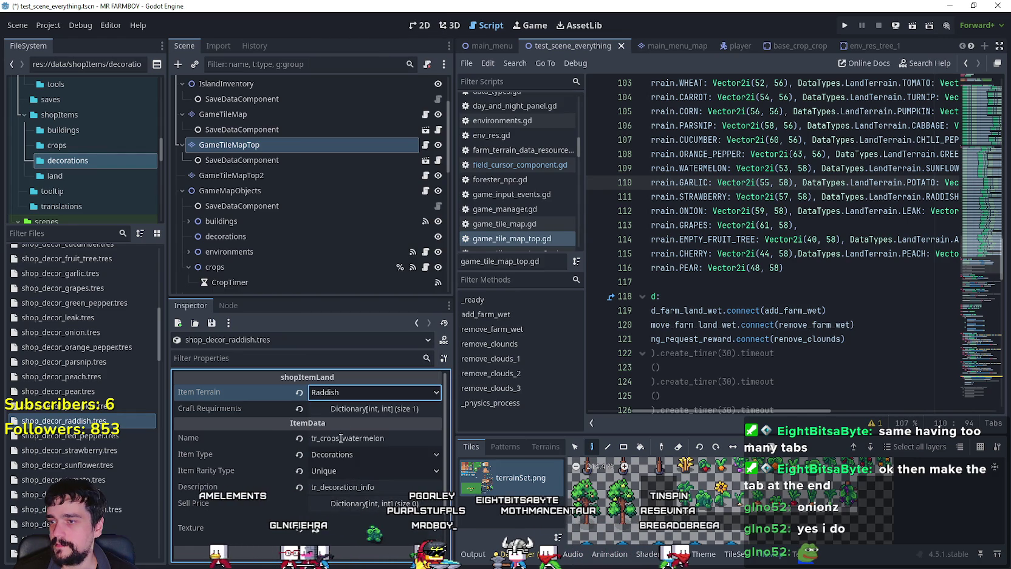
pyautogui.click(398, 432)
pyautogui.press('BackSpace')
pyautogui.press('BackSpace')
pyautogui.press('BackSpace')
pyautogui.write('raddish')
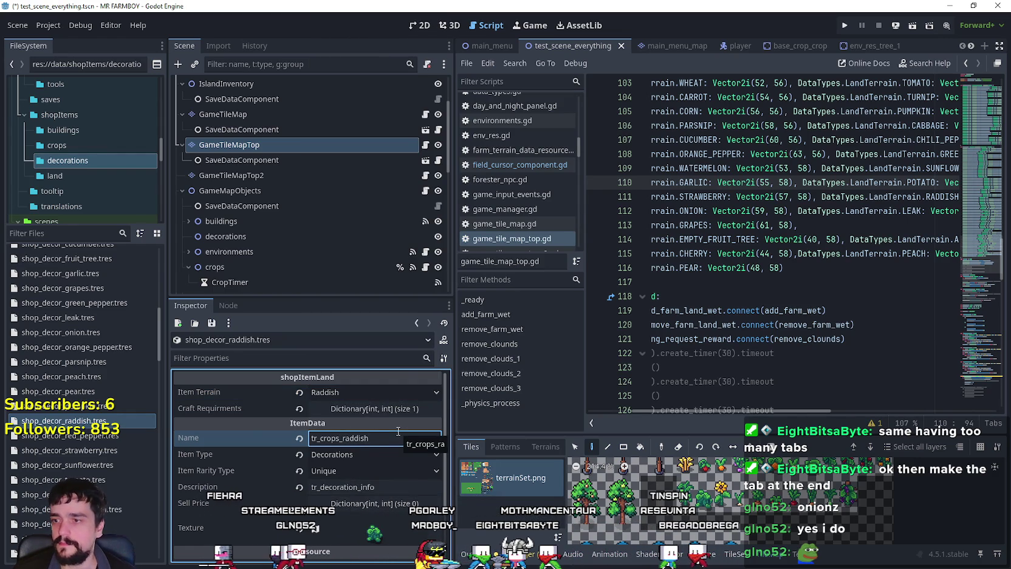
# - Draw the texture region around the radish sprite and save the scene
pyautogui.scroll(-2, 350, 443)
pyautogui.click(356, 465)
pyautogui.scroll(-2, 344, 454)
pyautogui.click(336, 549)
pyautogui.scroll(-5, 549, 311)
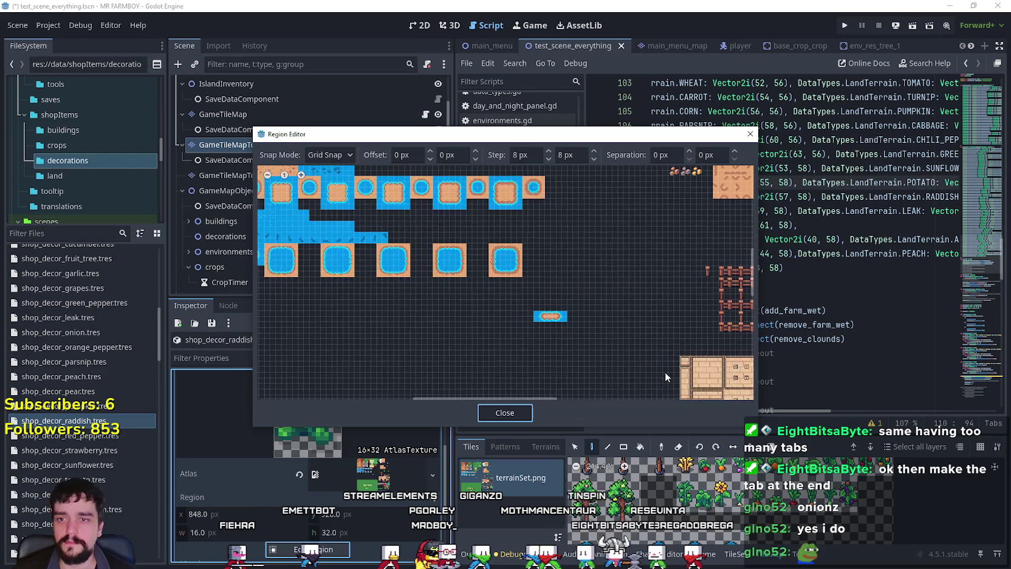
pyautogui.scroll(6, 580, 323)
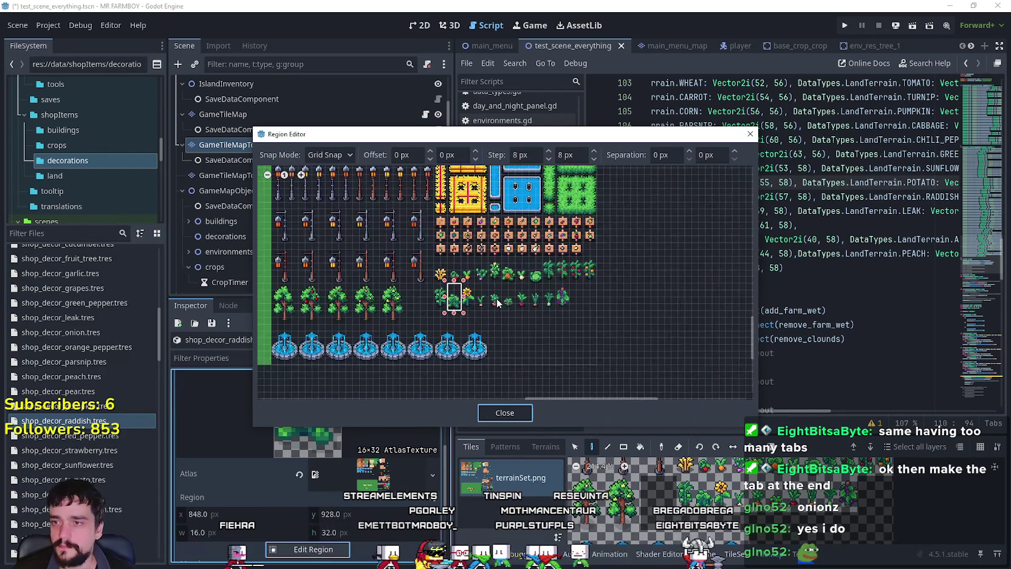
pyautogui.moveTo(543, 251); pyautogui.dragTo(583, 335)
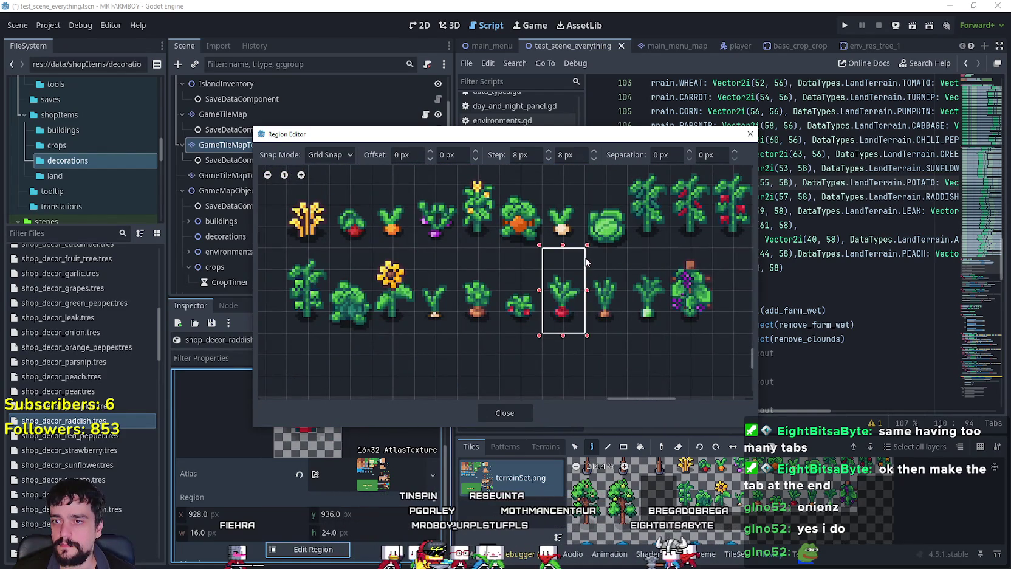
pyautogui.click(504, 413)
pyautogui.hotkey('ctrl', 's')
# - Duplicate the radish decoration as shop_decor_potato.tres and open it
pyautogui.rightClick(90, 420)
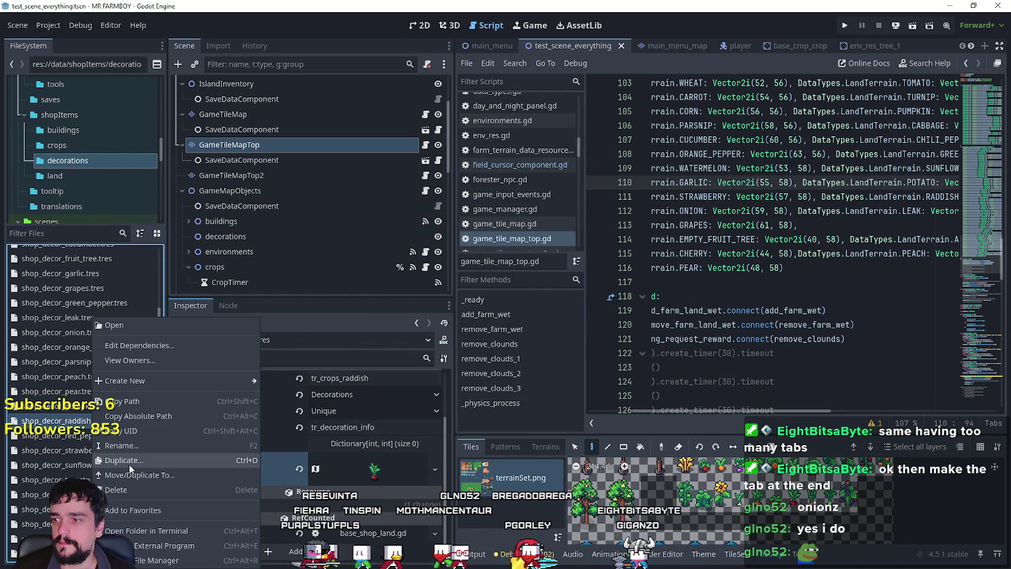
pyautogui.click(129, 464)
pyautogui.doubleClick(450, 273)
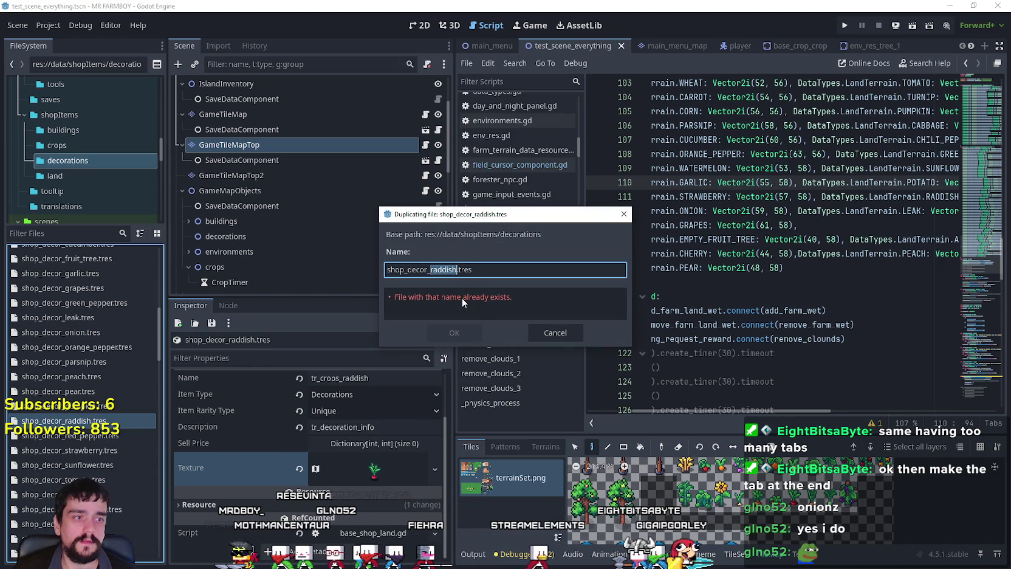
pyautogui.write('pot')
pyautogui.press('BackSpace')
pyautogui.press('BackSpace')
pyautogui.write('umpkin')
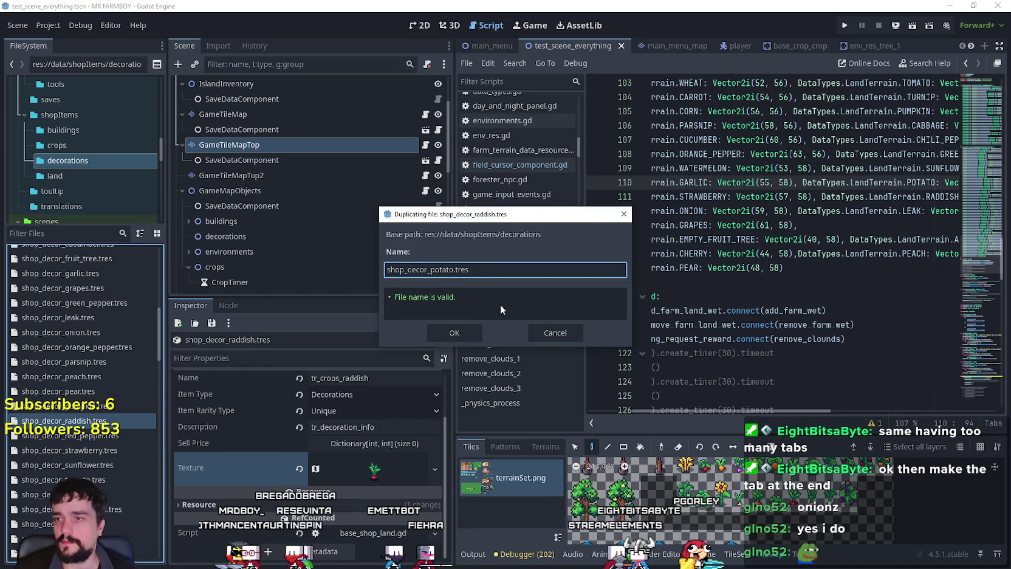
pyautogui.click(469, 333)
pyautogui.click(67, 406)
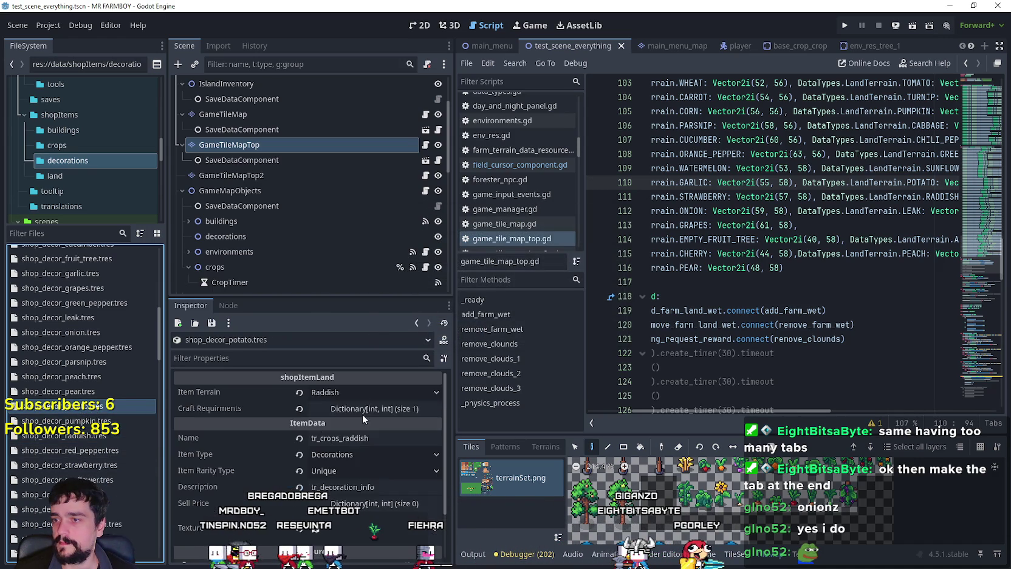
# - Set the Item Terrain to Potato and rename the item to tr_crops_potato
pyautogui.click(351, 392)
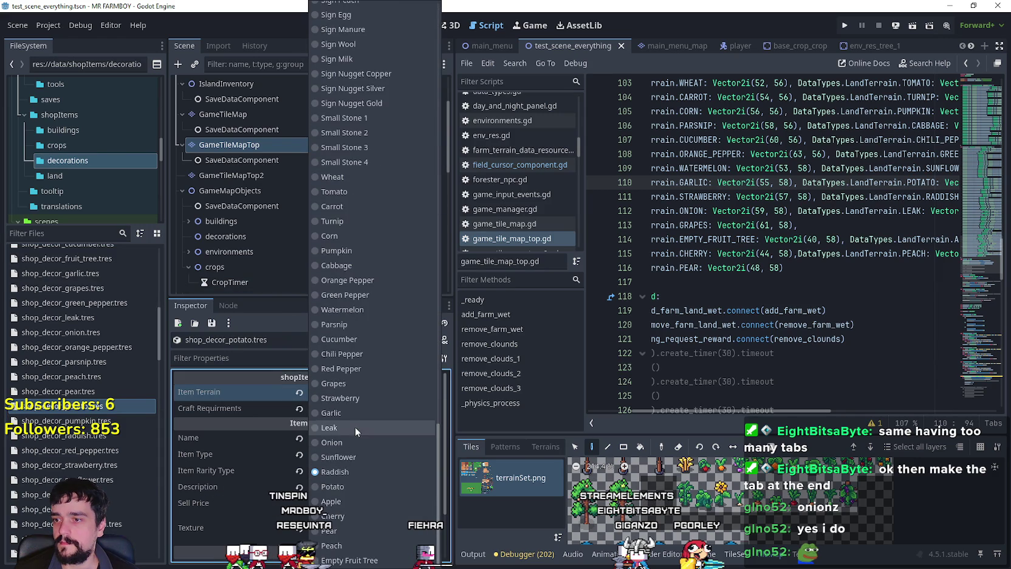
pyautogui.click(354, 487)
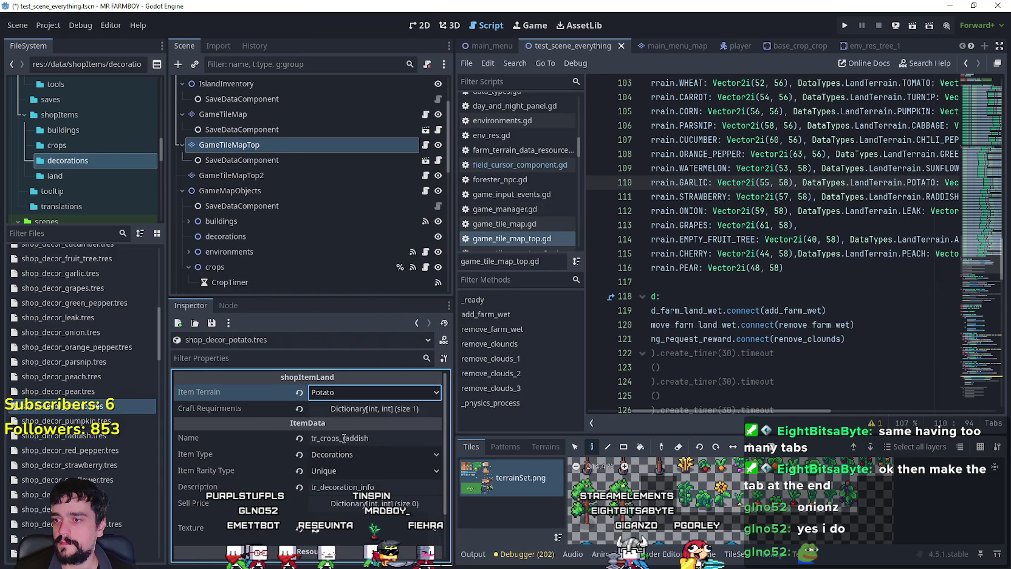
pyautogui.moveTo(344, 438); pyautogui.dragTo(382, 438)
pyautogui.write('potato')
# - Enlarge the texture region to the 16x32 potato sprite and save the scene
pyautogui.scroll(-2, 276, 420)
pyautogui.click(362, 479)
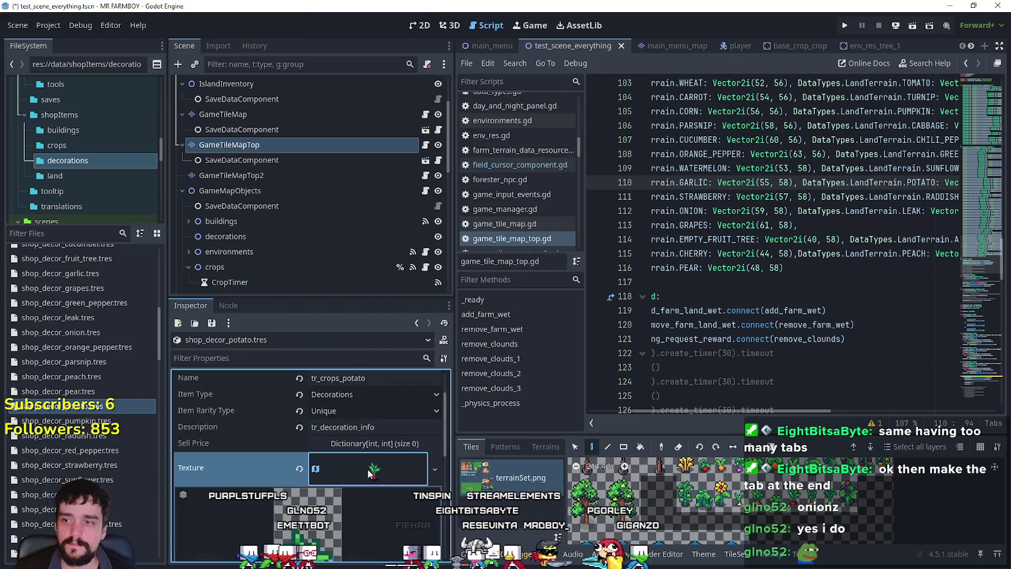
pyautogui.click(398, 447)
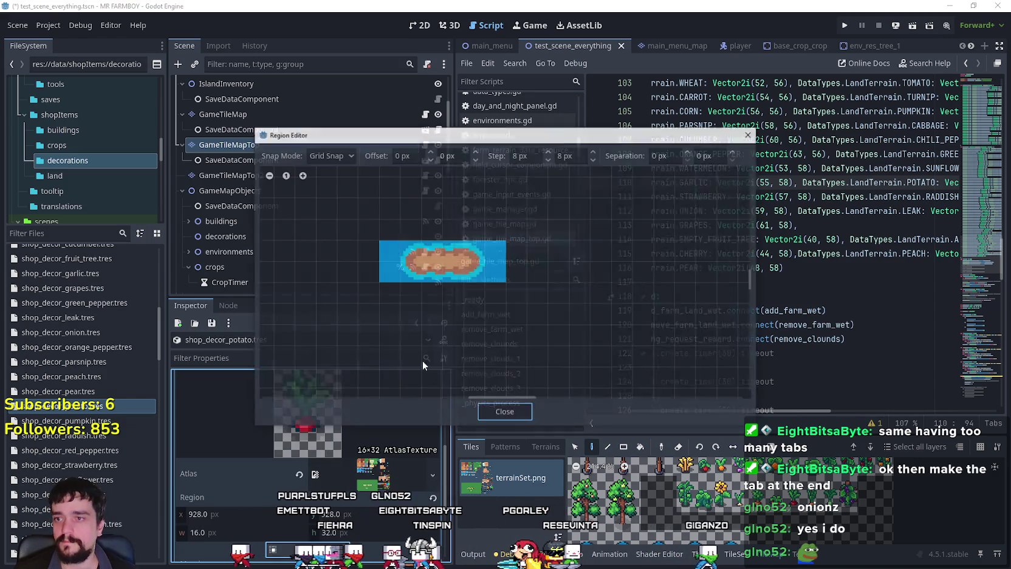
pyautogui.scroll(-2, 722, 283)
pyautogui.scroll(5, 720, 347)
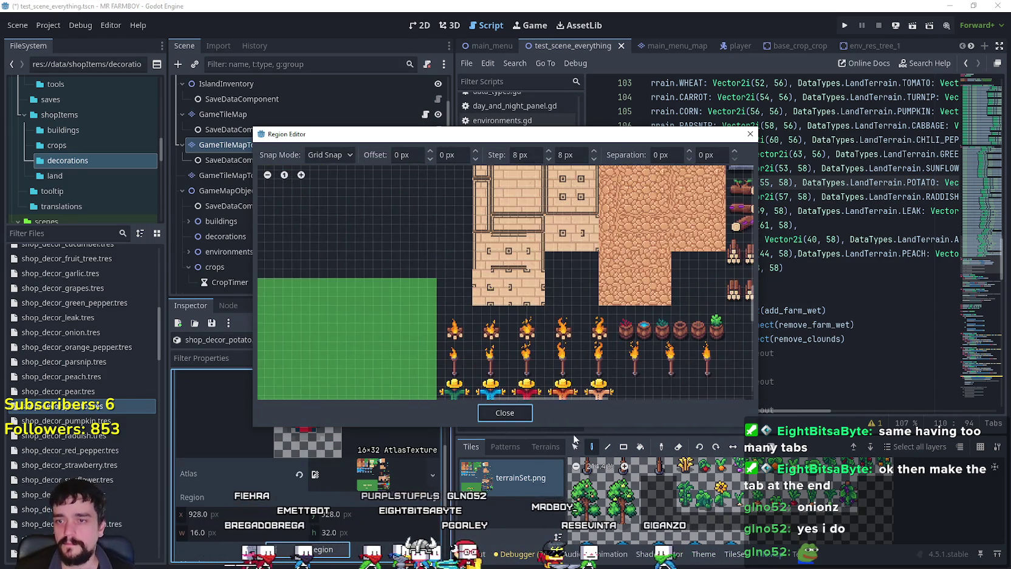
pyautogui.hscroll(5, 501, 209)
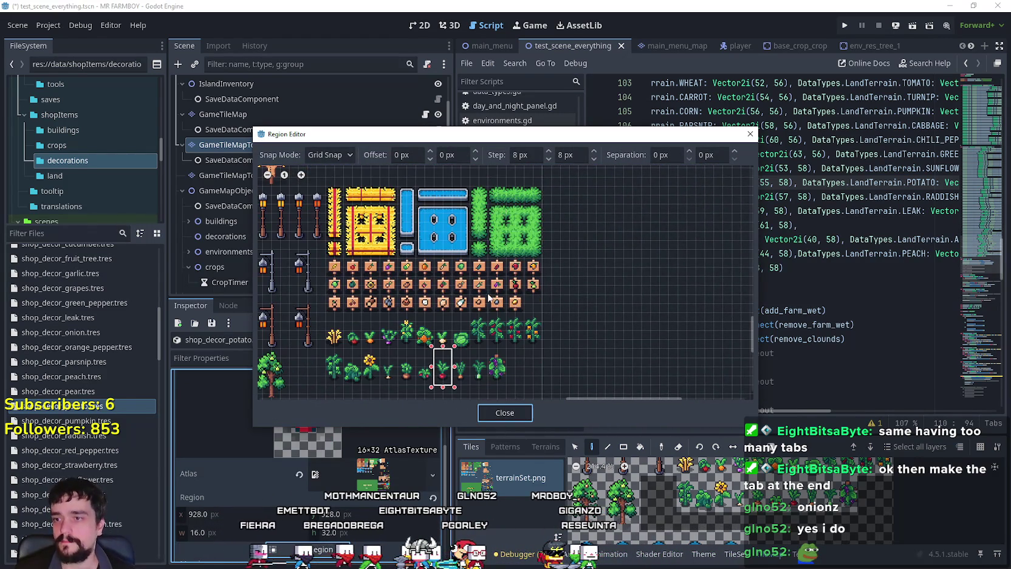
pyautogui.scroll(5, 493, 287)
pyautogui.moveTo(437, 185); pyautogui.dragTo(438, 179)
pyautogui.click(504, 413)
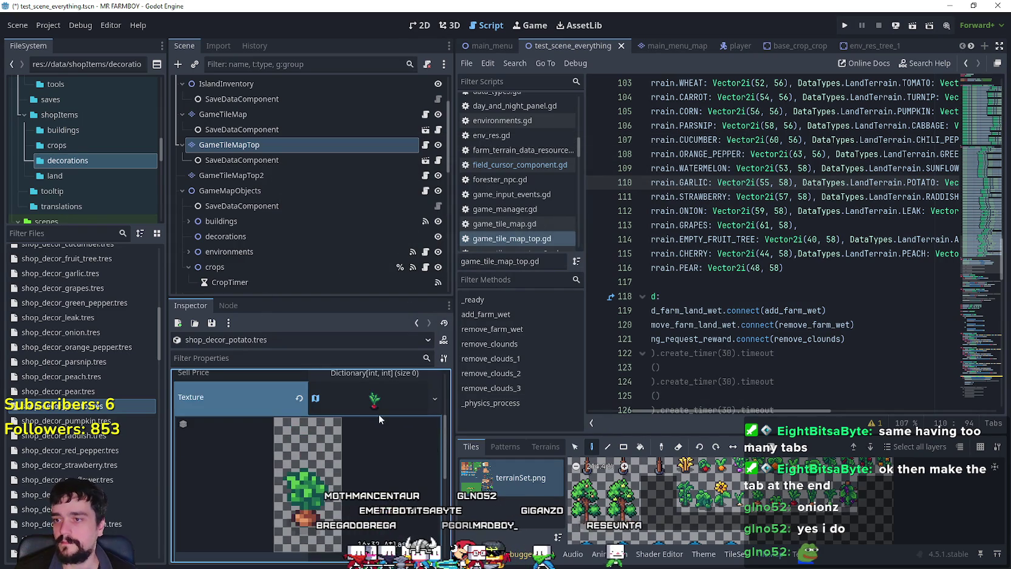
pyautogui.click(376, 424)
pyautogui.hotkey('ctrl', 's')
pyautogui.rightClick(100, 319)
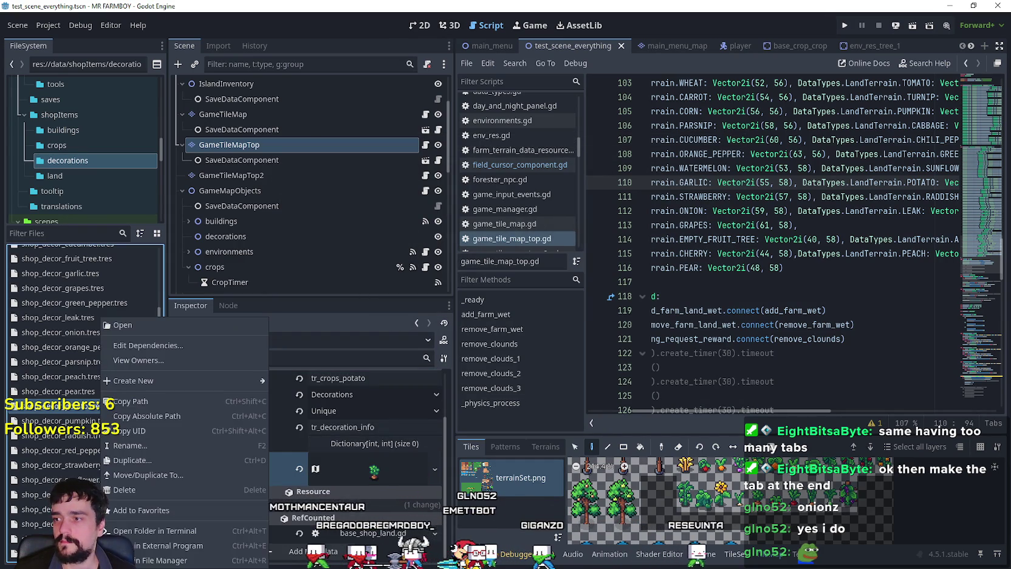
# - Duplicate the potato decoration as shop_decor_cabbage.tres and open it
pyautogui.click(141, 461)
pyautogui.click(432, 269)
pyautogui.moveTo(431, 269); pyautogui.dragTo(453, 269)
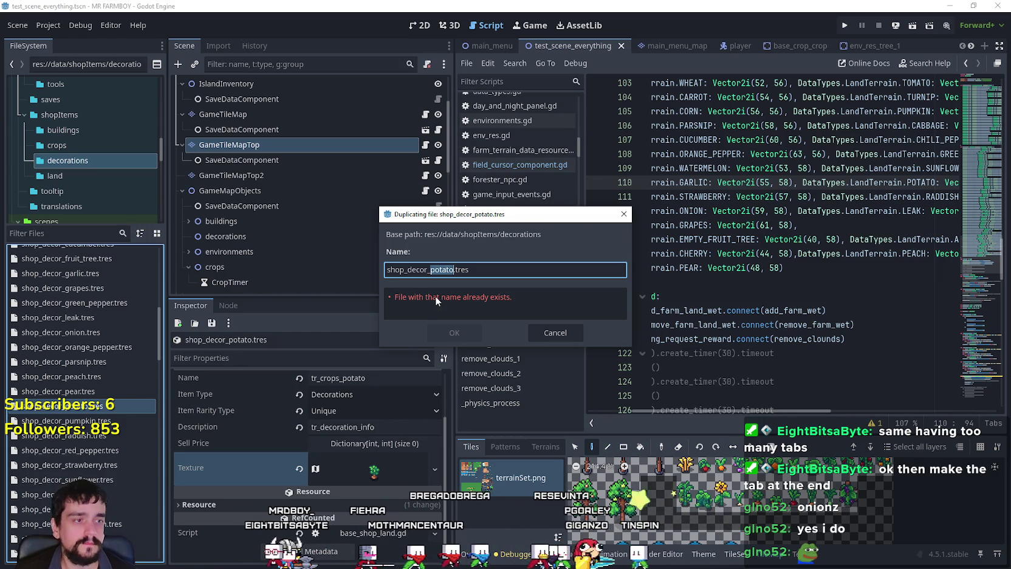
pyautogui.write('corn')
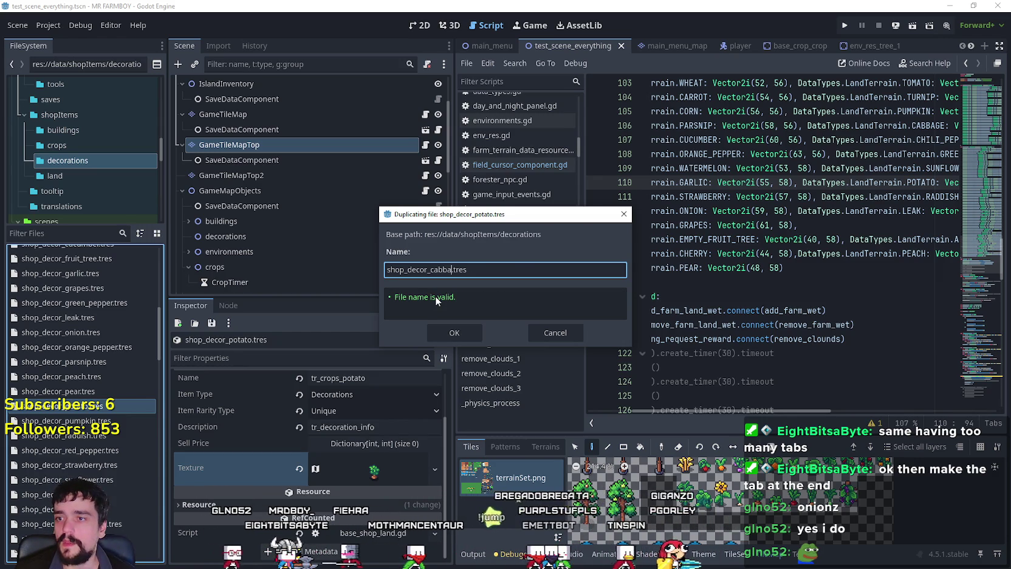
pyautogui.press('Return')
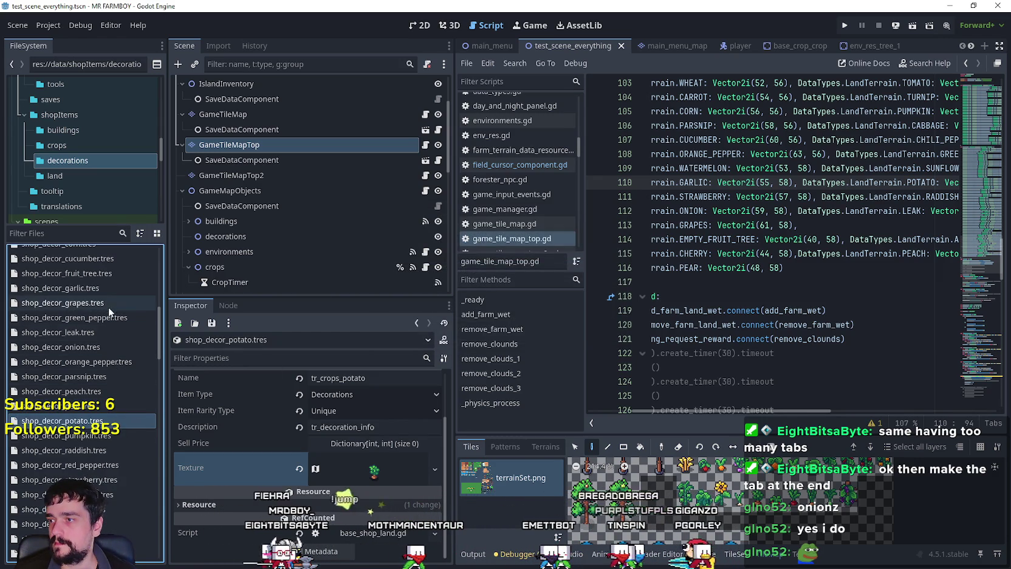
pyautogui.scroll(3, 100, 277)
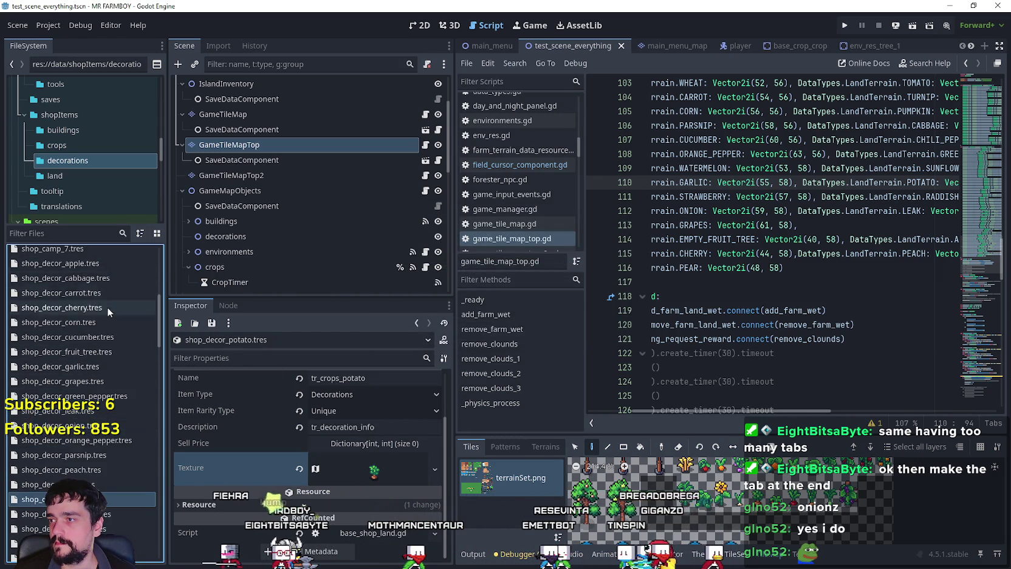
pyautogui.click(93, 277)
# - Set the Item Terrain to Cabbage and rename the item to tr_crops_cabbage
pyautogui.click(317, 392)
pyautogui.scroll(-5, 430, 509)
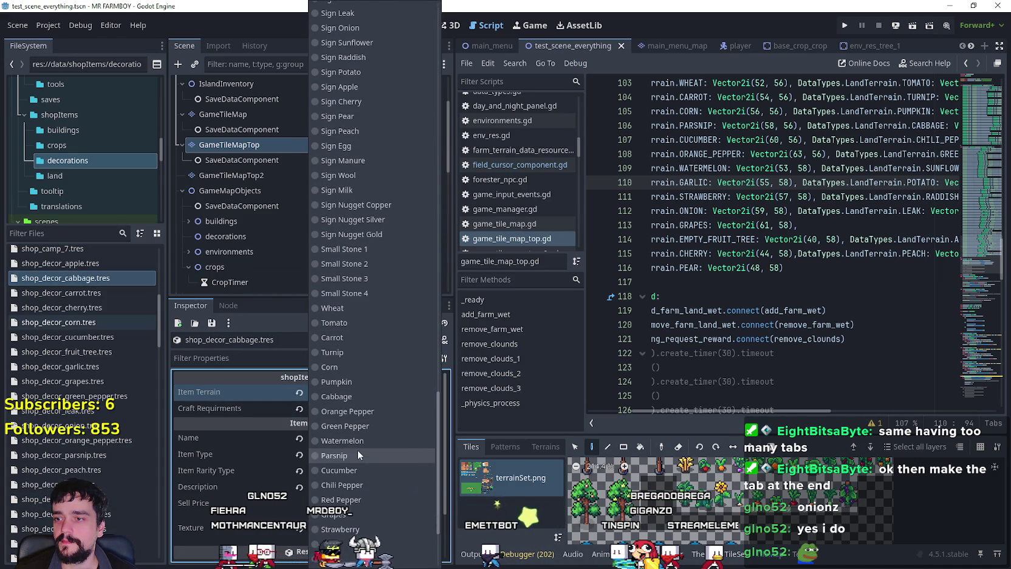
pyautogui.click(346, 396)
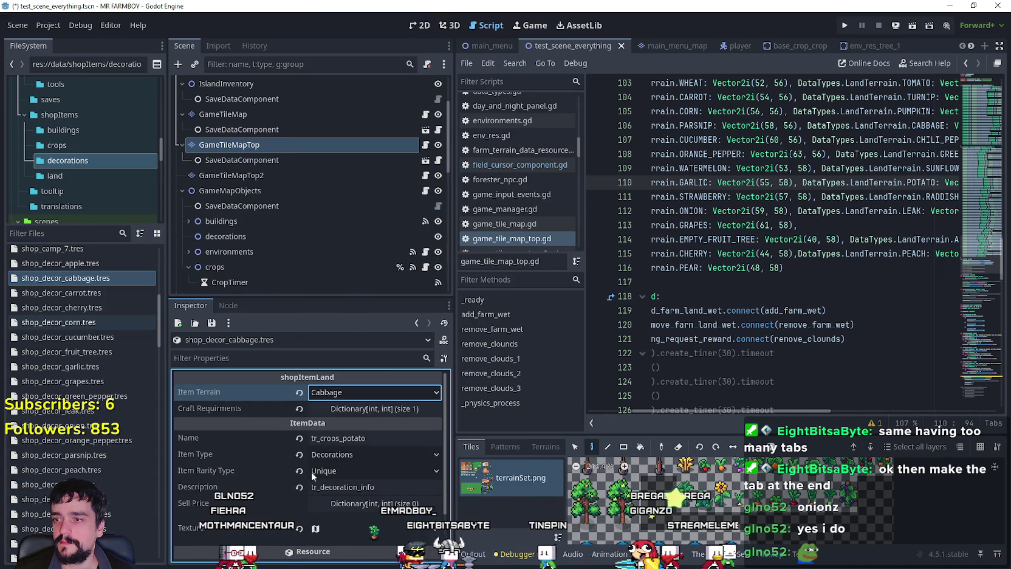
pyautogui.moveTo(343, 439); pyautogui.dragTo(379, 424)
pyautogui.write('cabbage')
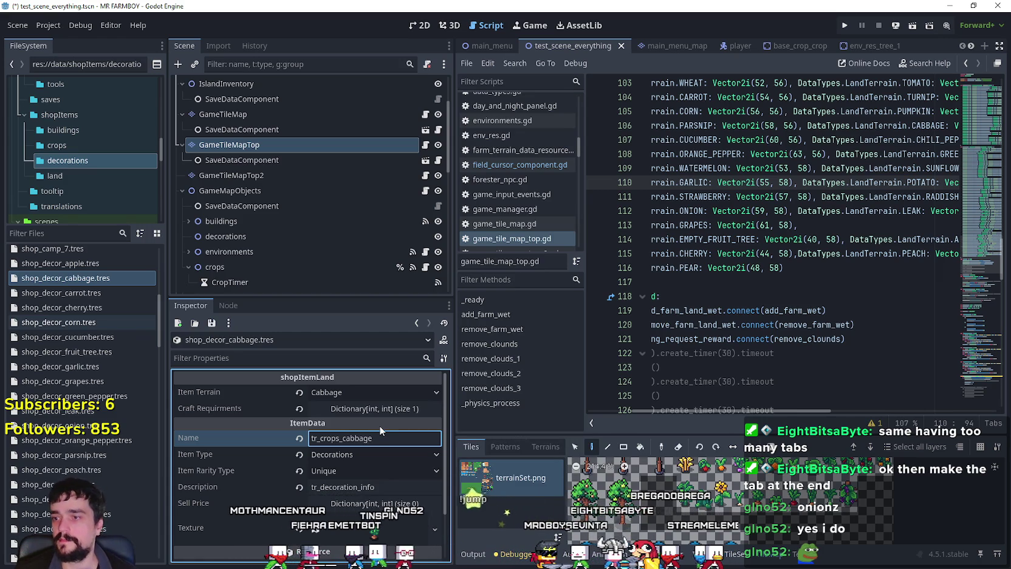
pyautogui.click(391, 476)
# - Check the texture region in the Region Editor and save the scene
pyautogui.scroll(-5, 372, 479)
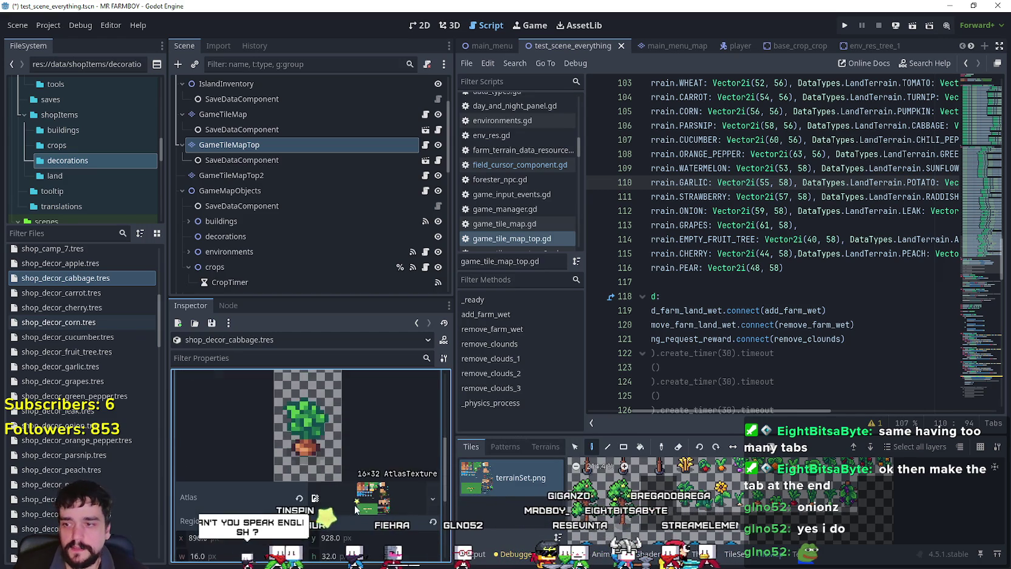
pyautogui.click(330, 480)
pyautogui.scroll(-6, 669, 389)
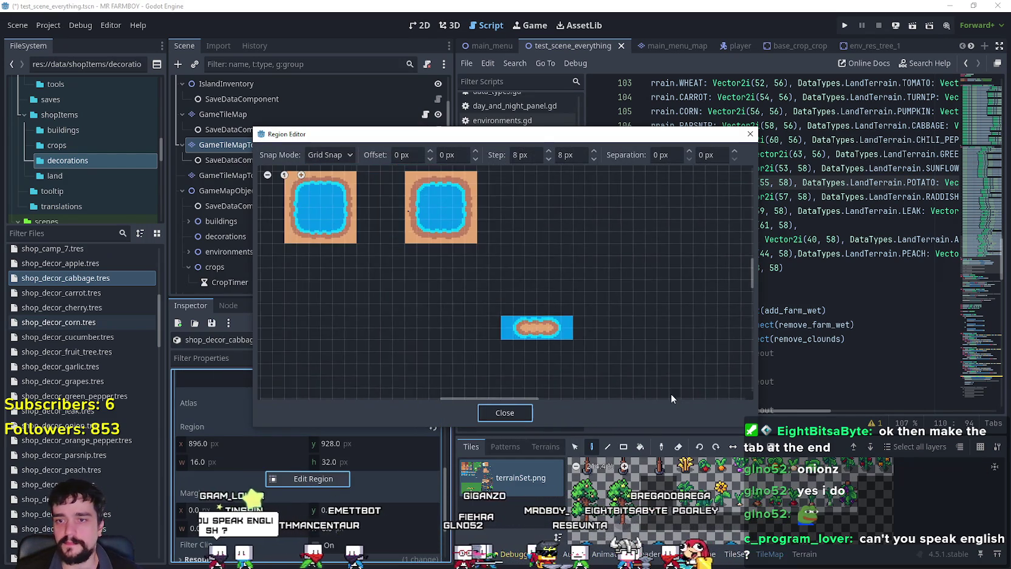
pyautogui.scroll(-3, 683, 364)
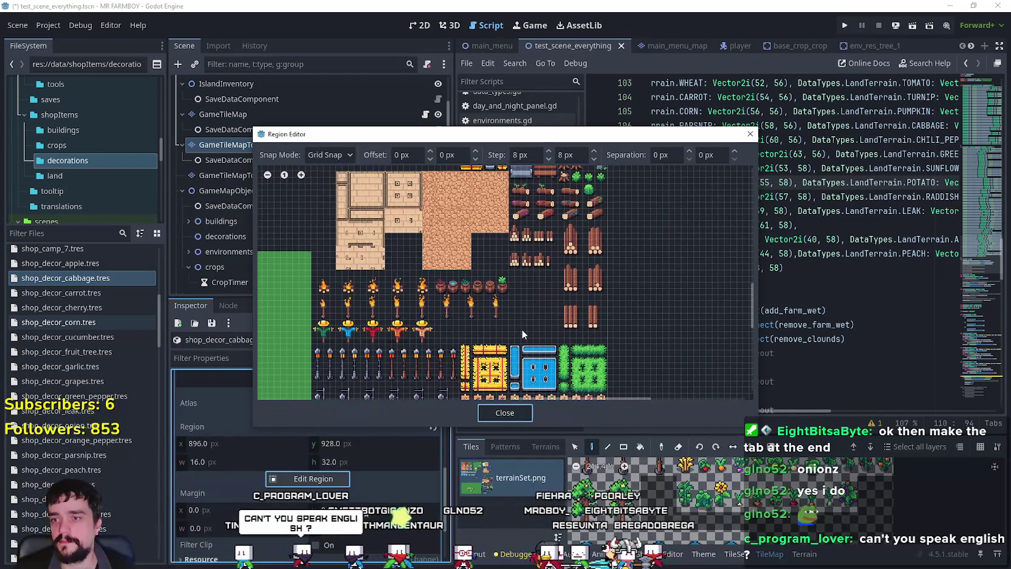
pyautogui.scroll(3, 589, 321)
pyautogui.scroll(4, 590, 320)
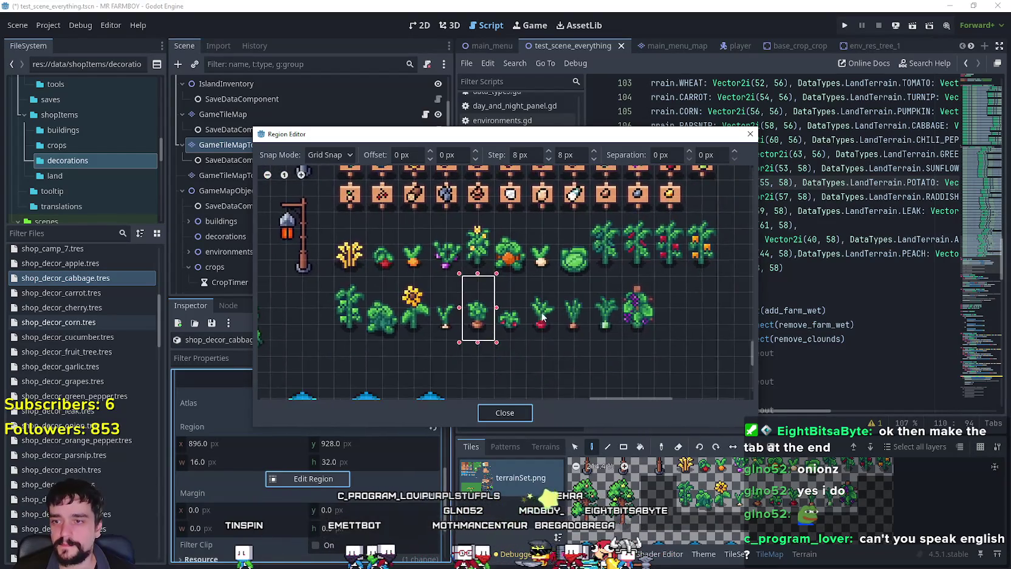
pyautogui.scroll(2, 606, 351)
pyautogui.hscroll(2, 606, 351)
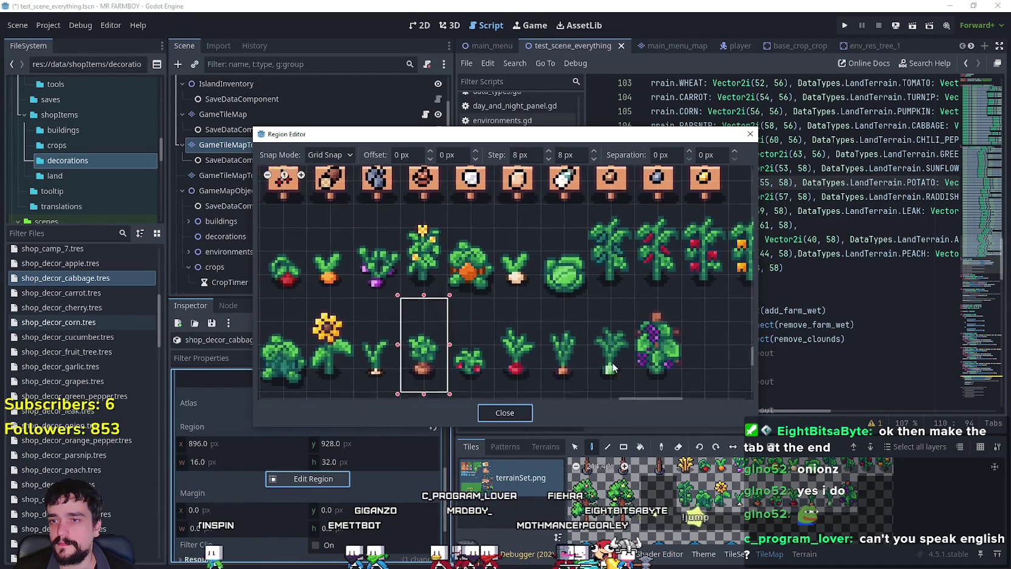
pyautogui.click(527, 411)
pyautogui.scroll(5, 392, 446)
pyautogui.hotkey('ctrl', 's')
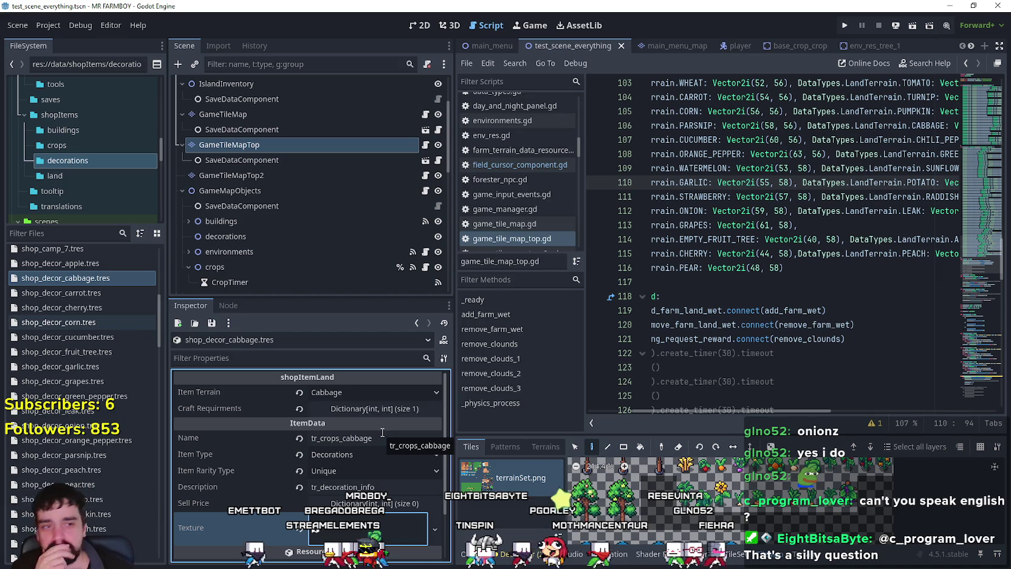
# - Click through the script editor and scroll its code
pyautogui.click(743, 289)
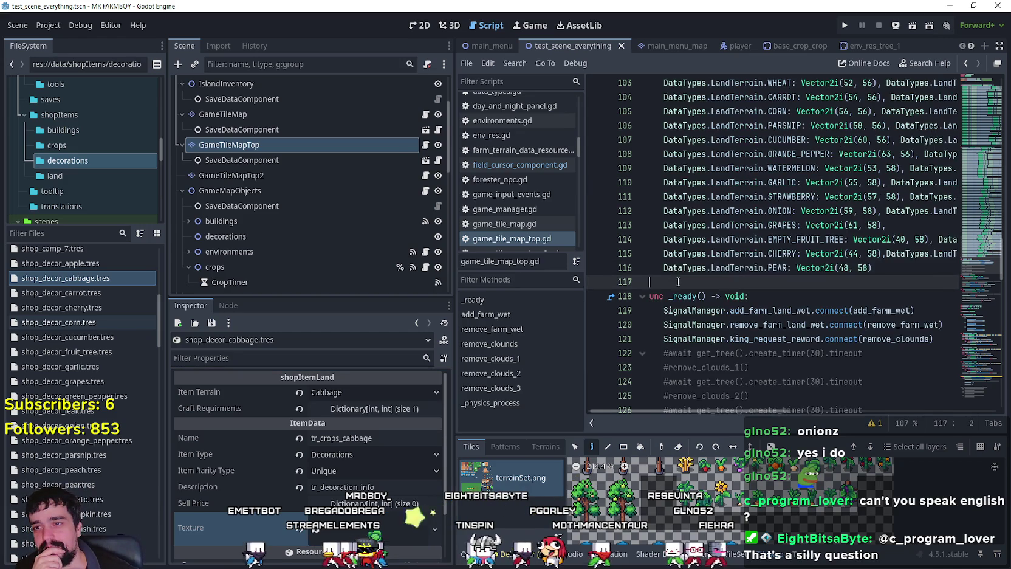
pyautogui.click(801, 277)
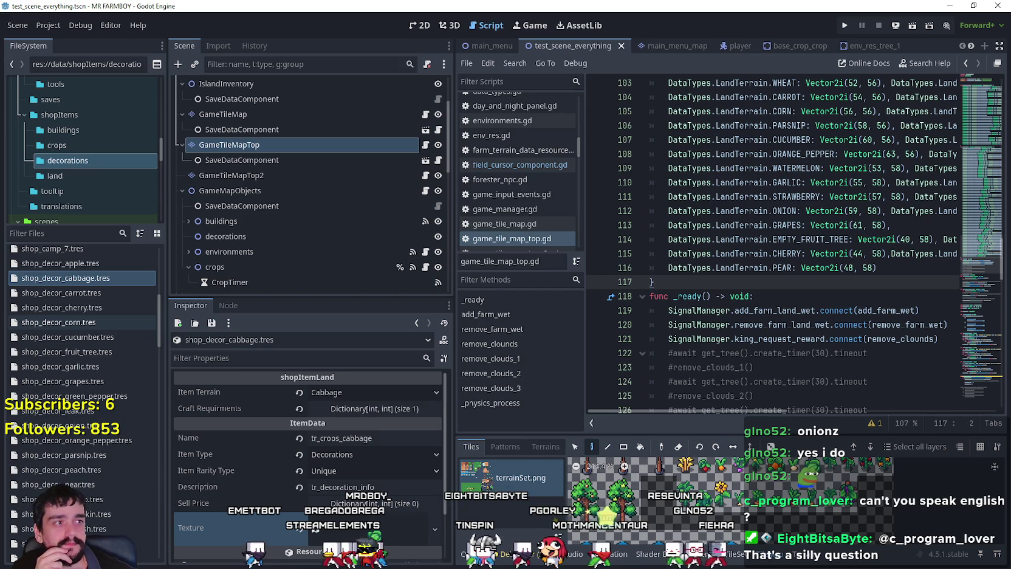
pyautogui.click(763, 273)
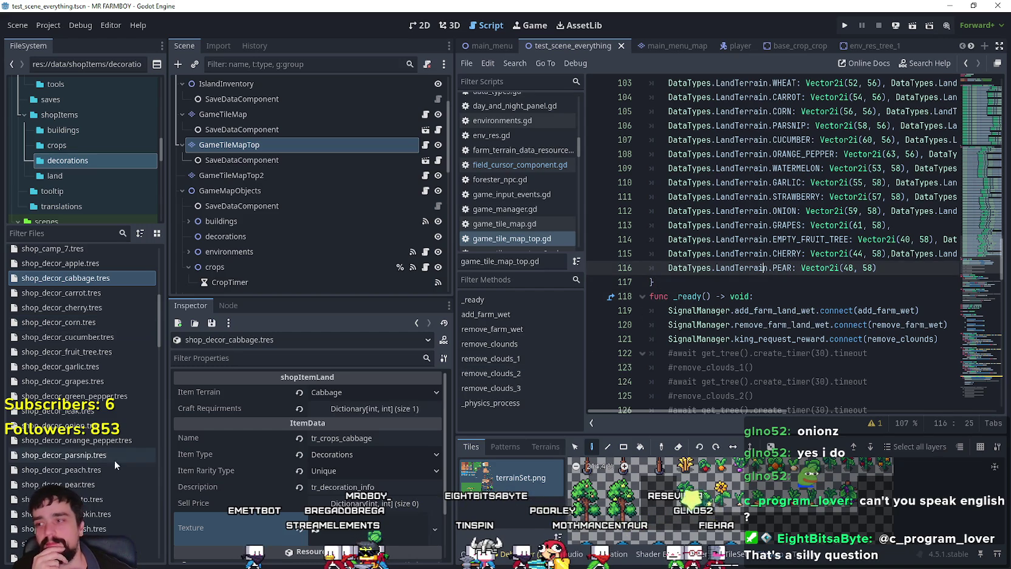
pyautogui.scroll(-2, 370, 515)
pyautogui.scroll(2, 371, 515)
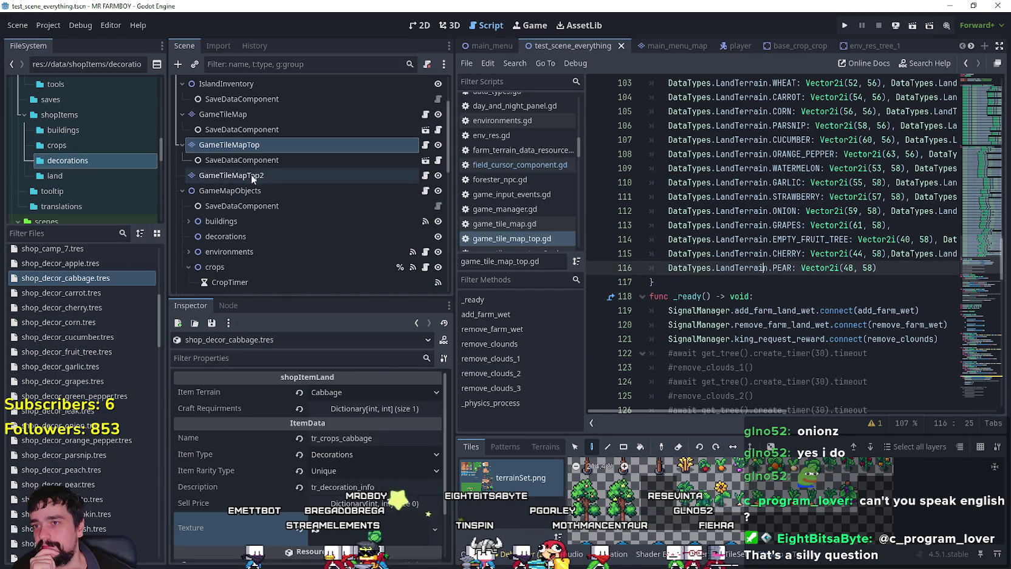
# - Open the crafting_panel.tscn scene for editing
pyautogui.write('crafti')
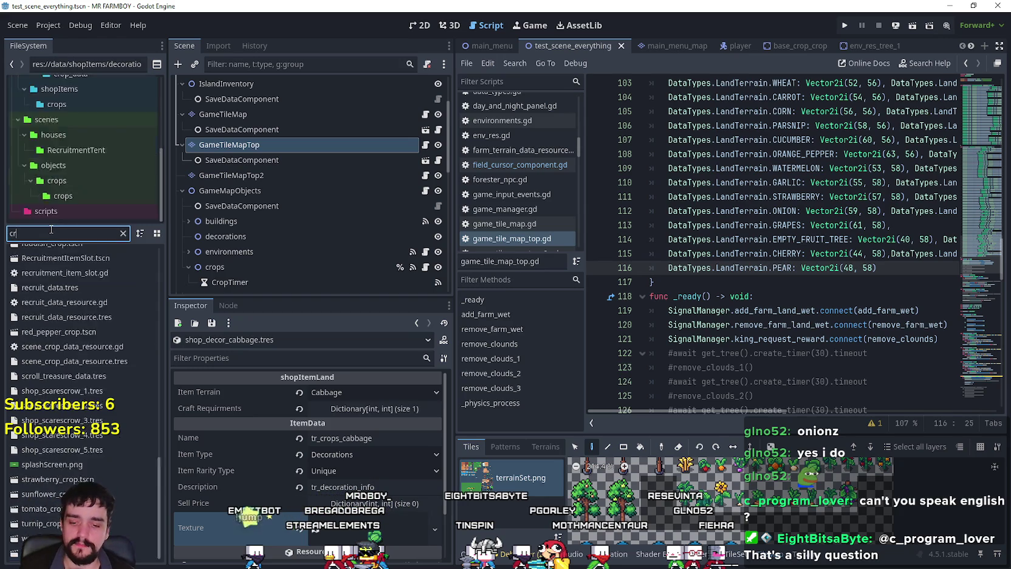
pyautogui.click(46, 284)
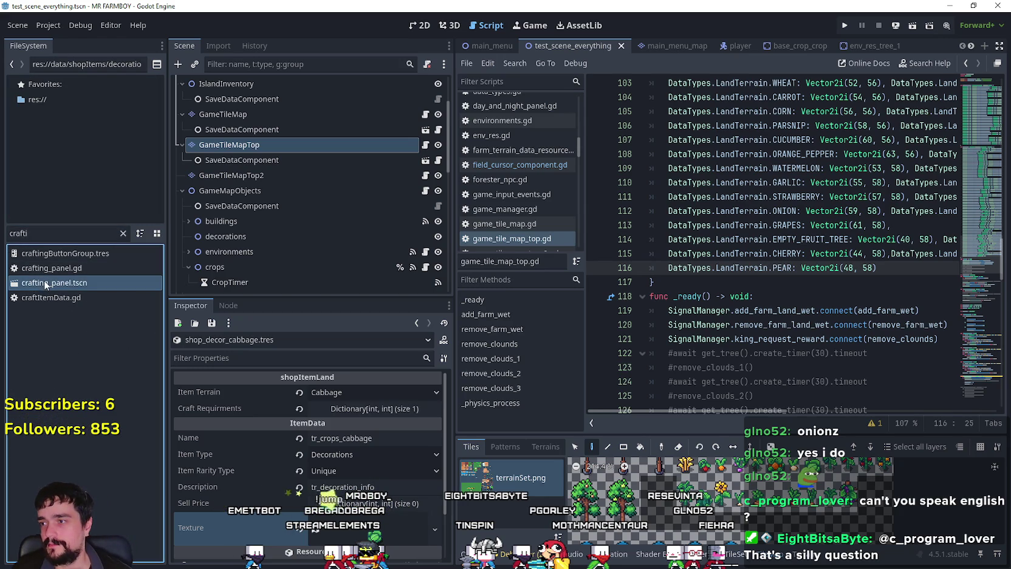
pyautogui.doubleClick(145, 282)
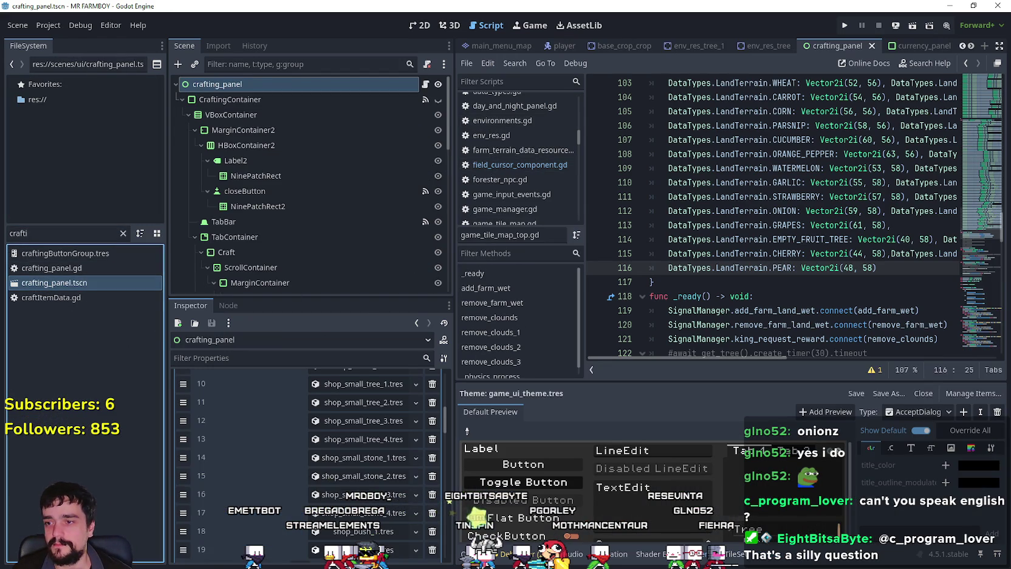
# - Delete array entries 72–76 so the array ends at shop_wood_stock_14
pyautogui.scroll(-5, 348, 474)
pyautogui.click(349, 461)
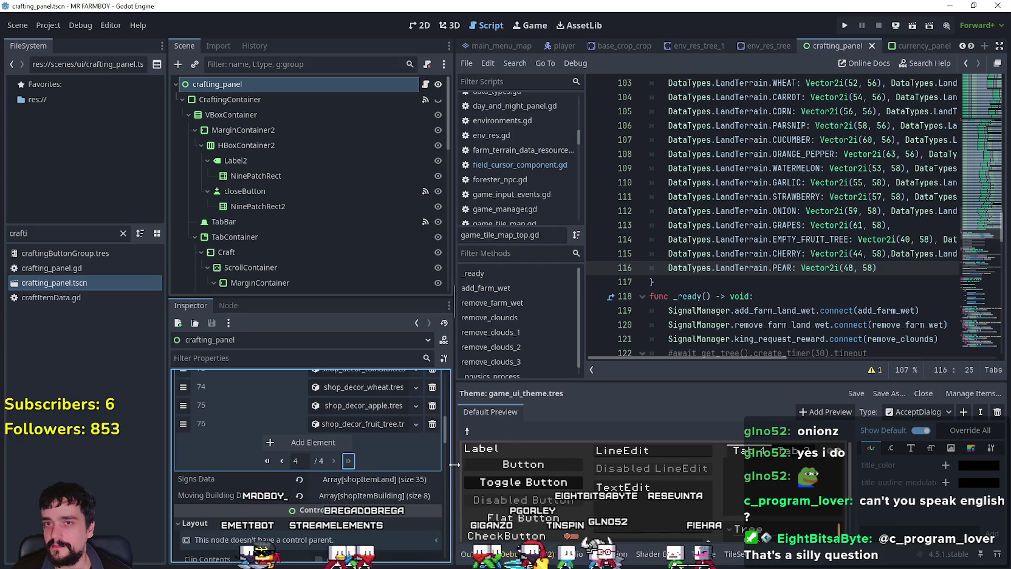
pyautogui.moveTo(455, 464); pyautogui.dragTo(549, 466)
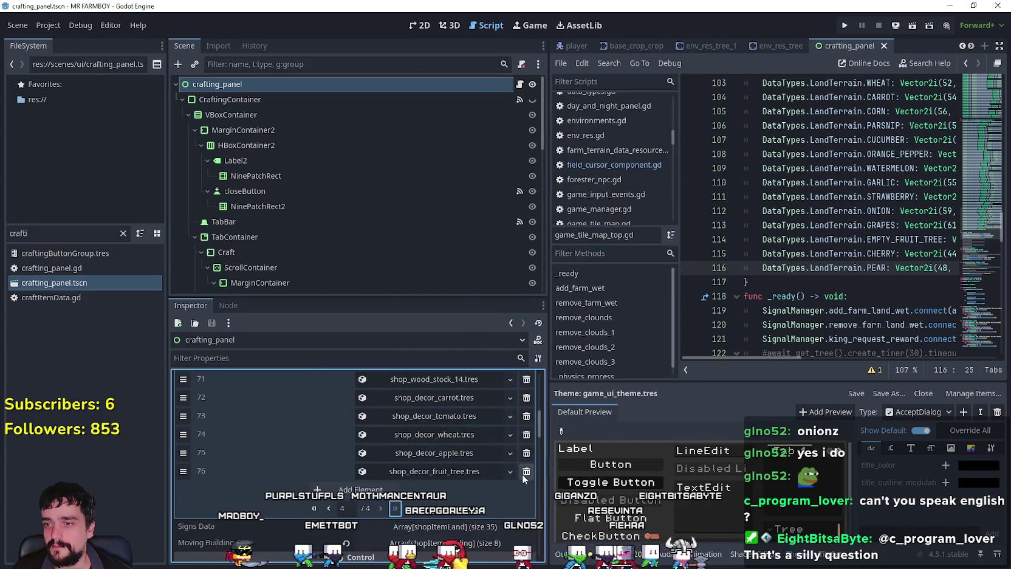
pyautogui.click(526, 472)
pyautogui.click(526, 452)
pyautogui.click(526, 434)
pyautogui.click(525, 416)
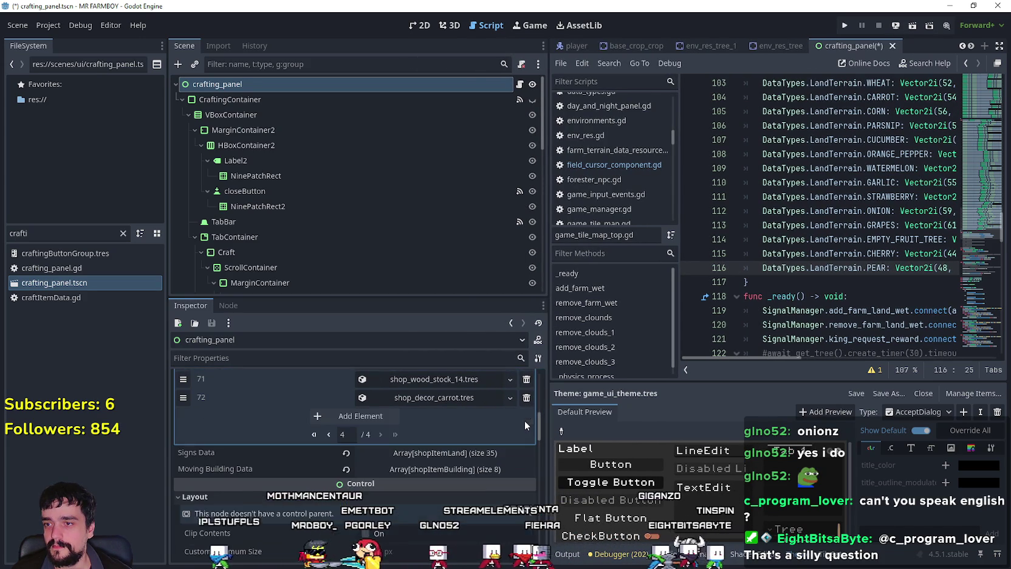
pyautogui.click(526, 398)
# - Filter the FileSystem dock by 'shop_decor'
pyautogui.moveTo(28, 232); pyautogui.dragTo(5, 229)
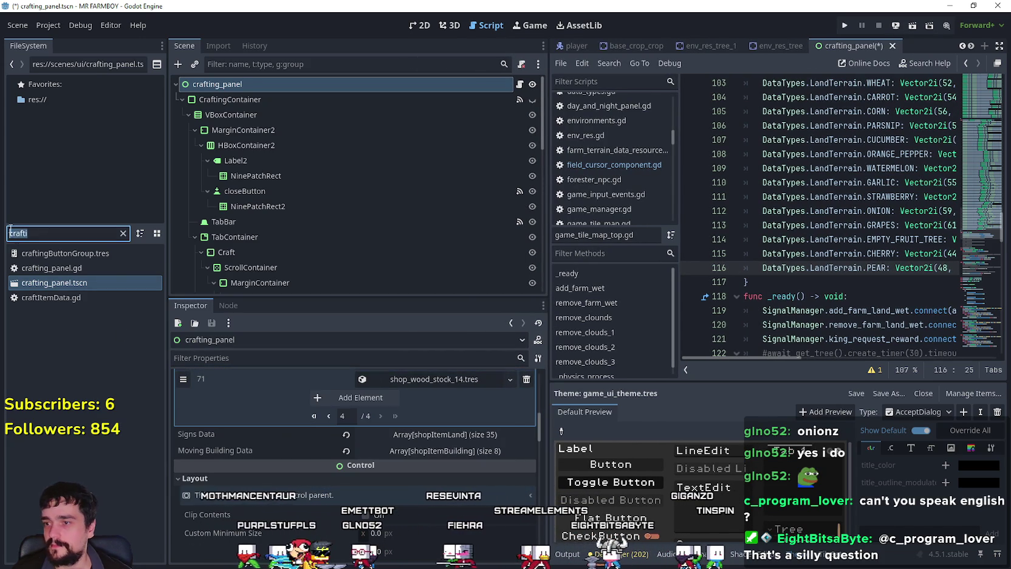
pyautogui.write('decor')
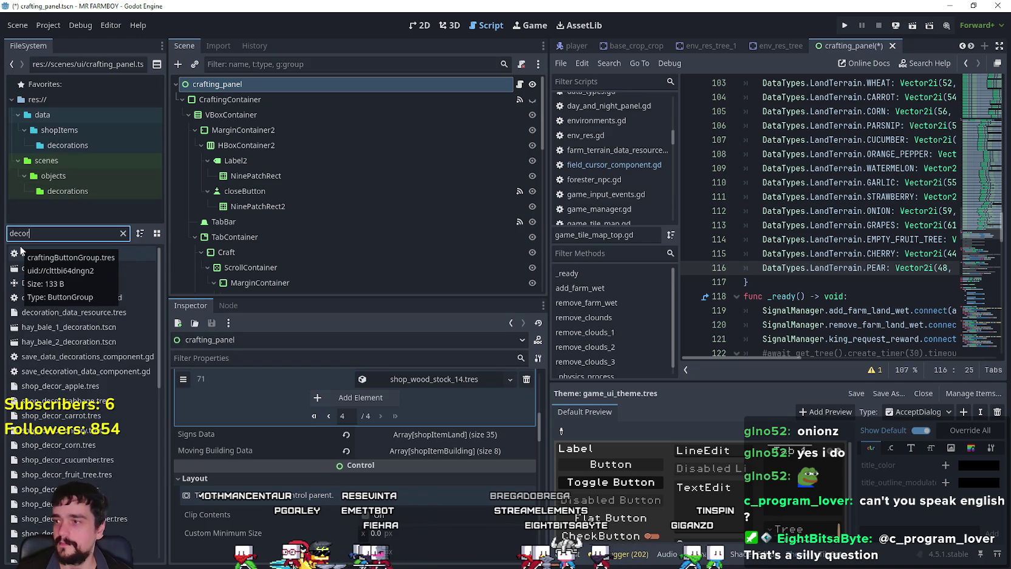
pyautogui.scroll(-3, 132, 510)
pyautogui.press('BackSpace')
pyautogui.press('BackSpace')
pyautogui.press('BackSpace')
pyautogui.write('s')
pyautogui.press('BackSpace')
pyautogui.press('BackSpace')
pyautogui.write('shop_de')
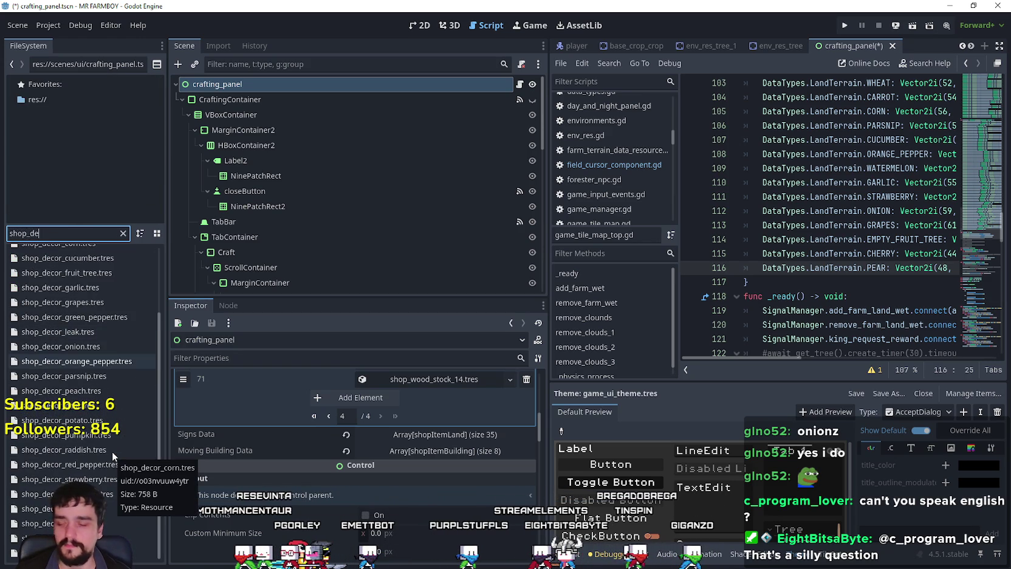
pyautogui.write('cor')
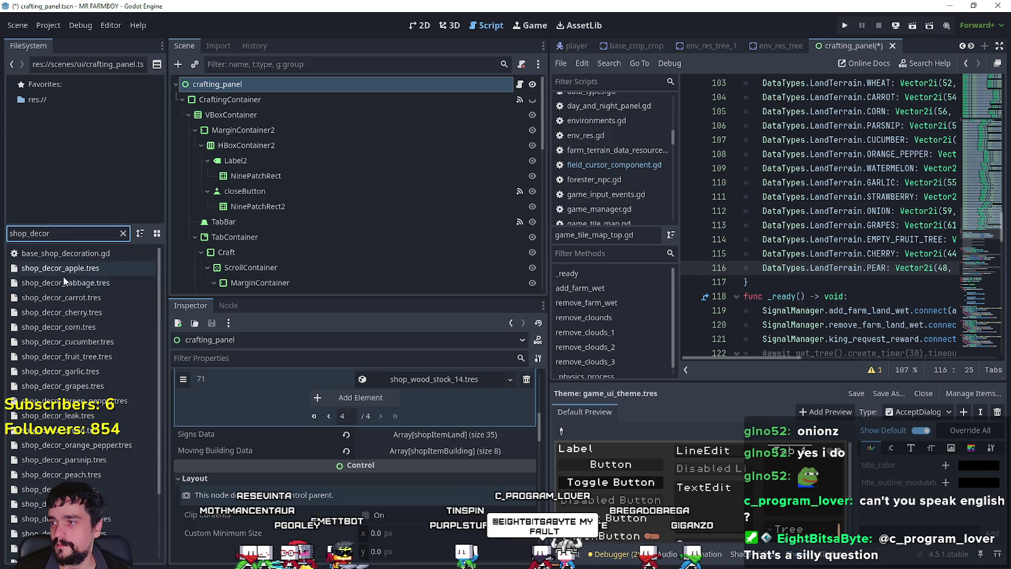
# - Add the wheat, tomato and carrot decorations as array entries 72–74
pyautogui.scroll(-3, 63, 410)
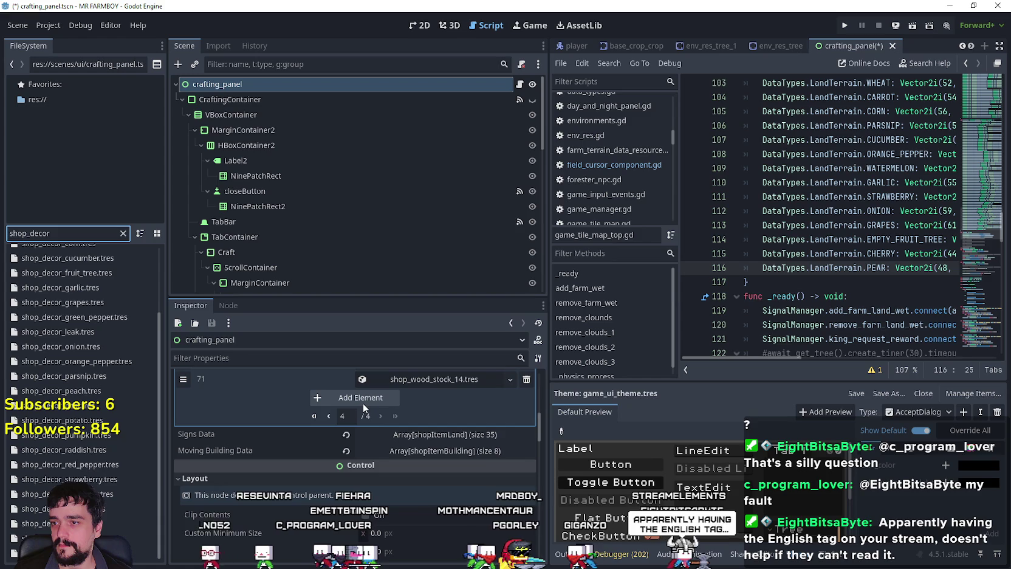
pyautogui.click(360, 413)
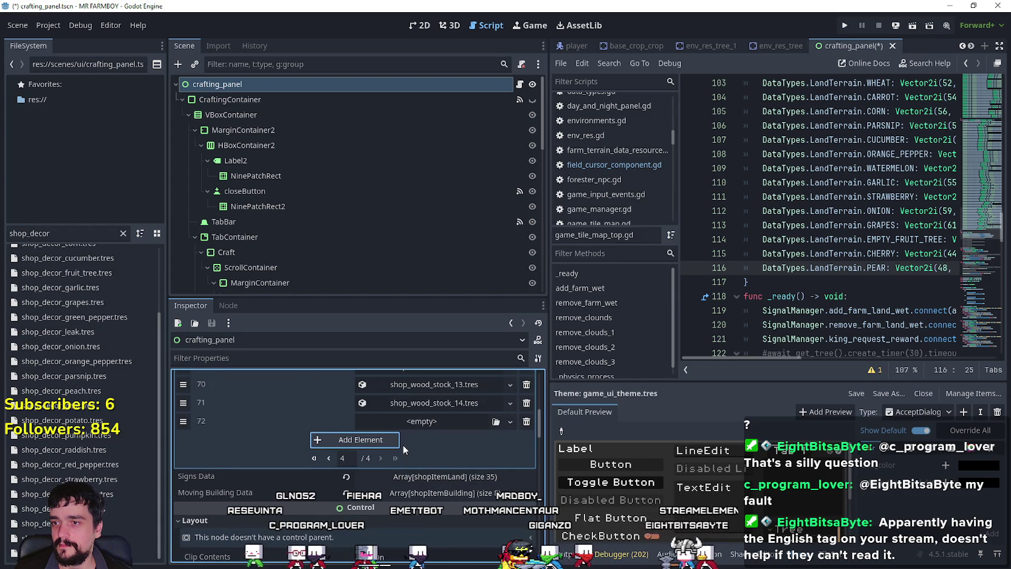
pyautogui.moveTo(122, 552); pyautogui.dragTo(418, 425)
pyautogui.moveTo(121, 508); pyautogui.dragTo(287, 480)
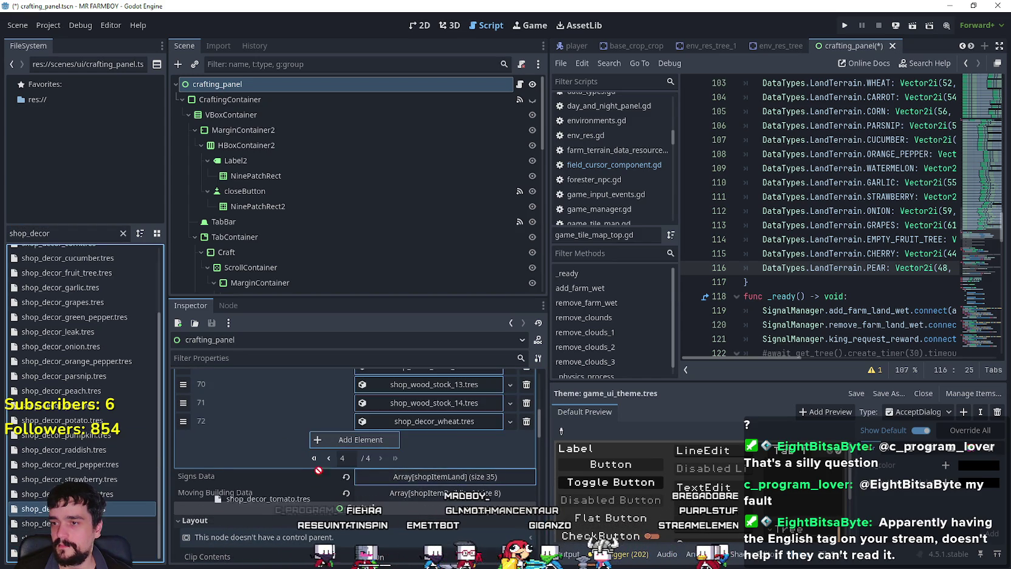
pyautogui.moveTo(363, 443); pyautogui.dragTo(363, 444)
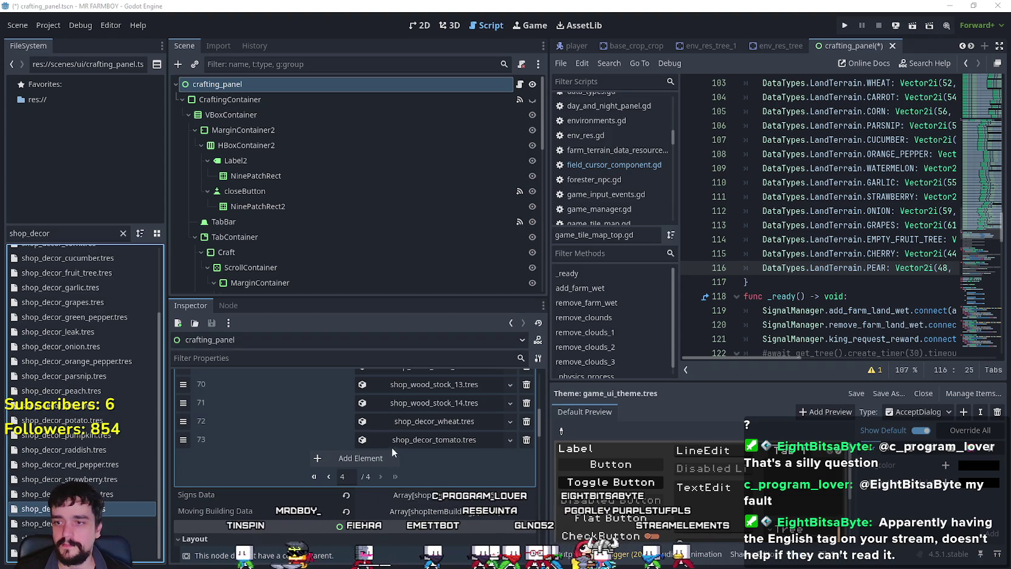
pyautogui.scroll(3, 95, 474)
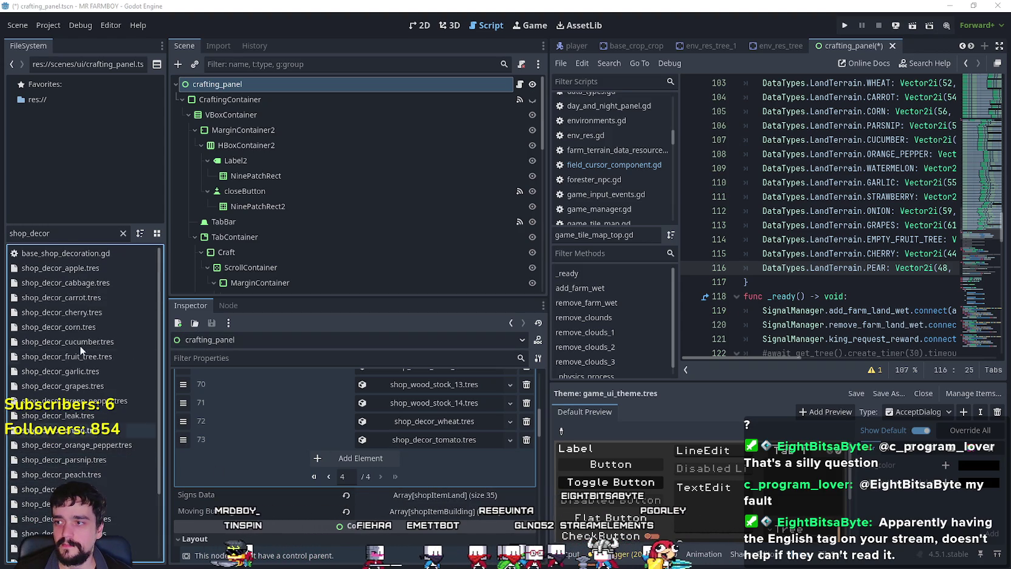
pyautogui.moveTo(76, 297)
pyautogui.mouseDown()
pyautogui.moveTo(364, 461)
pyautogui.moveTo(372, 454)
pyautogui.mouseUp()
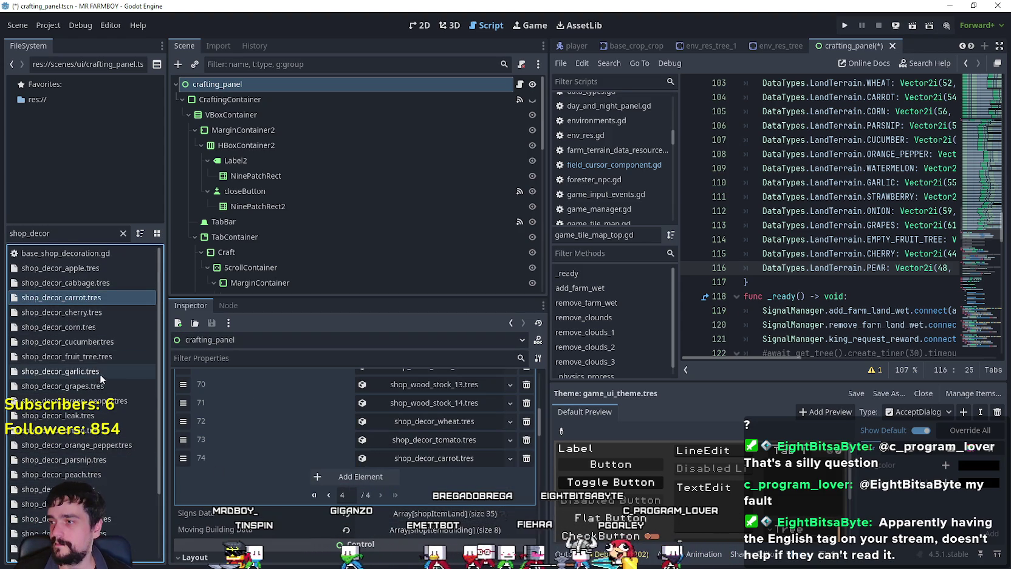
# - Append the strawberry, orange pepper and cucumber decorations to the array
pyautogui.scroll(-3, 103, 517)
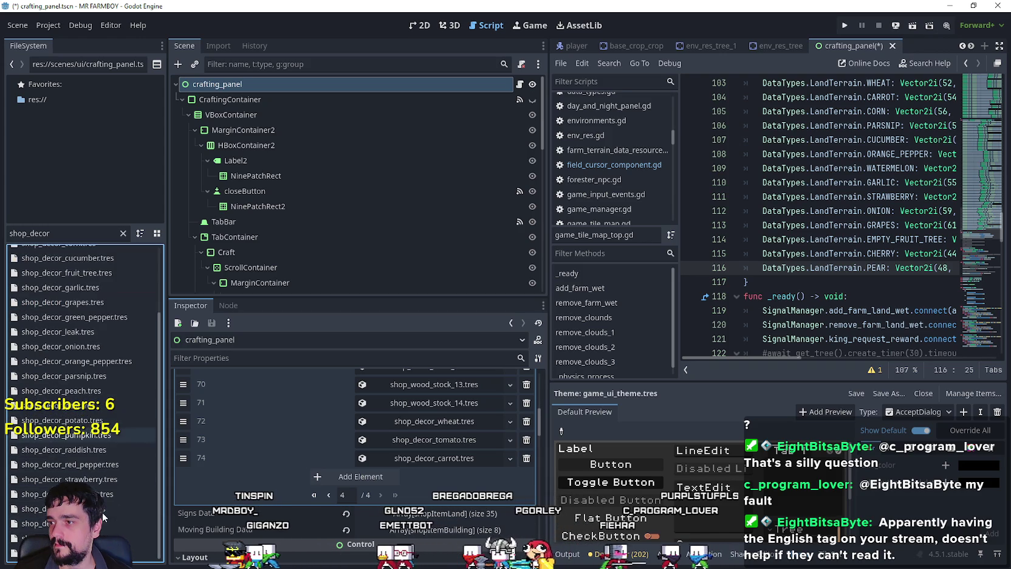
pyautogui.moveTo(105, 483); pyautogui.dragTo(362, 476)
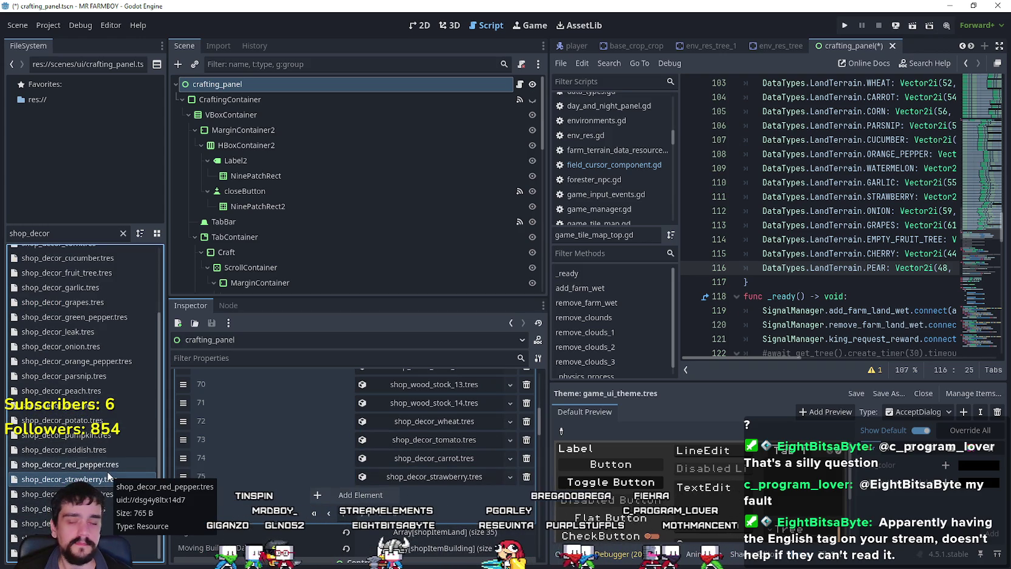
pyautogui.scroll(3, 108, 475)
pyautogui.scroll(1, 97, 307)
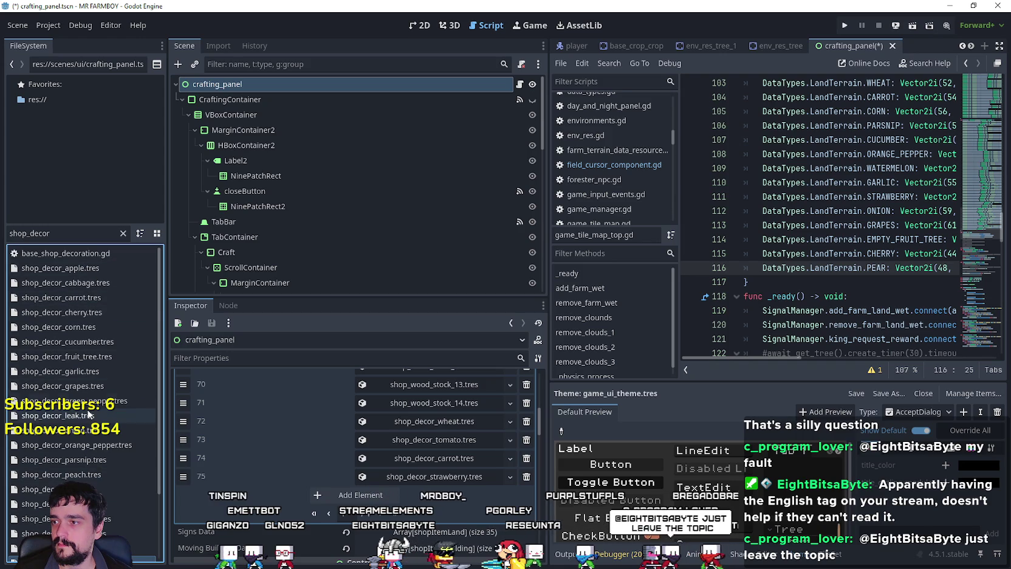
pyautogui.scroll(-3, 84, 474)
pyautogui.moveTo(73, 360)
pyautogui.mouseDown()
pyautogui.moveTo(347, 469)
pyautogui.moveTo(348, 497)
pyautogui.mouseUp()
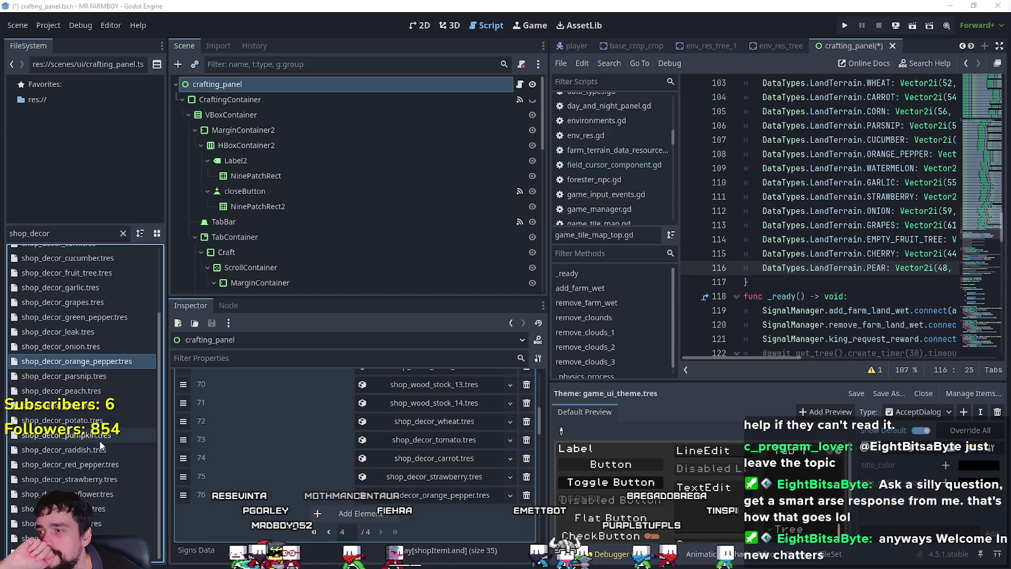
pyautogui.scroll(3, 85, 395)
pyautogui.moveTo(67, 341)
pyautogui.mouseDown()
pyautogui.moveTo(326, 416)
pyautogui.moveTo(360, 534)
pyautogui.mouseUp()
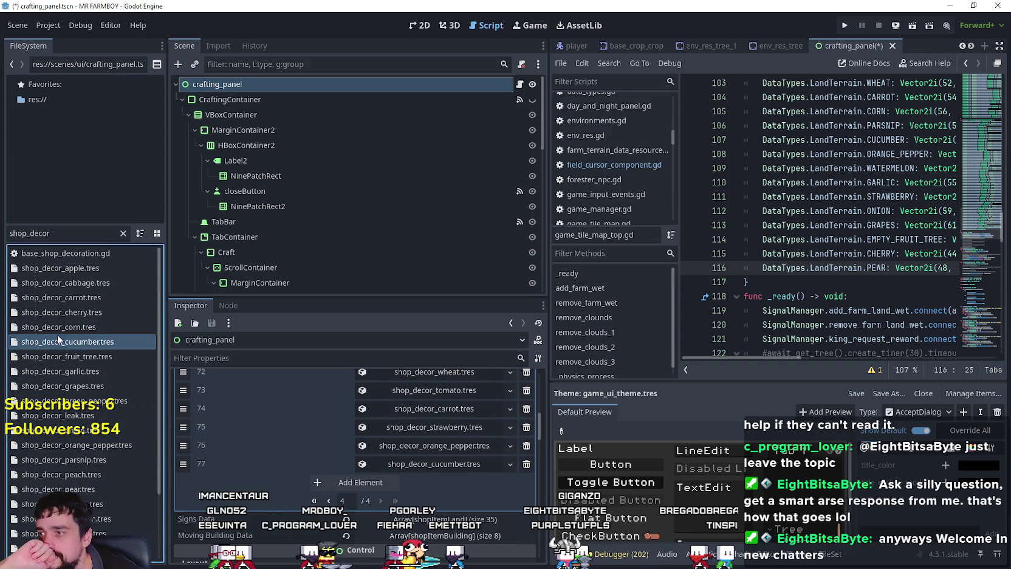
# - Append the grapes, red pepper (entry 79) and garlic decorations
pyautogui.scroll(-3, 126, 441)
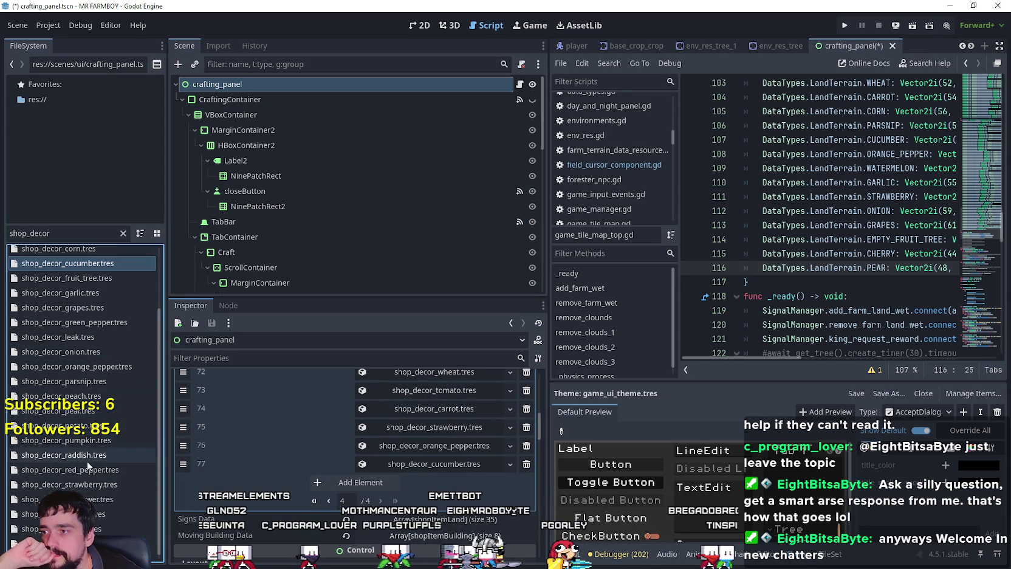
pyautogui.scroll(-1, 94, 464)
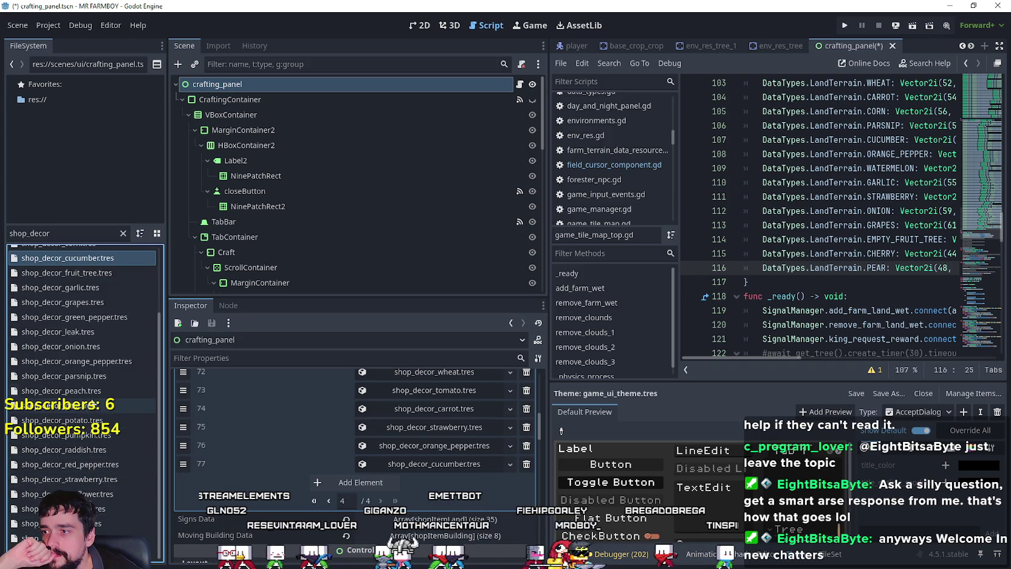
pyautogui.moveTo(88, 303); pyautogui.dragTo(340, 502)
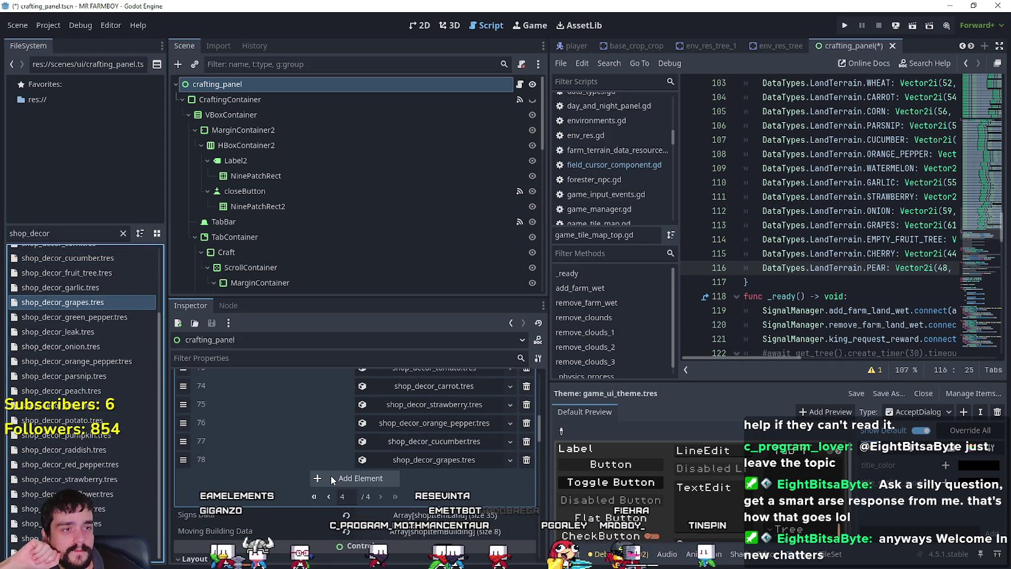
pyautogui.scroll(2, 118, 419)
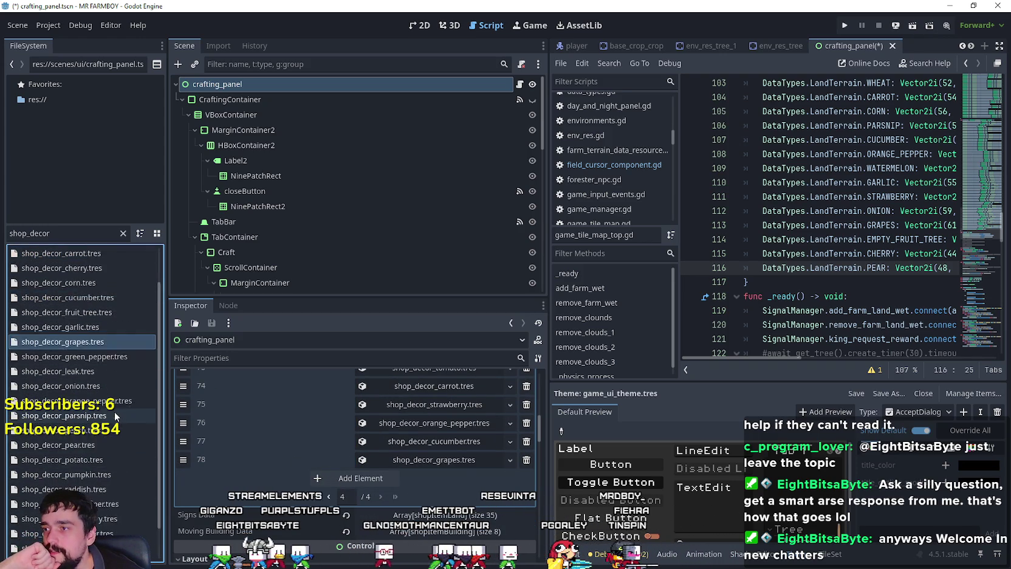
pyautogui.scroll(-2, 93, 341)
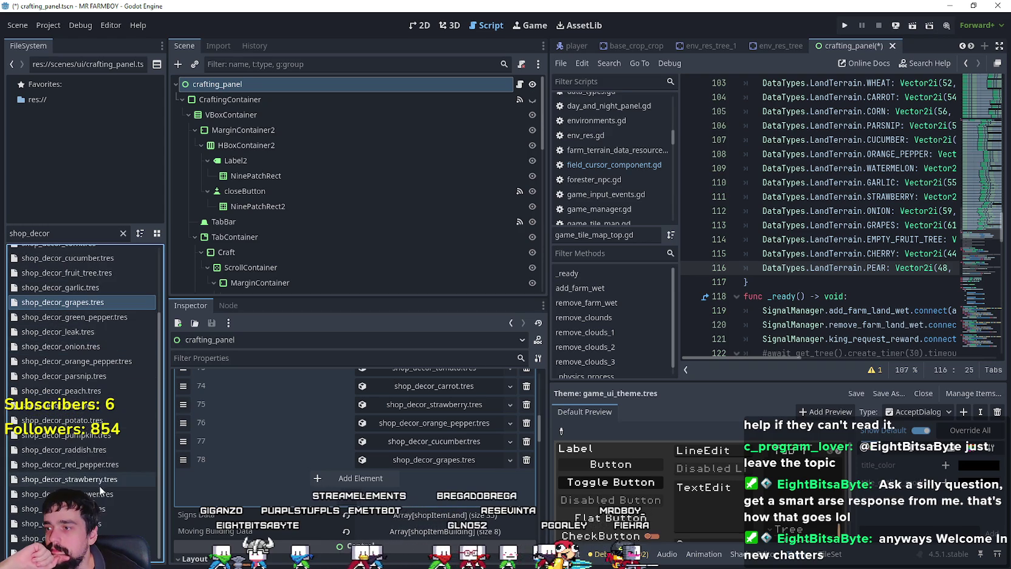
pyautogui.moveTo(70, 464); pyautogui.dragTo(340, 483)
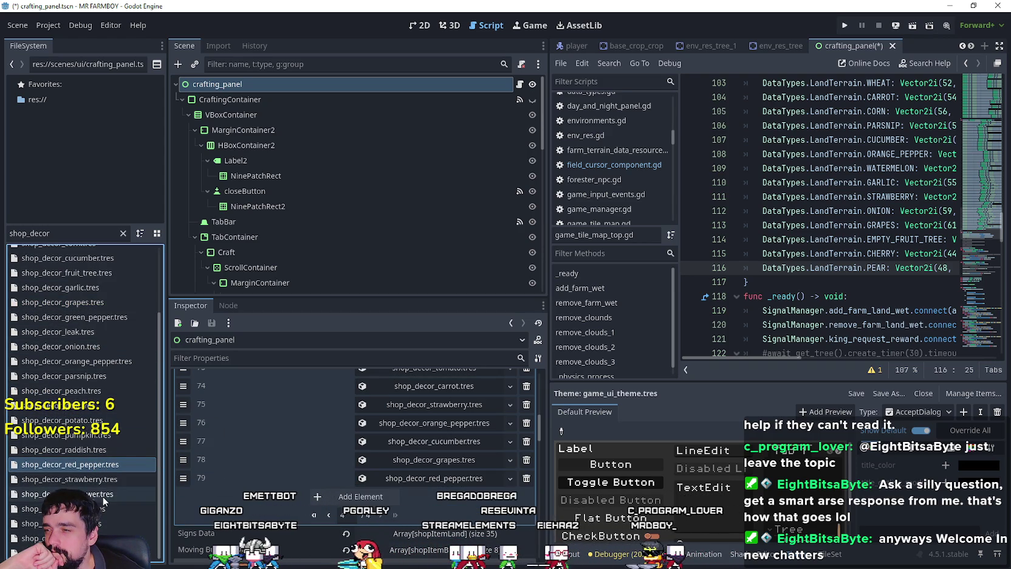
pyautogui.scroll(2, 88, 401)
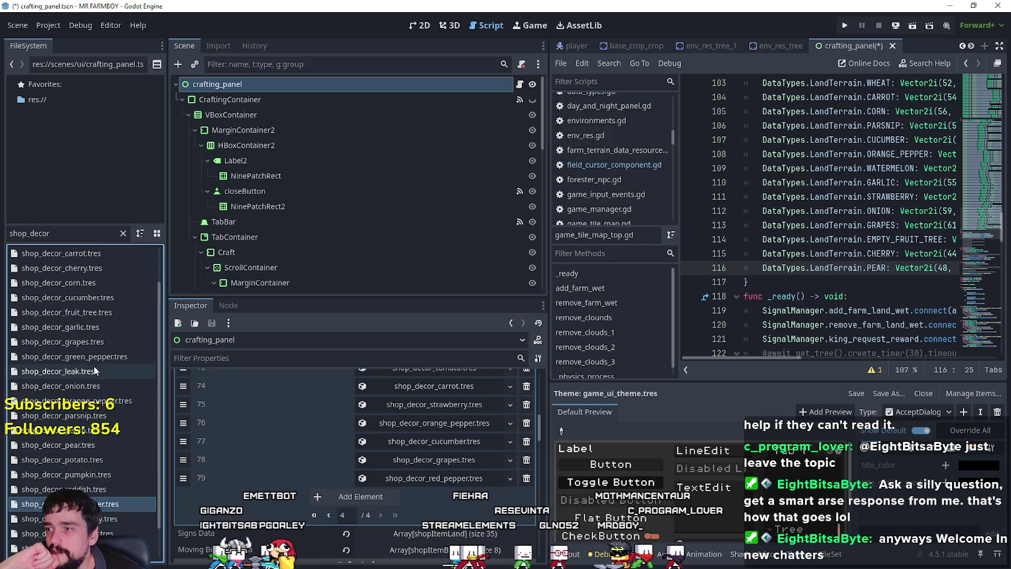
pyautogui.scroll(-2, 81, 308)
pyautogui.moveTo(91, 288)
pyautogui.mouseDown()
pyautogui.moveTo(481, 497)
pyautogui.moveTo(335, 482)
pyautogui.mouseUp()
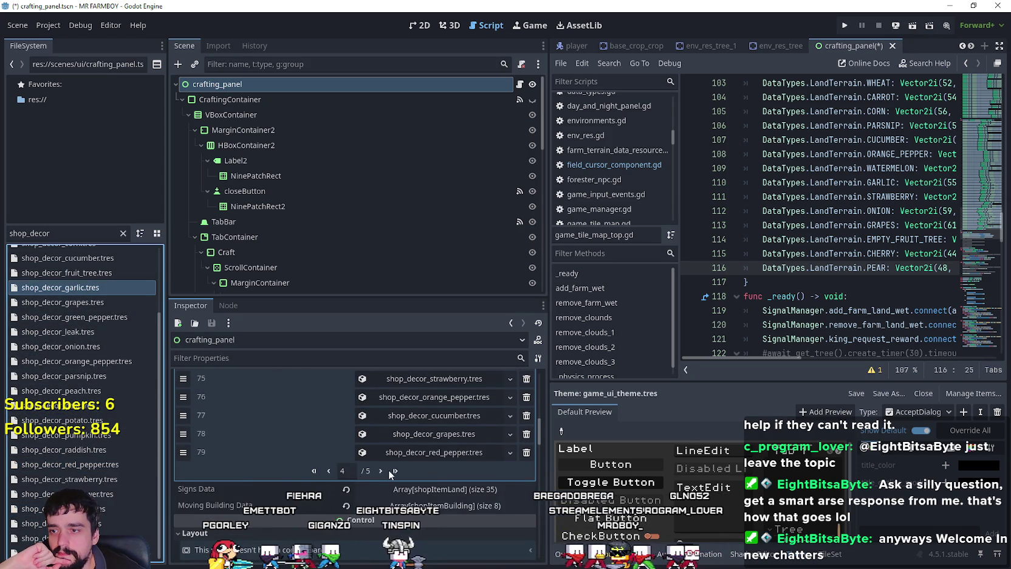
pyautogui.scroll(5, 387, 461)
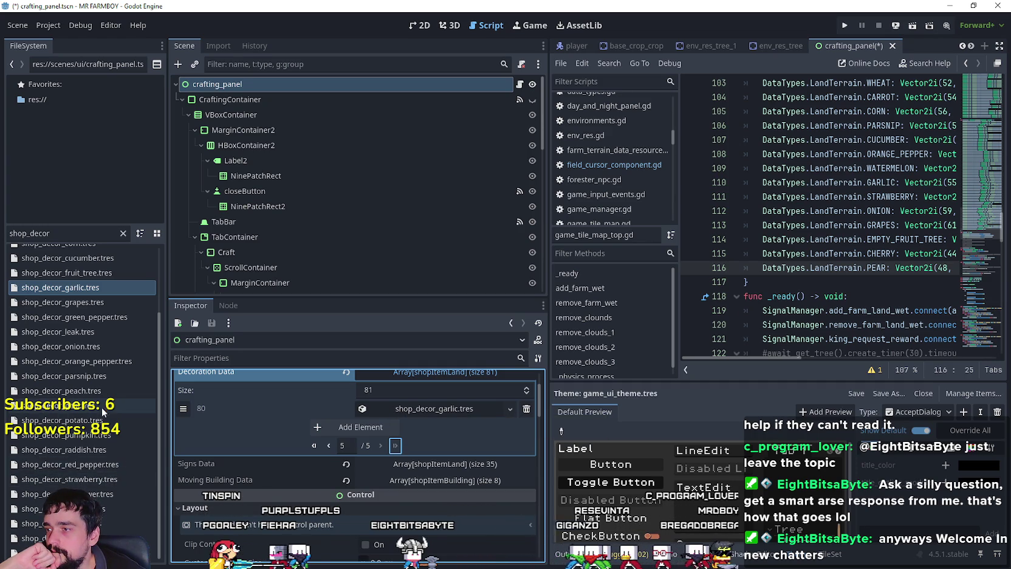
pyautogui.moveTo(60, 523); pyautogui.dragTo(343, 429)
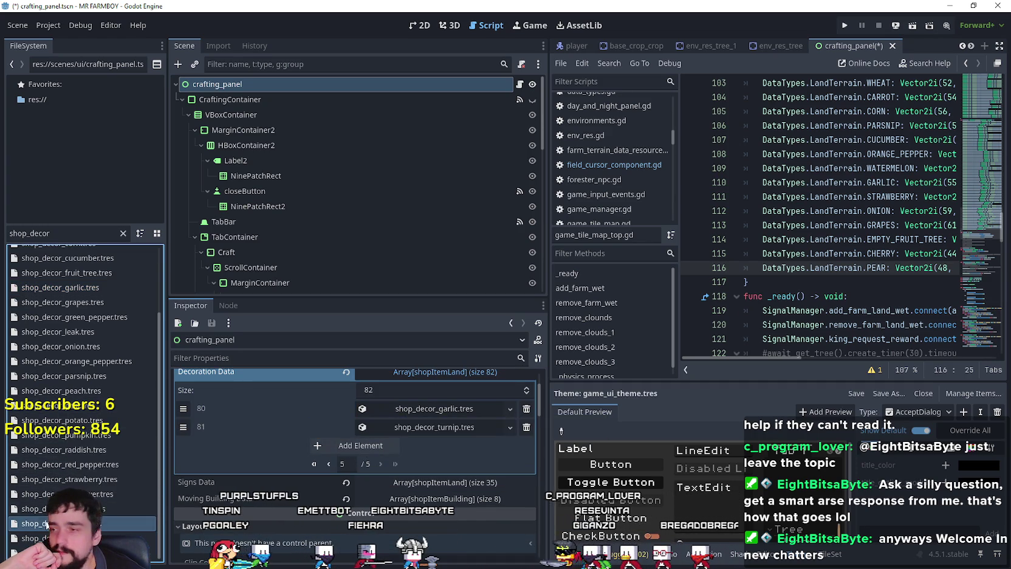
pyautogui.scroll(3, 91, 432)
pyautogui.moveTo(94, 431); pyautogui.dragTo(343, 444)
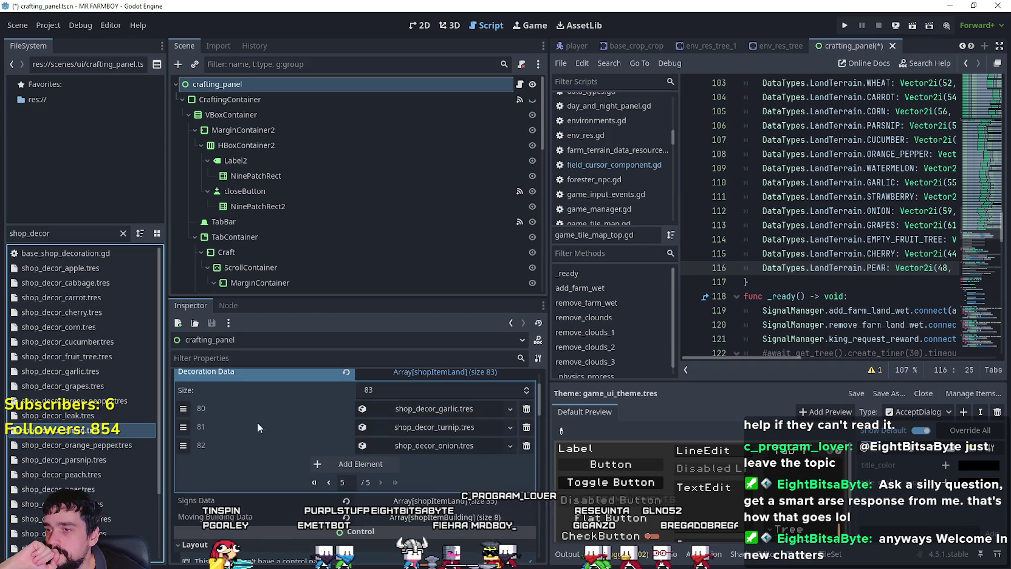
pyautogui.scroll(-3, 91, 431)
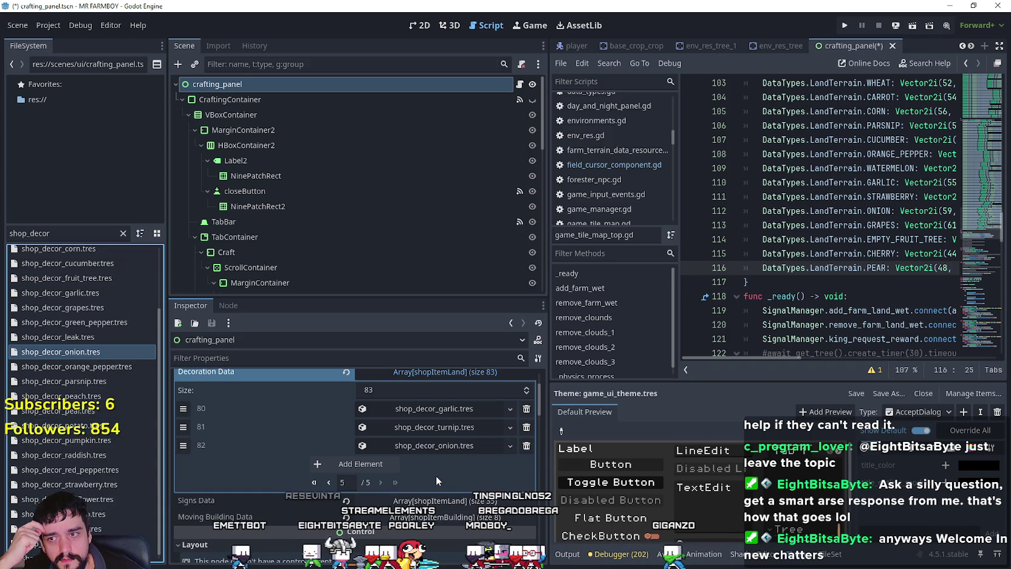
pyautogui.click(330, 482)
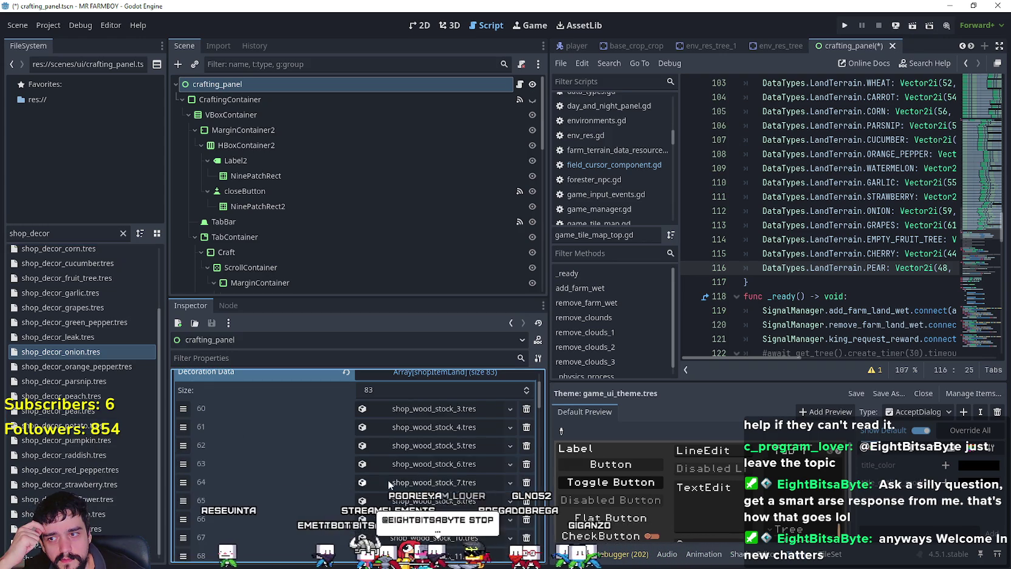
pyautogui.scroll(-2, 408, 478)
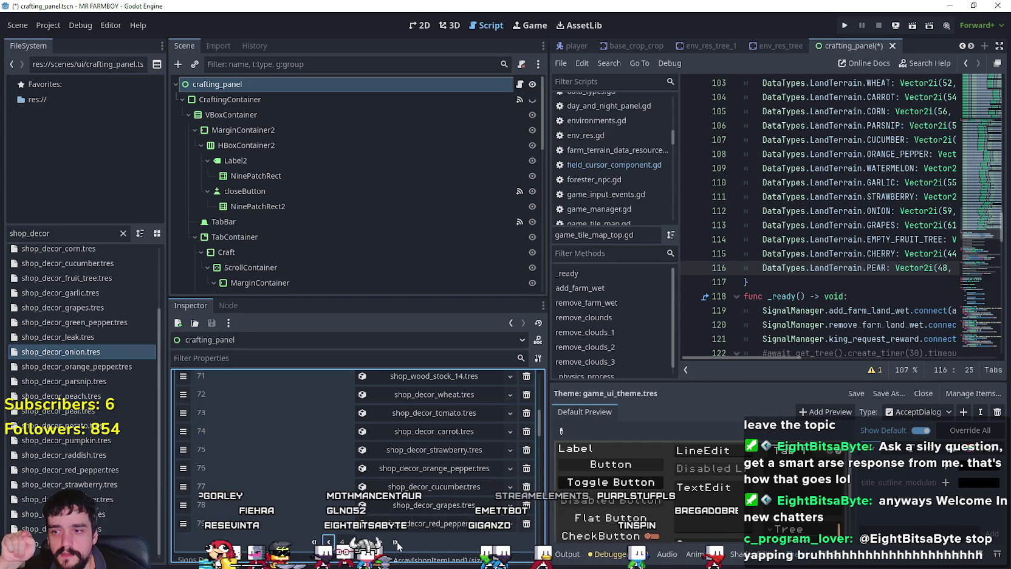
pyautogui.scroll(-3, 414, 521)
pyautogui.scroll(5, 449, 491)
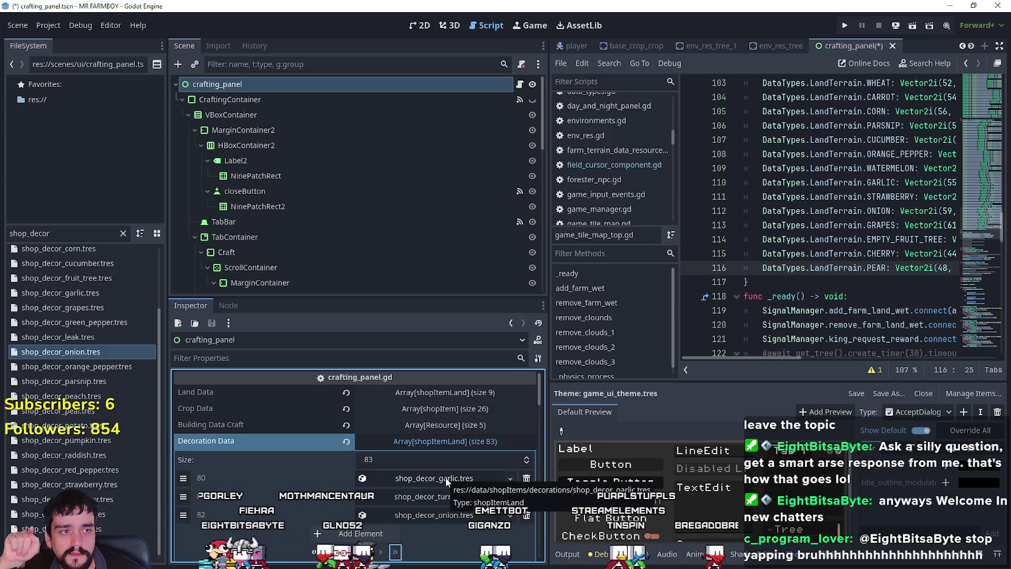
# - Remove the trailing onion entry, then add the leak and corn decorations to Decoration Data
pyautogui.click(526, 514)
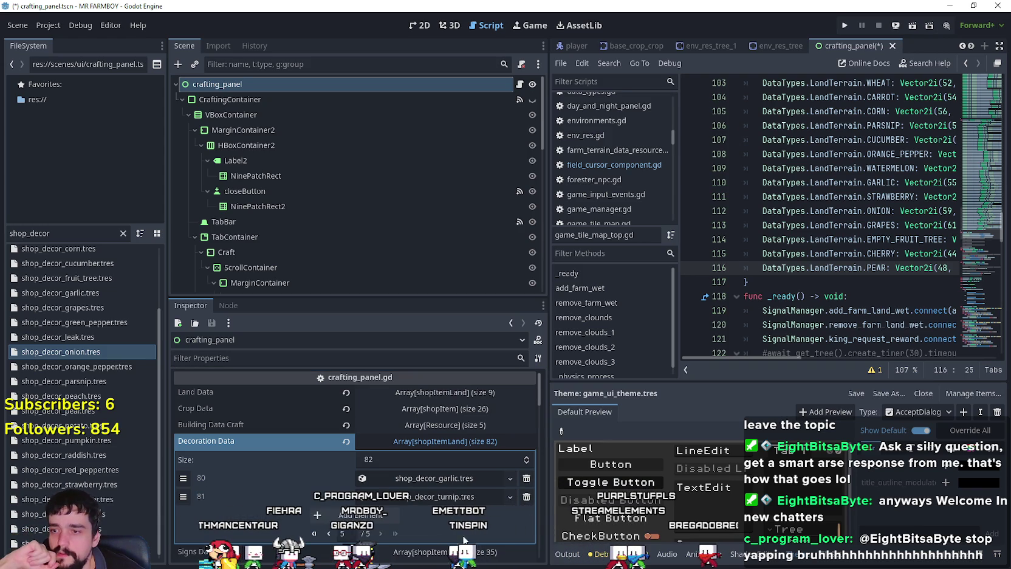
pyautogui.scroll(-1, 154, 495)
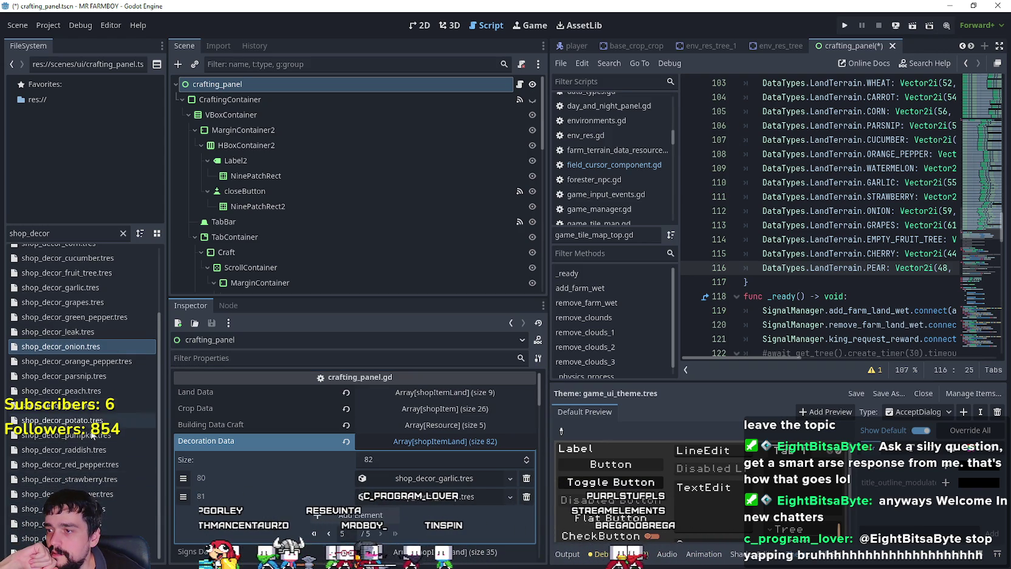
pyautogui.scroll(3, 81, 368)
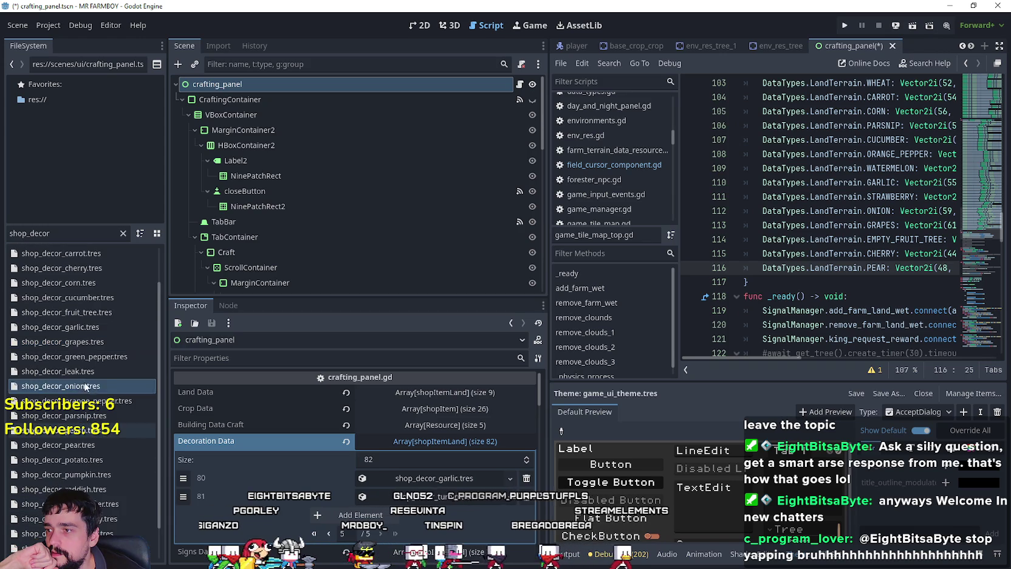
pyautogui.moveTo(81, 370); pyautogui.dragTo(365, 514)
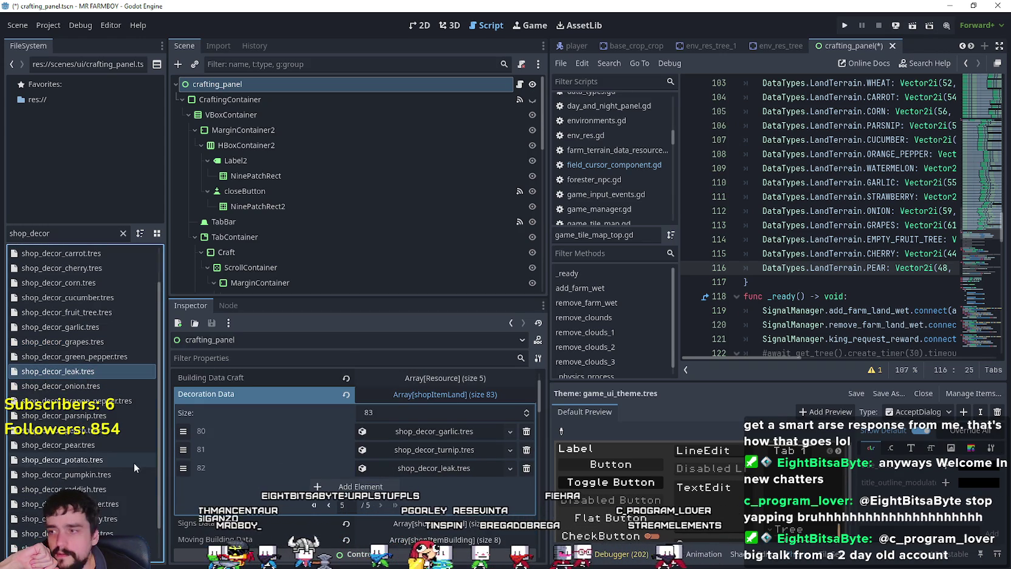
pyautogui.click(76, 283)
pyautogui.moveTo(77, 283); pyautogui.dragTo(328, 462)
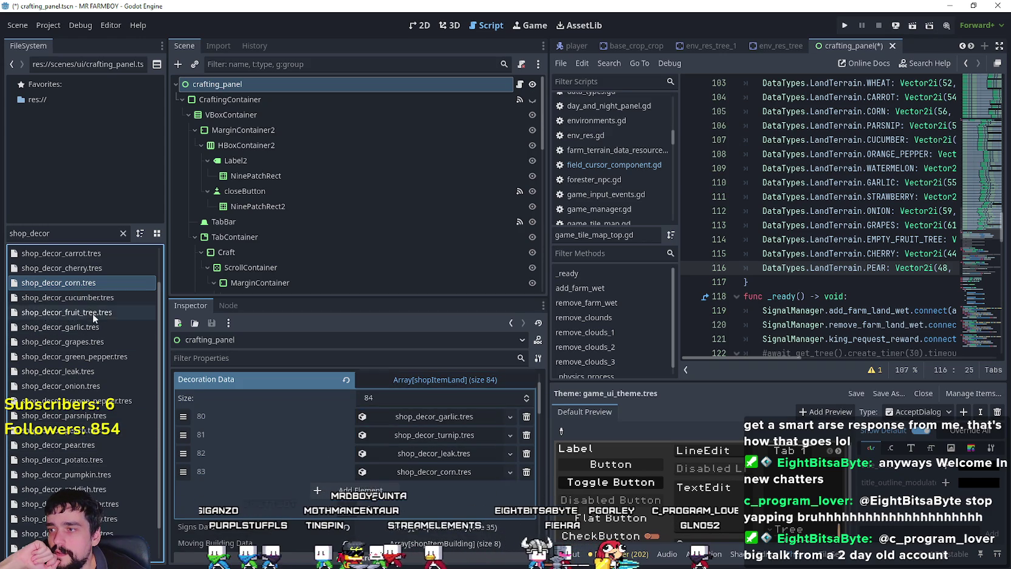
# - Add the pumpkin and parsnip decorations, briefly checking the Signs Data array's last page
pyautogui.scroll(-2, 103, 377)
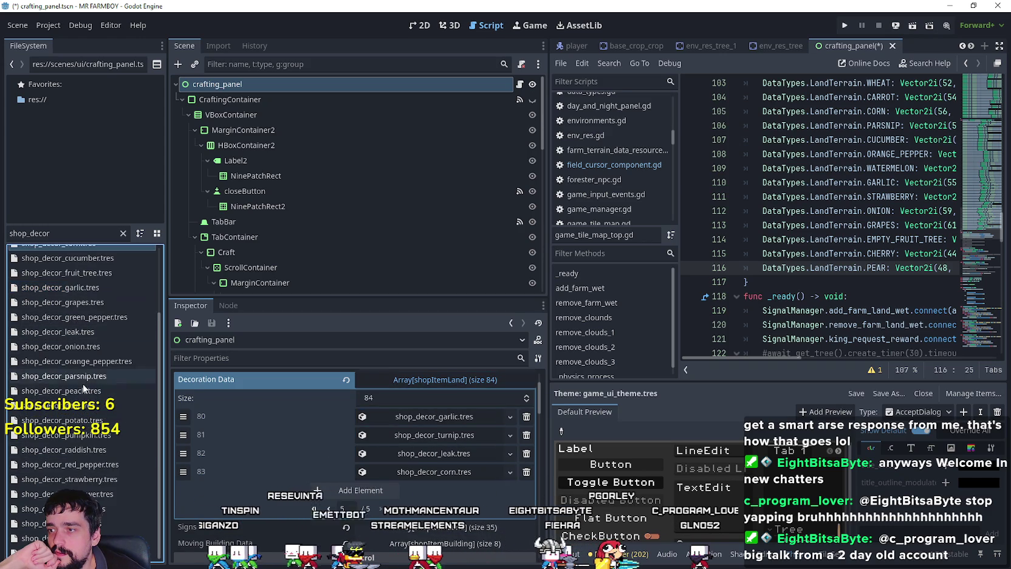
pyautogui.moveTo(67, 434)
pyautogui.mouseDown()
pyautogui.moveTo(151, 435)
pyautogui.moveTo(340, 474)
pyautogui.mouseUp()
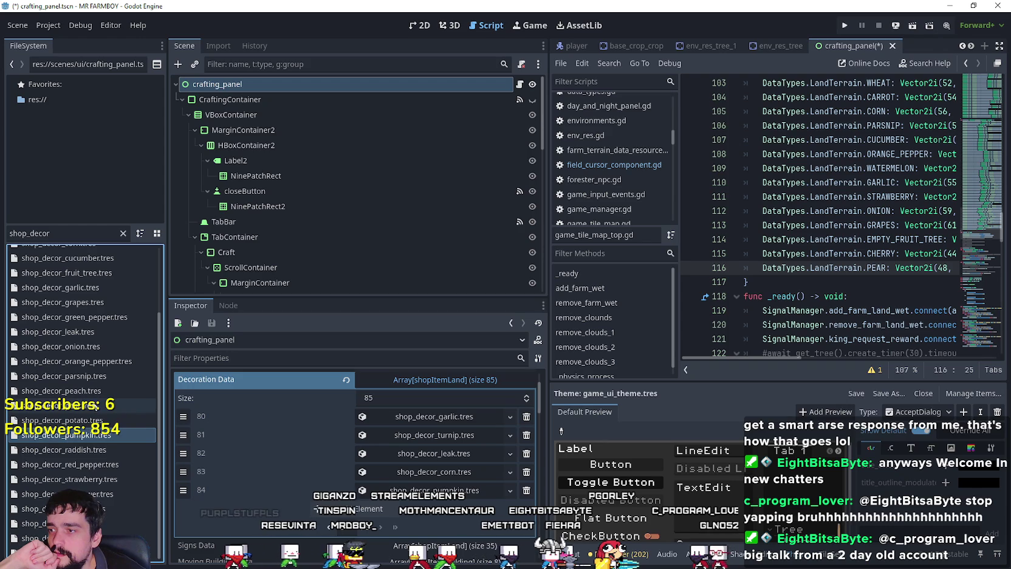
pyautogui.click(63, 376)
pyautogui.scroll(-1, 360, 474)
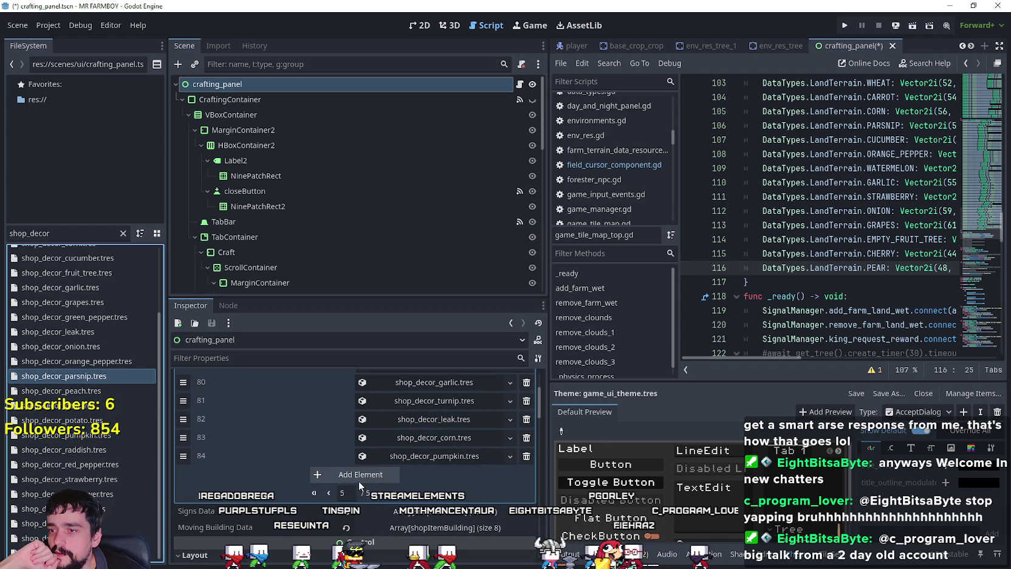
pyautogui.moveTo(112, 379)
pyautogui.mouseDown()
pyautogui.moveTo(344, 471)
pyautogui.moveTo(328, 473)
pyautogui.mouseUp()
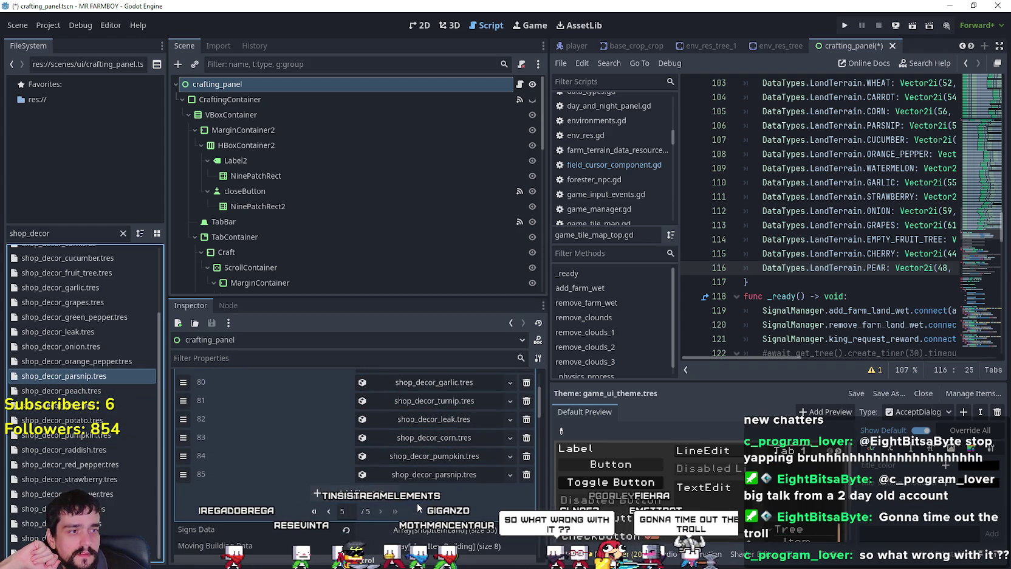
pyautogui.scroll(-2, 416, 501)
pyautogui.click(439, 460)
pyautogui.scroll(-10, 425, 492)
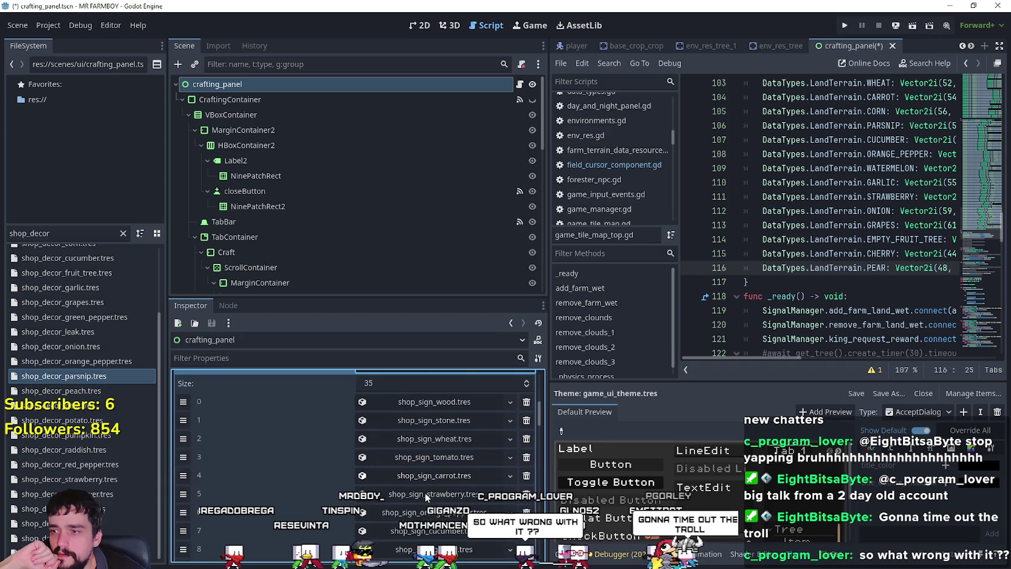
pyautogui.click(394, 464)
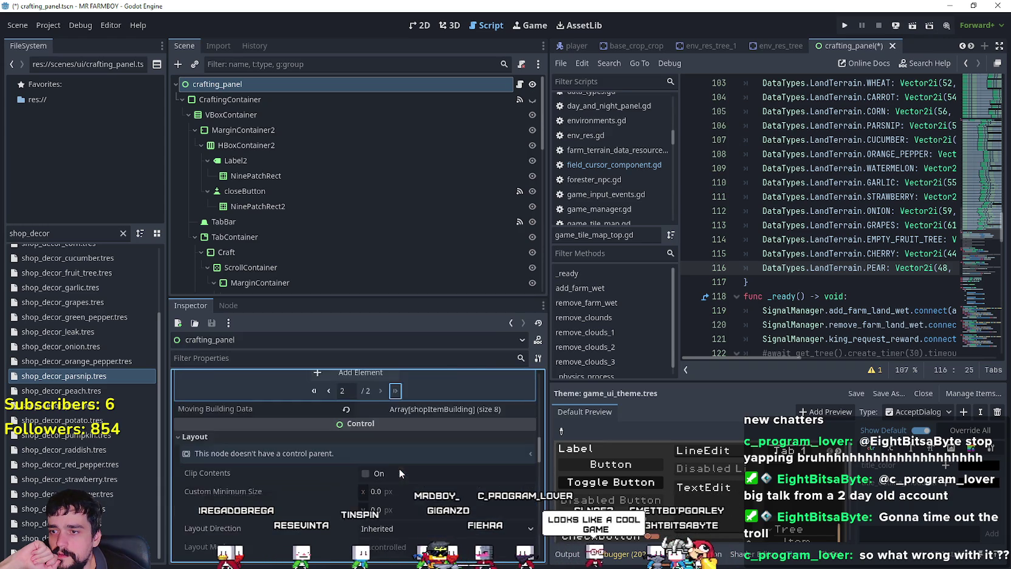
pyautogui.scroll(4, 411, 496)
pyautogui.scroll(-3, 387, 503)
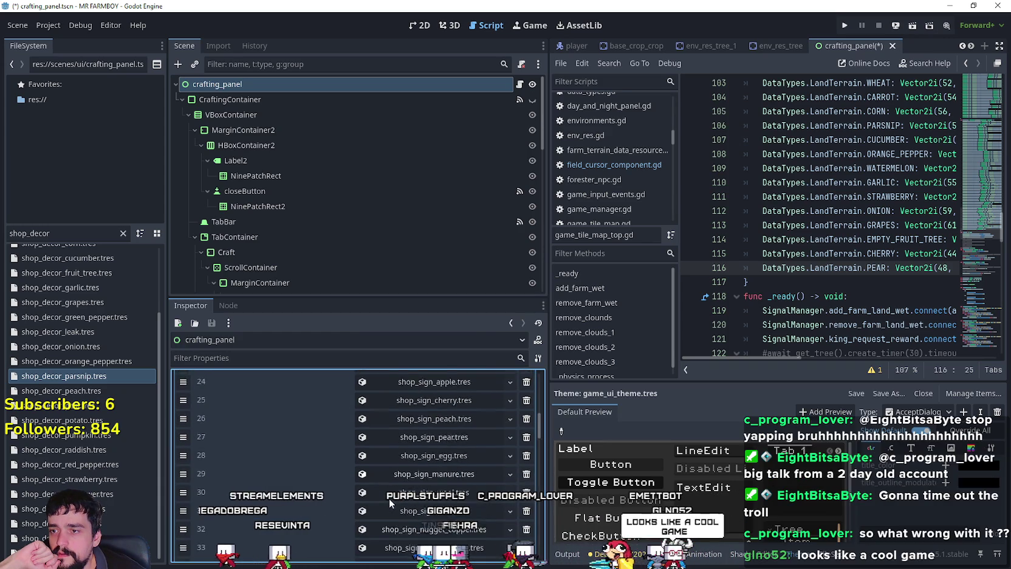
pyautogui.click(424, 418)
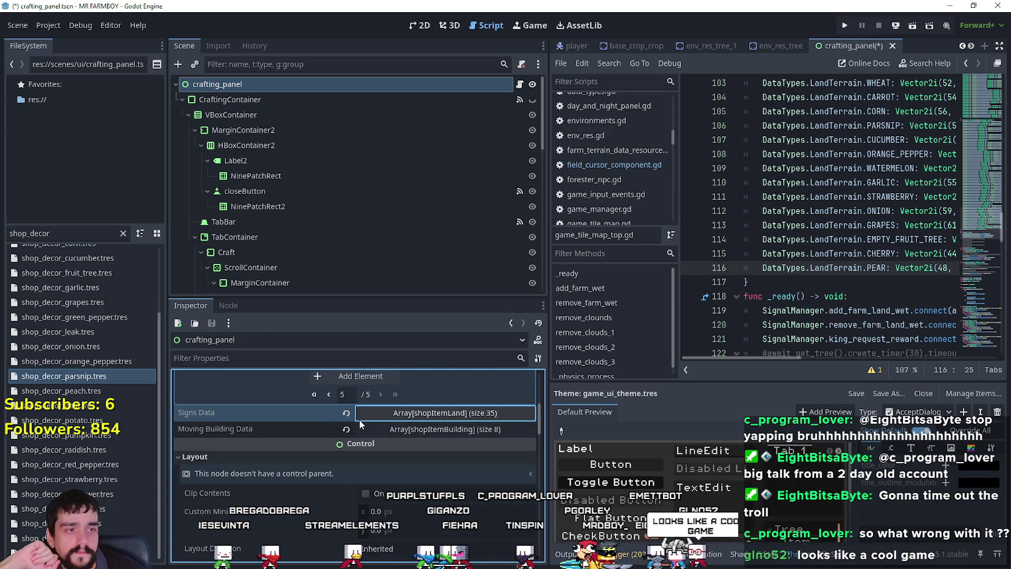
pyautogui.moveTo(70, 376)
pyautogui.mouseDown()
pyautogui.moveTo(82, 360)
pyautogui.moveTo(407, 464)
pyautogui.mouseUp()
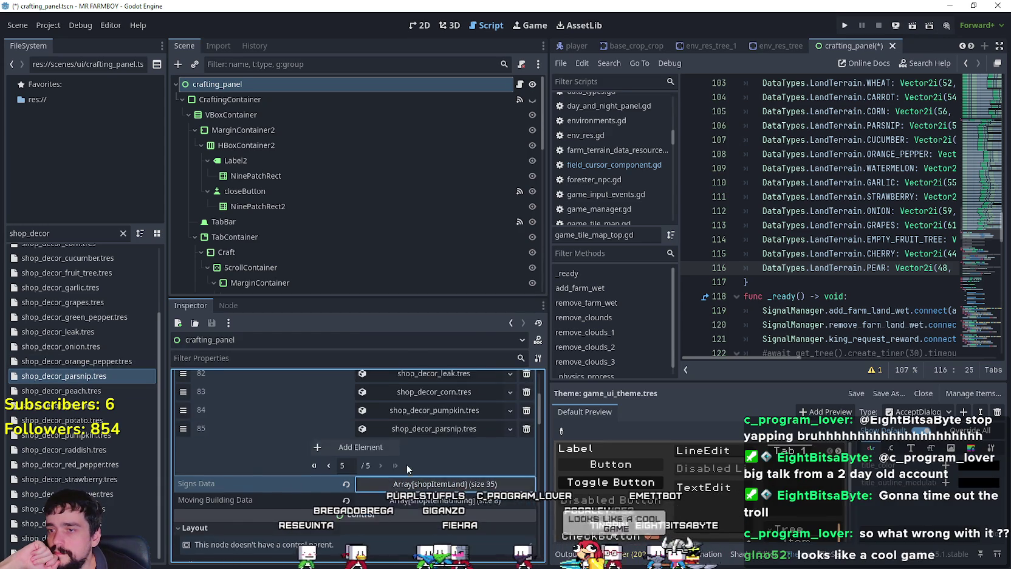
# - Append green pepper, onion, sunflower, watermelon and raddish decorations to Decoration Data
pyautogui.moveTo(91, 318); pyautogui.dragTo(331, 483)
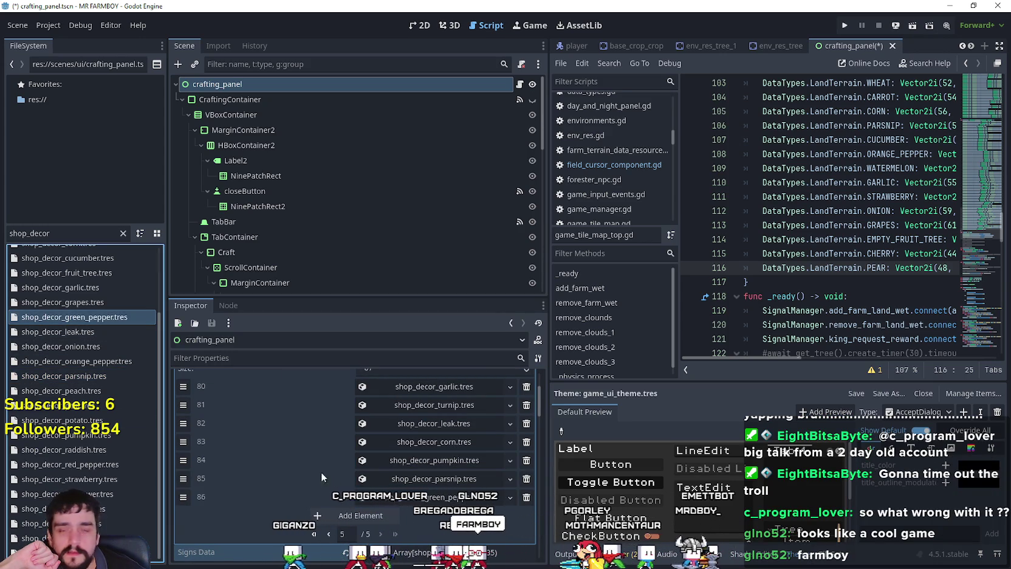
pyautogui.moveTo(89, 345)
pyautogui.mouseDown()
pyautogui.moveTo(291, 462)
pyautogui.moveTo(376, 480)
pyautogui.mouseUp()
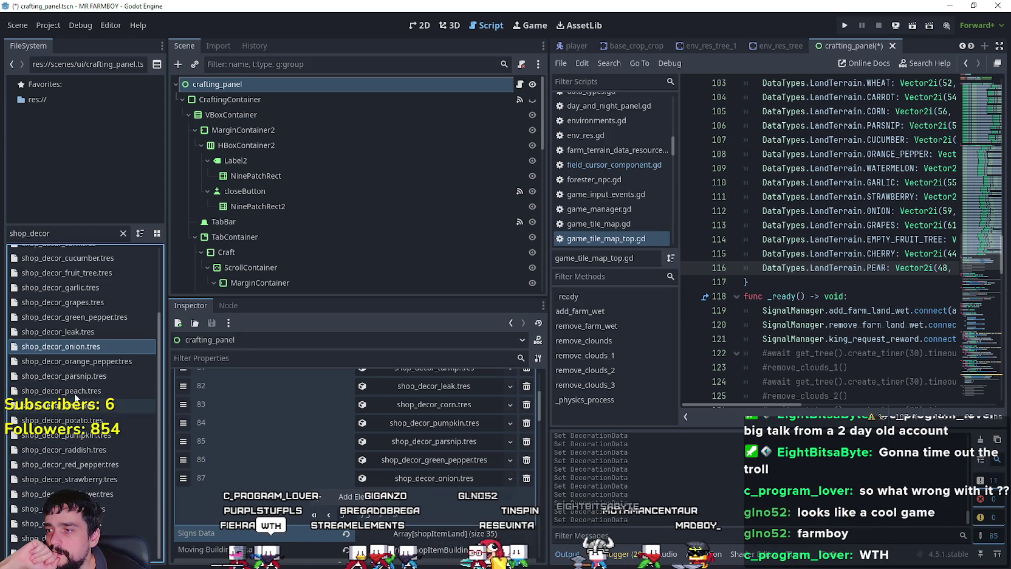
pyautogui.moveTo(69, 478); pyautogui.dragTo(371, 503)
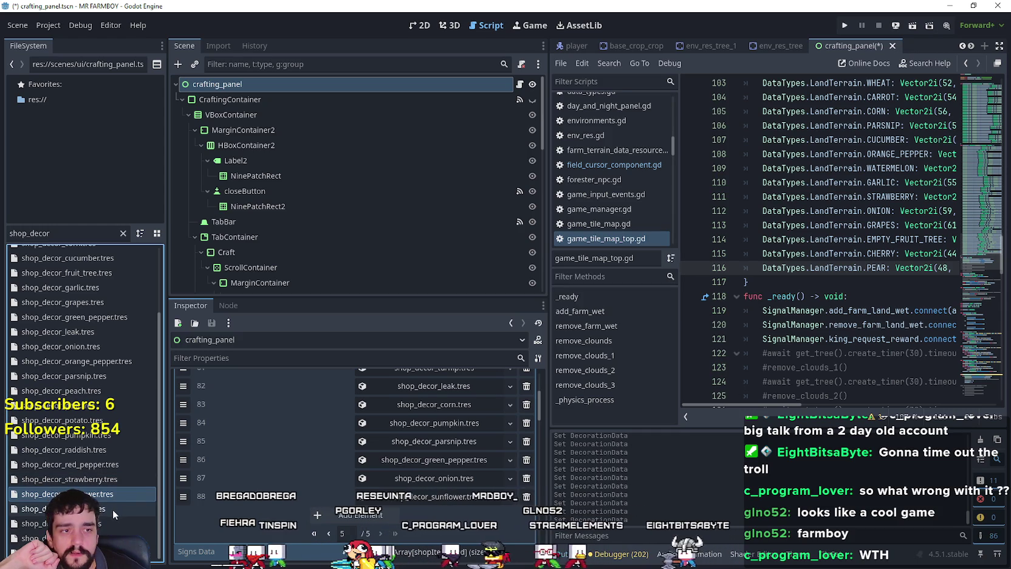
pyautogui.moveTo(73, 538); pyautogui.dragTo(340, 515)
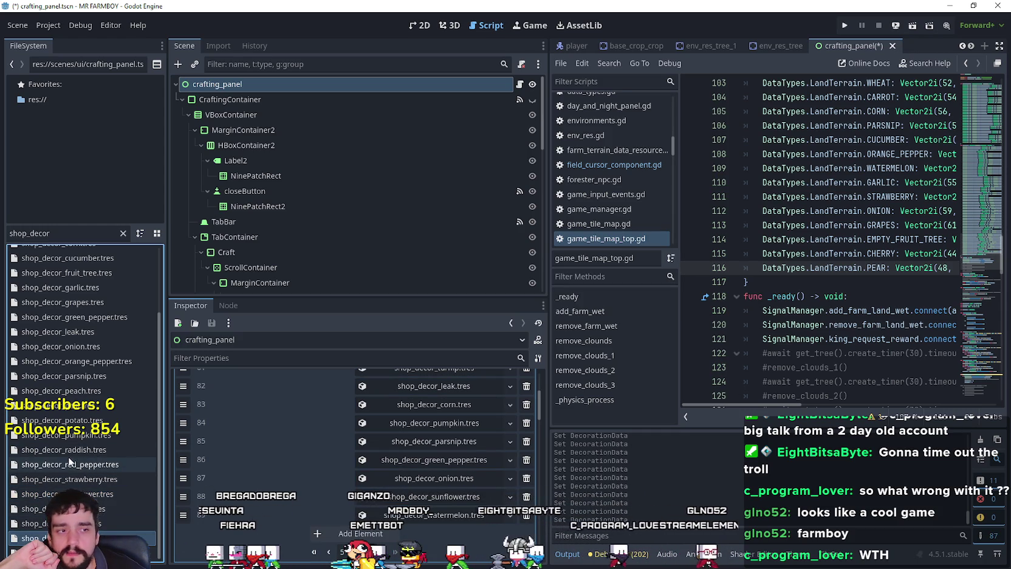
pyautogui.moveTo(84, 452); pyautogui.dragTo(336, 521)
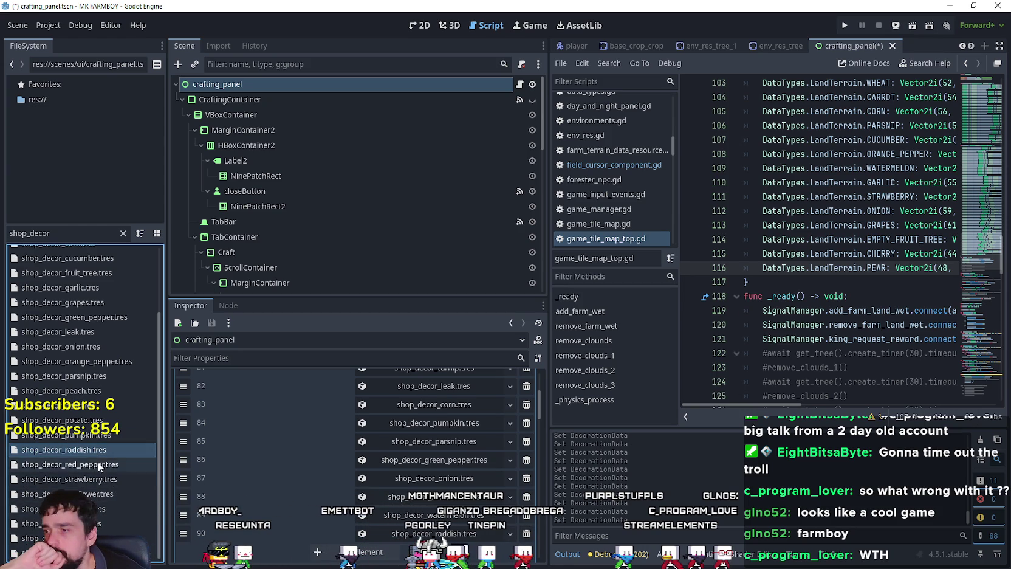
pyautogui.scroll(3, 108, 513)
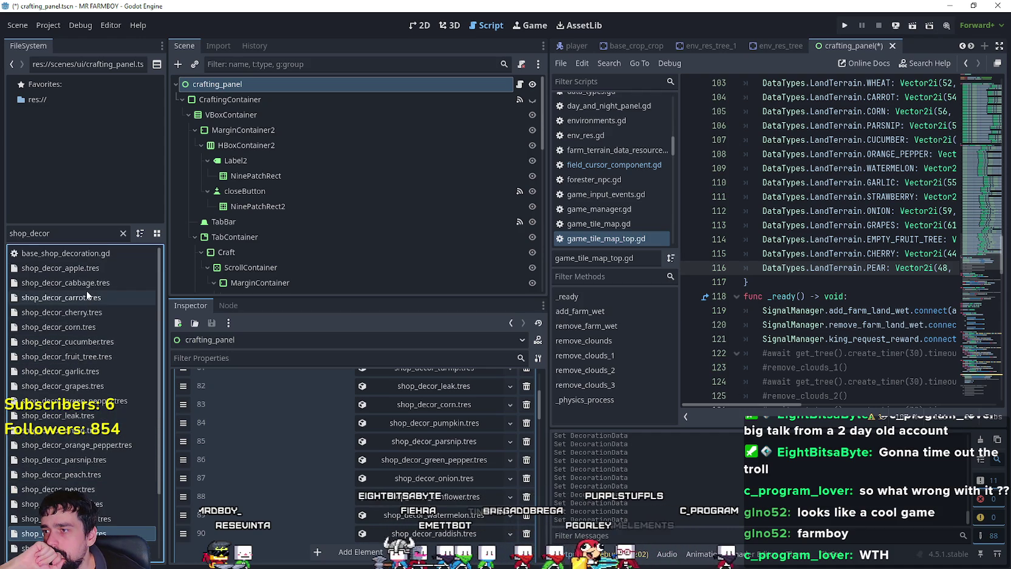
pyautogui.scroll(-3, 107, 450)
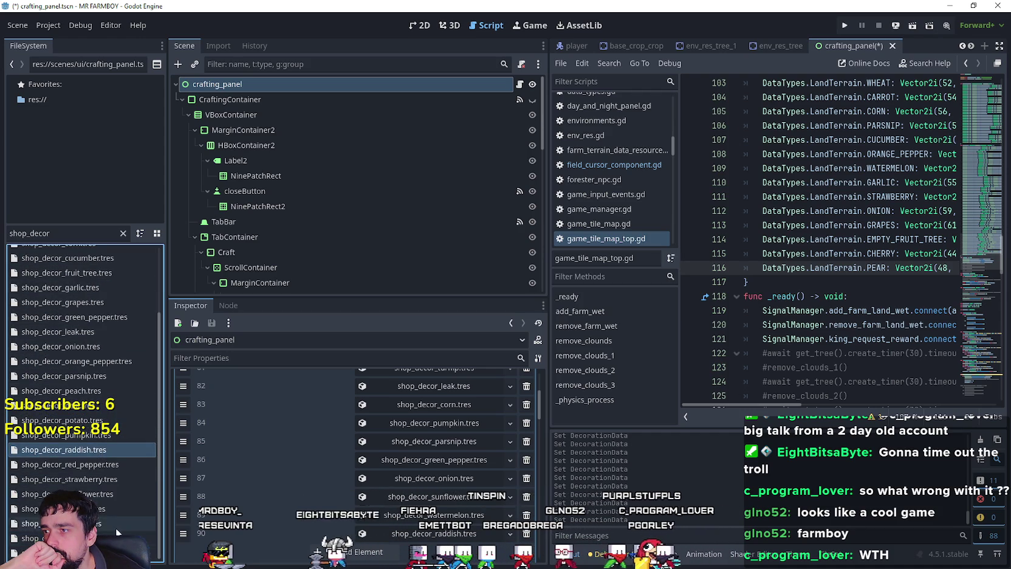
# - Duplicate the raddish decoration file as a new chili_pepper decoration
pyautogui.rightClick(106, 450)
pyautogui.click(138, 460)
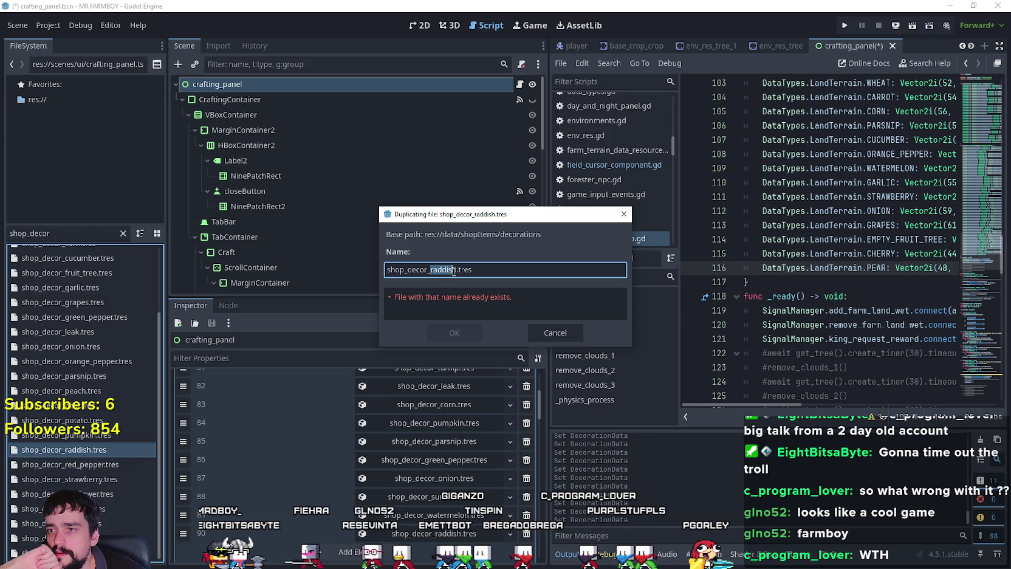
pyautogui.write('chili')
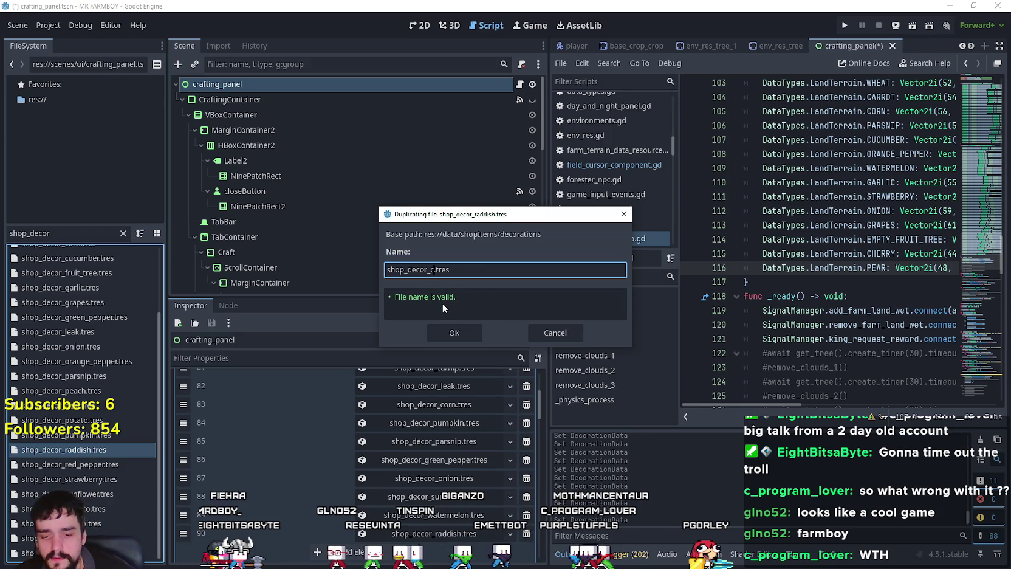
pyautogui.write('_pepper')
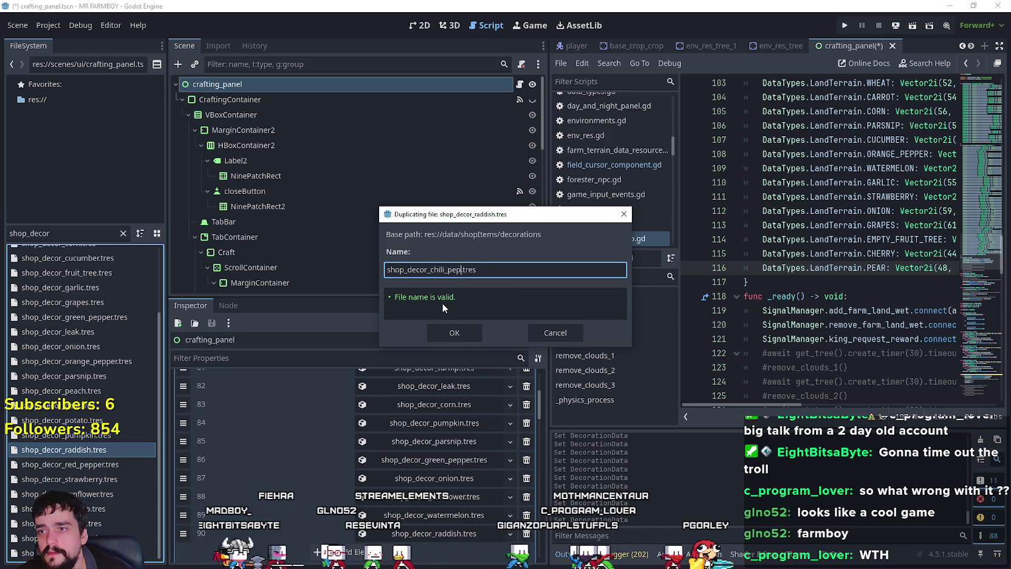
pyautogui.press('Return')
# - Set the new resource's item terrain to Chili Pepper and its name to tr_crops_chili_pepper
pyautogui.scroll(3, 136, 401)
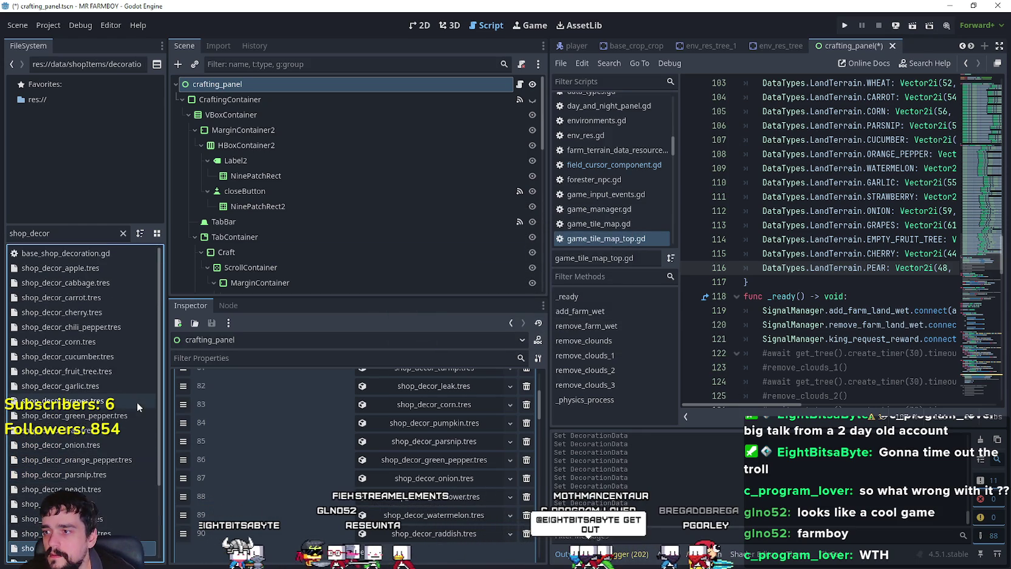
pyautogui.click(88, 328)
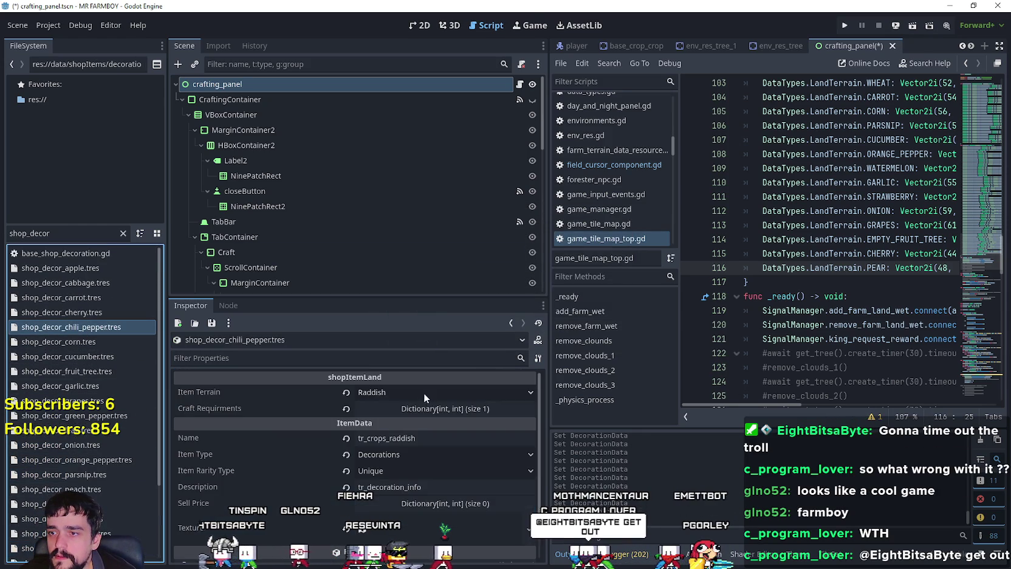
pyautogui.click(426, 392)
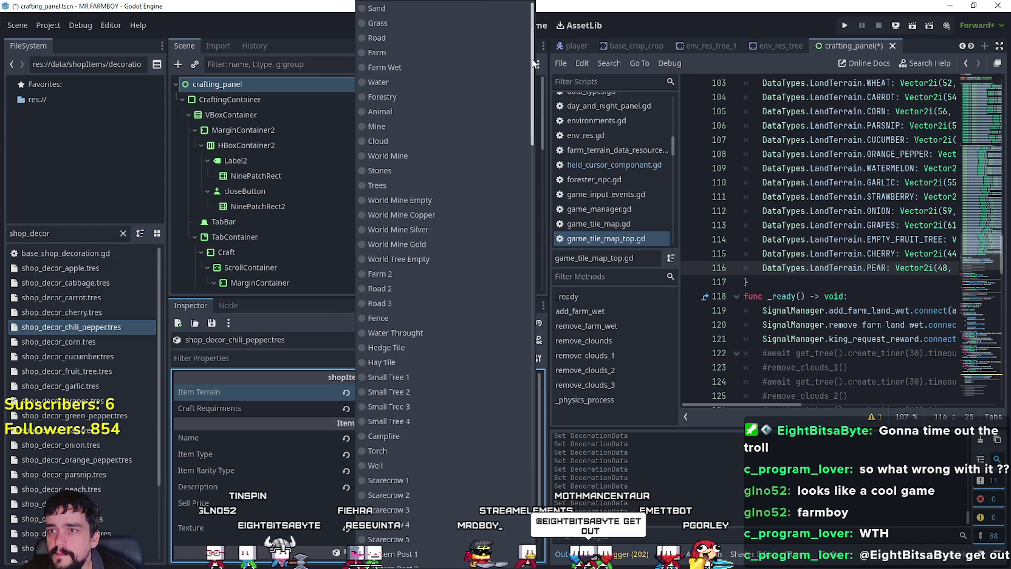
pyautogui.moveTo(534, 63); pyautogui.dragTo(533, 486)
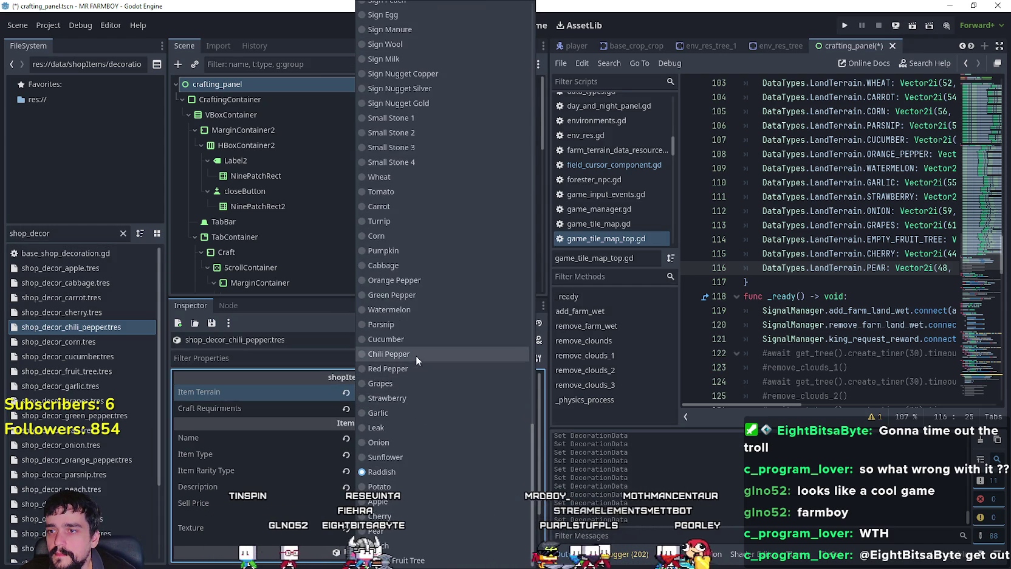
pyautogui.click(416, 356)
pyautogui.doubleClick(395, 442)
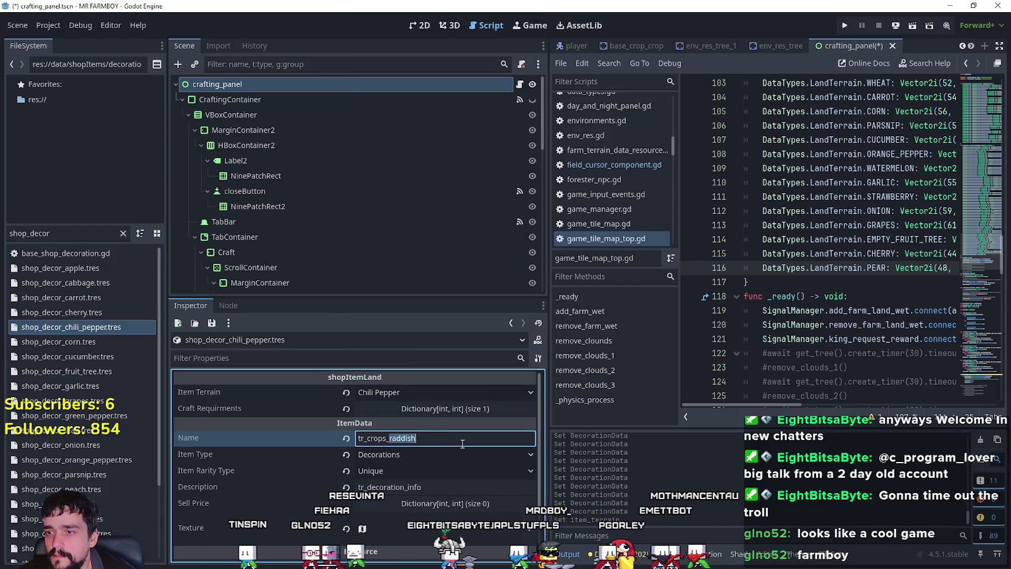
pyautogui.write('hili_pep')
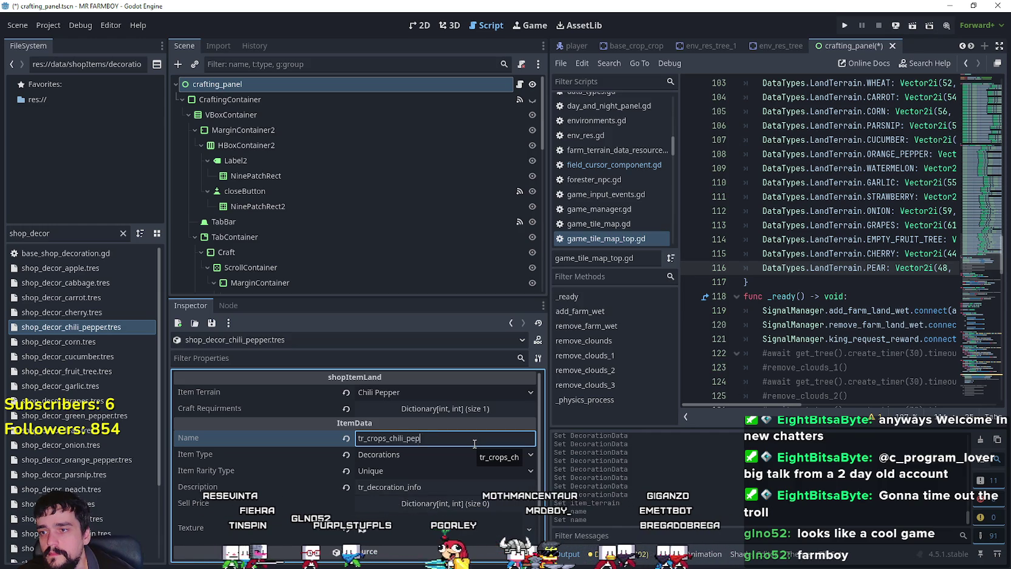
pyautogui.write('per')
pyautogui.click(7, 234)
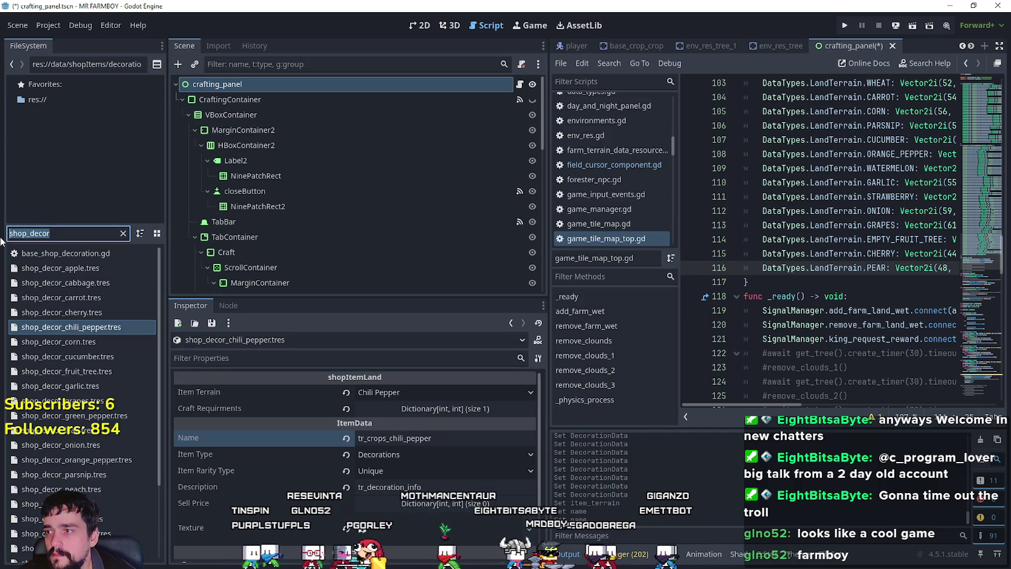
# - Compare the shop_chiliPepper crop item's name with the chili pepper decoration's name
pyautogui.write('shop_chi')
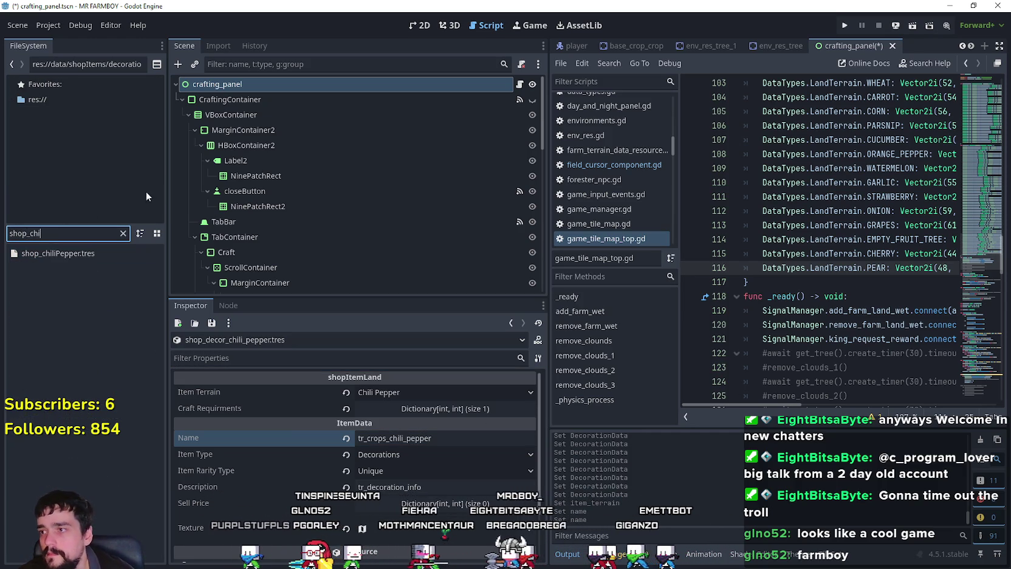
pyautogui.click(85, 254)
pyautogui.click(419, 425)
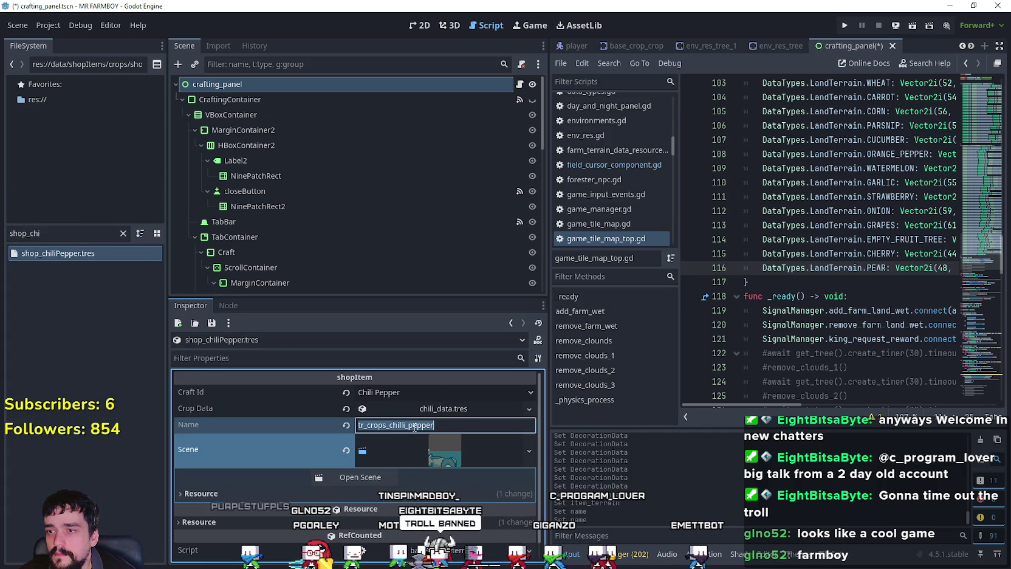
pyautogui.click(123, 234)
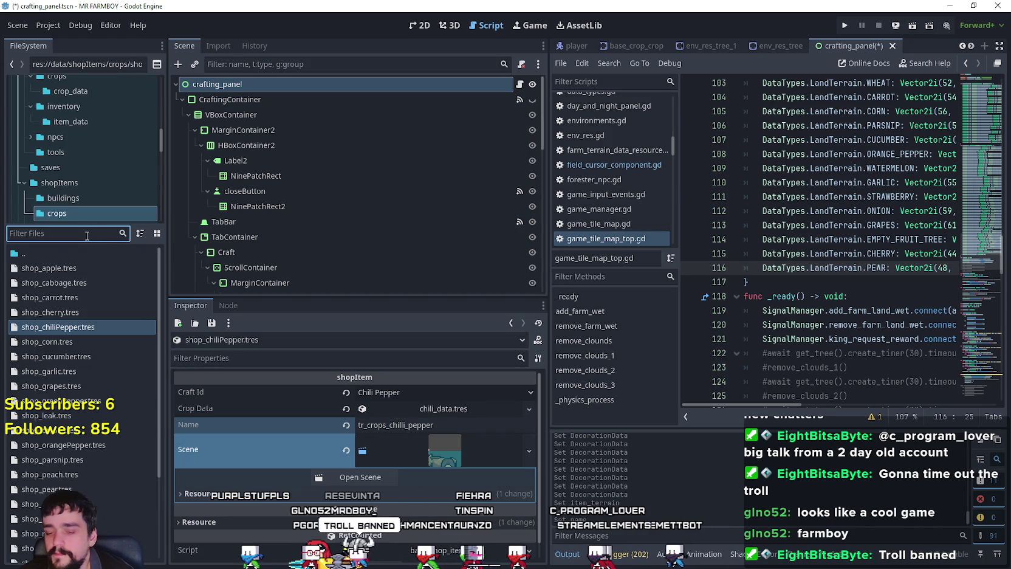
pyautogui.write('shop_decor')
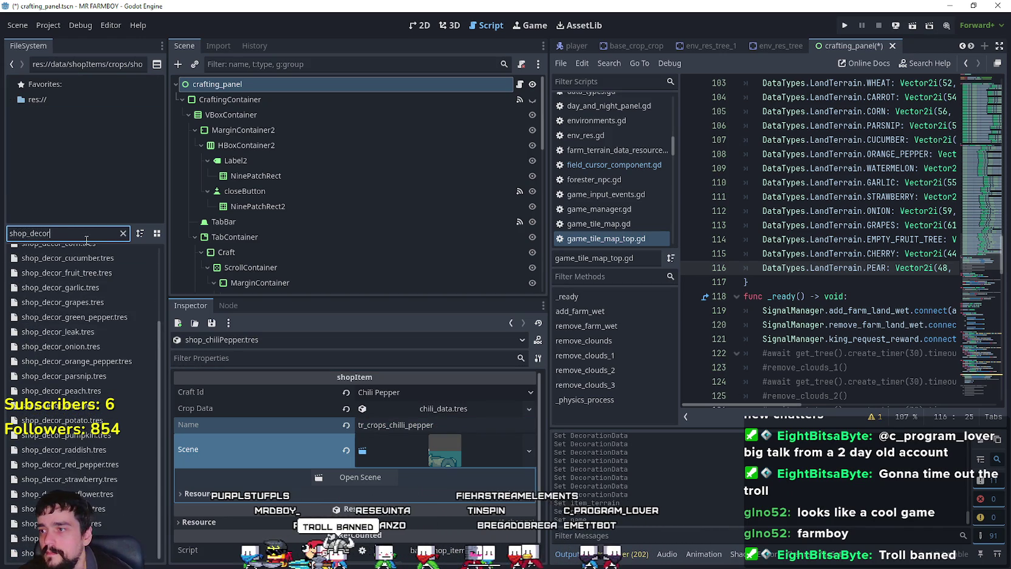
pyautogui.scroll(3, 108, 365)
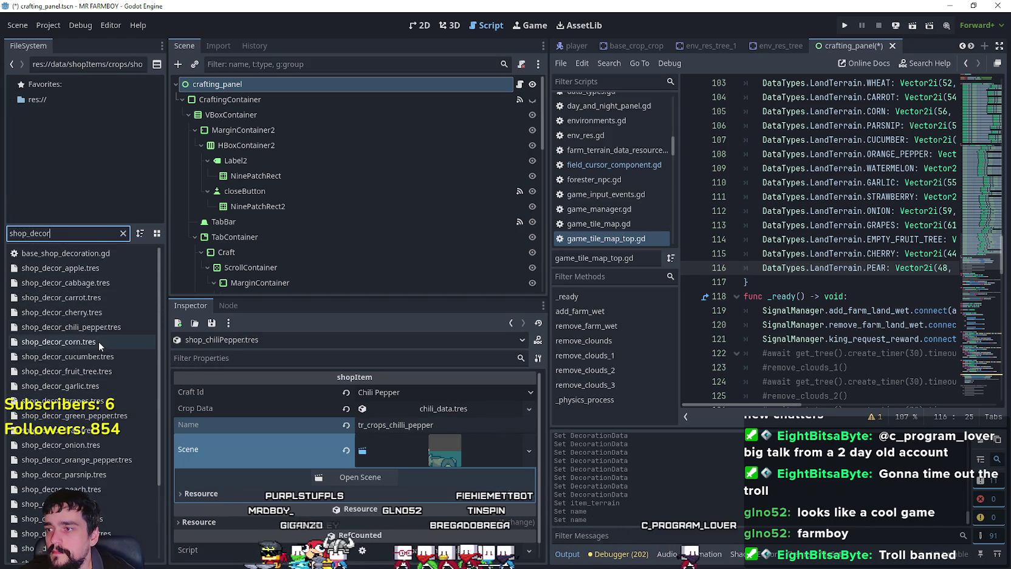
pyautogui.click(98, 328)
pyautogui.click(414, 432)
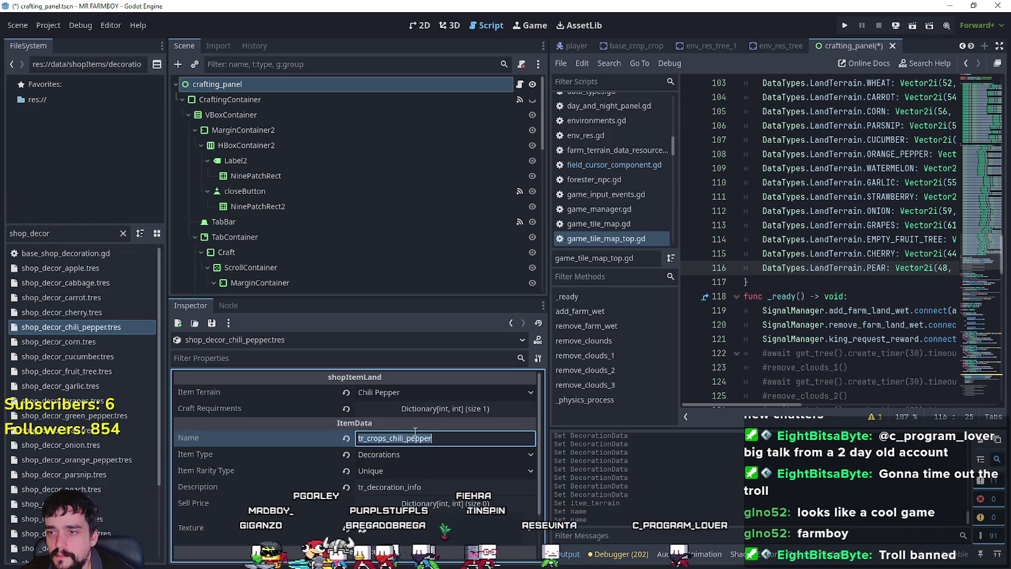
# - Review the decoration texture's region on the sprite sheet, then save the scene
pyautogui.scroll(-1, 439, 469)
pyautogui.scroll(-2, 437, 477)
pyautogui.click(409, 465)
pyautogui.click(359, 548)
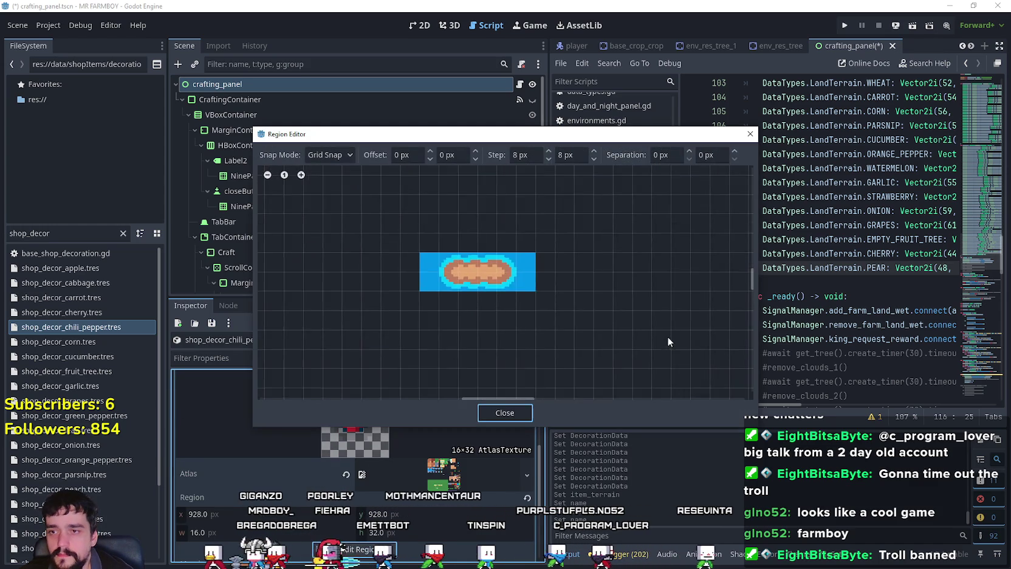
pyautogui.scroll(5, 535, 240)
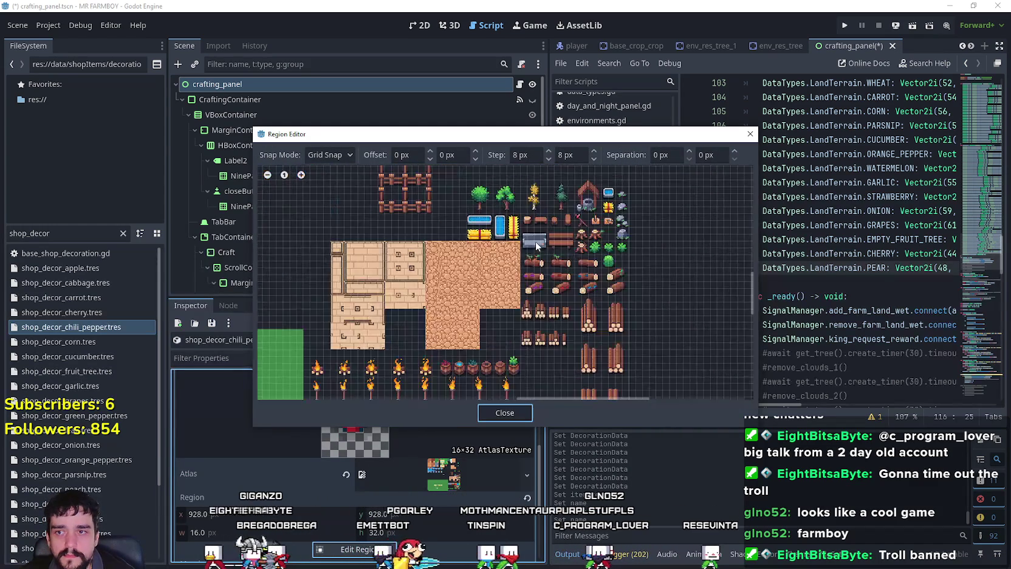
pyautogui.scroll(2, 543, 360)
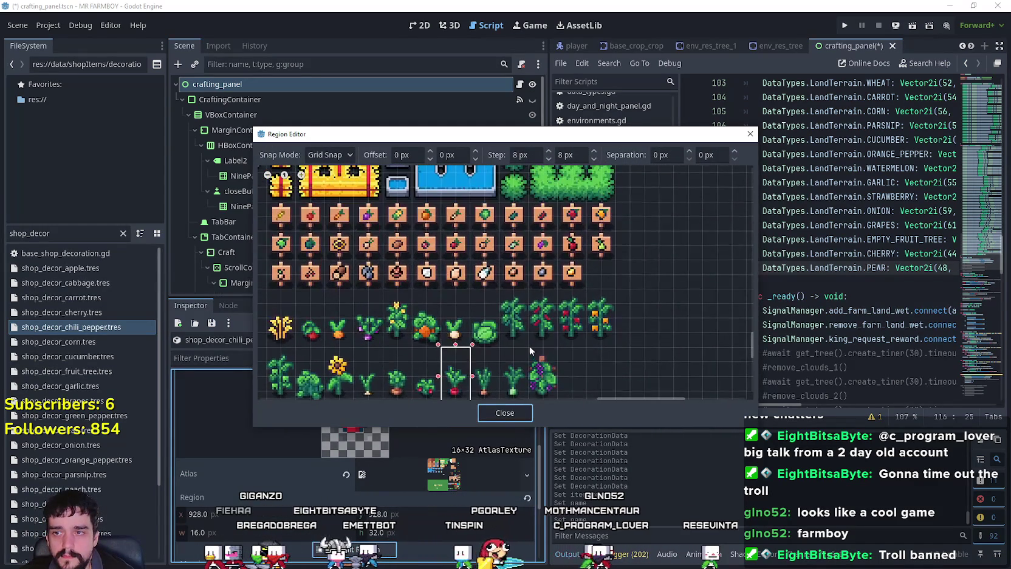
pyautogui.click(504, 413)
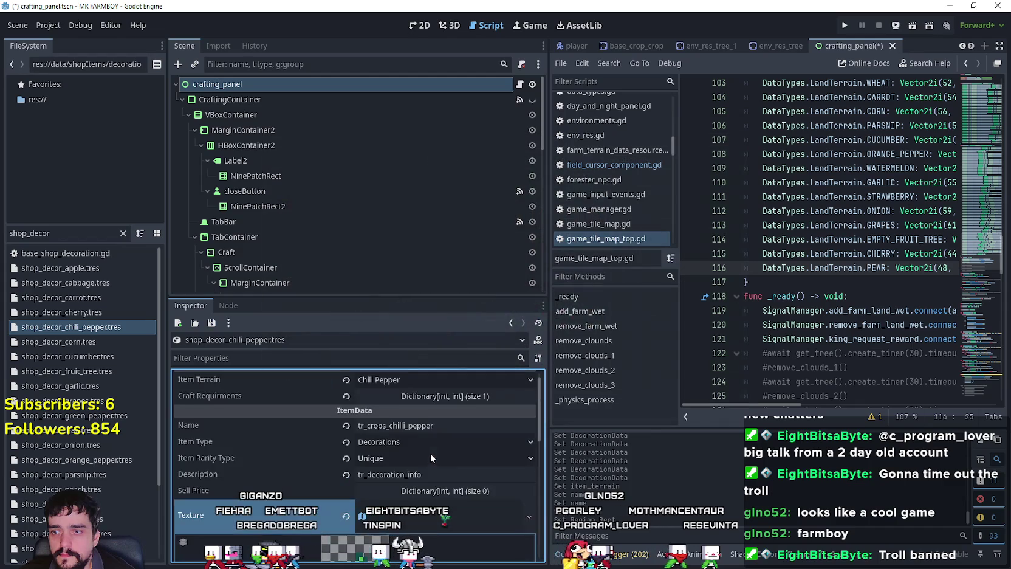
pyautogui.hotkey('ctrl', 's')
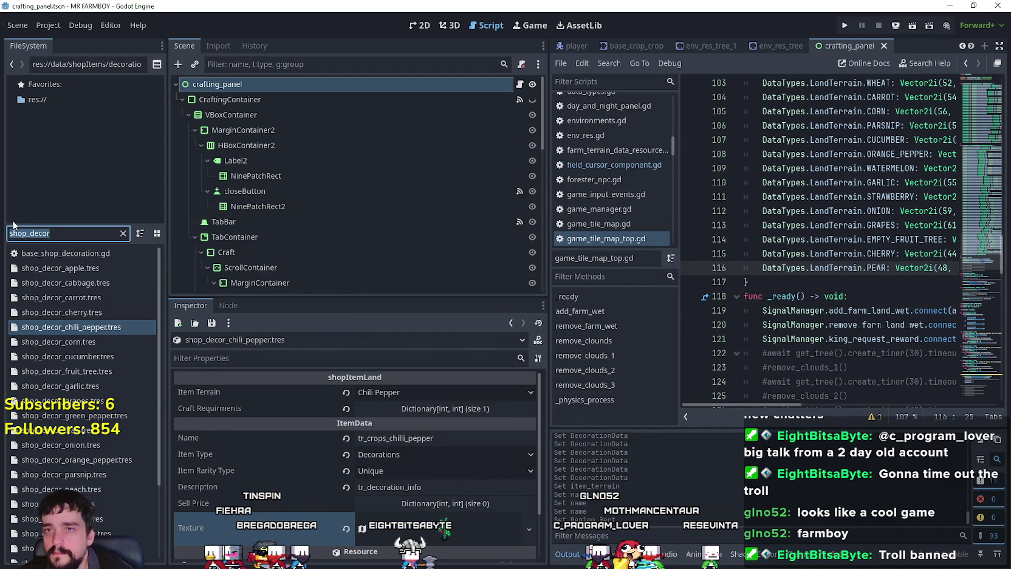
# - Show the crafting_panel node's Decoration Data array at its last page
pyautogui.click(293, 78)
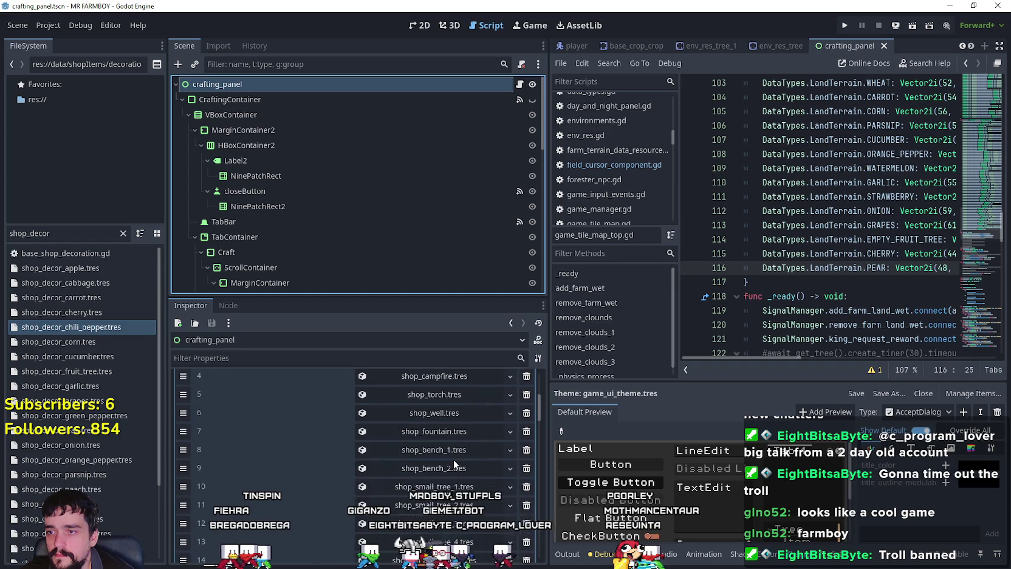
pyautogui.scroll(2, 453, 448)
pyautogui.click(456, 383)
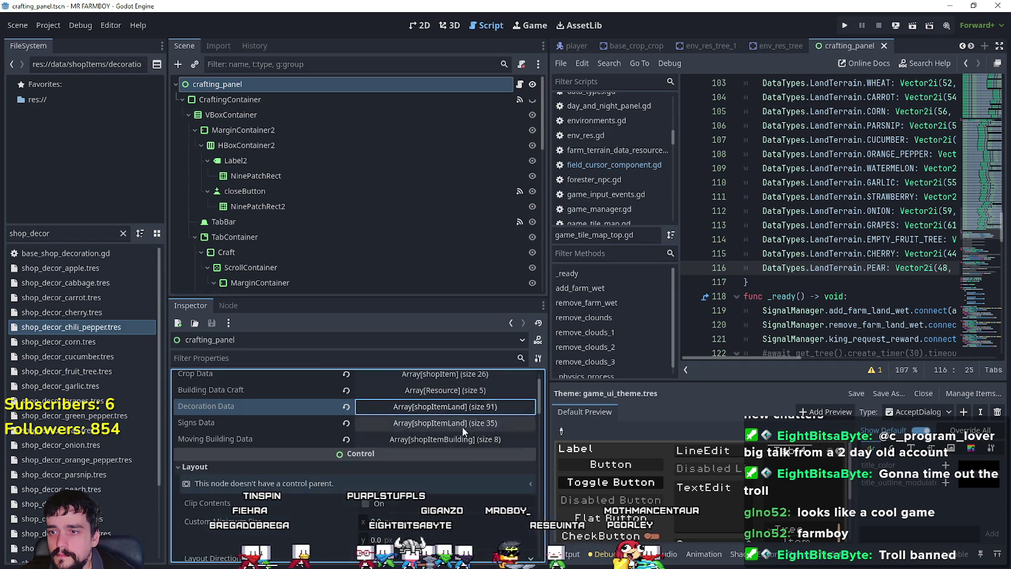
pyautogui.scroll(2, 458, 411)
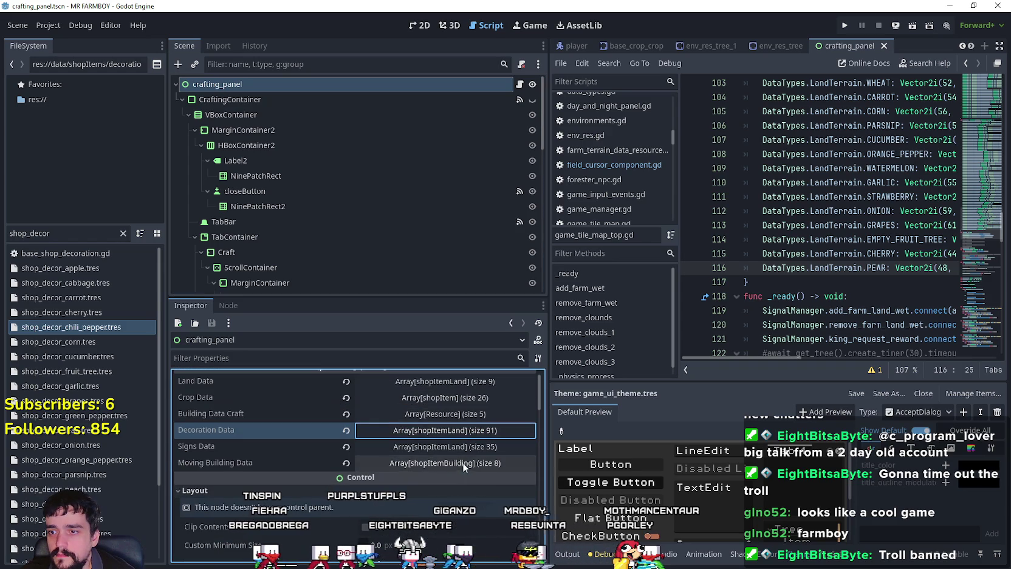
pyautogui.click(451, 431)
pyautogui.scroll(-5, 383, 477)
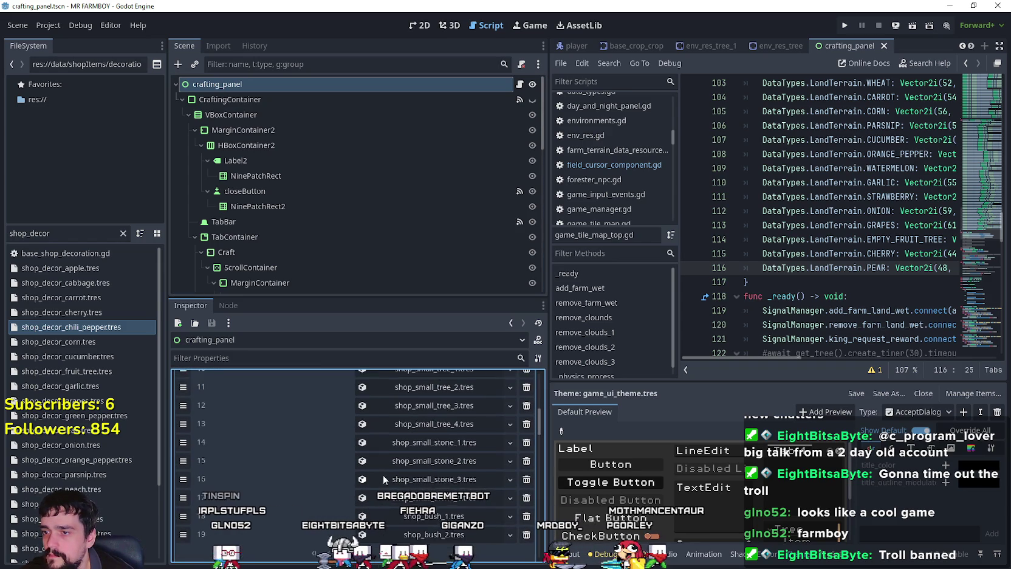
pyautogui.click(396, 530)
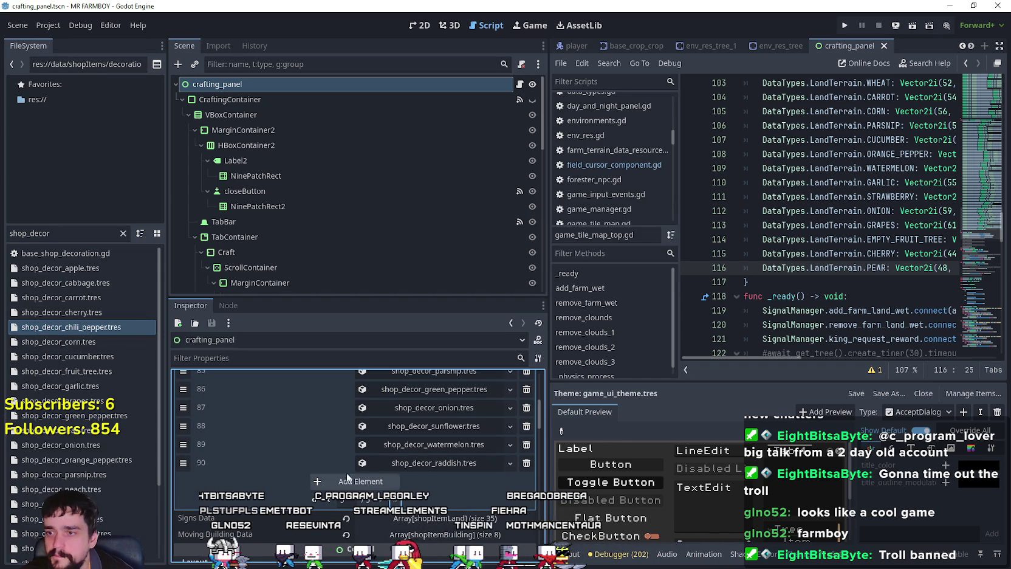
# - Add chili pepper, potato and cabbage decorations as elements 91–93, save, and run the game
pyautogui.moveTo(88, 333); pyautogui.dragTo(357, 483)
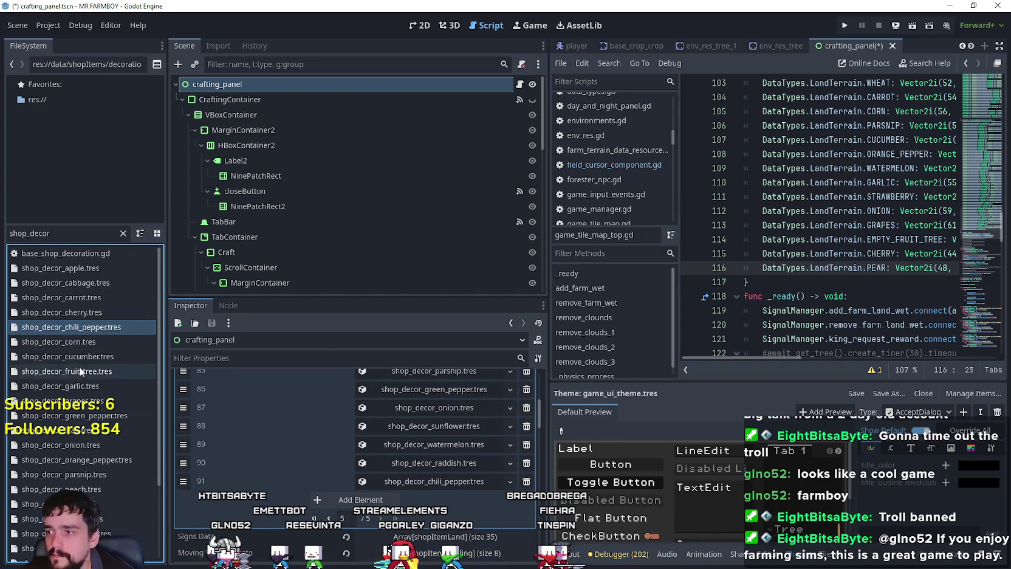
pyautogui.scroll(-5, 81, 381)
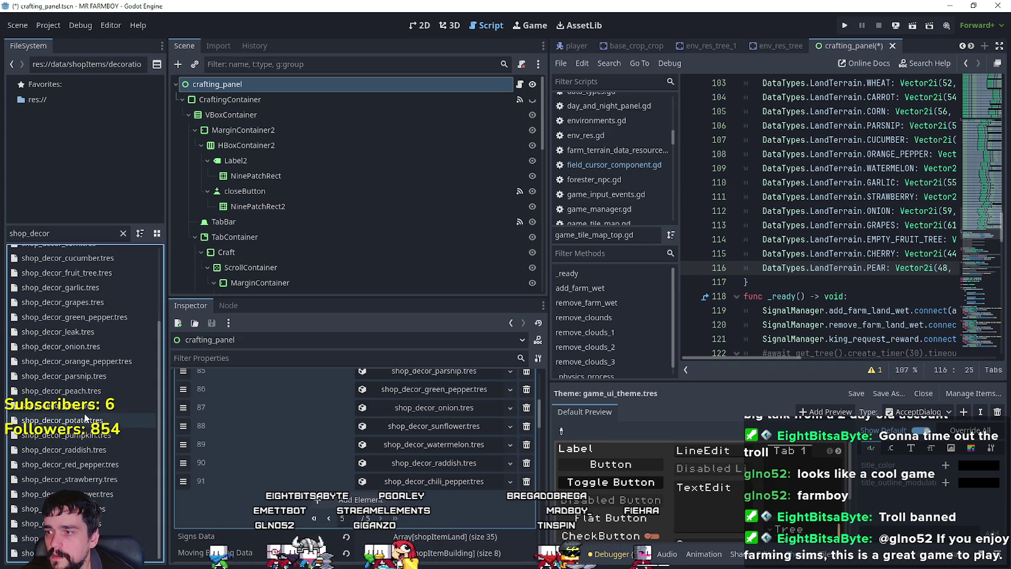
pyautogui.moveTo(207, 457); pyautogui.dragTo(264, 475)
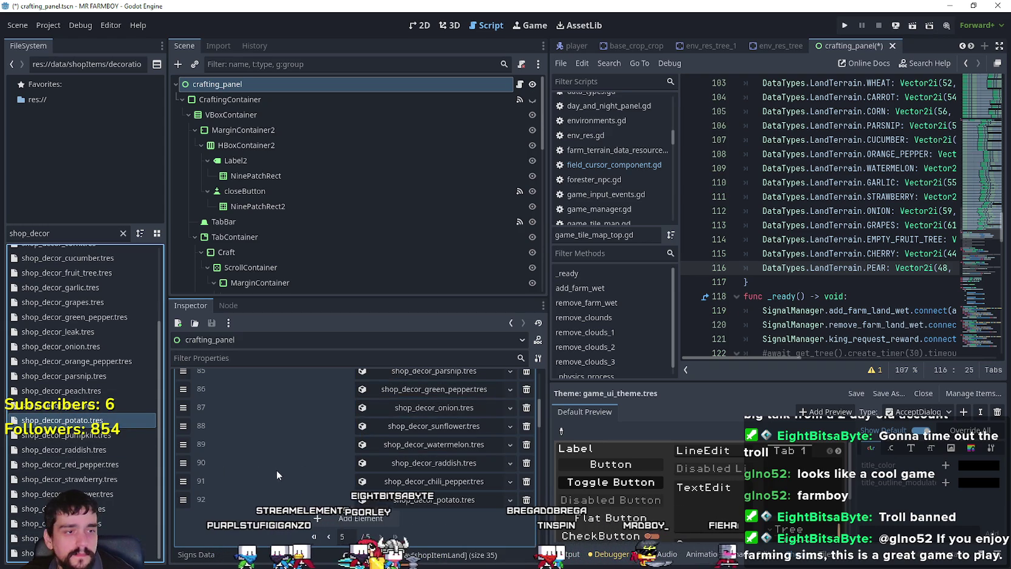
pyautogui.scroll(5, 109, 474)
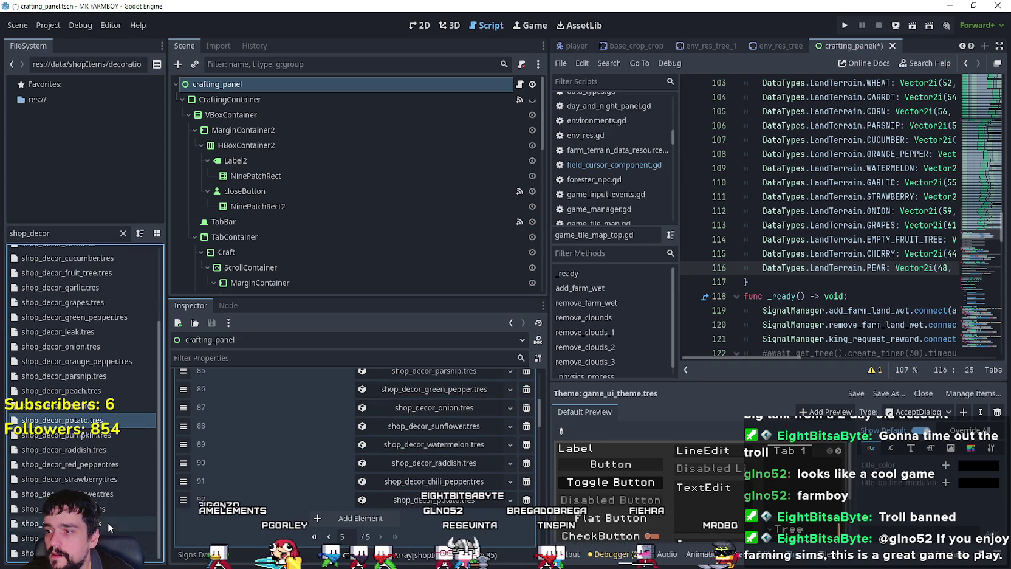
pyautogui.moveTo(72, 282)
pyautogui.mouseDown()
pyautogui.moveTo(402, 505)
pyautogui.moveTo(401, 516)
pyautogui.mouseUp()
pyautogui.hotkey('ctrl', 's')
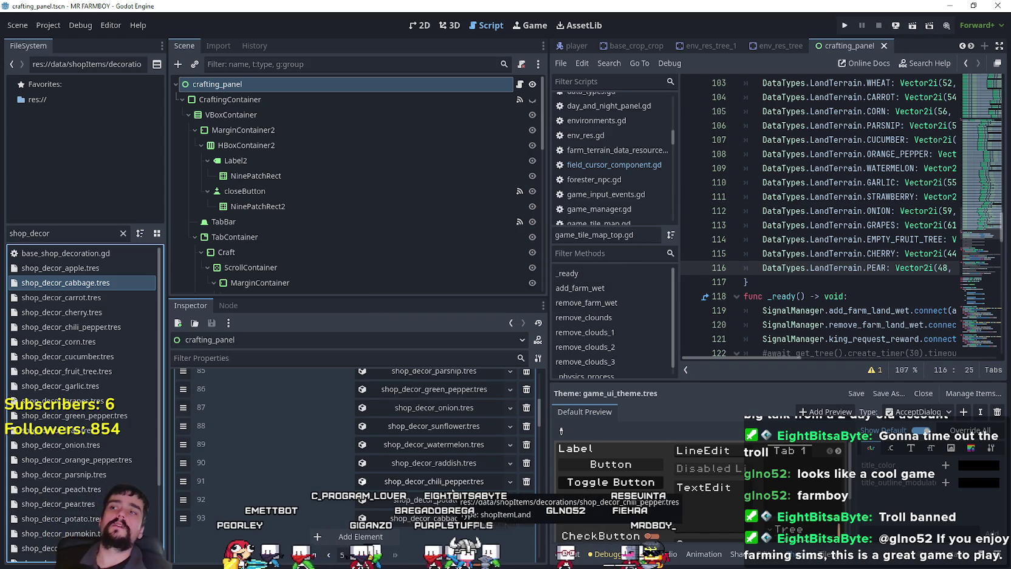
pyautogui.click(843, 25)
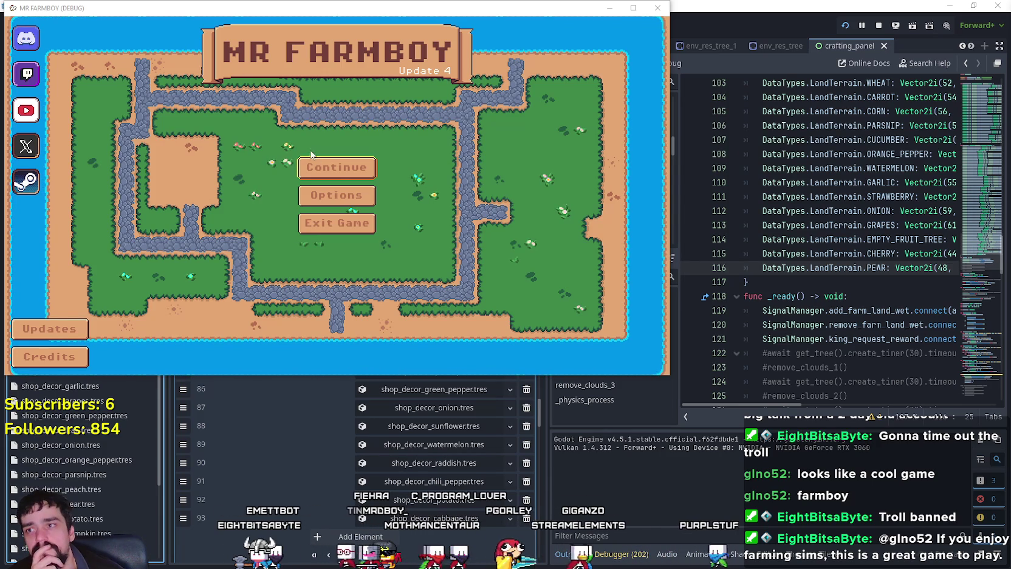
# - Continue from the MR FARMBOY title screen and load Save 2
pyautogui.click(319, 167)
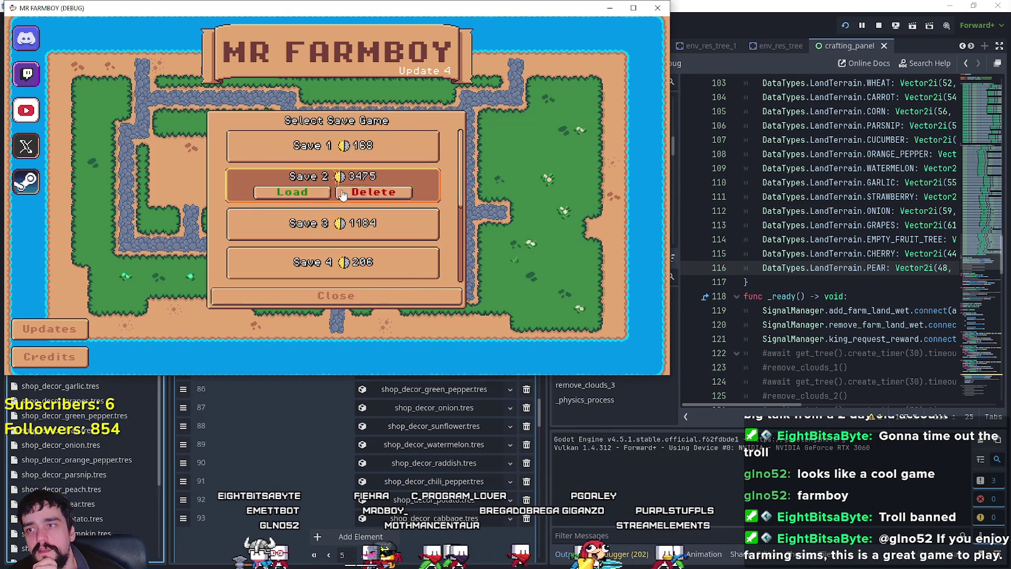
pyautogui.click(357, 192)
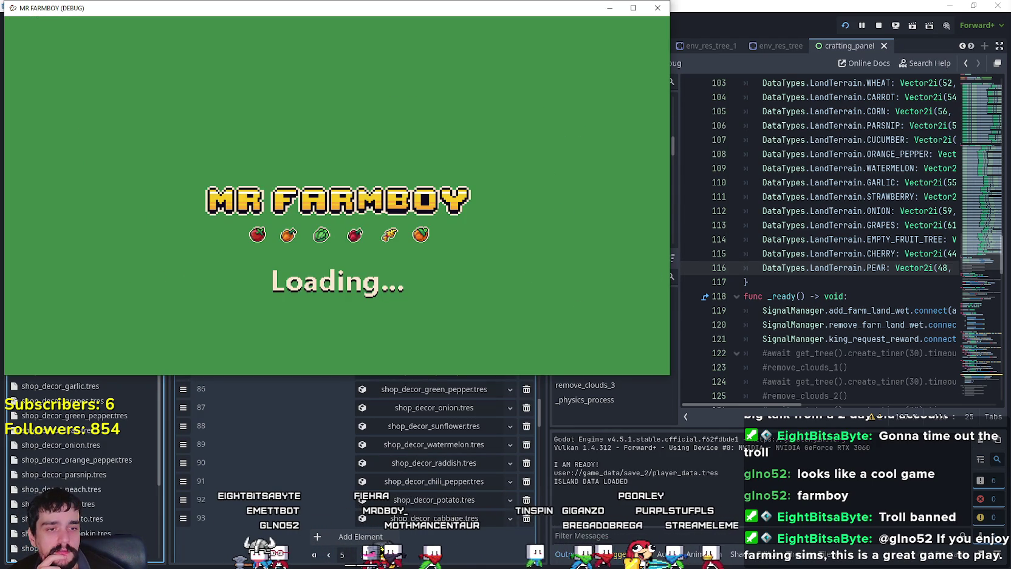
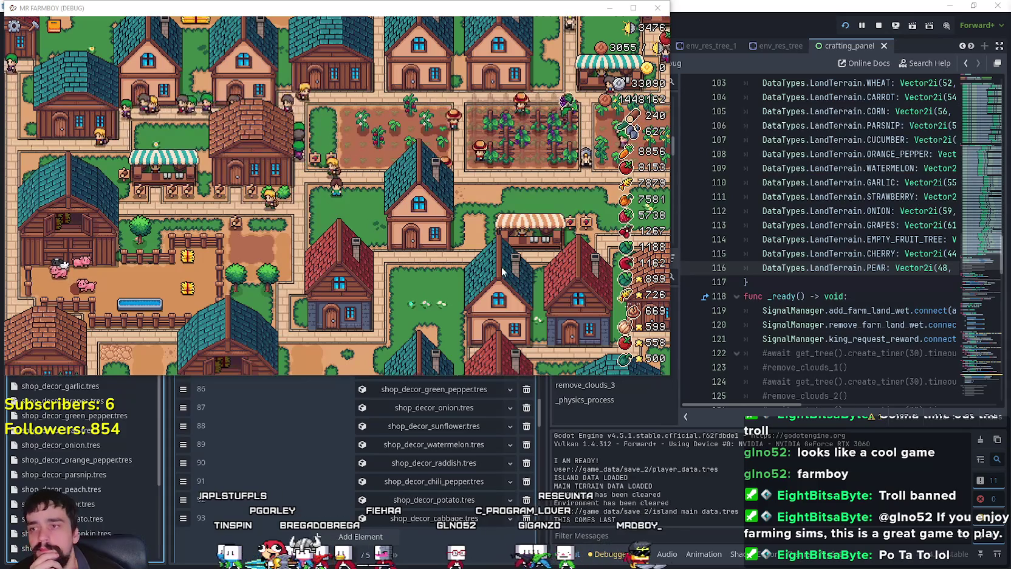
# - Maximize the Mr Farmboy game window and zoom in and out over the town
pyautogui.click(633, 8)
pyautogui.scroll(-3, 575, 325)
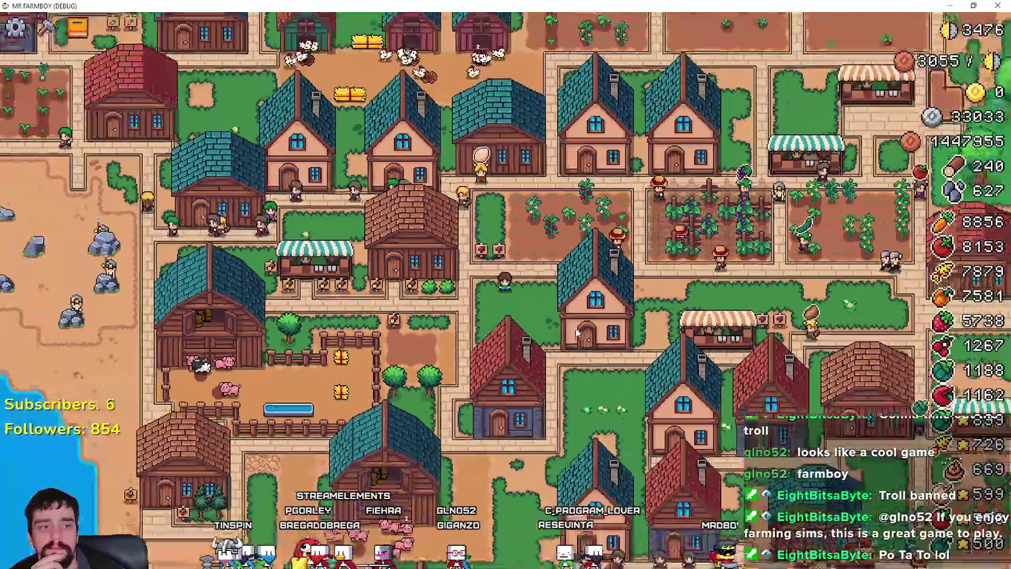
pyautogui.scroll(5, 575, 325)
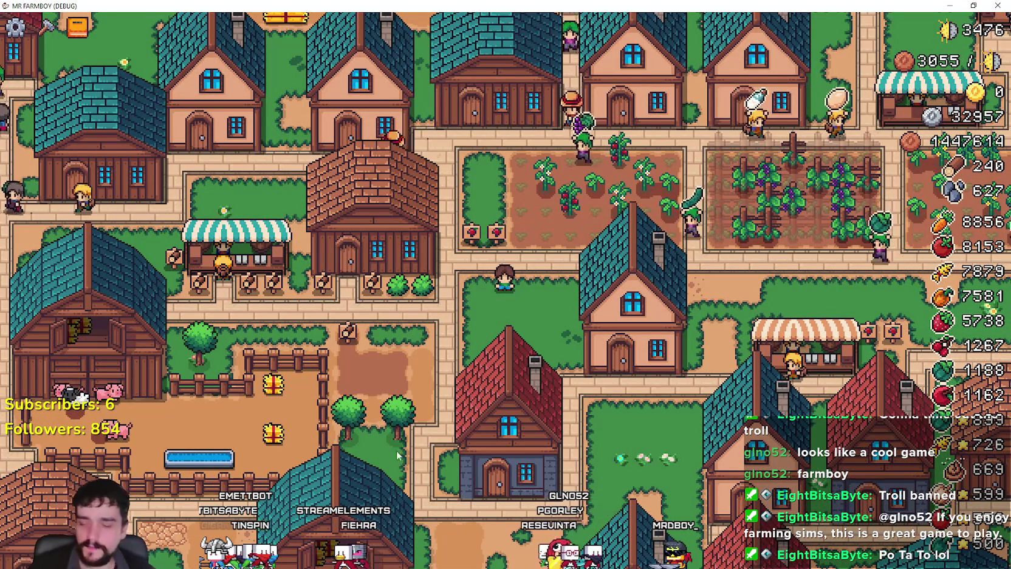
pyautogui.scroll(-5, 355, 337)
pyautogui.scroll(5, 355, 337)
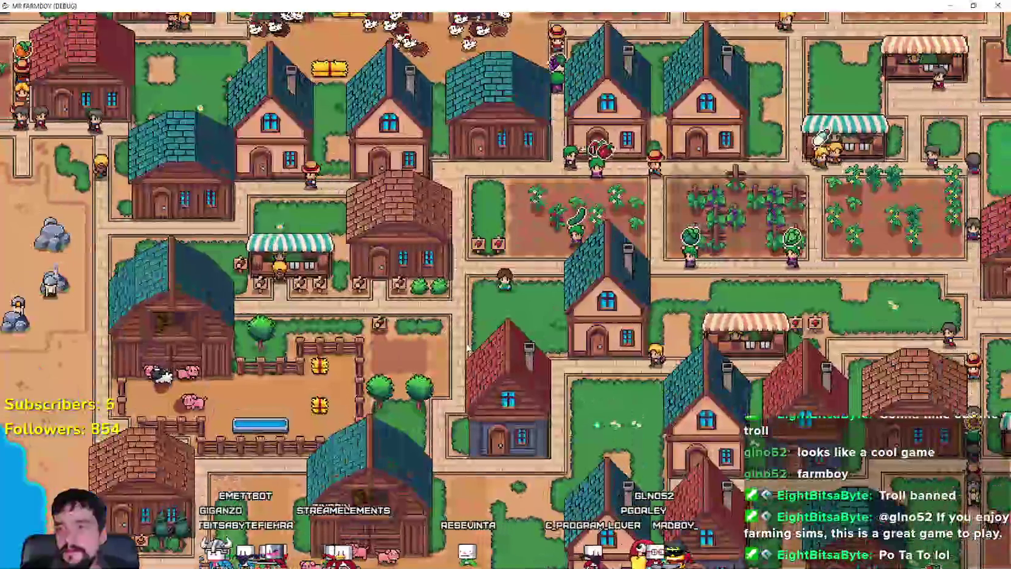
# - Browse the Decorations crafting list, close it, and zoom out over the town and lake
pyautogui.press('c')
pyautogui.click(87, 132)
pyautogui.scroll(-3, 128, 377)
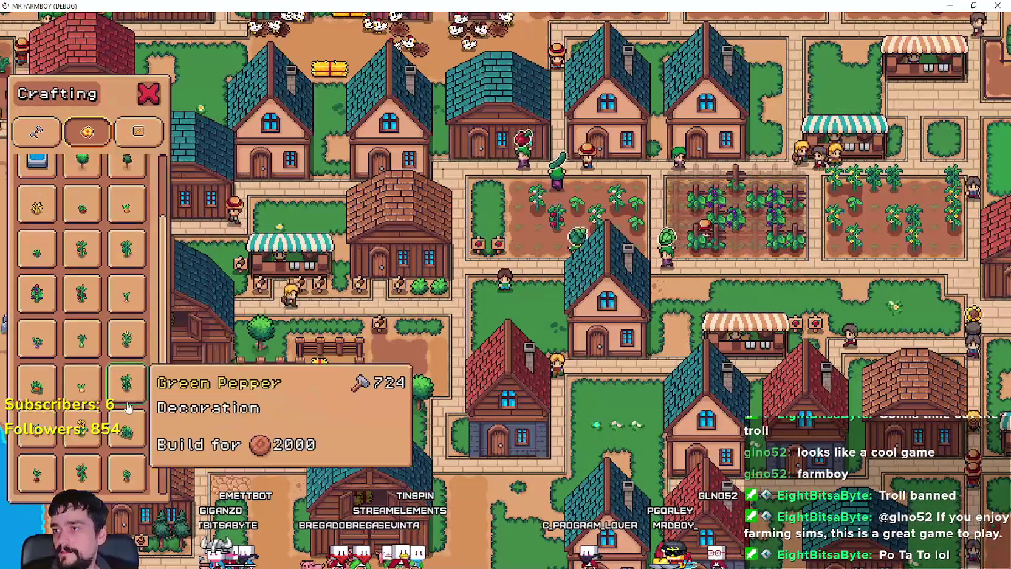
pyautogui.scroll(2, 486, 310)
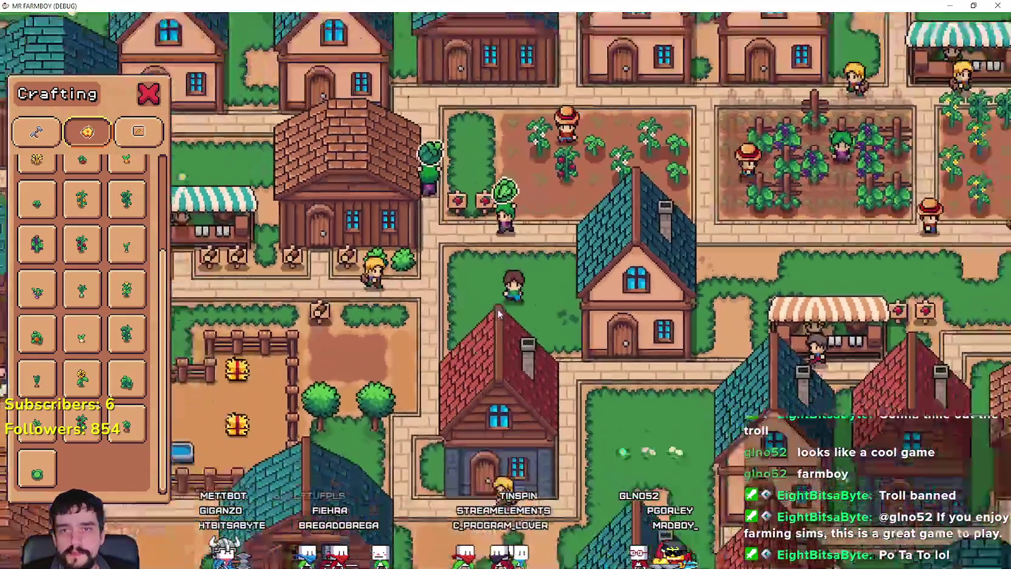
pyautogui.scroll(-2, 499, 313)
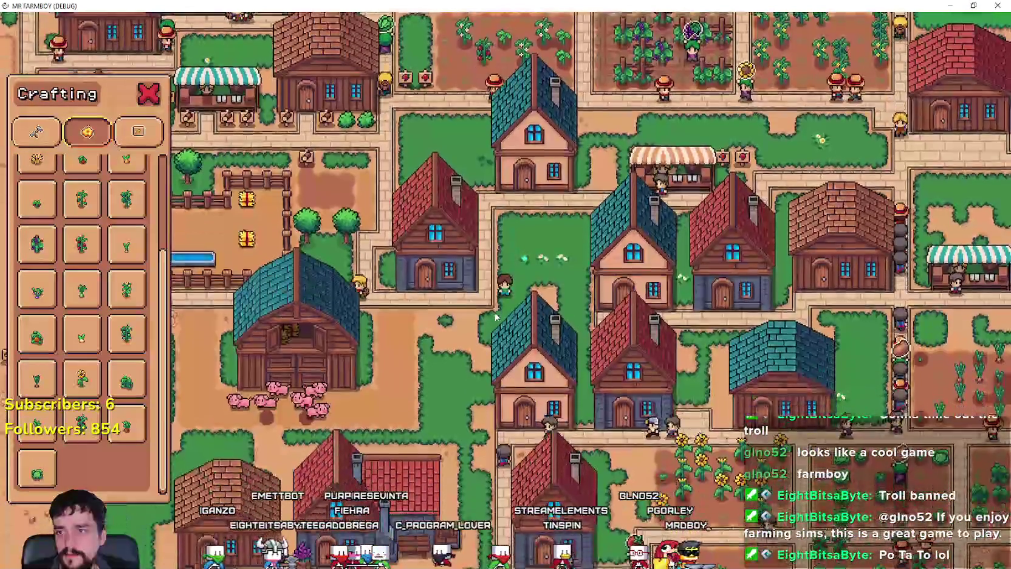
pyautogui.press('c')
pyautogui.scroll(-3, 493, 320)
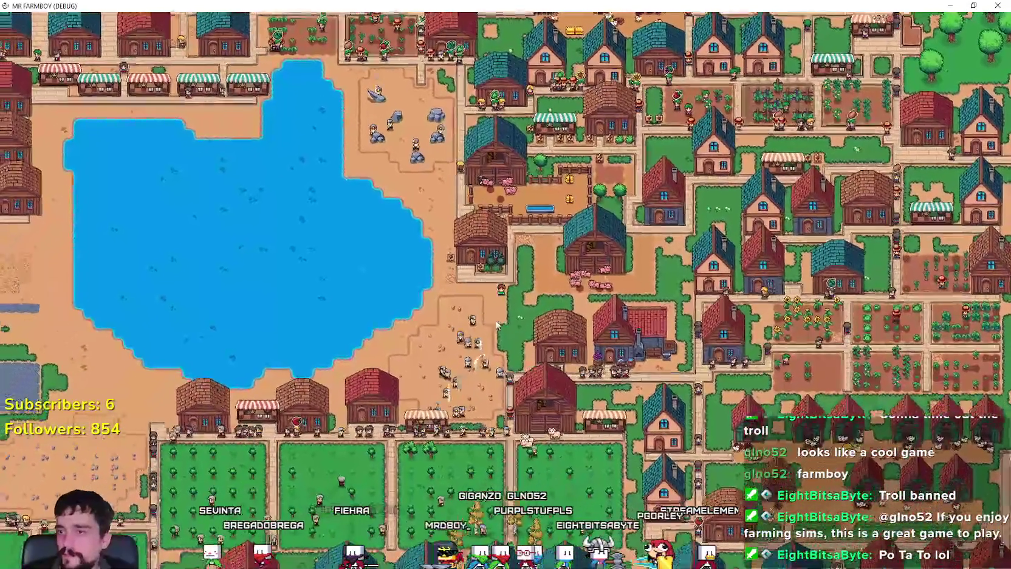
# - Zoom and pan the view across the fields around the farmer
pyautogui.scroll(3, 397, 381)
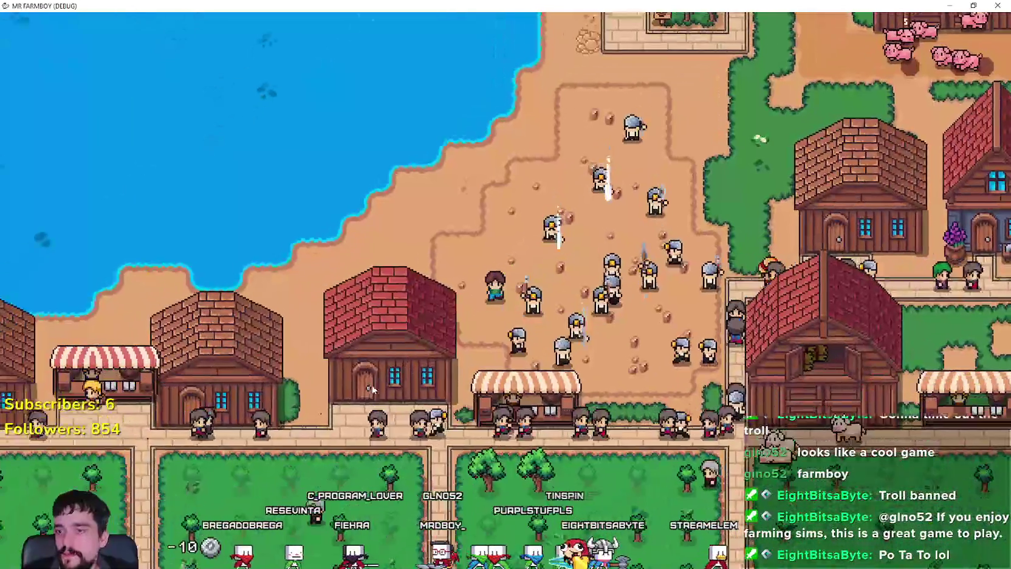
pyautogui.scroll(-4, 360, 334)
pyautogui.scroll(2, 359, 328)
pyautogui.scroll(-2, 347, 316)
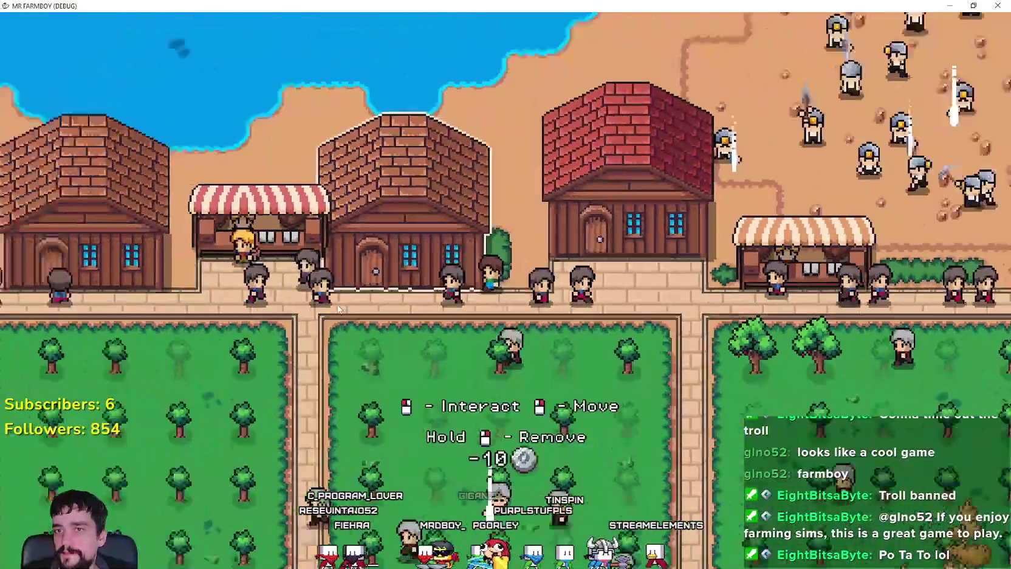
pyautogui.scroll(-3, 338, 308)
pyautogui.scroll(3, 491, 418)
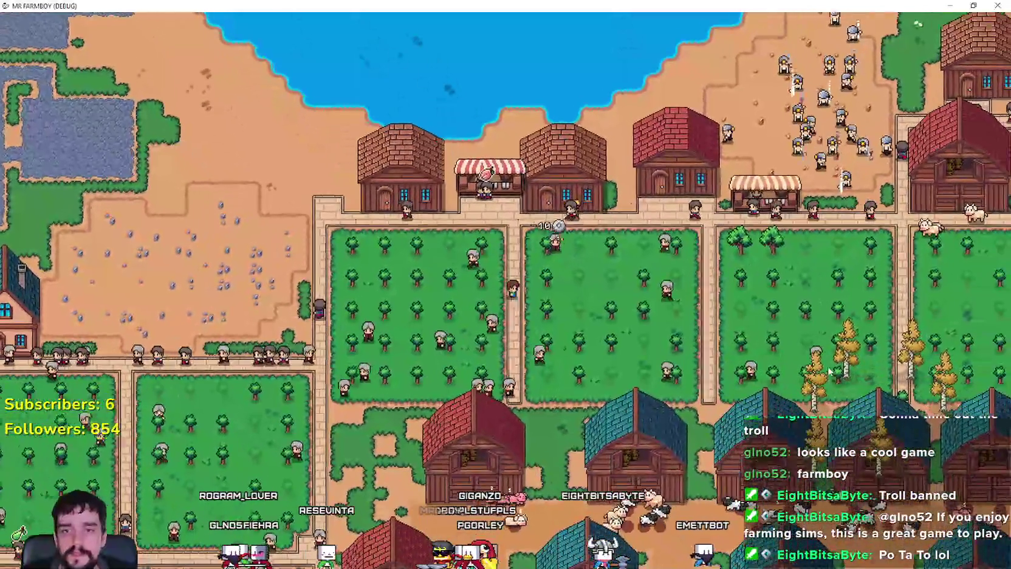
pyautogui.moveTo(830, 372); pyautogui.dragTo(752, 352)
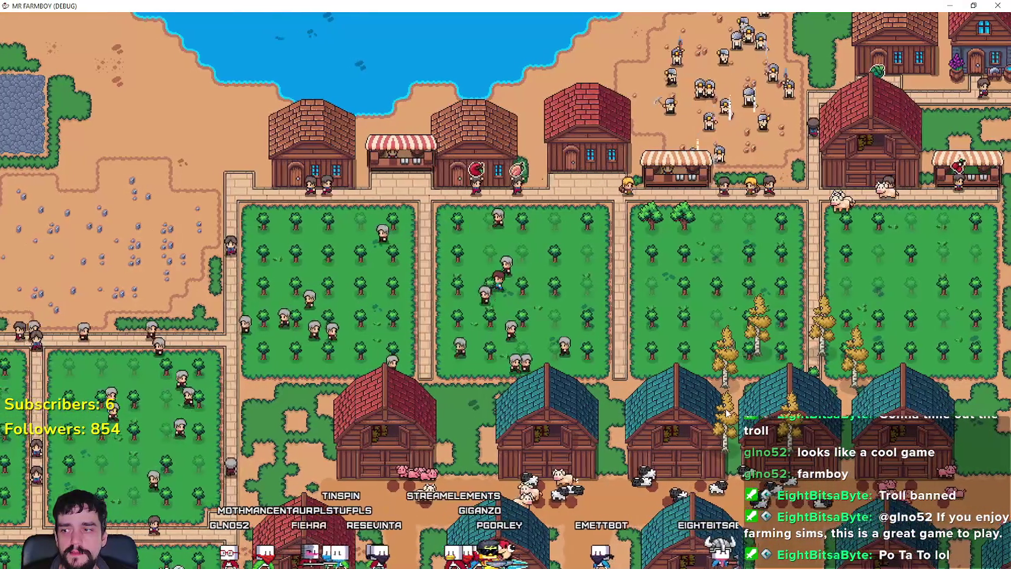
# - Walk the farmer up-left to the beach and bring up the crafting panel
pyautogui.press('Left')
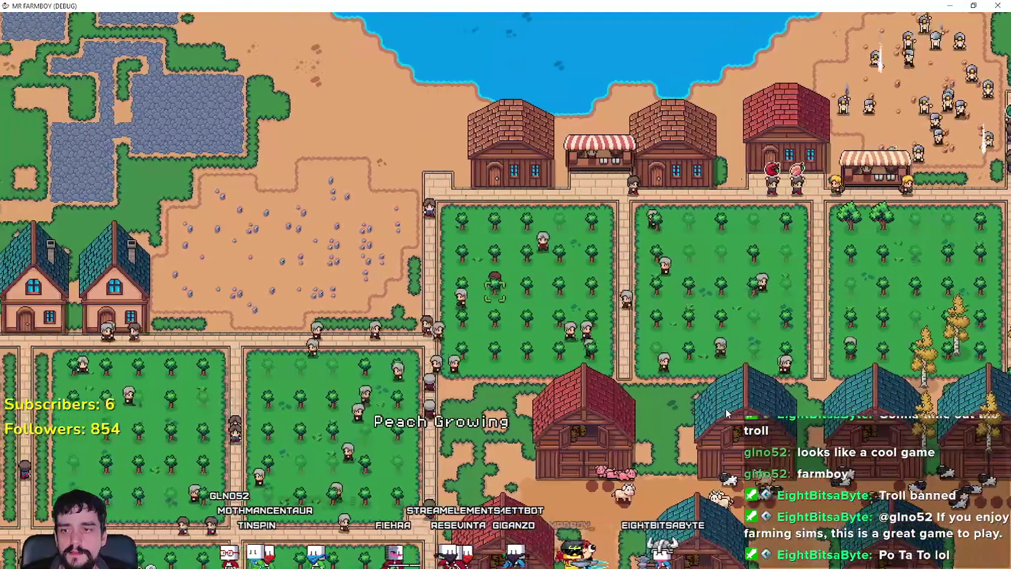
pyautogui.press('Right')
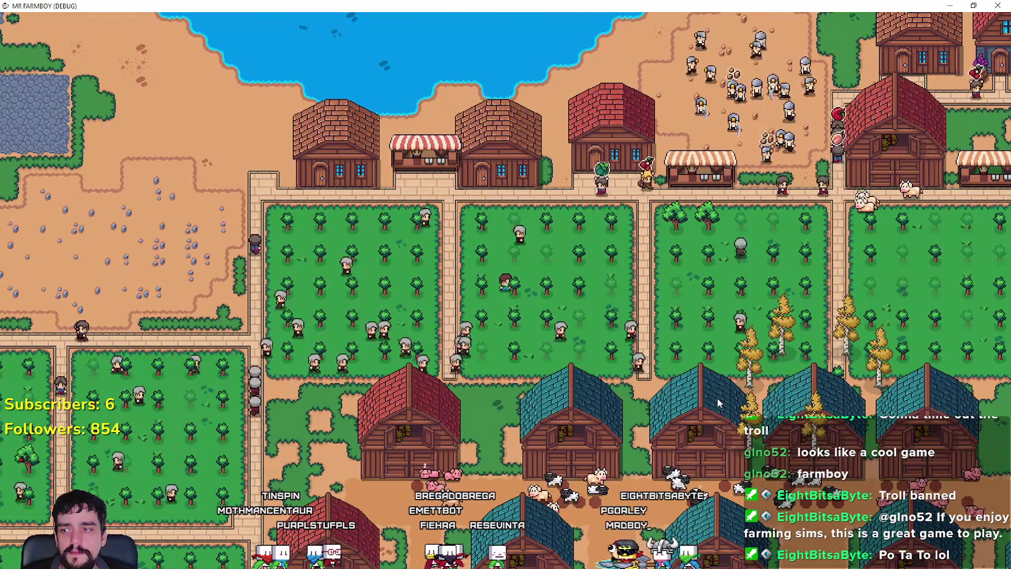
pyautogui.press('Left')
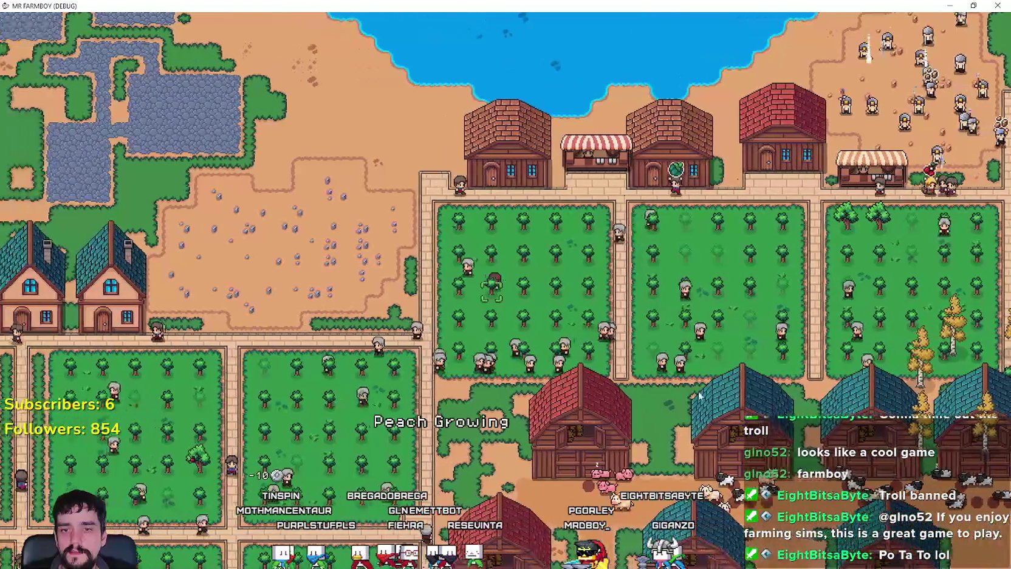
pyautogui.press('Left')
pyautogui.press('Up')
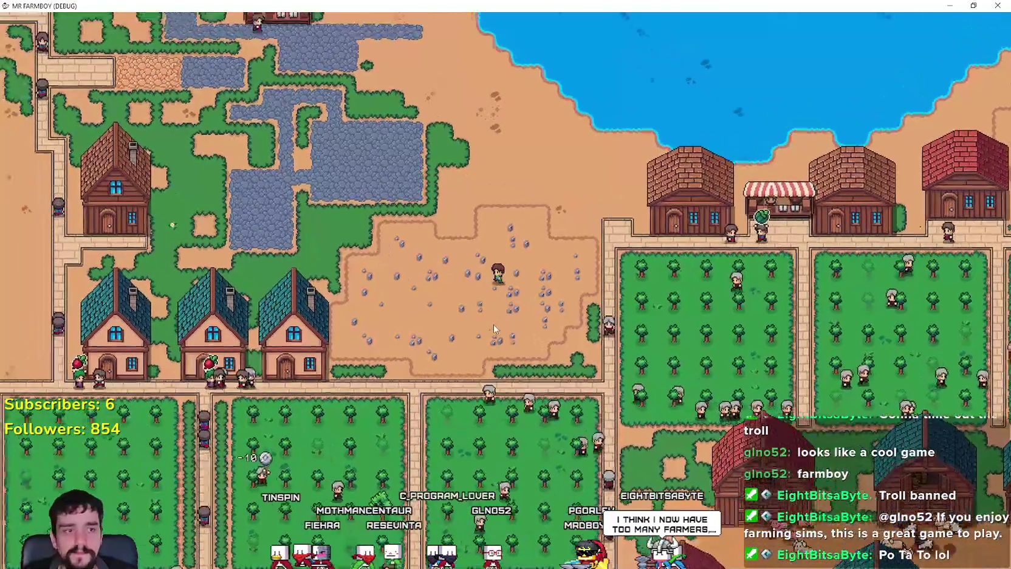
pyautogui.press('Left')
pyautogui.press('Up')
pyautogui.scroll(2, 493, 324)
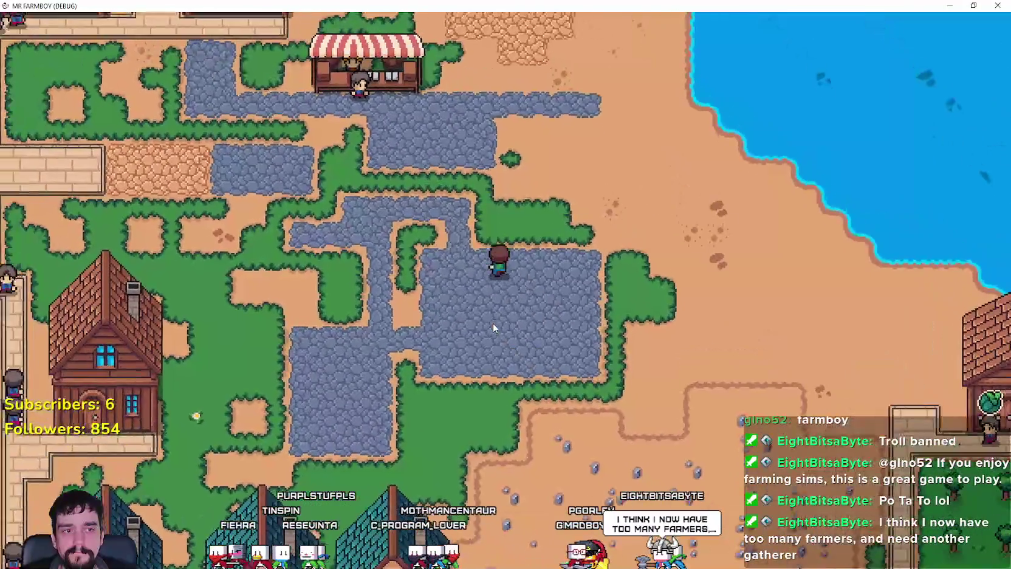
pyautogui.press('Up')
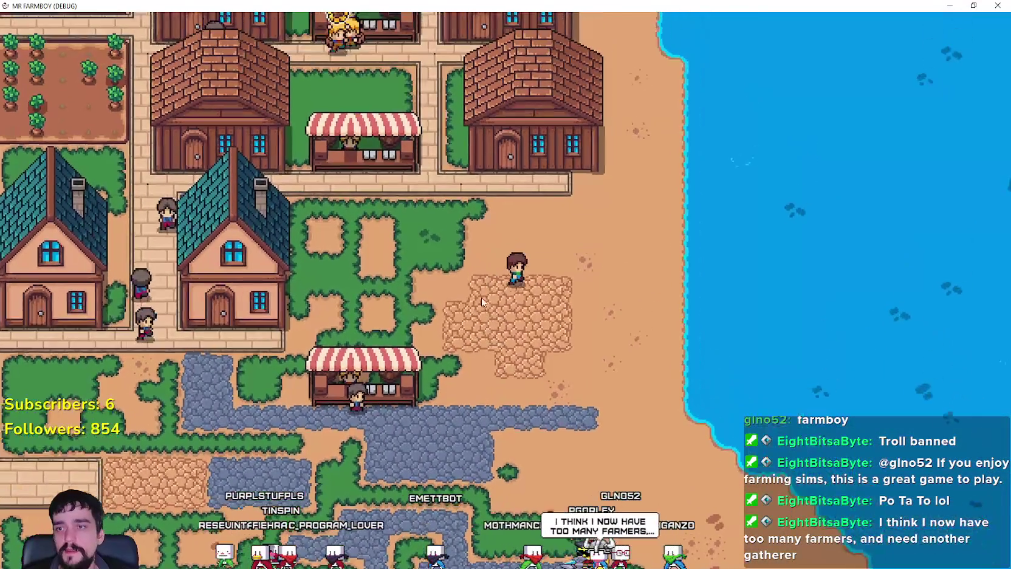
pyautogui.press('c')
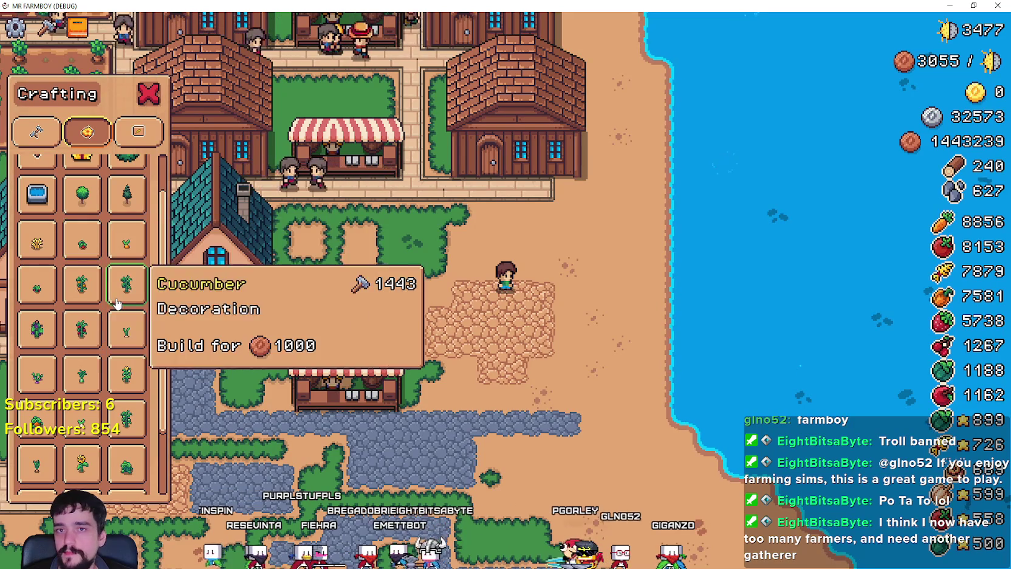
# - Place Wheat, a red crop and Carrot decorations on the sand
pyautogui.click(37, 243)
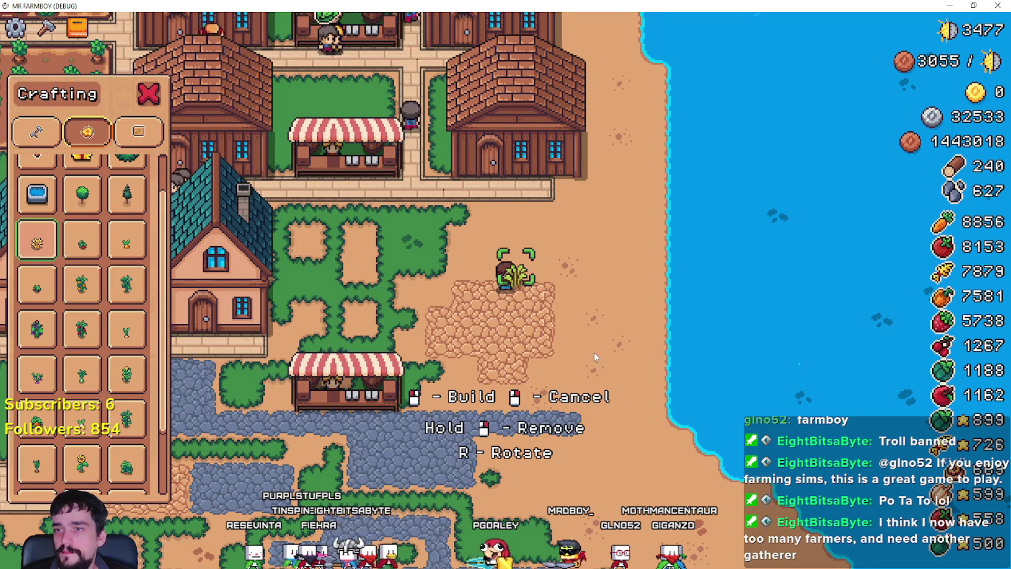
pyautogui.press('d')
pyautogui.scroll(3, 565, 356)
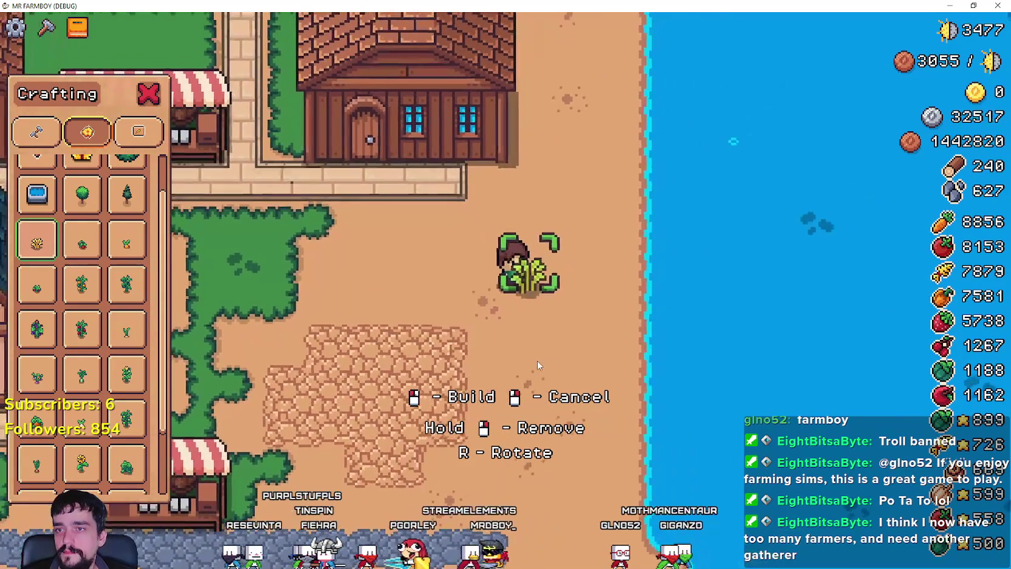
pyautogui.click(537, 364)
pyautogui.press('a')
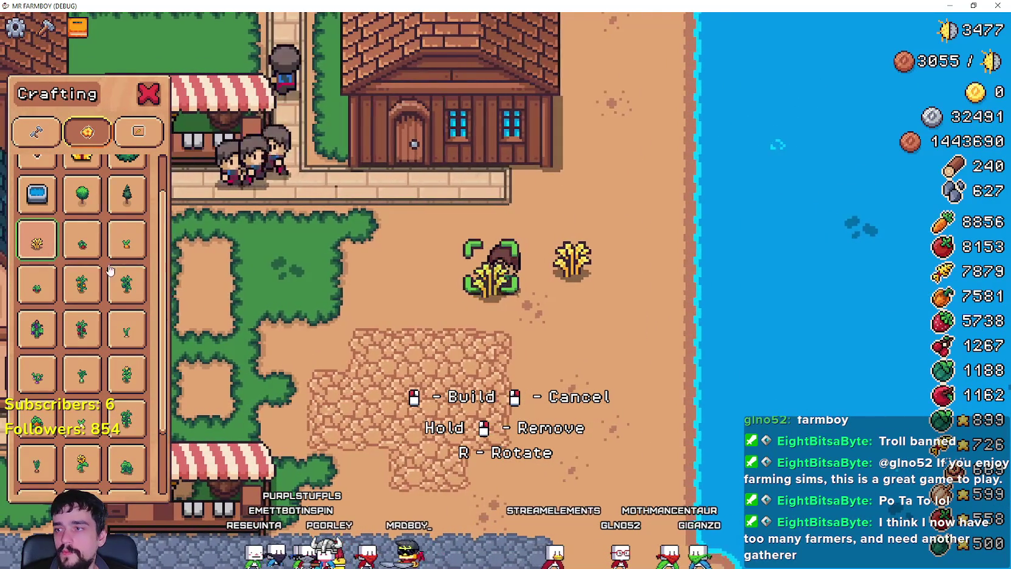
pyautogui.click(82, 243)
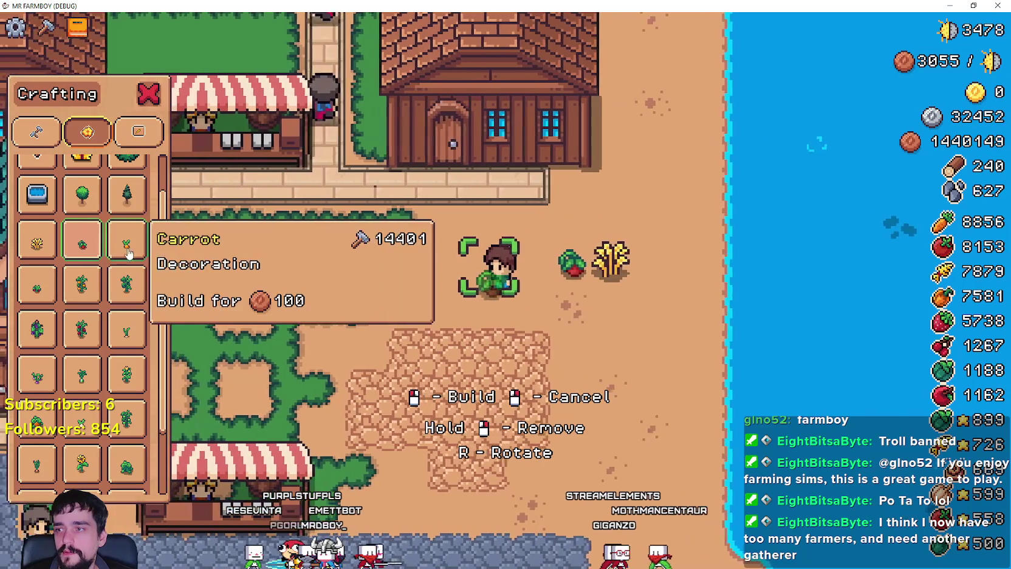
pyautogui.click(123, 255)
pyautogui.click(527, 265)
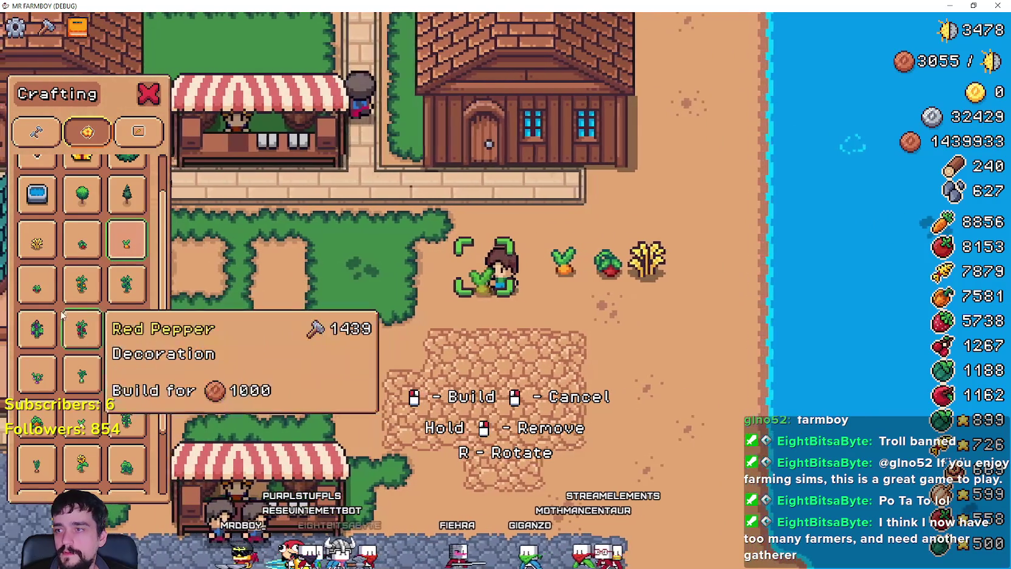
# - Add strawberry, Orange Pepper, Cucumber, another crop and Red Pepper decorations to the row
pyautogui.click(199, 333)
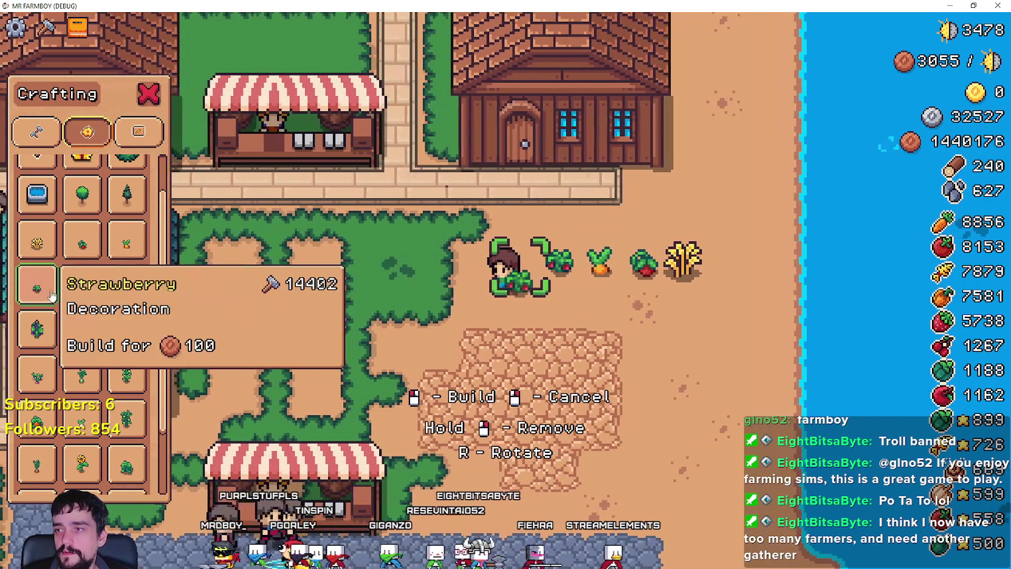
pyautogui.click(82, 284)
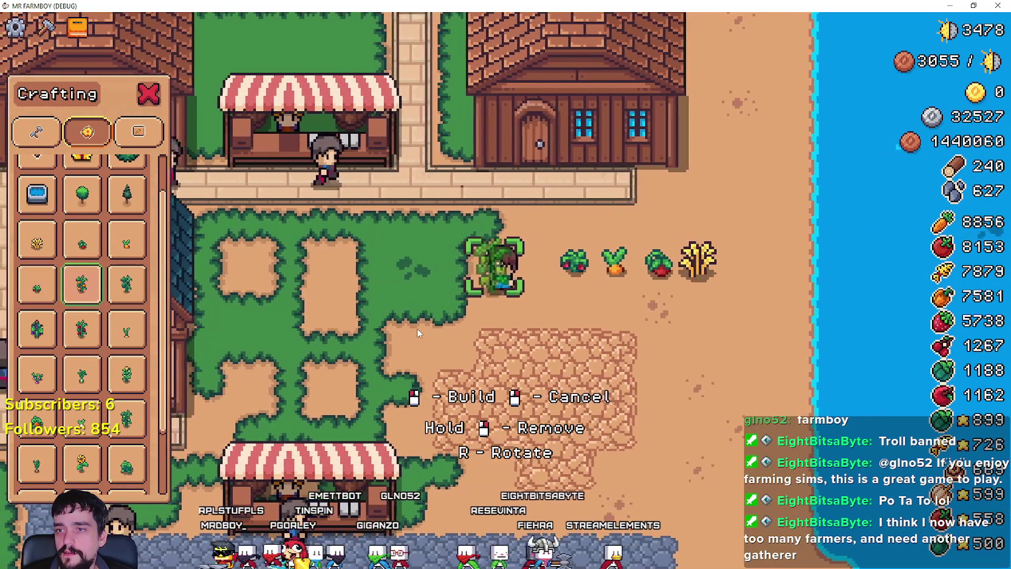
pyautogui.click(418, 333)
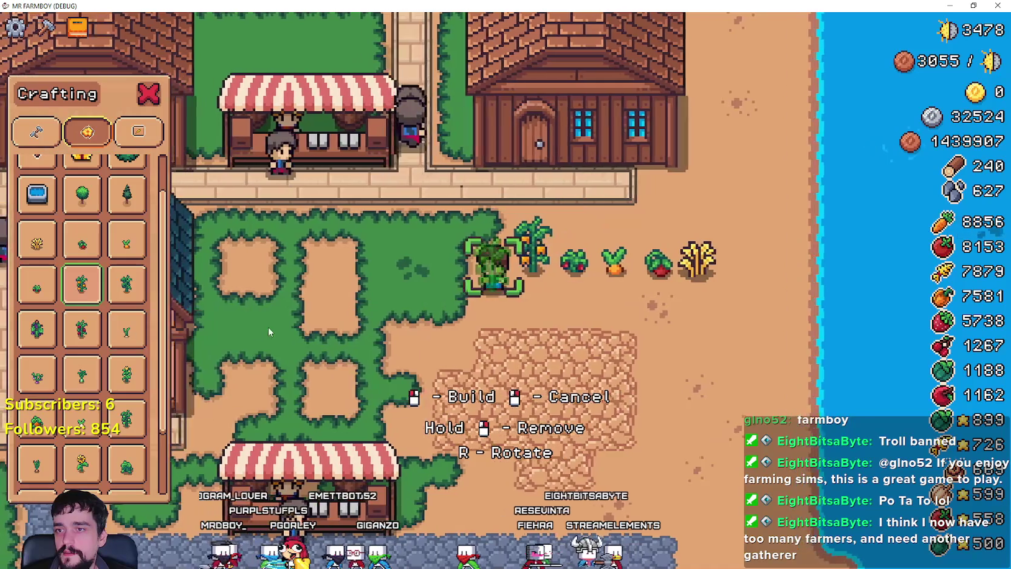
pyautogui.click(127, 284)
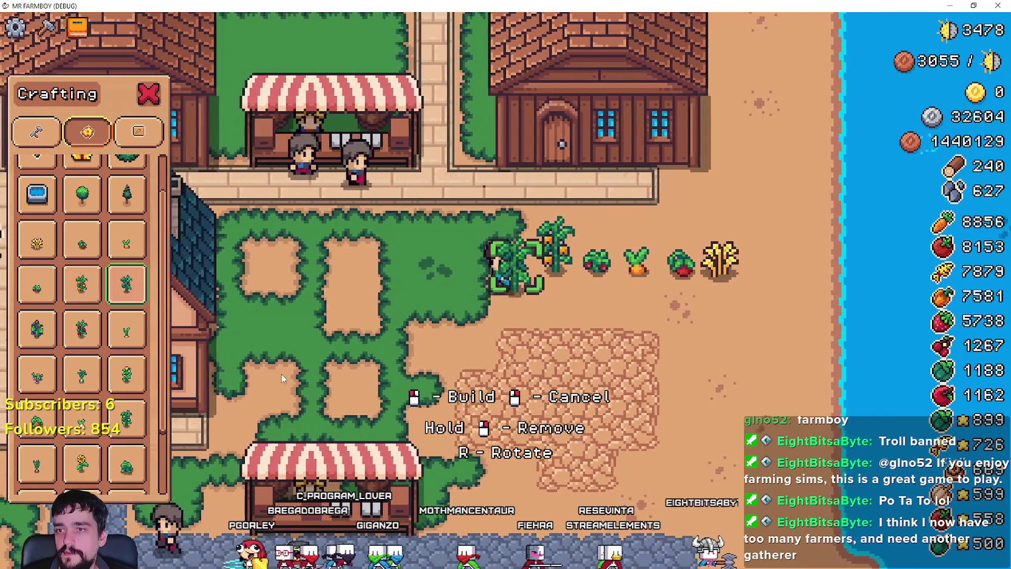
pyautogui.click(281, 378)
pyautogui.press('a')
pyautogui.click(631, 353)
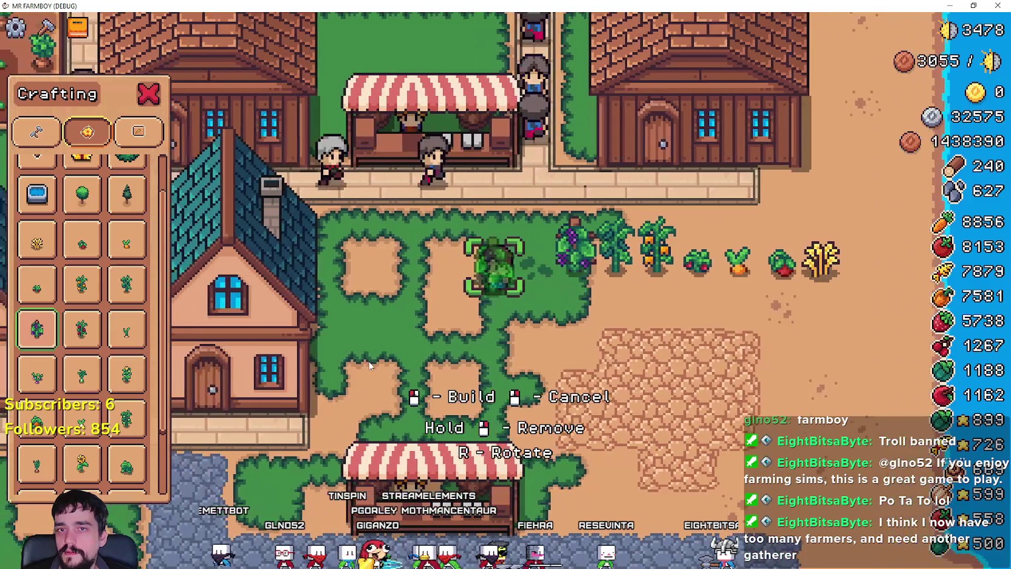
pyautogui.click(98, 328)
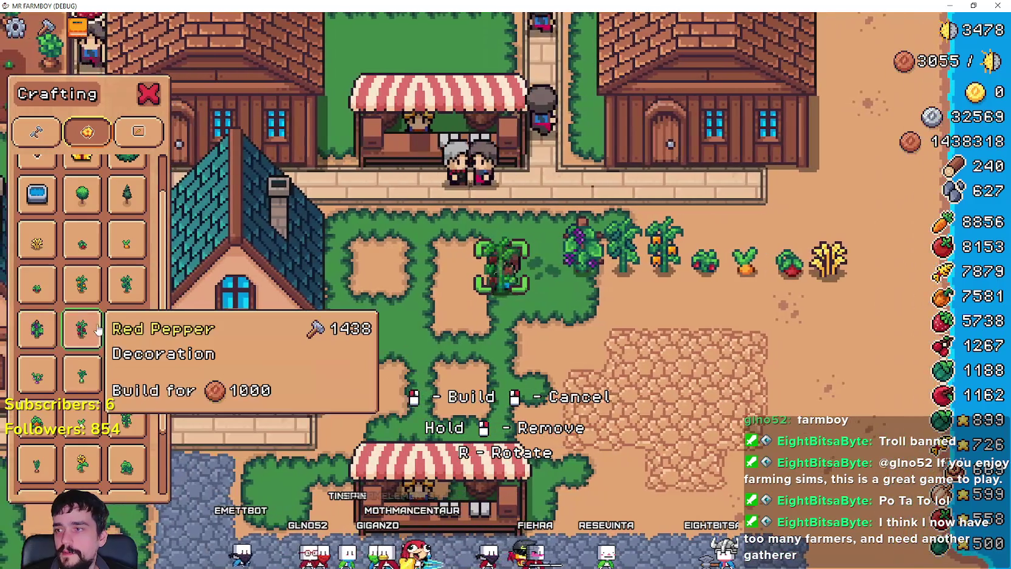
pyautogui.click(105, 333)
# - Place Garlic and Turnip decorations near the farmer
pyautogui.press('a')
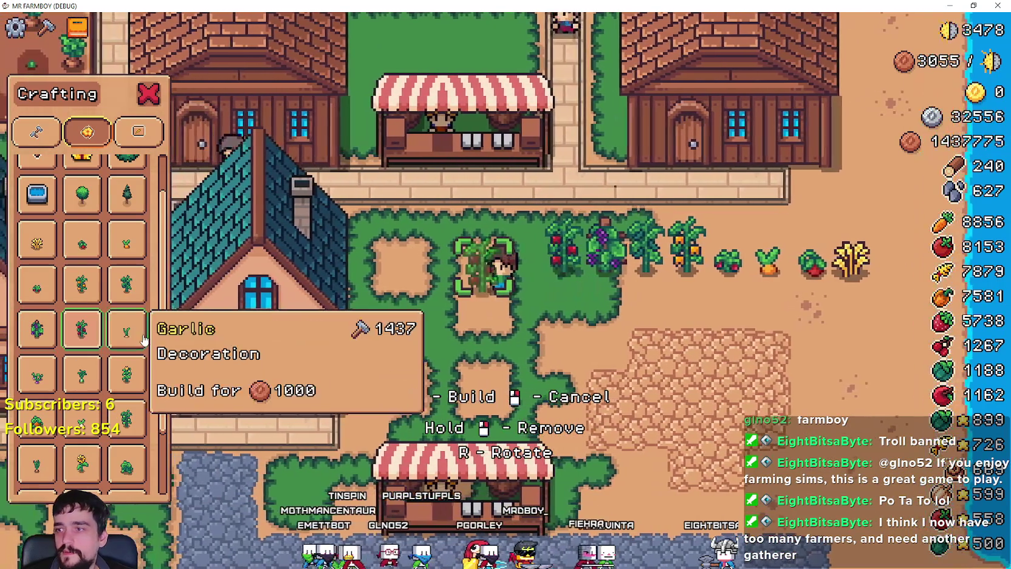
pyautogui.click(144, 340)
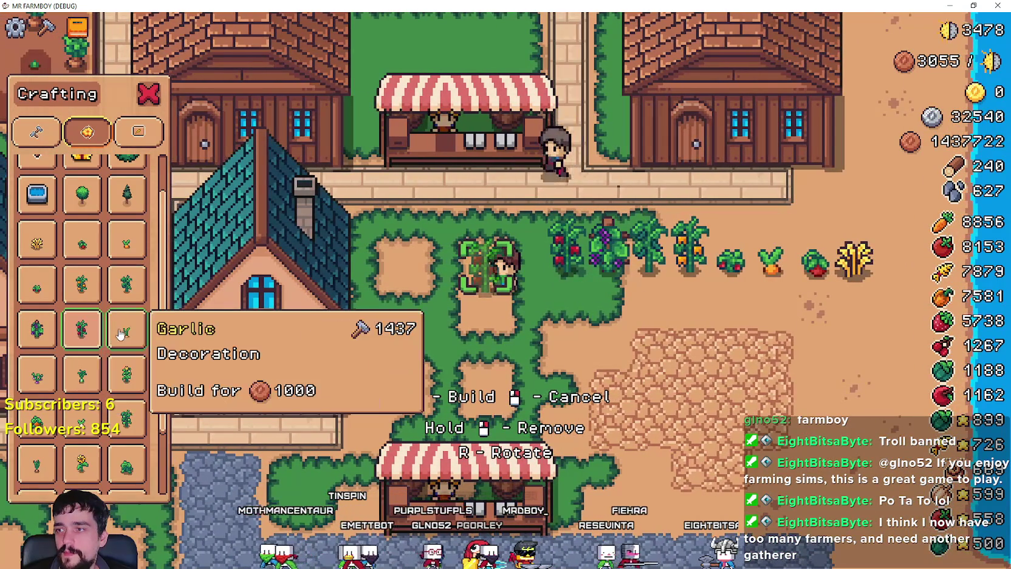
pyautogui.press('d')
pyautogui.click(584, 349)
pyautogui.press('a')
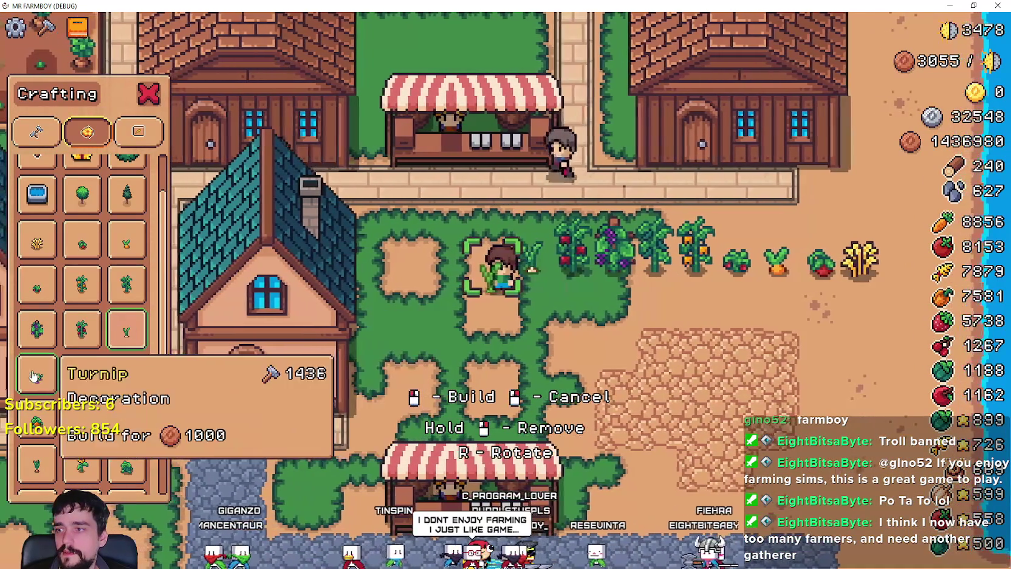
pyautogui.click(37, 375)
pyautogui.press('s')
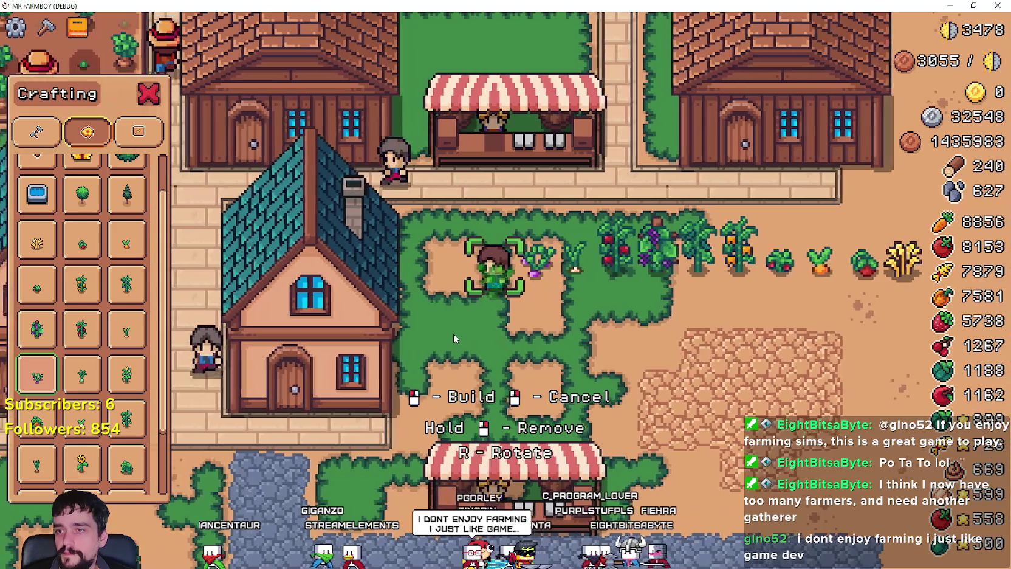
pyautogui.click(497, 255)
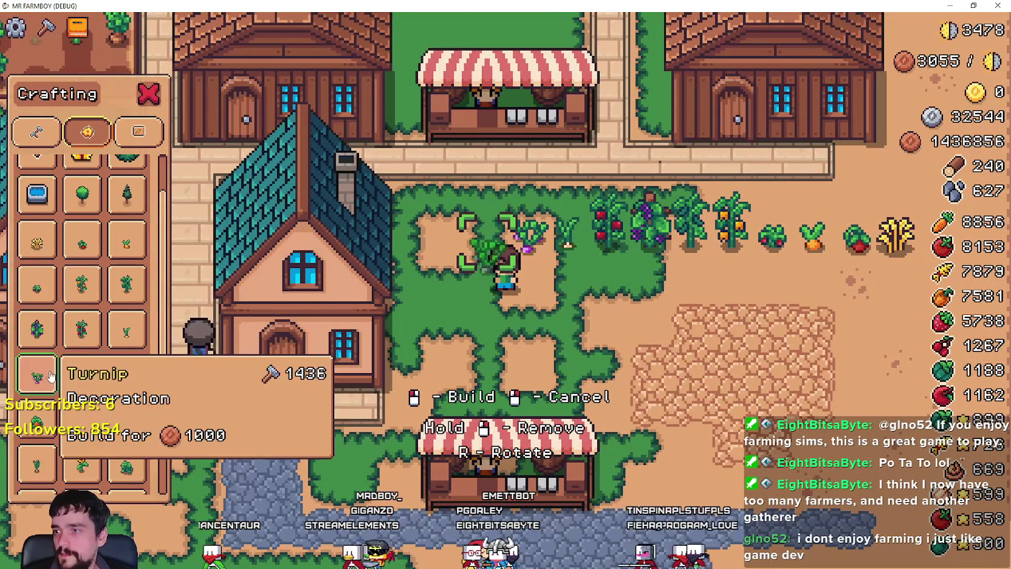
# - Build leek, pumpkin and Corn decorations toward the beach
pyautogui.click(84, 377)
pyautogui.press('a')
pyautogui.click(612, 353)
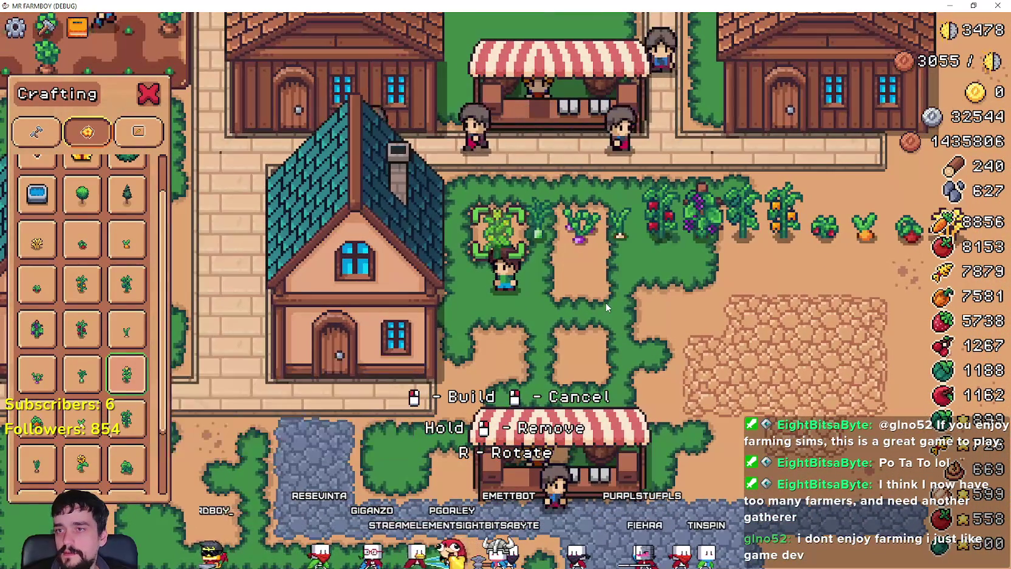
pyautogui.press('d')
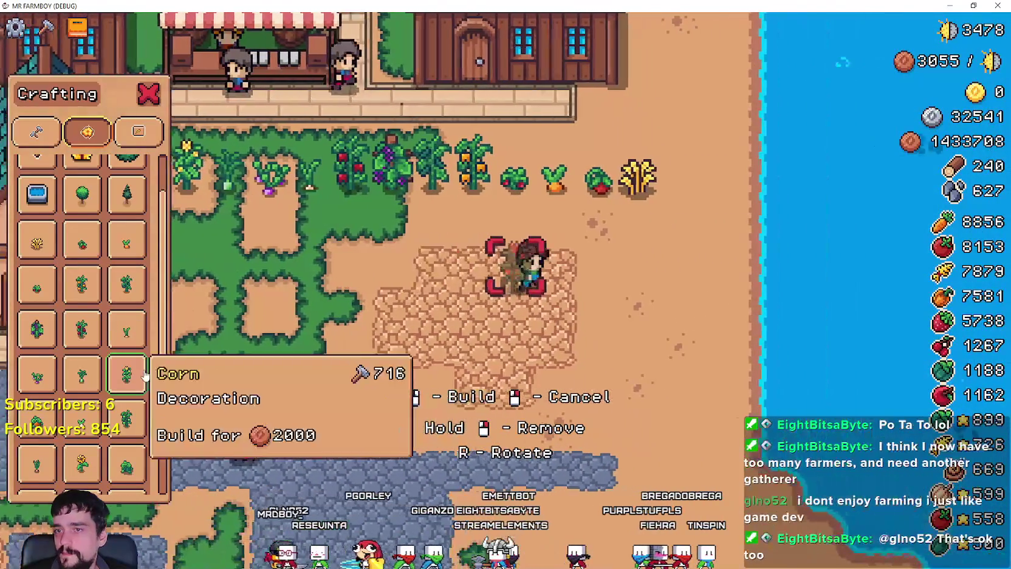
pyautogui.click(82, 373)
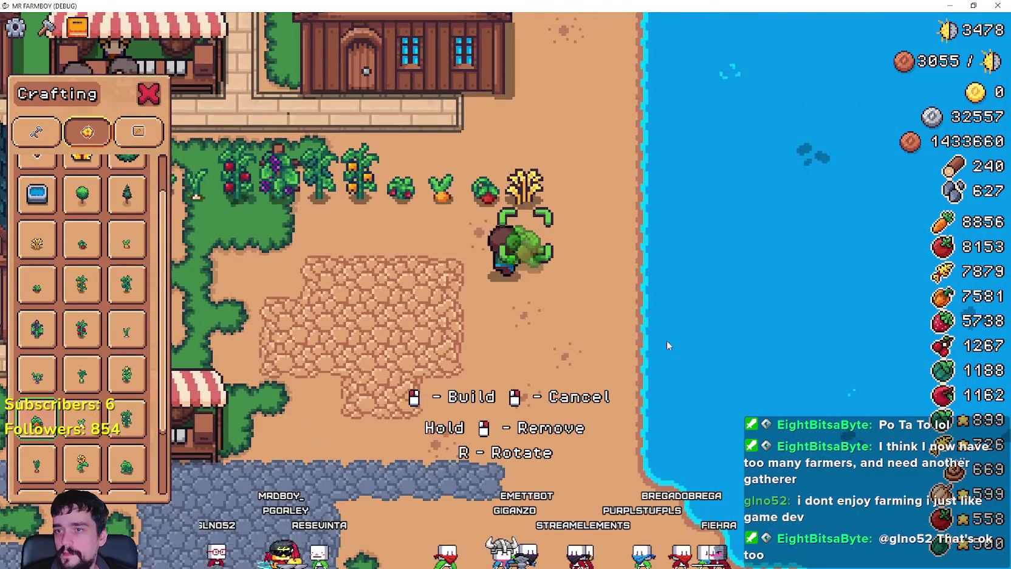
pyautogui.click(632, 345)
pyautogui.click(119, 392)
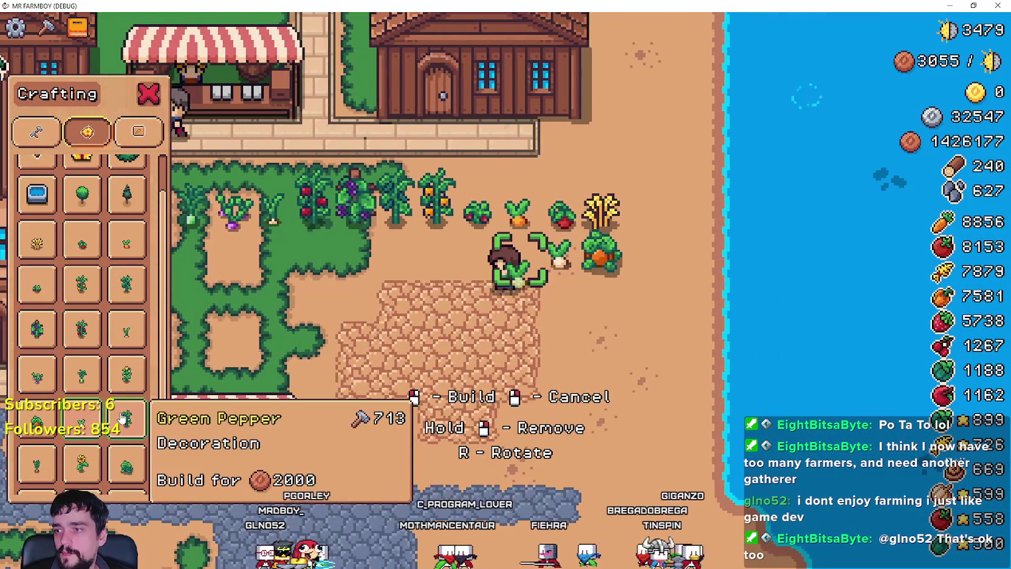
pyautogui.click(471, 348)
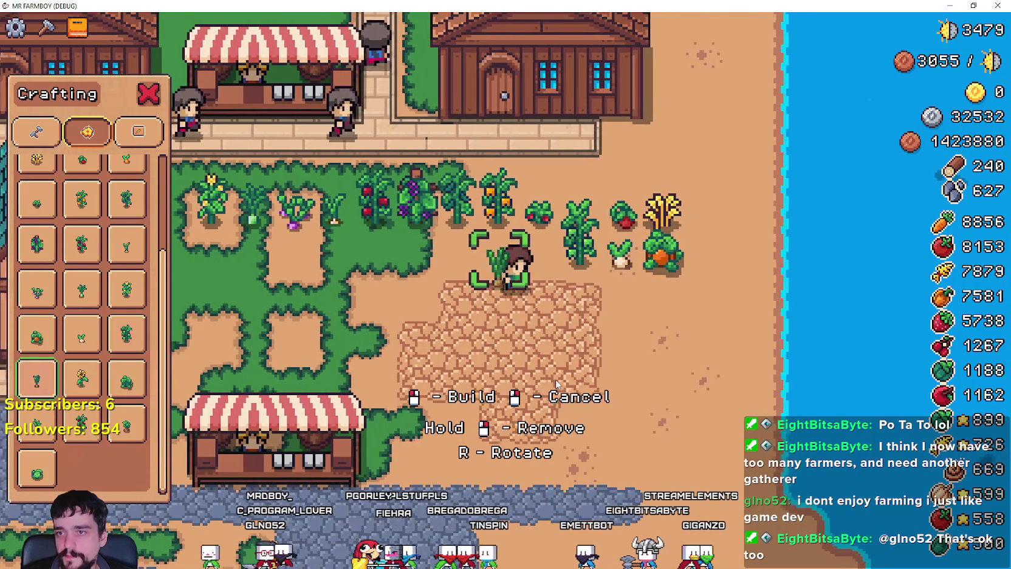
# - Place an onion decoration, select sunflower, then cancel building and close the list
pyautogui.click(532, 407)
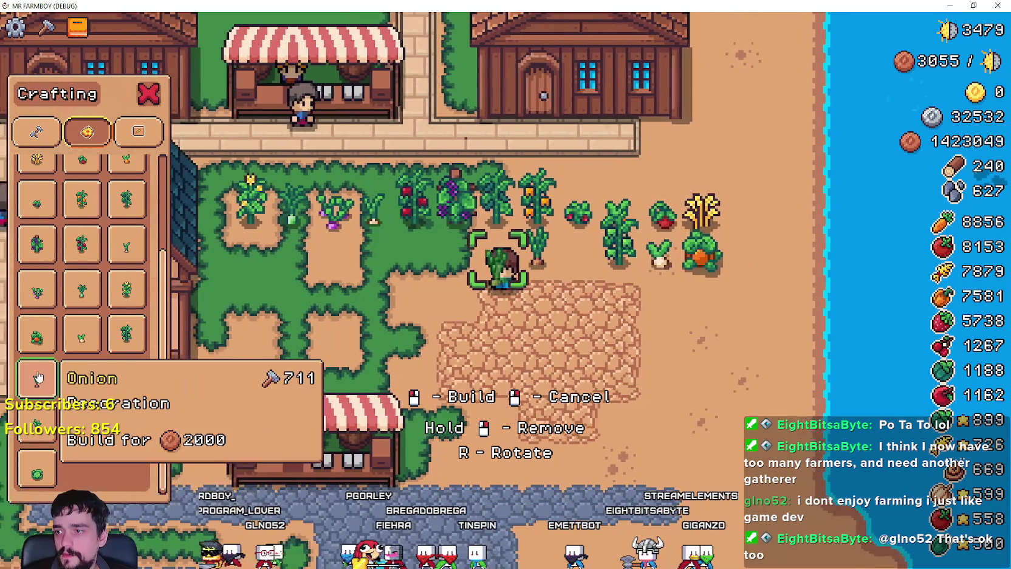
pyautogui.click(81, 378)
pyautogui.press('s')
pyautogui.press('d')
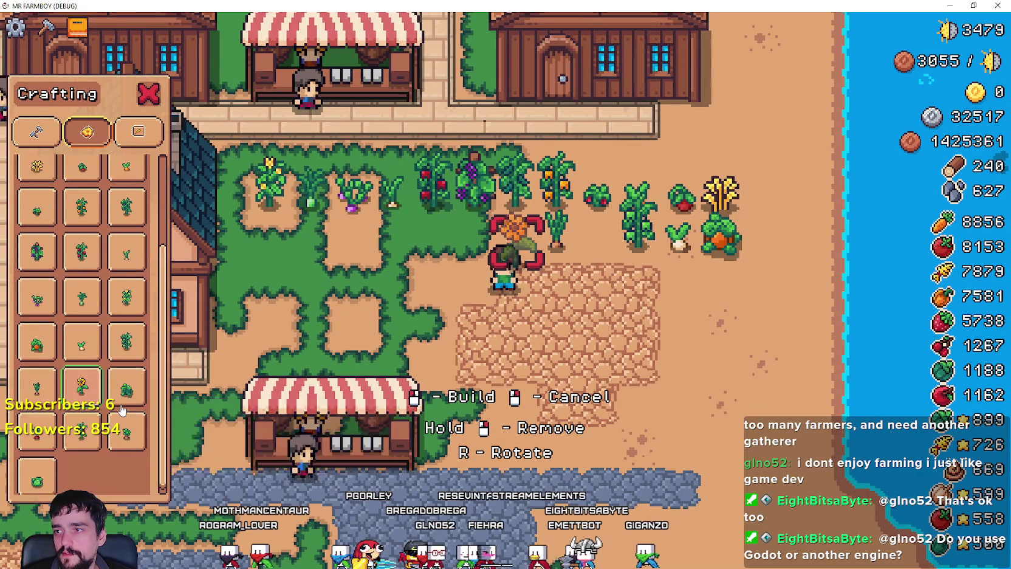
pyautogui.press('a')
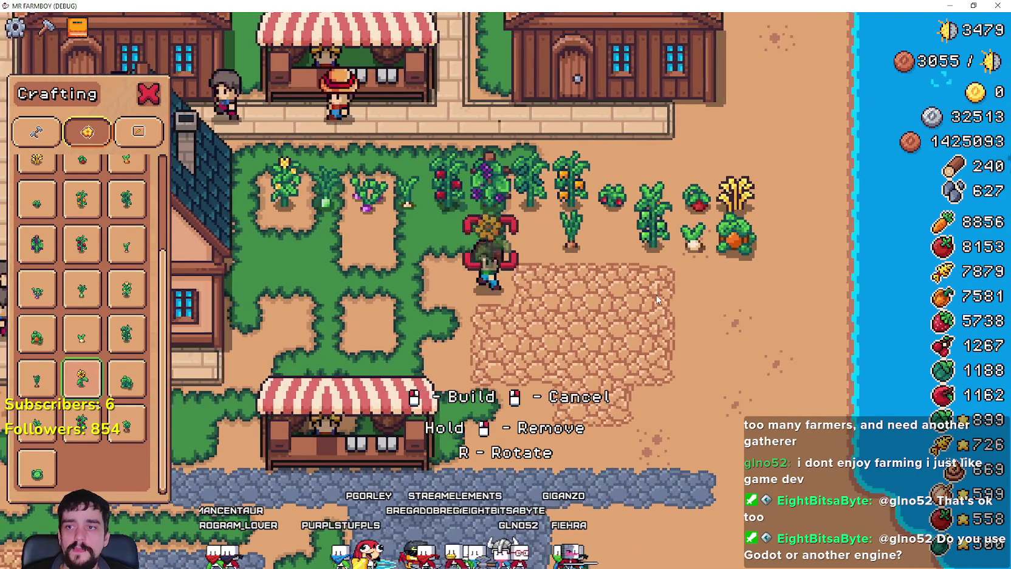
pyautogui.press('s')
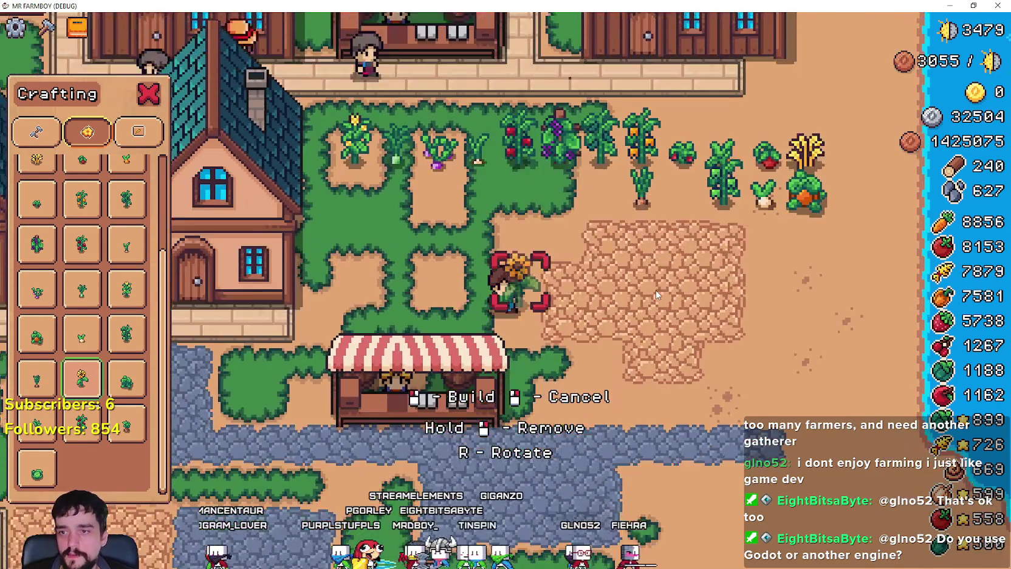
pyautogui.rightClick(655, 290)
# - Walk the farmer along the shore to the market stall, view its inventory, and close it
pyautogui.press('s')
pyautogui.press('d')
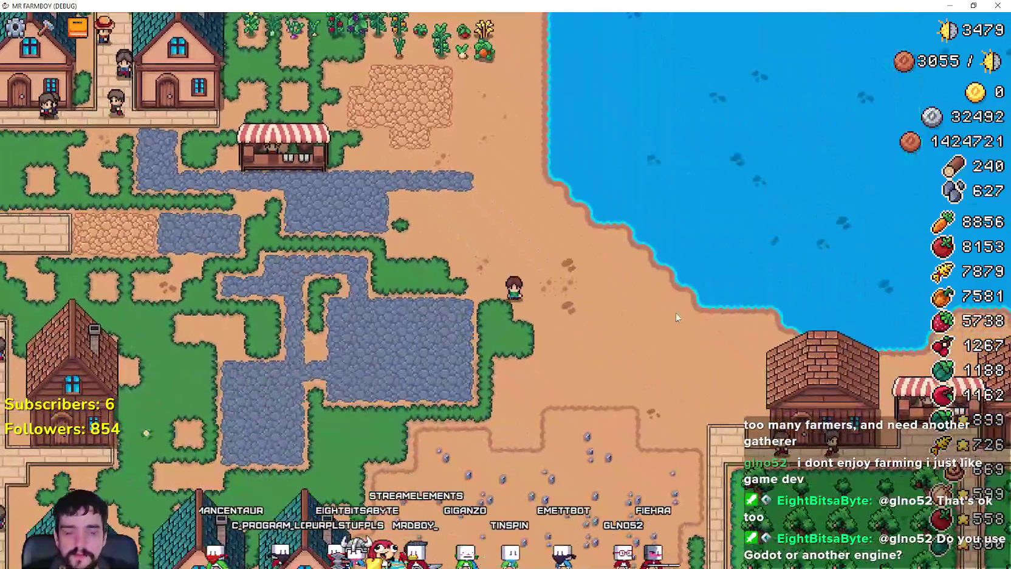
pyautogui.press('s')
pyautogui.press('d')
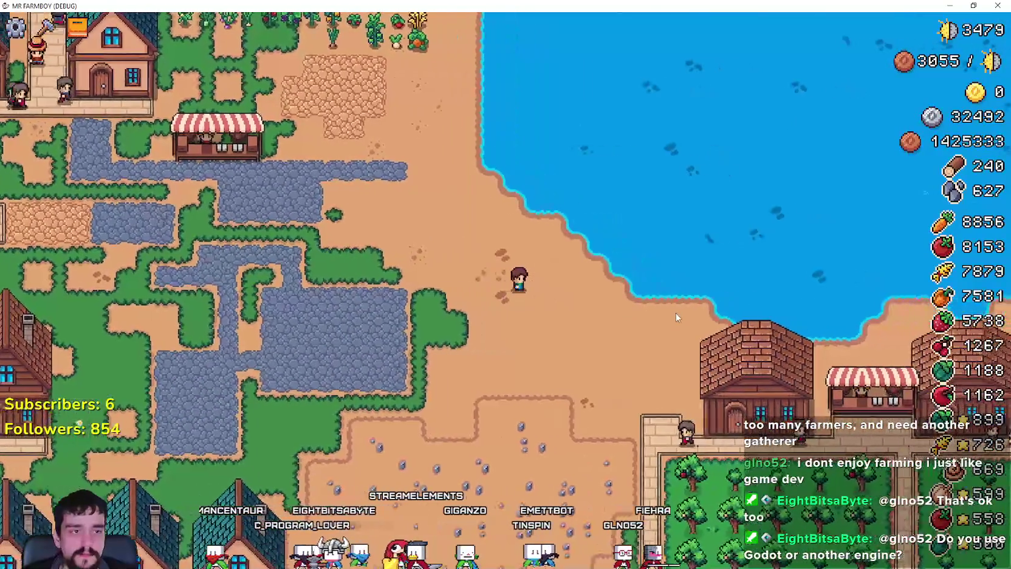
pyautogui.scroll(5, 676, 317)
pyautogui.press('w')
pyautogui.press('d')
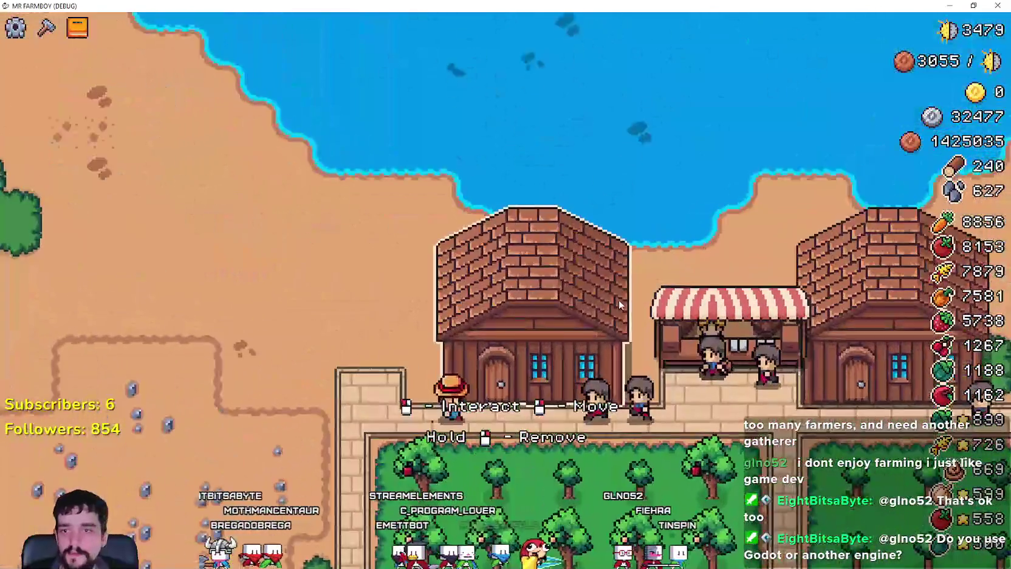
pyautogui.press('d')
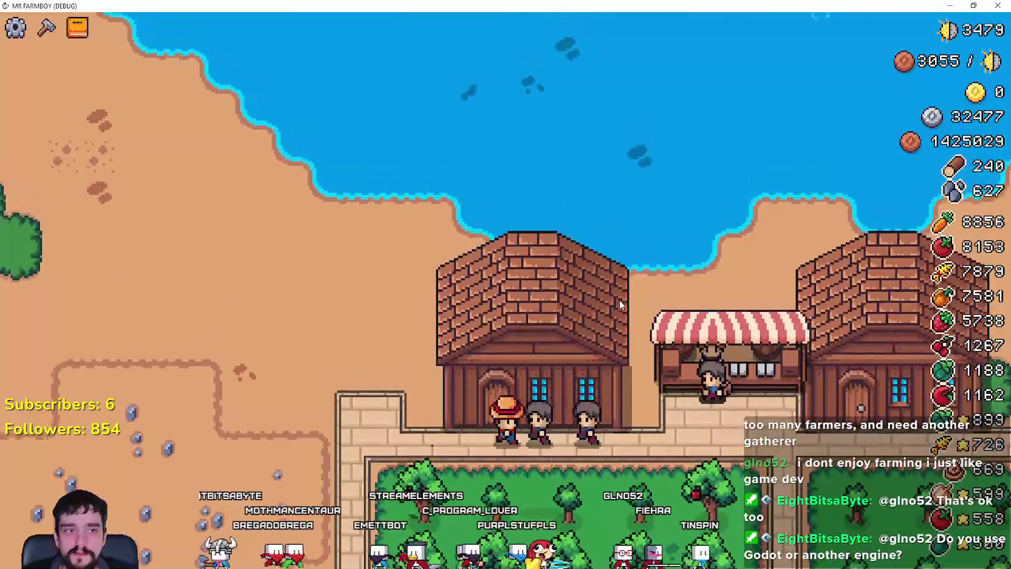
pyautogui.press('d')
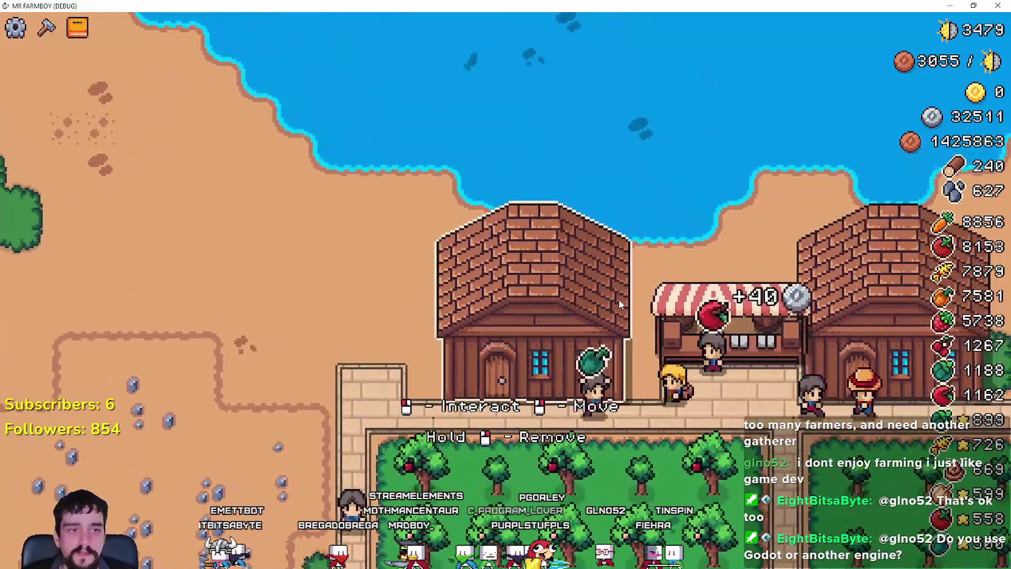
pyautogui.press('a')
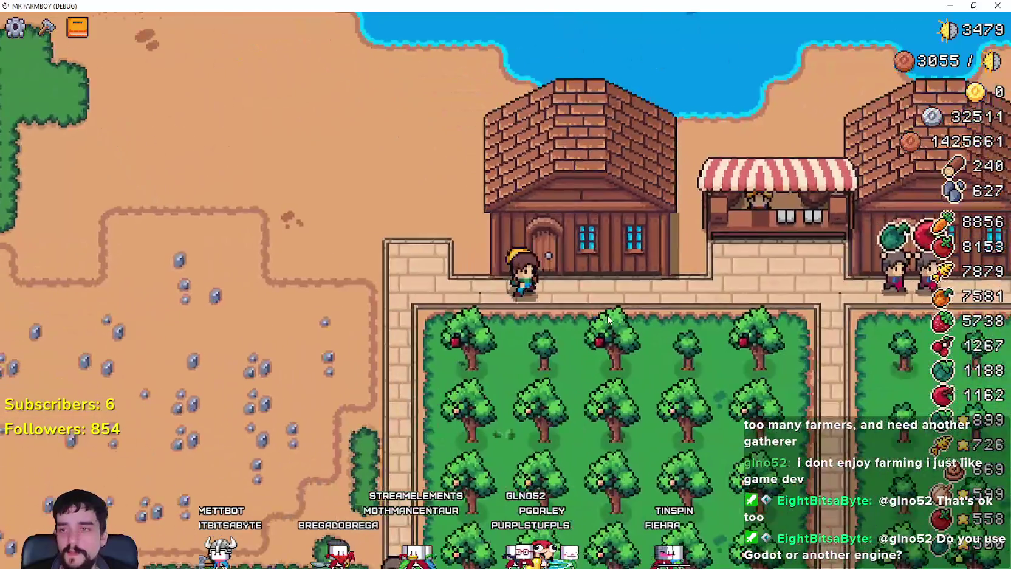
pyautogui.click(774, 206)
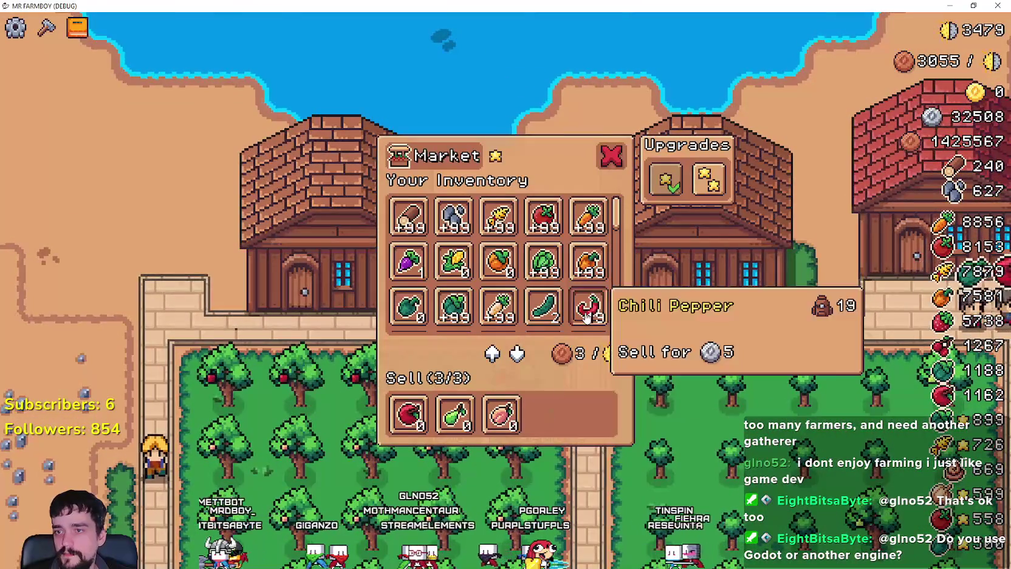
pyautogui.press('Escape')
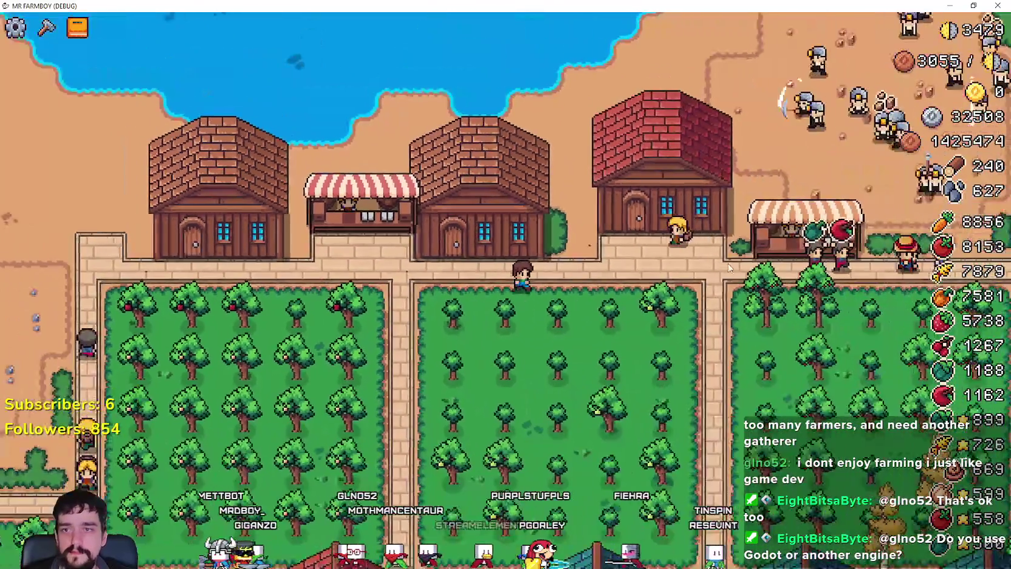
# - Walk up toward the barn and briefly check the Blacksmith and a warehouse screen
pyautogui.press('d')
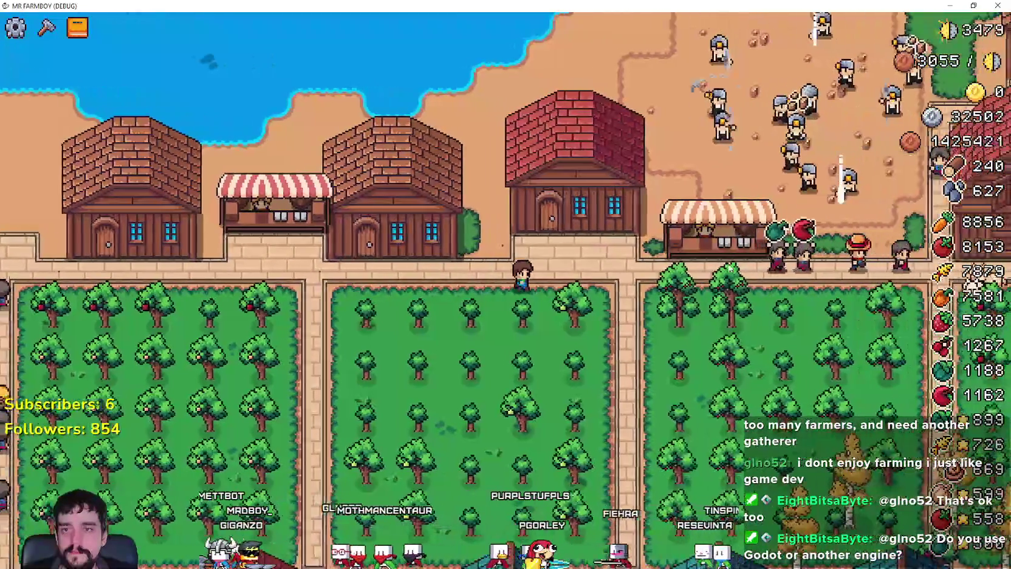
pyautogui.press('d')
pyautogui.press('w')
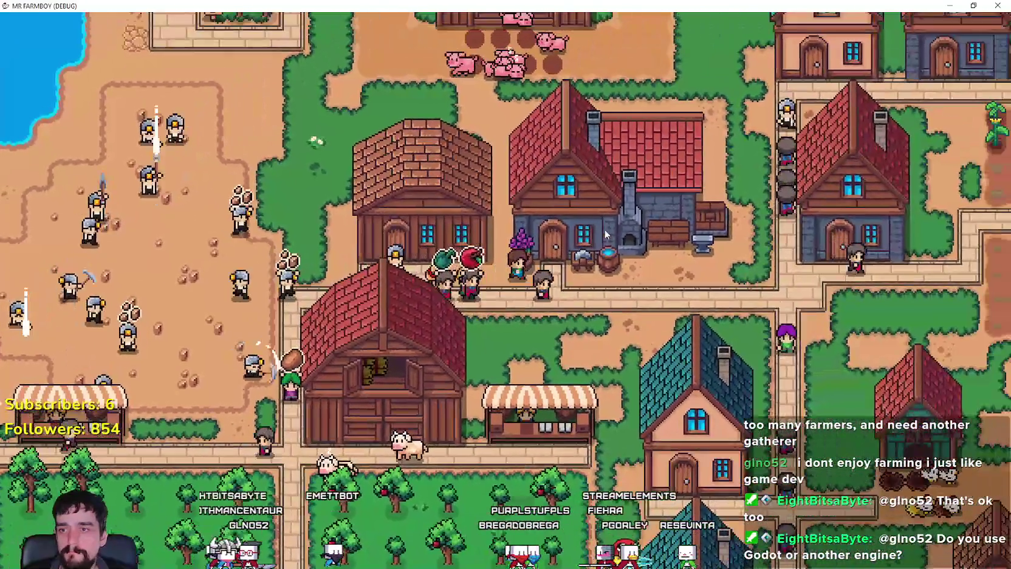
pyautogui.click(601, 287)
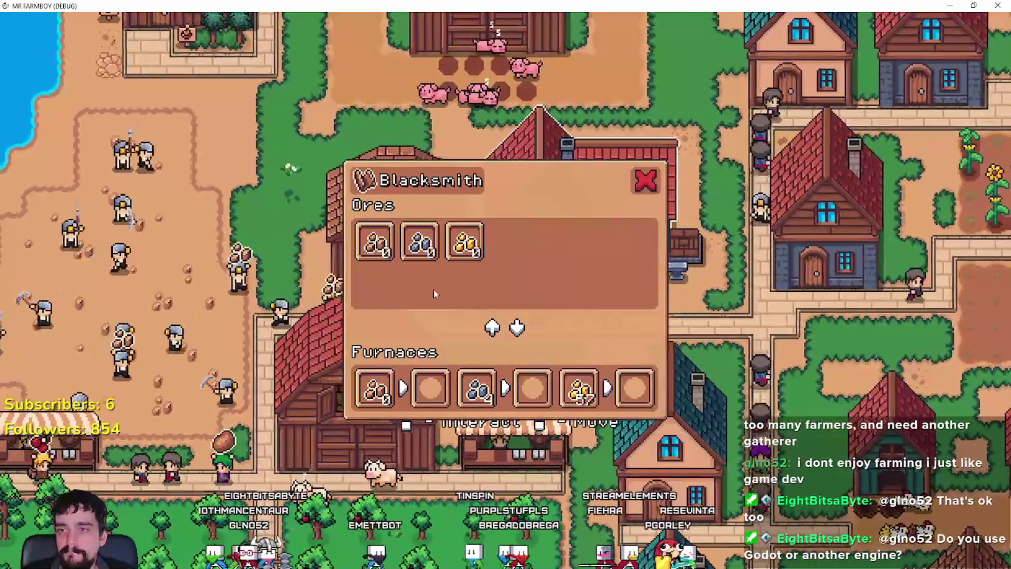
pyautogui.press('a')
pyautogui.click(474, 261)
pyautogui.press('a')
# - Zoom out over the map and into the mine, then open the shore house's Warehouse
pyautogui.scroll(-5, 495, 303)
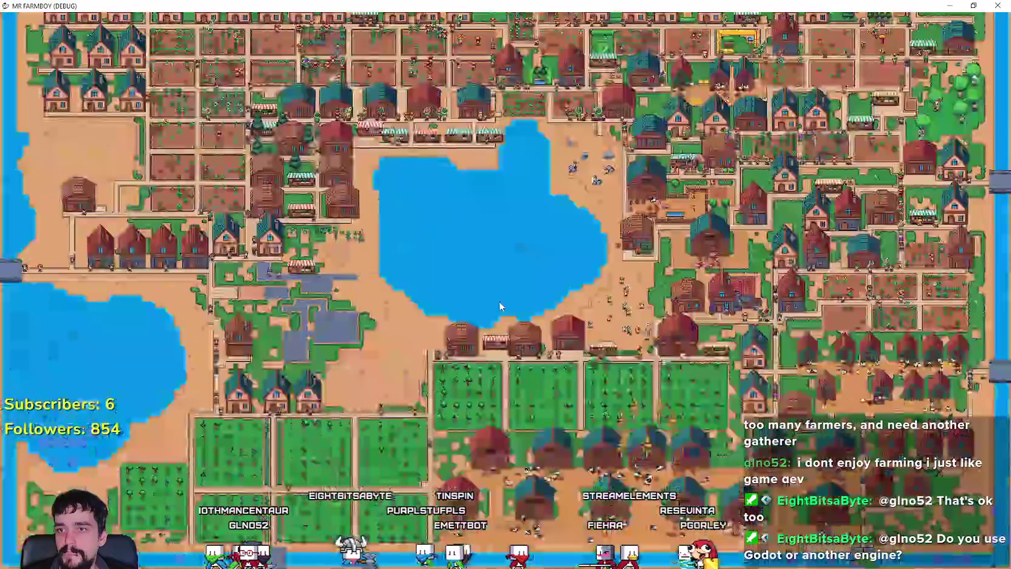
pyautogui.scroll(5, 371, 293)
pyautogui.scroll(-5, 371, 294)
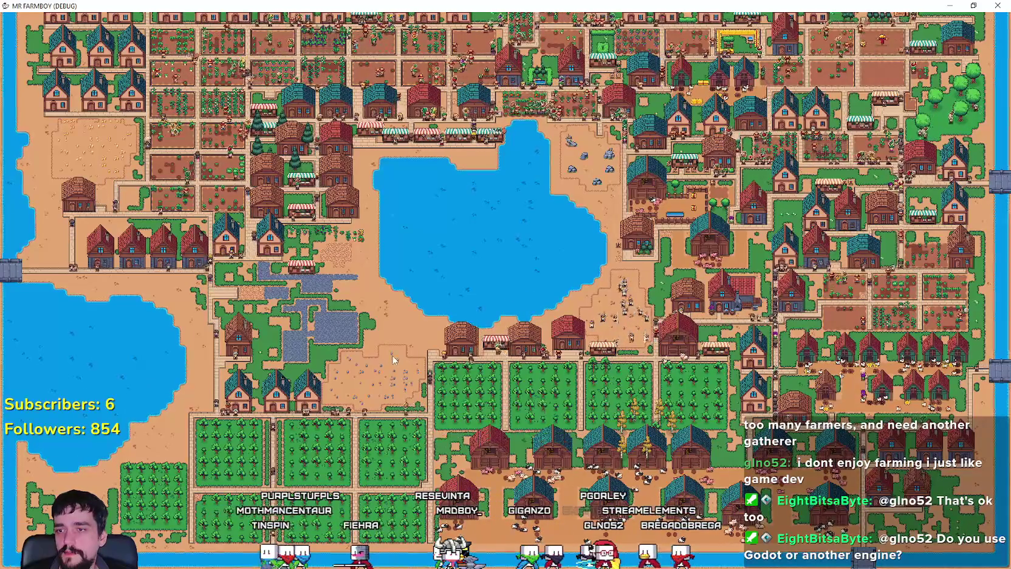
pyautogui.scroll(5, 393, 359)
pyautogui.scroll(-6, 393, 359)
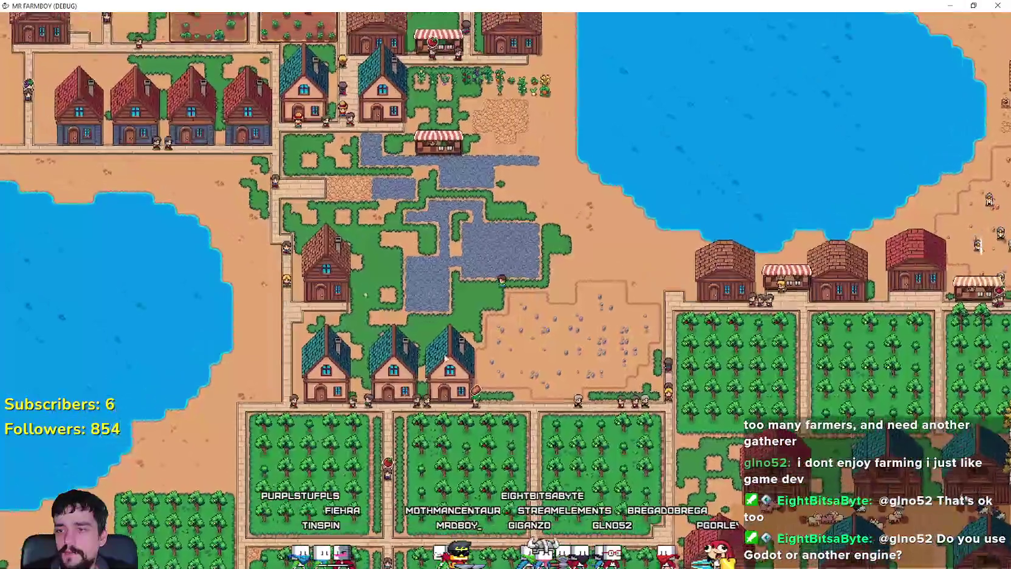
pyautogui.scroll(5, 491, 356)
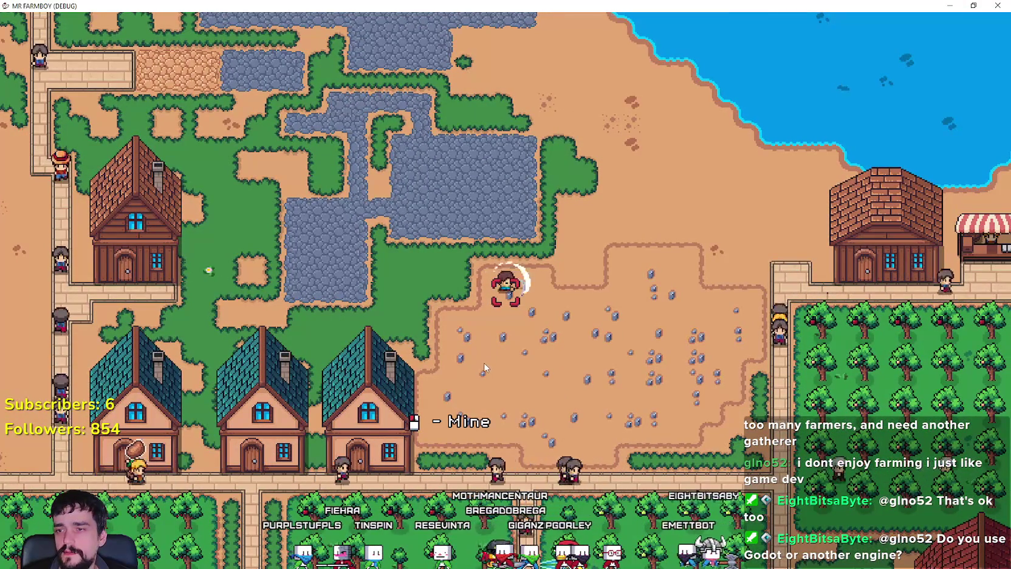
pyautogui.click(675, 313)
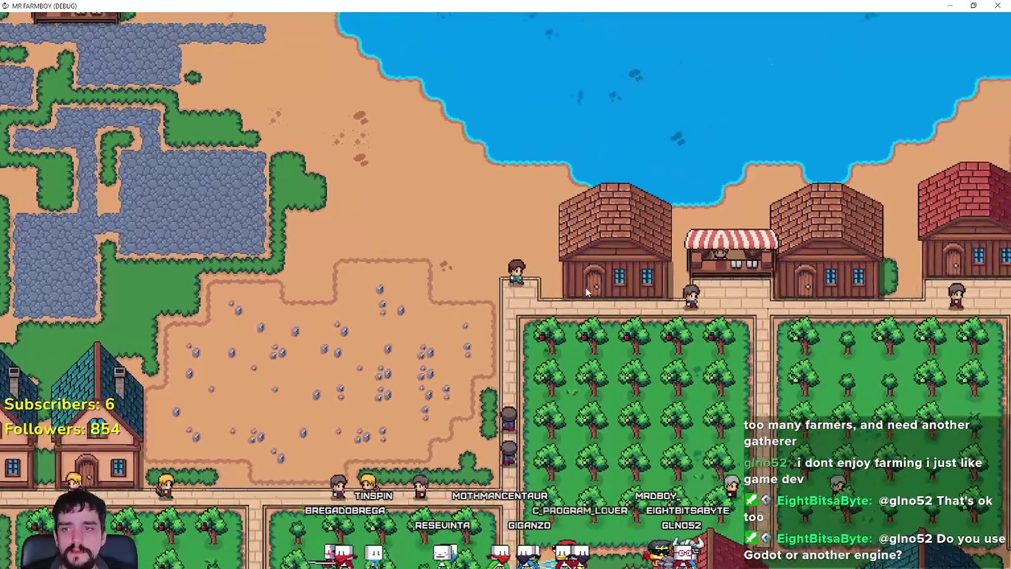
pyautogui.click(585, 287)
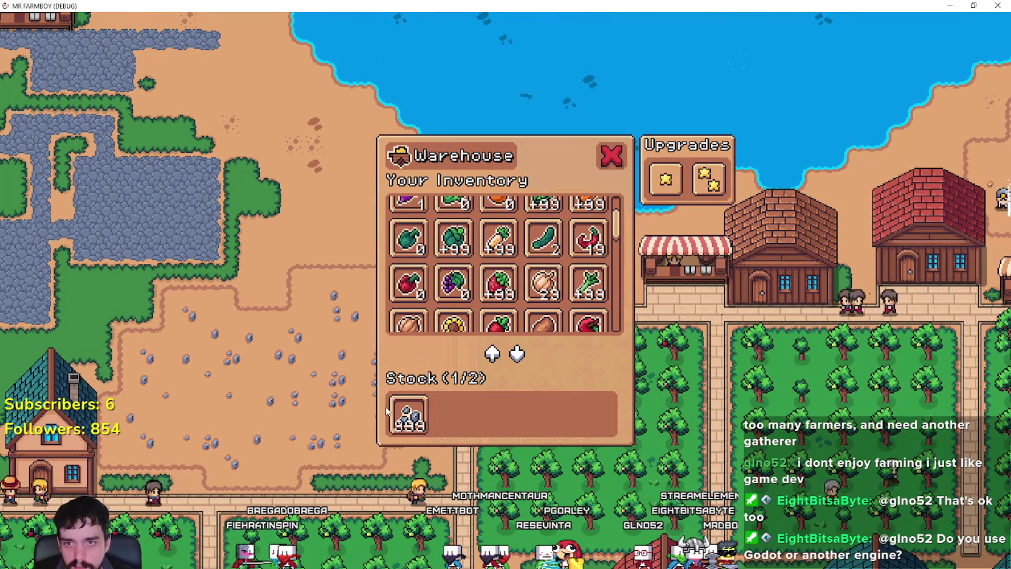
pyautogui.moveTo(406, 414)
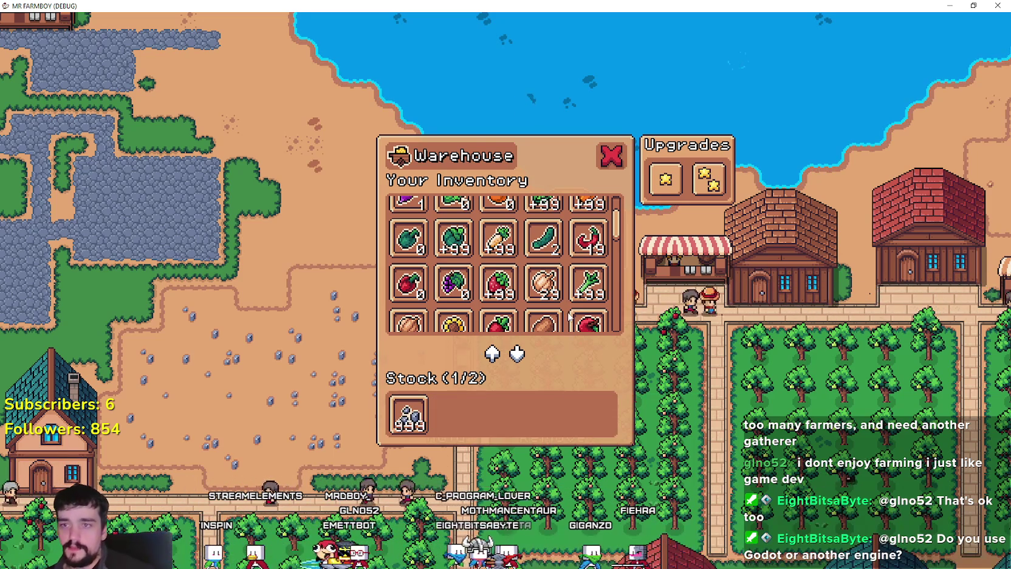
pyautogui.doubleClick(413, 5)
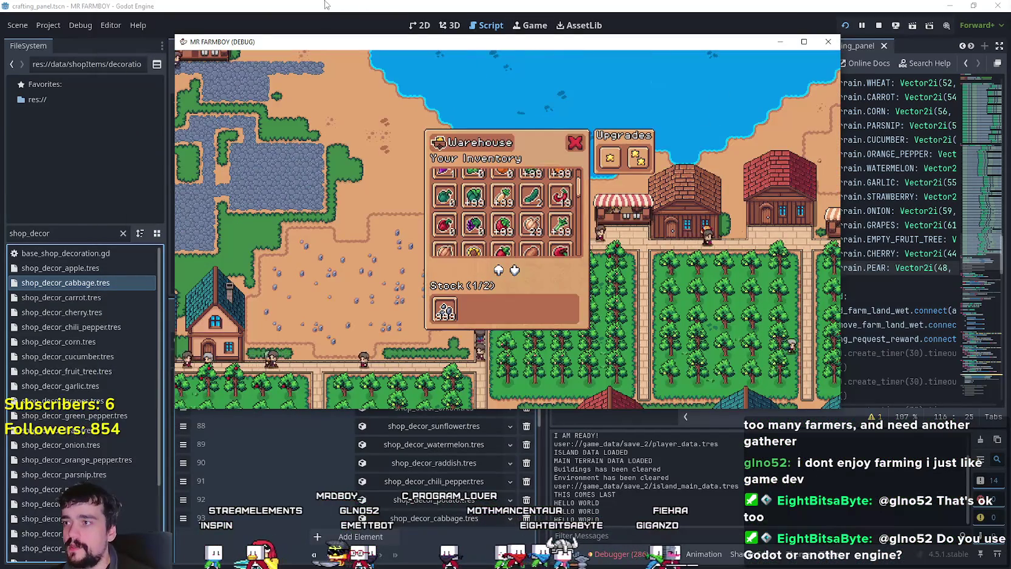
# - In the Remote tree select GameManager and expand World Ores entry 79 in the Inspector
pyautogui.click(325, 5)
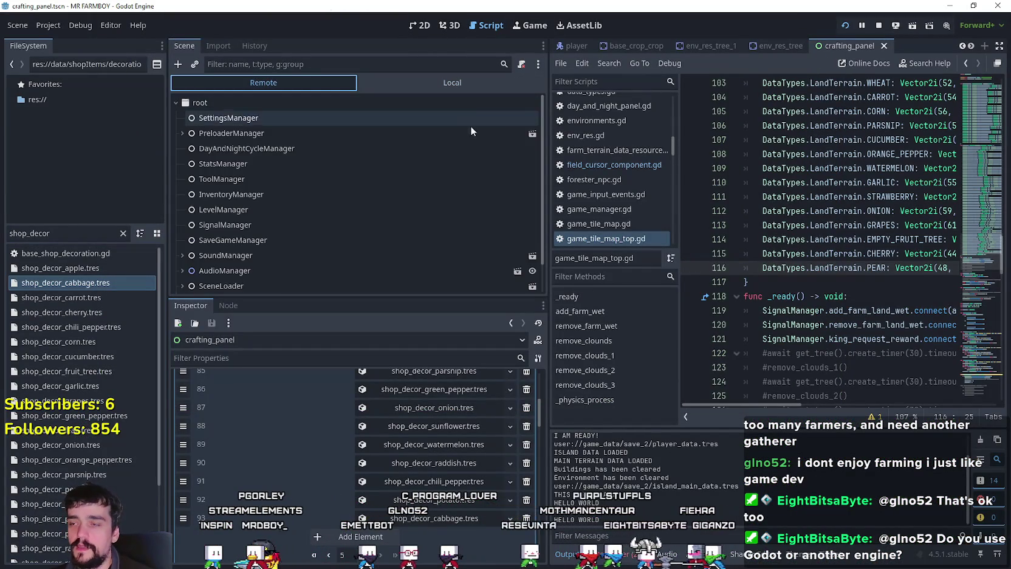
pyautogui.scroll(-2, 523, 218)
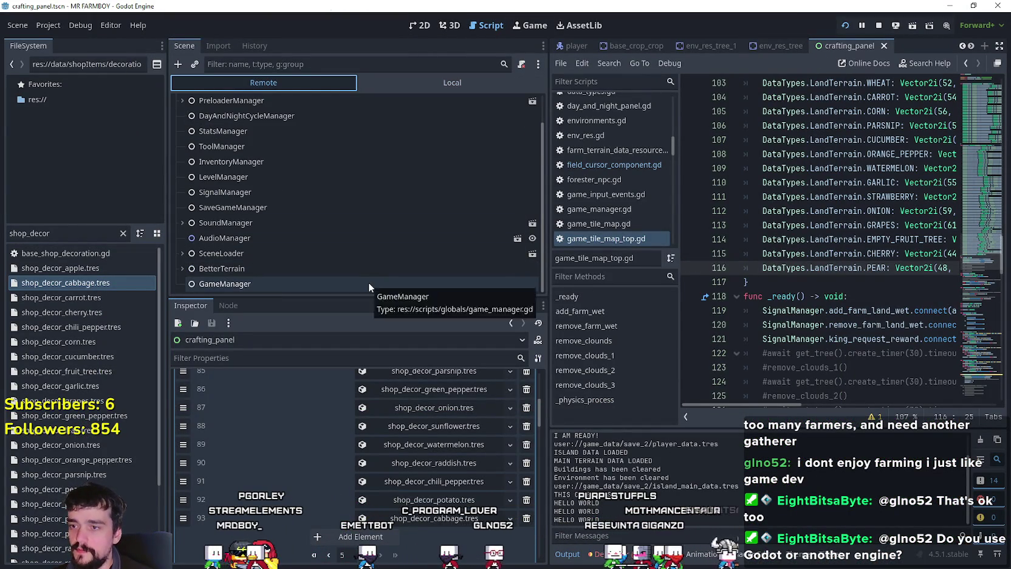
pyautogui.click(369, 284)
pyautogui.scroll(-3, 444, 533)
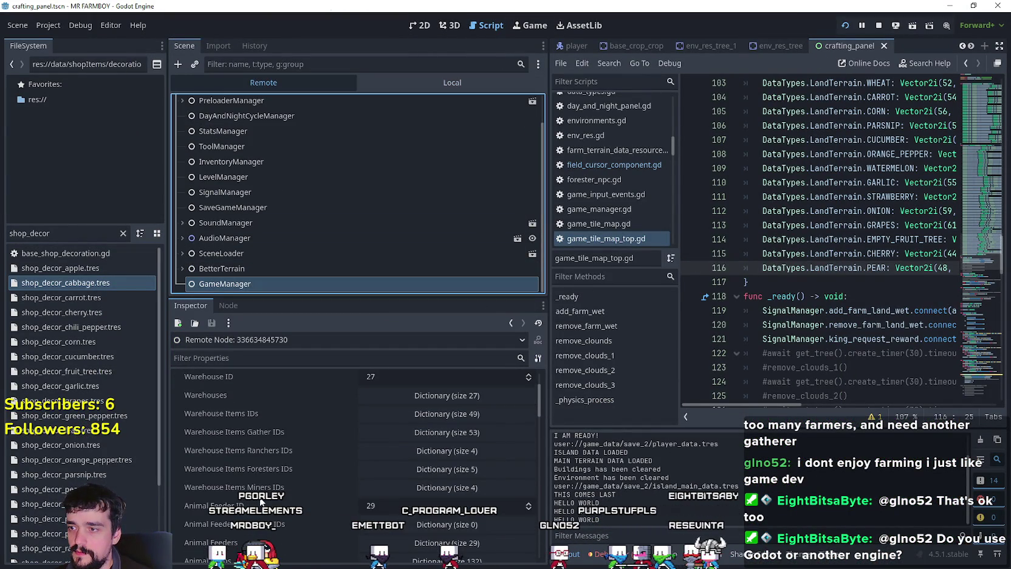
pyautogui.scroll(-10, 300, 486)
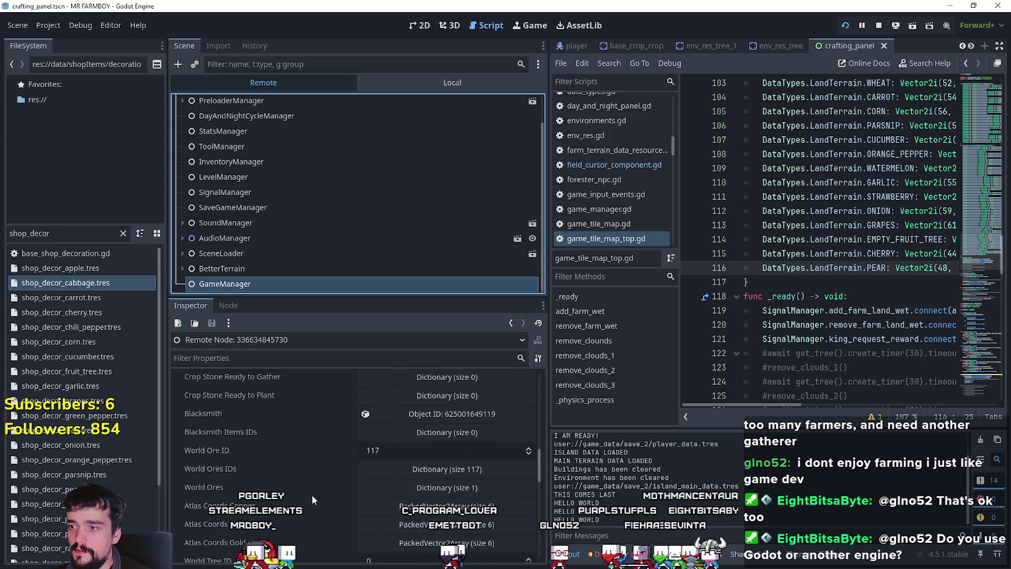
pyautogui.scroll(3, 313, 480)
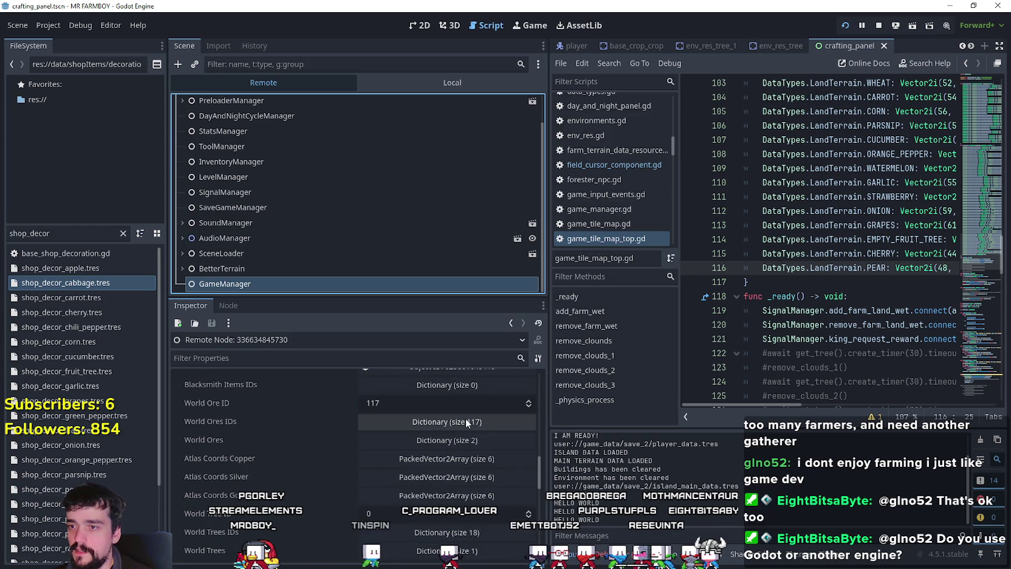
pyautogui.click(468, 439)
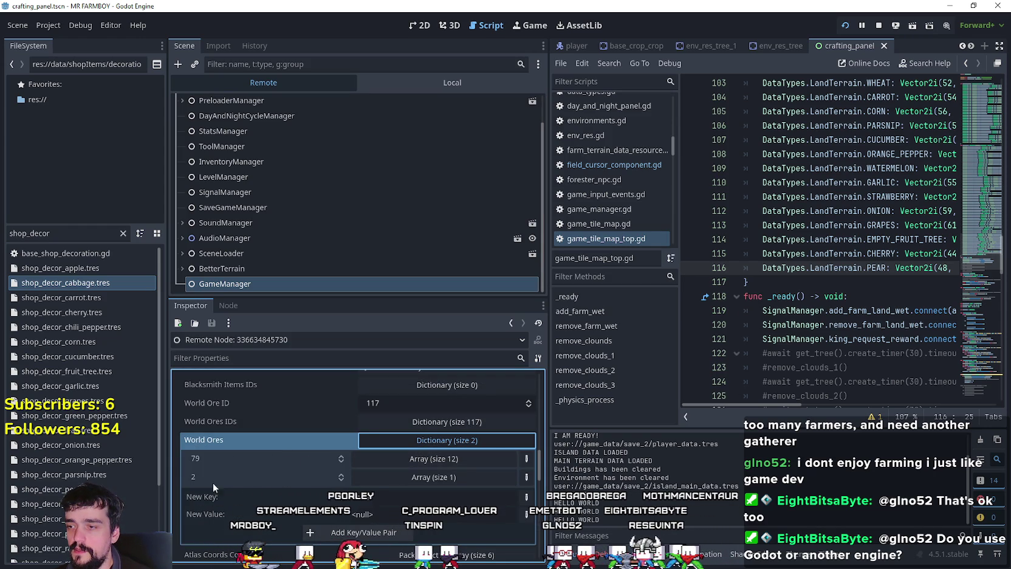
pyautogui.click(453, 463)
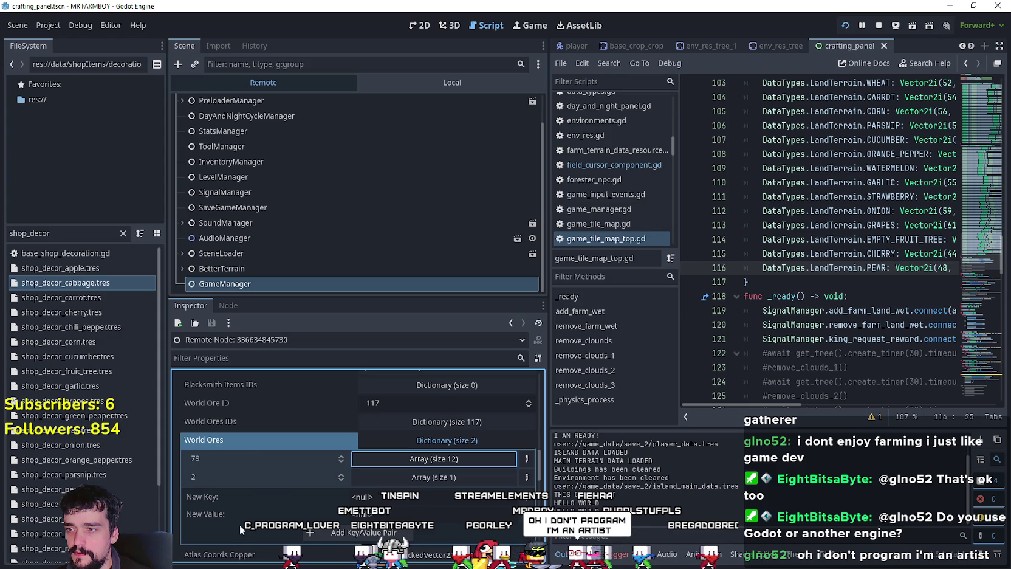
# - Close the game's Warehouse panel and maximize the game window
pyautogui.hotkey('alt', 'Tab')
pyautogui.click(576, 143)
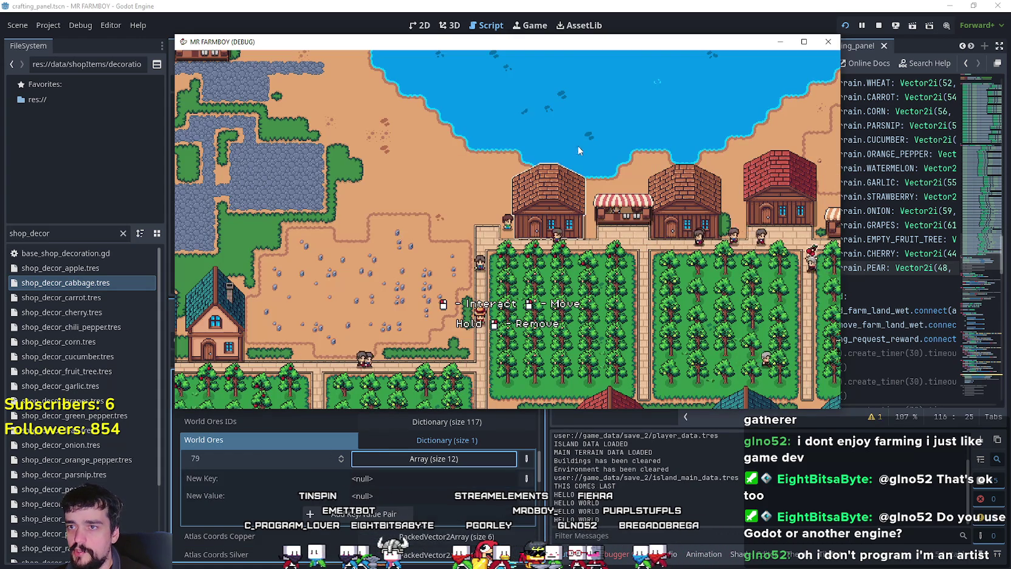
pyautogui.click(803, 41)
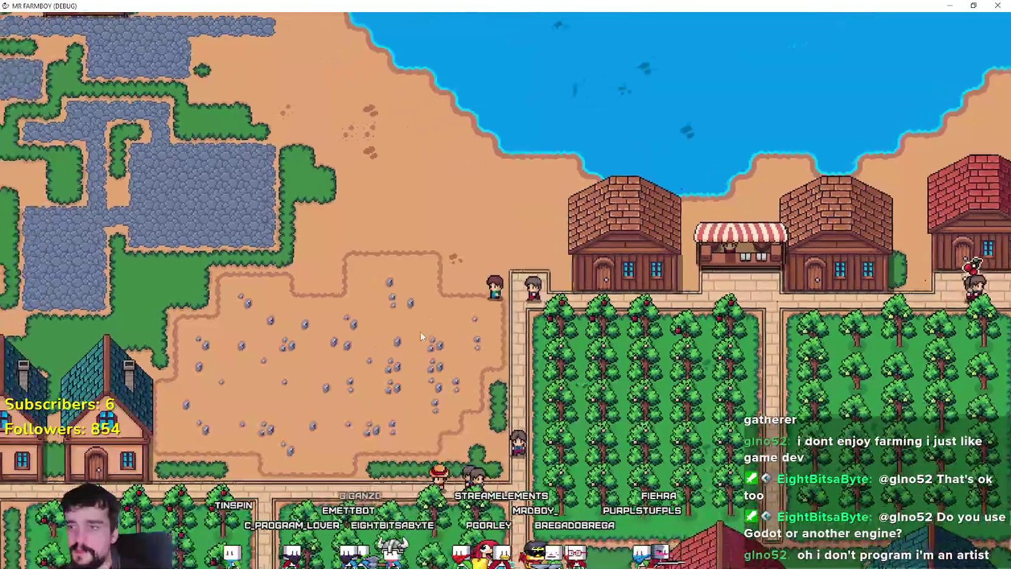
pyautogui.hotkey('alt', 'Tab')
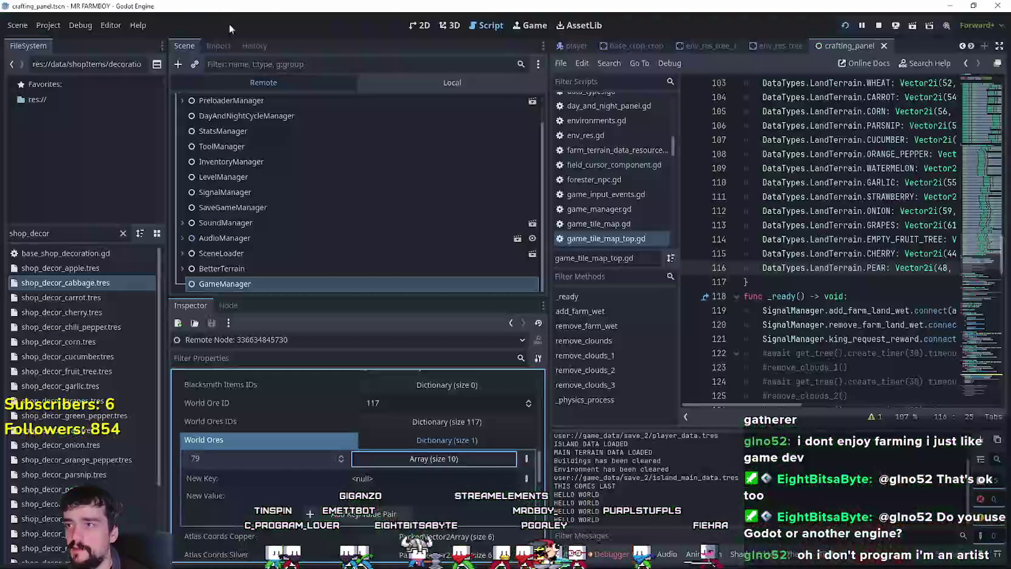
pyautogui.click(397, 82)
pyautogui.click(389, 228)
pyautogui.hotkey('alt', 'Tab')
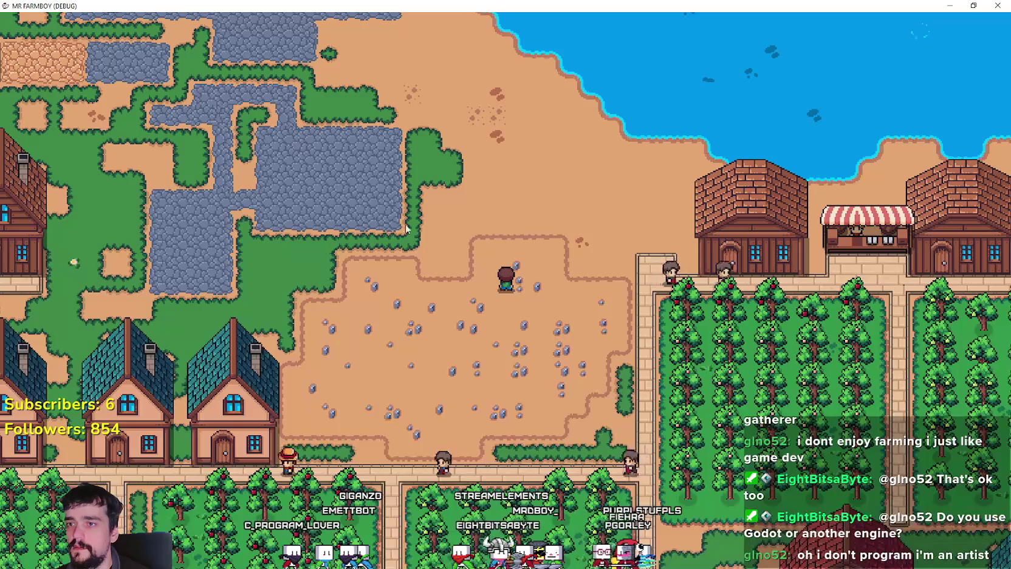
pyautogui.scroll(-5, 533, 195)
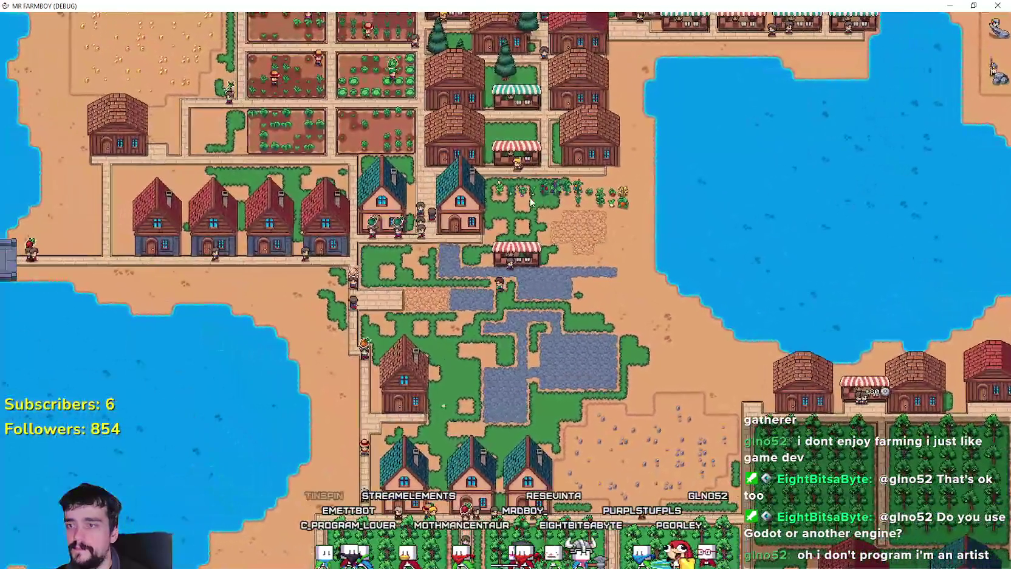
# - Re-select GameManager in the Remote tree to recheck entry 79's size, then return to the game
pyautogui.hotkey('alt', 'Tab')
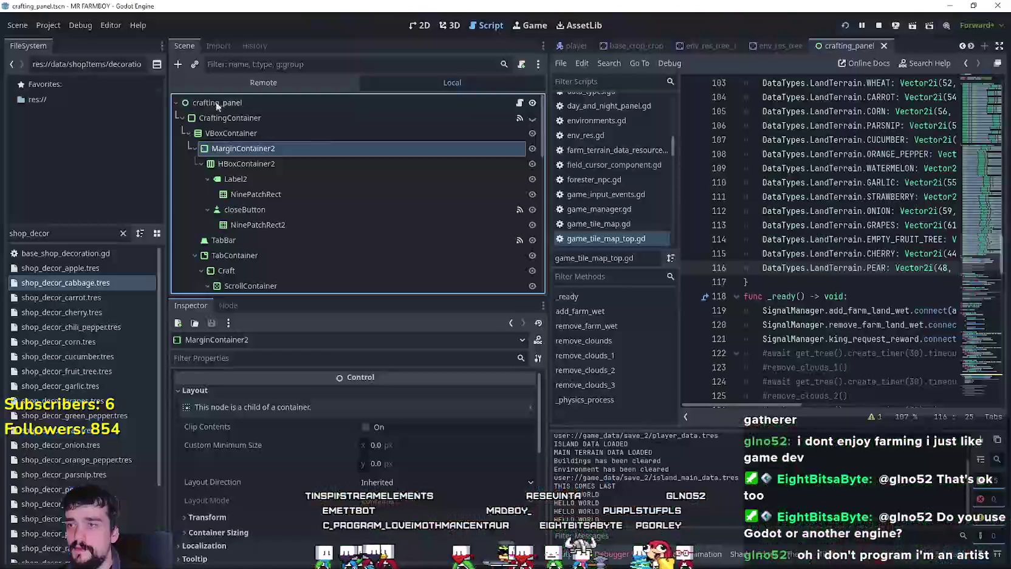
pyautogui.click(286, 82)
pyautogui.click(318, 285)
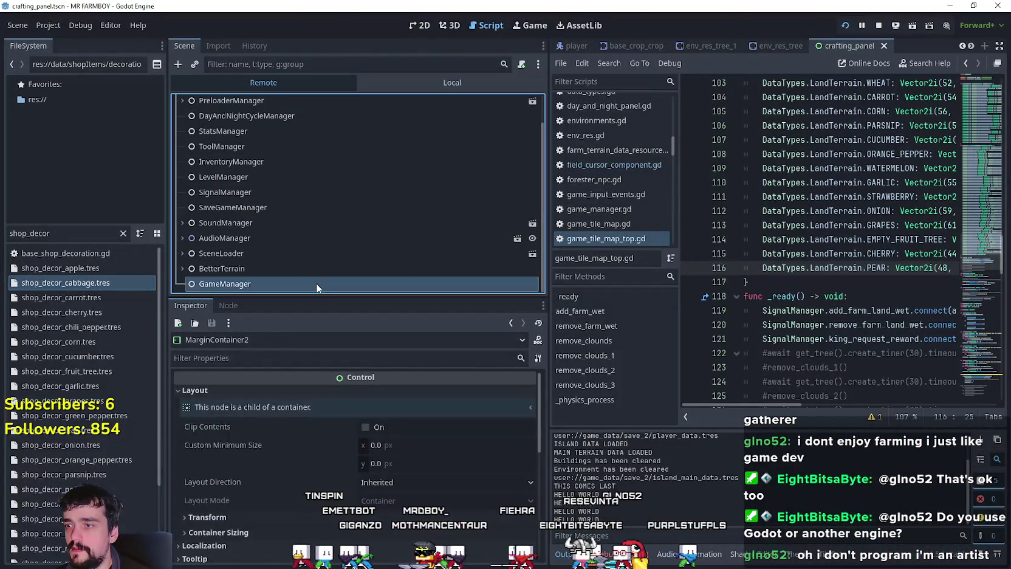
pyautogui.scroll(-5, 437, 524)
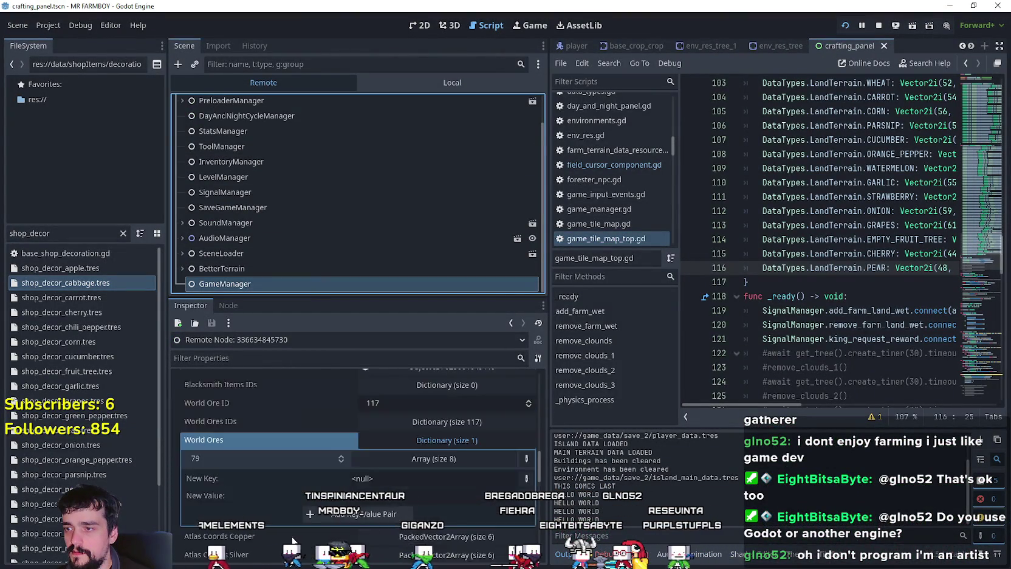
pyautogui.scroll(-2, 293, 535)
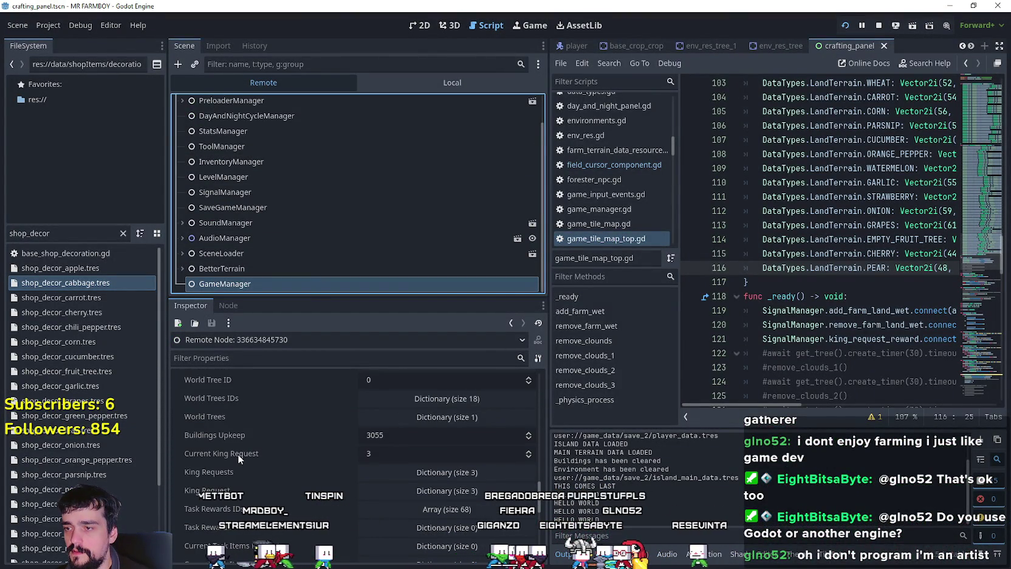
pyautogui.hotkey('alt', 'Tab')
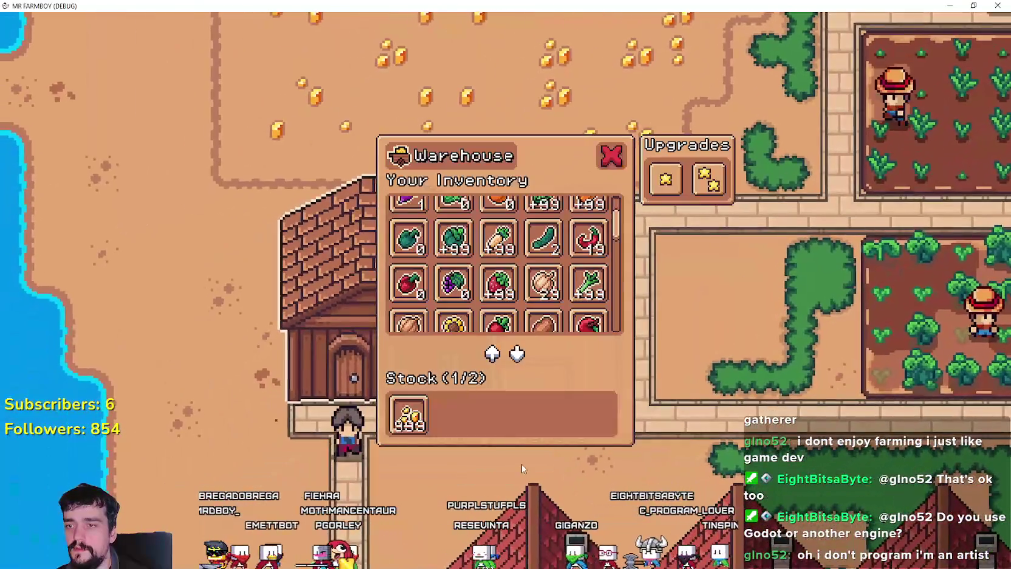
# - Forge gold nuggets into gold coins repeatedly from the Warehouse Gold Nugget slot
pyautogui.moveTo(409, 422)
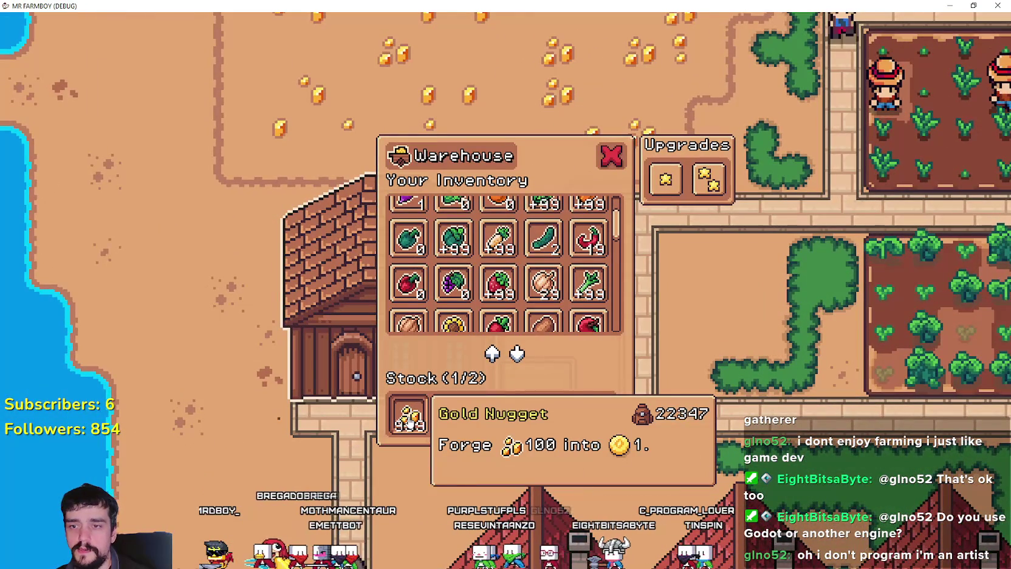
pyautogui.click(409, 422)
pyautogui.click(409, 422)
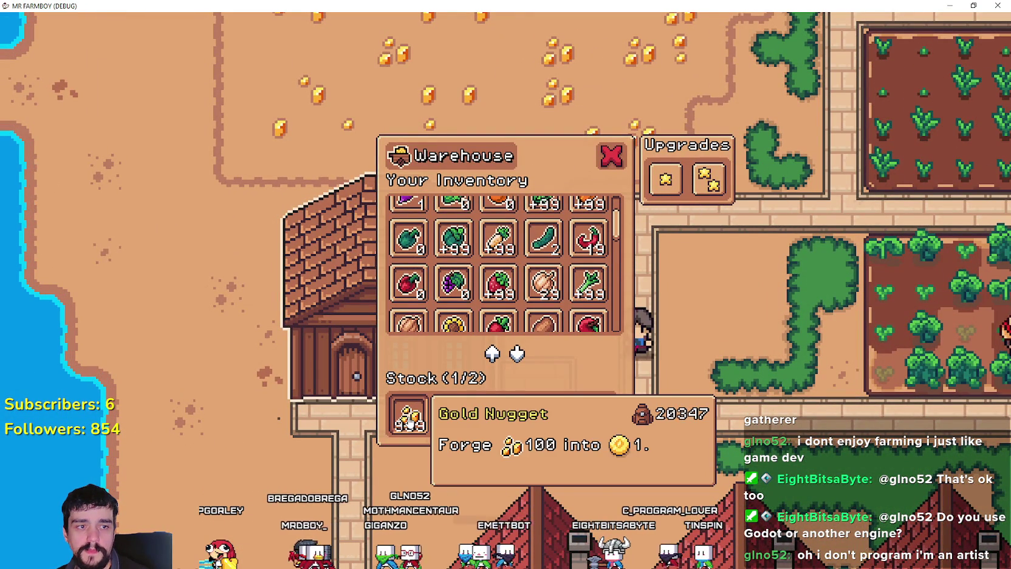
pyautogui.click(409, 422)
pyautogui.click(409, 423)
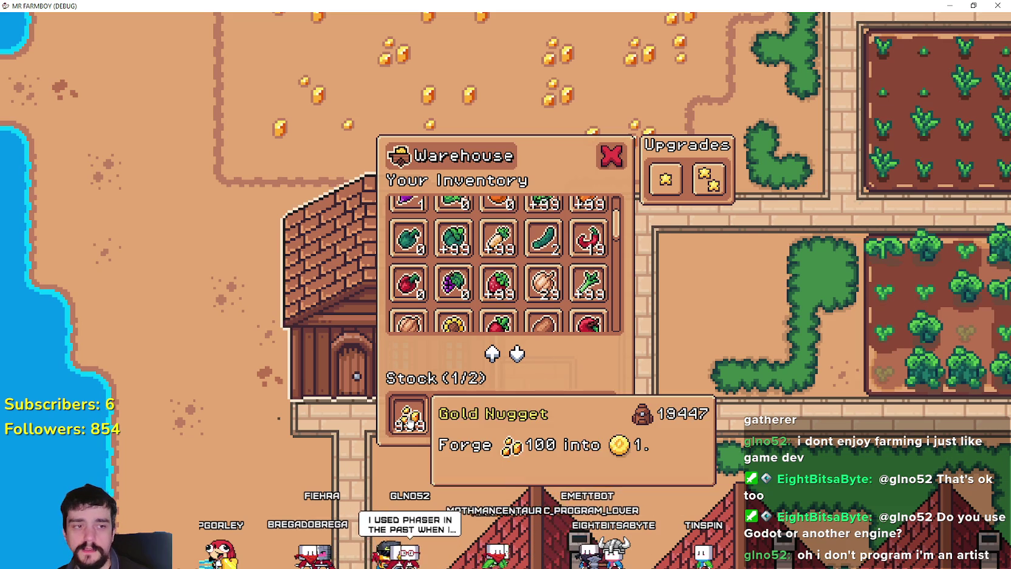
pyautogui.click(409, 422)
pyautogui.click(409, 422)
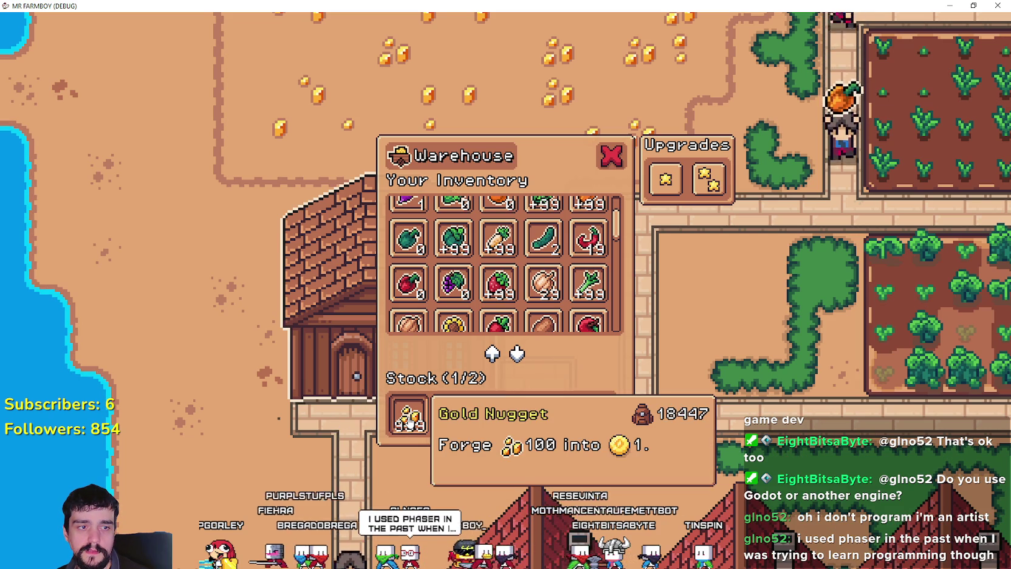
pyautogui.doubleClick(408, 422)
pyautogui.doubleClick(409, 422)
pyautogui.doubleClick(408, 422)
pyautogui.tripleClick(409, 422)
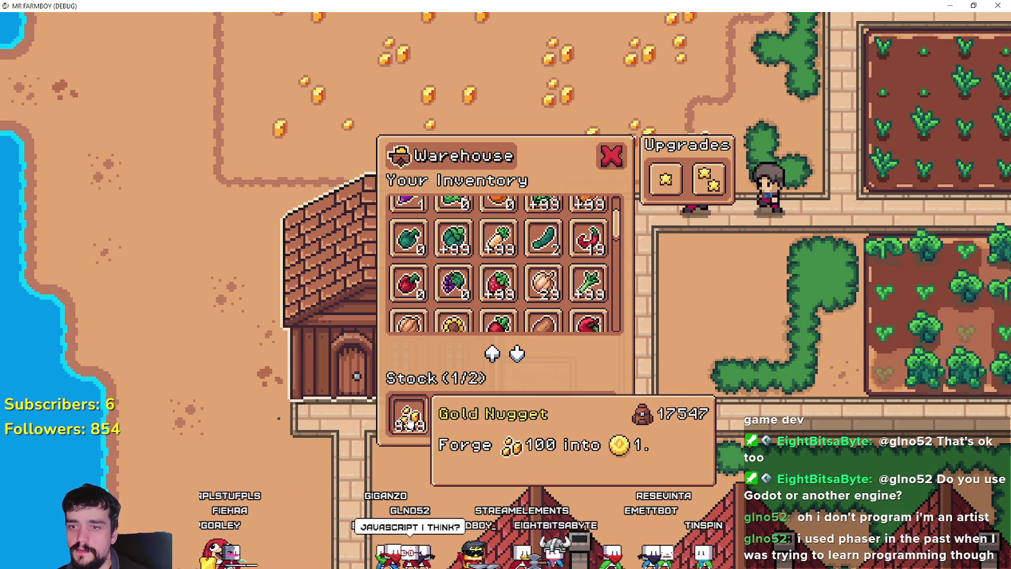
pyautogui.tripleClick(409, 423)
pyautogui.tripleClick(409, 422)
pyautogui.tripleClick(409, 423)
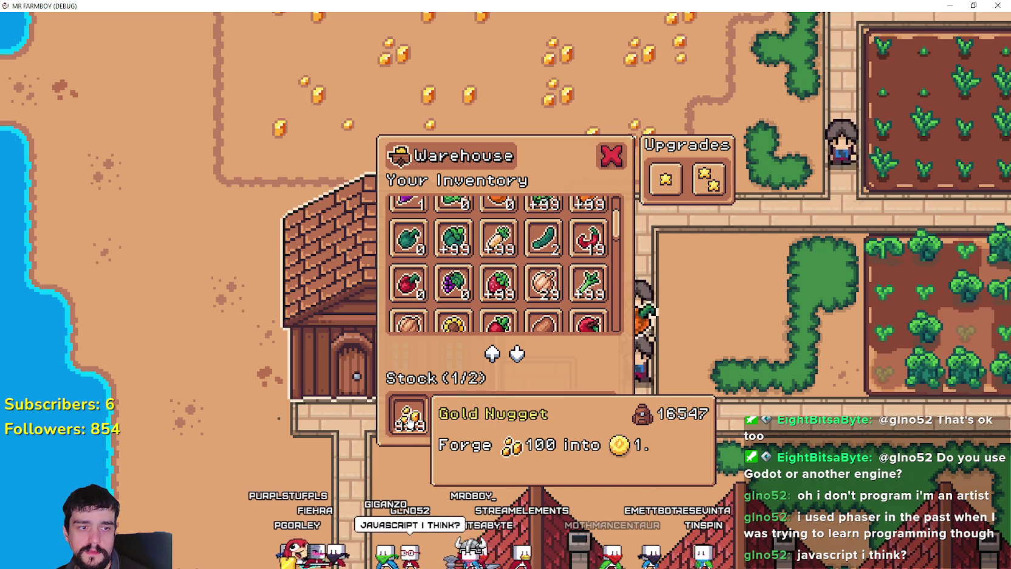
pyautogui.doubleClick(410, 421)
pyautogui.doubleClick(413, 419)
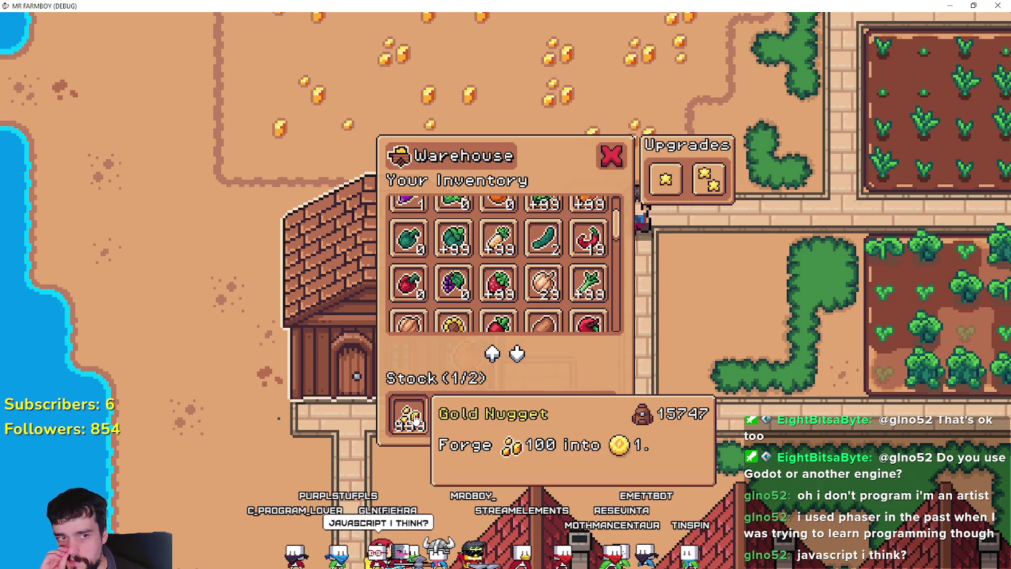
# - Forge more nuggets until the stock reaches 10947, then close the Warehouse
pyautogui.moveTo(415, 419)
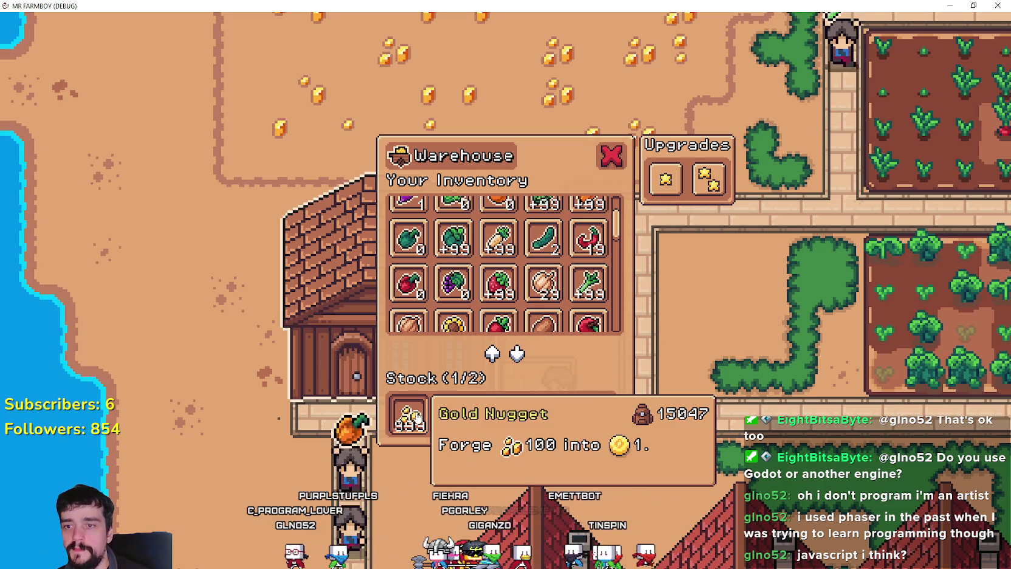
pyautogui.click(417, 419)
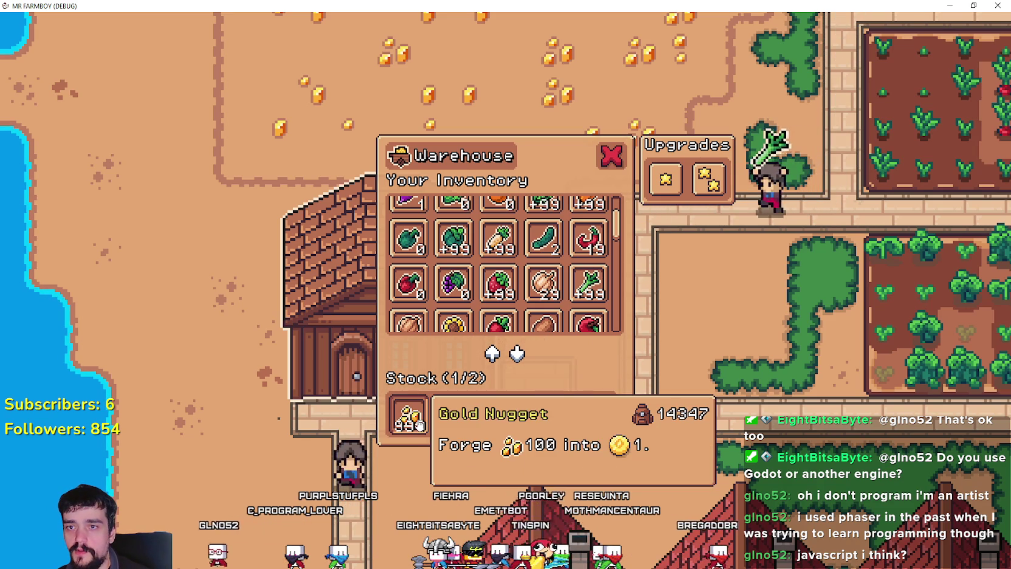
pyautogui.scroll(2, 618, 213)
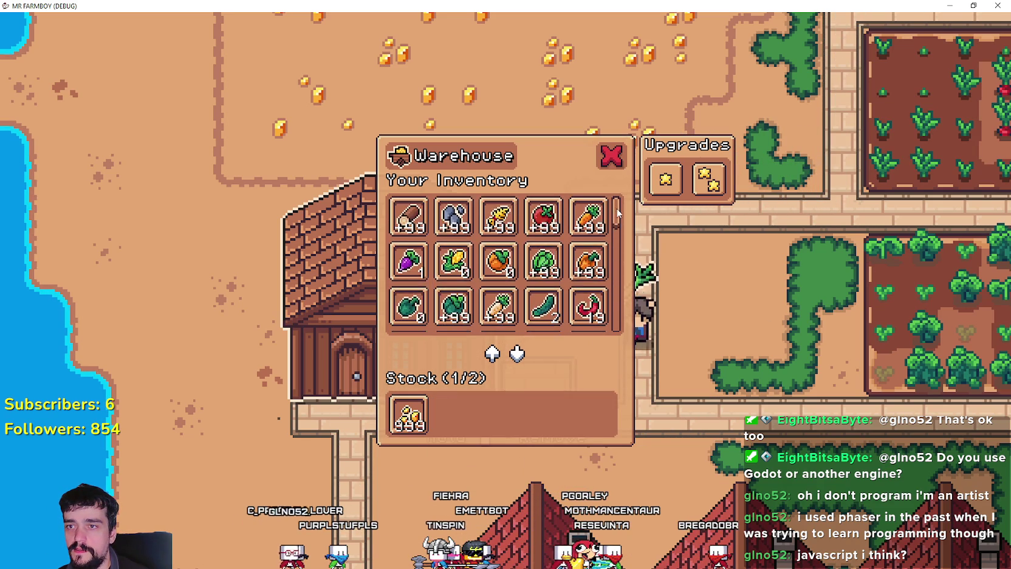
pyautogui.scroll(-2, 618, 214)
pyautogui.scroll(2, 618, 213)
pyautogui.moveTo(419, 425)
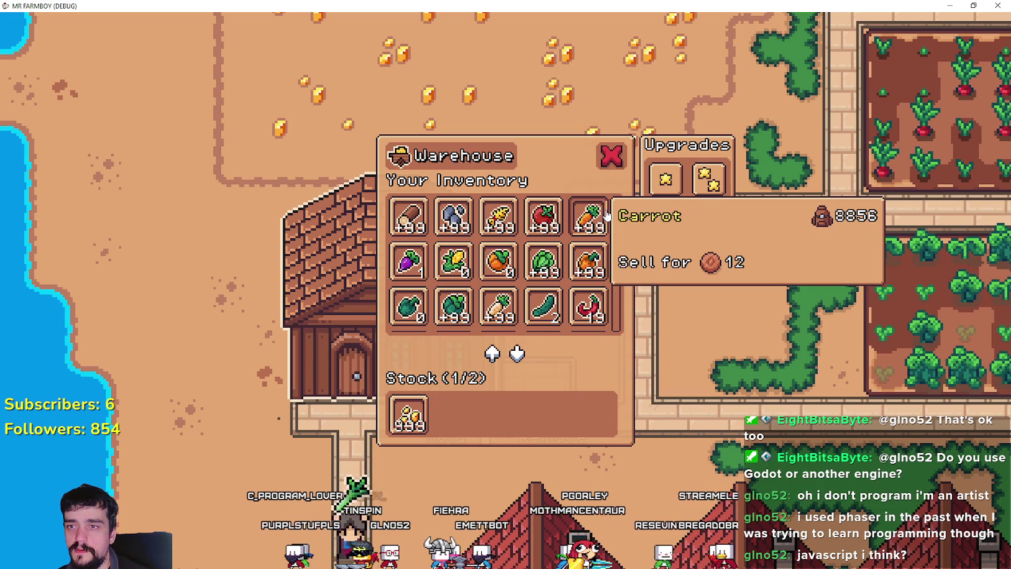
pyautogui.scroll(-5, 619, 229)
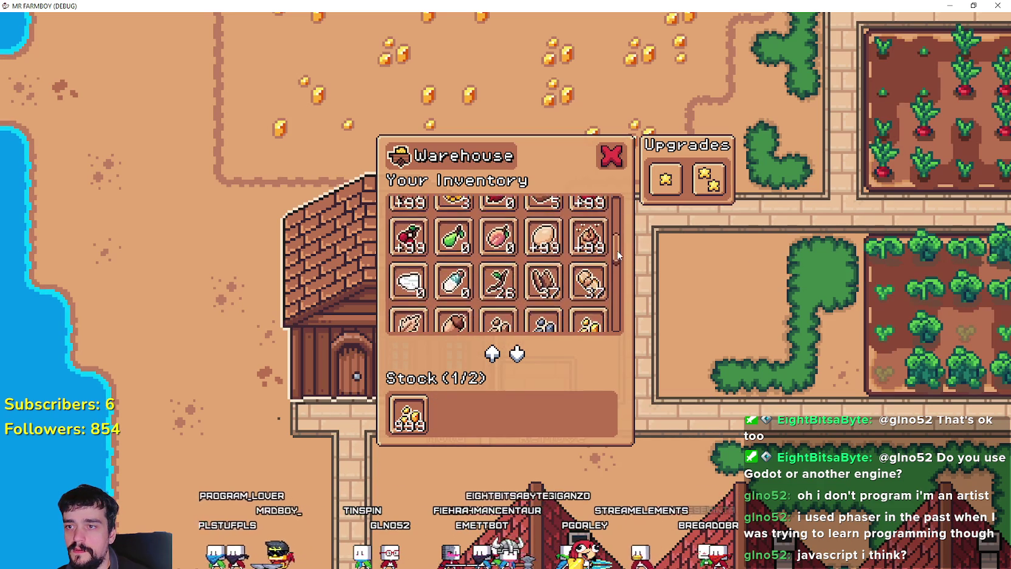
pyautogui.scroll(4, 613, 288)
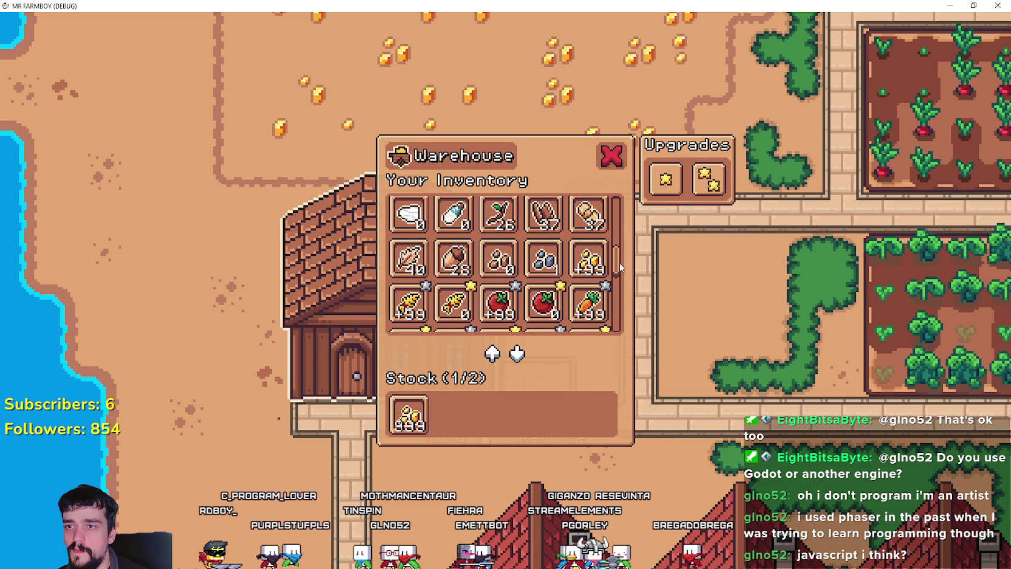
pyautogui.moveTo(619, 262); pyautogui.dragTo(619, 322)
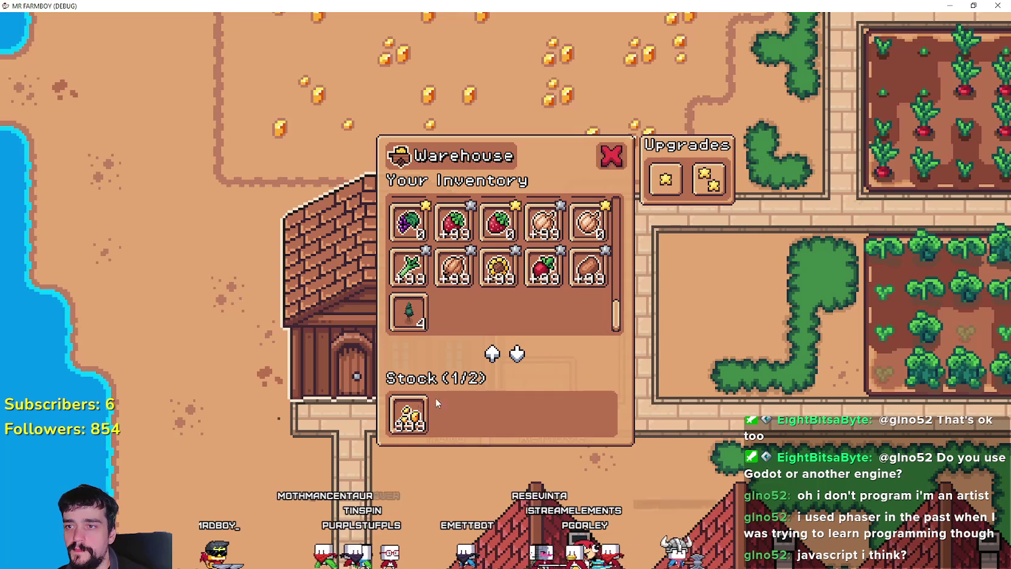
pyautogui.click(407, 414)
pyautogui.click(407, 413)
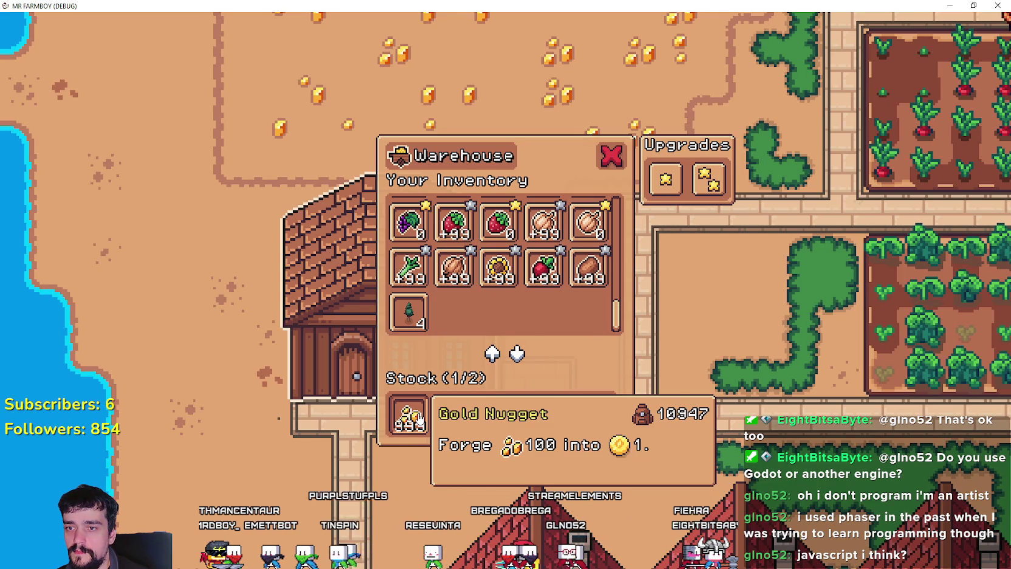
pyautogui.moveTo(419, 418)
pyautogui.click(687, 399)
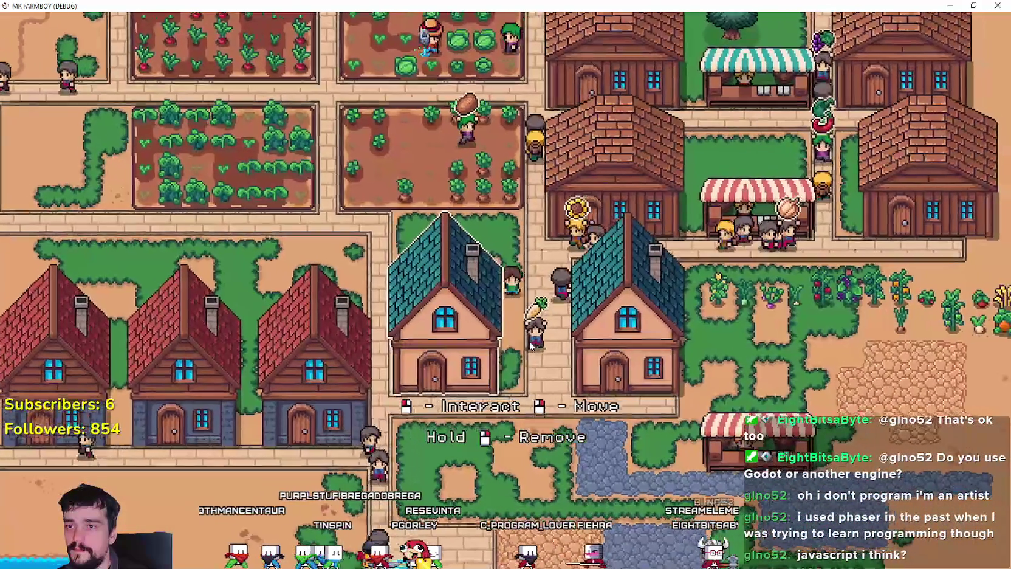
# - Browse the crafting Decorations list, put it away, and zoom out to the wide farm view
pyautogui.press('c')
pyautogui.press('s')
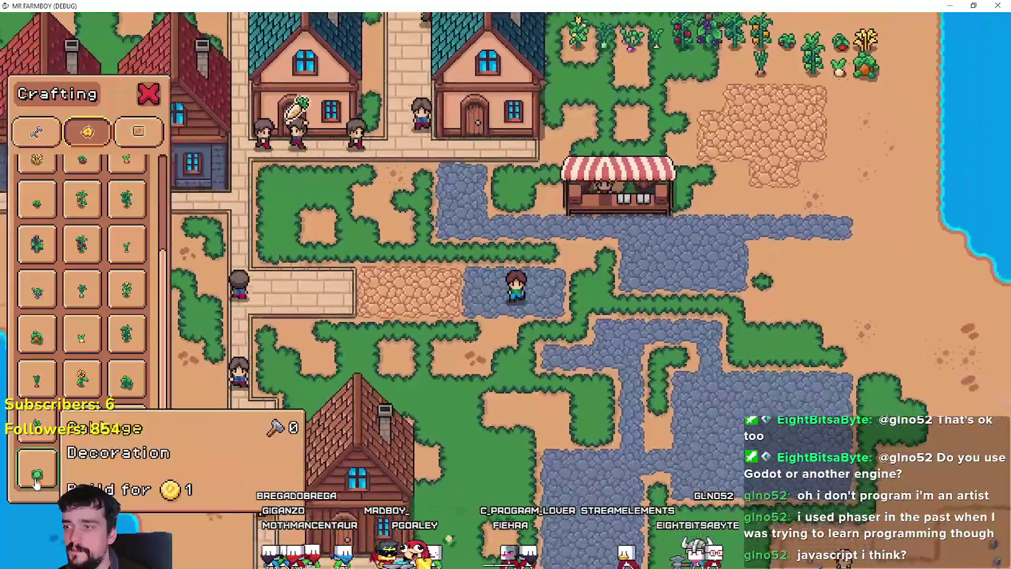
pyautogui.scroll(3, 129, 460)
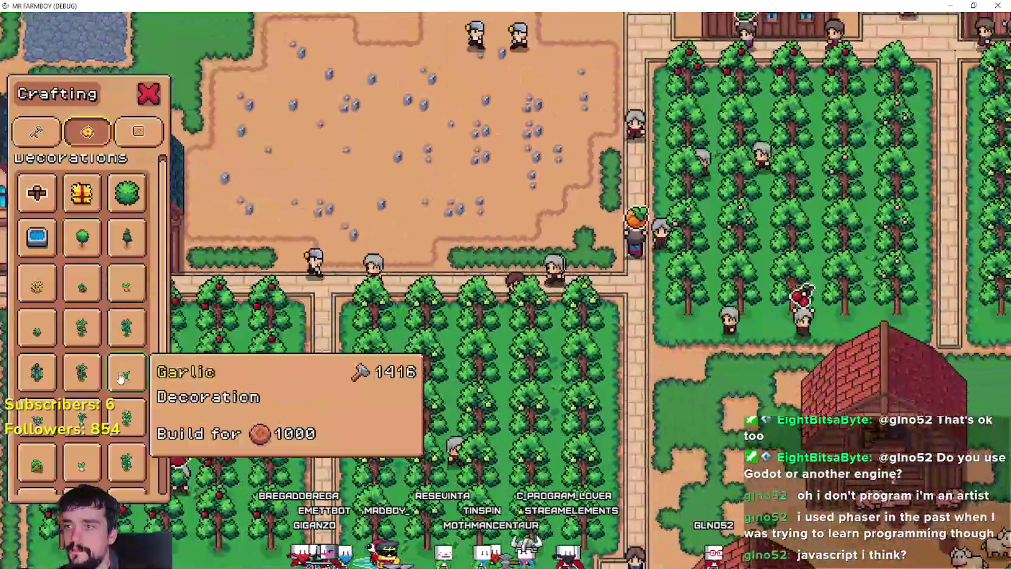
pyautogui.scroll(-3, 121, 376)
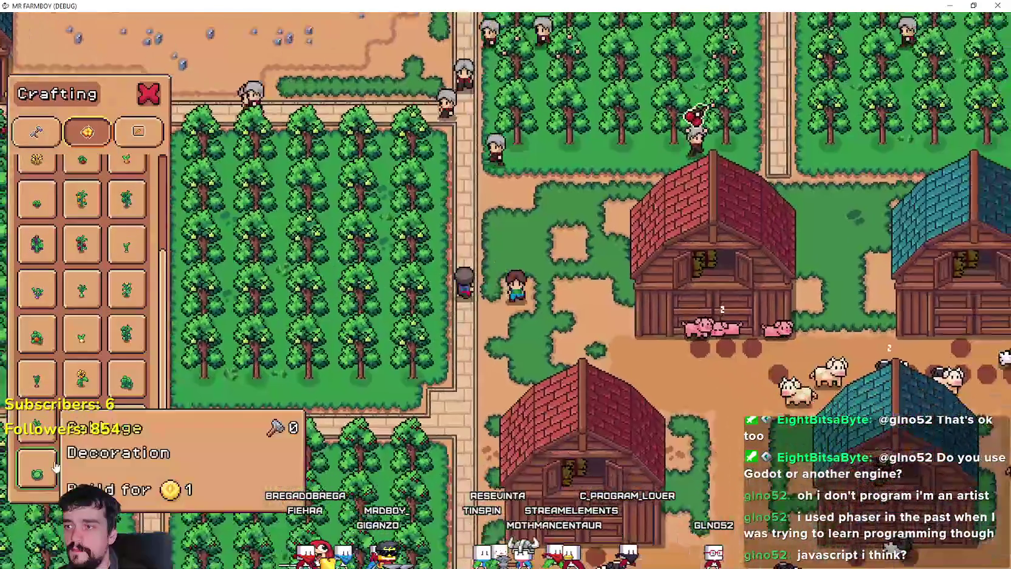
pyautogui.press('Escape')
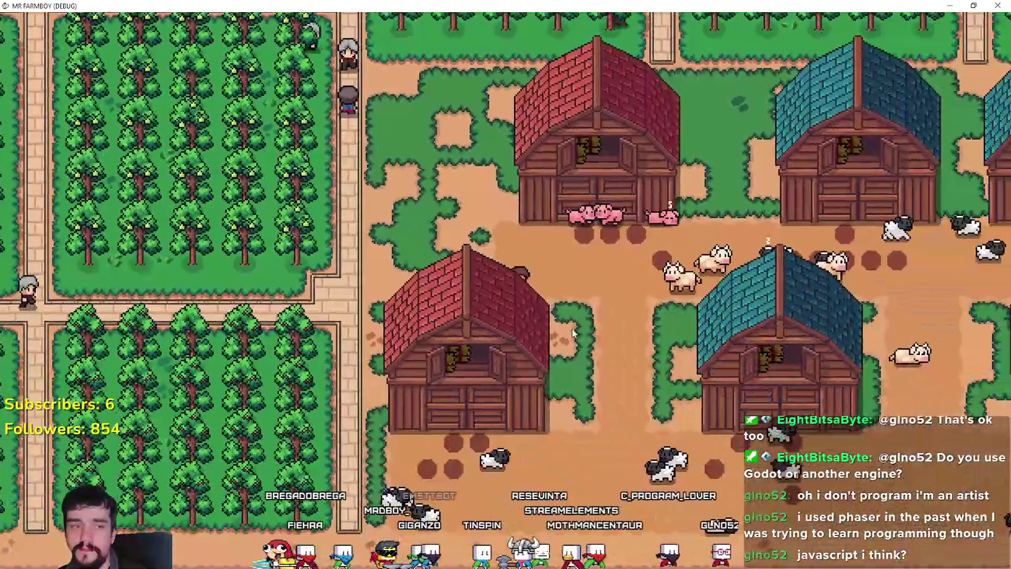
pyautogui.scroll(-5, 572, 328)
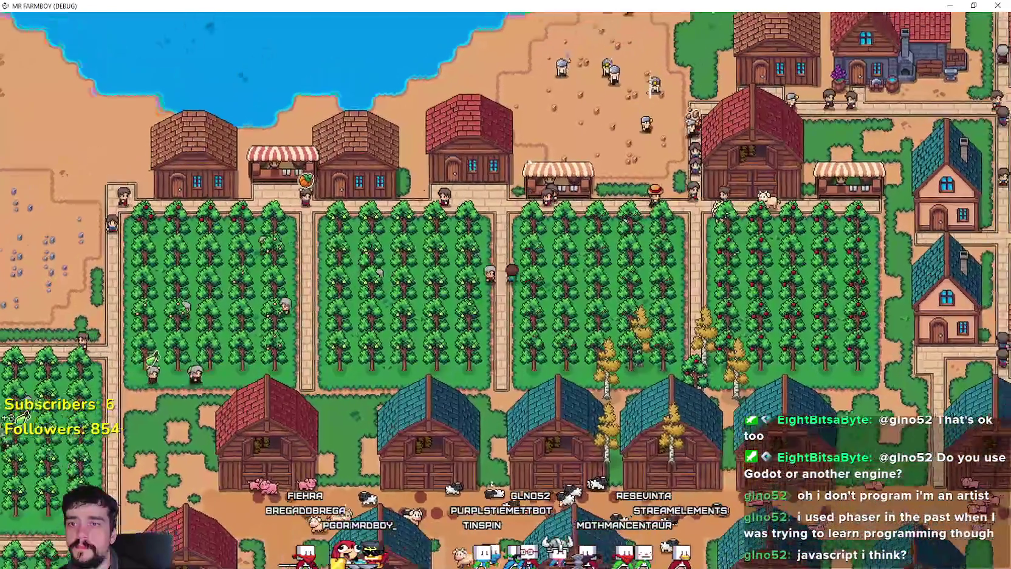
pyautogui.scroll(3, 533, 148)
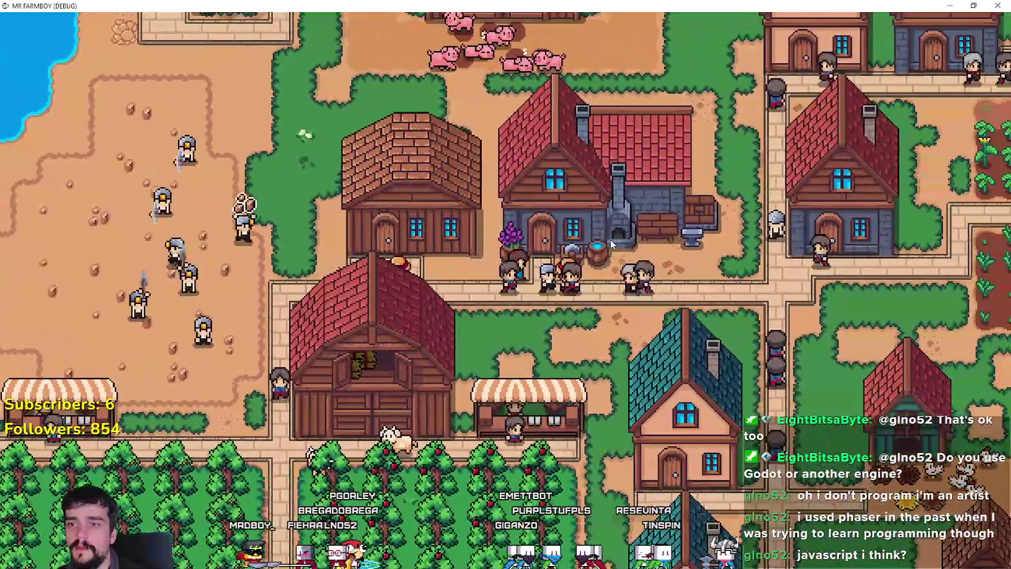
# - Check the gold slot in the Blacksmith's ores and furnaces, then close the panel
pyautogui.click(612, 244)
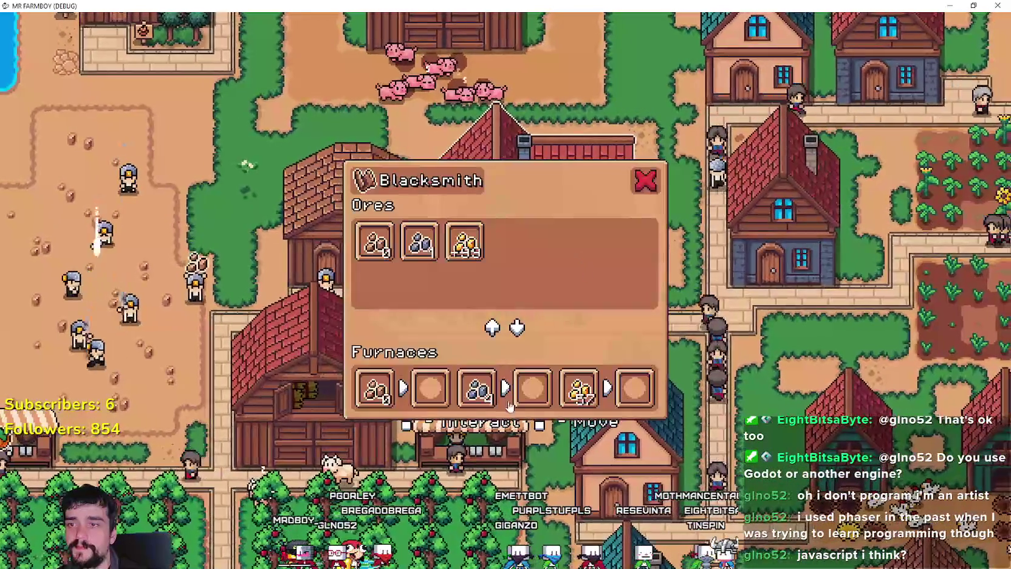
pyautogui.moveTo(475, 264)
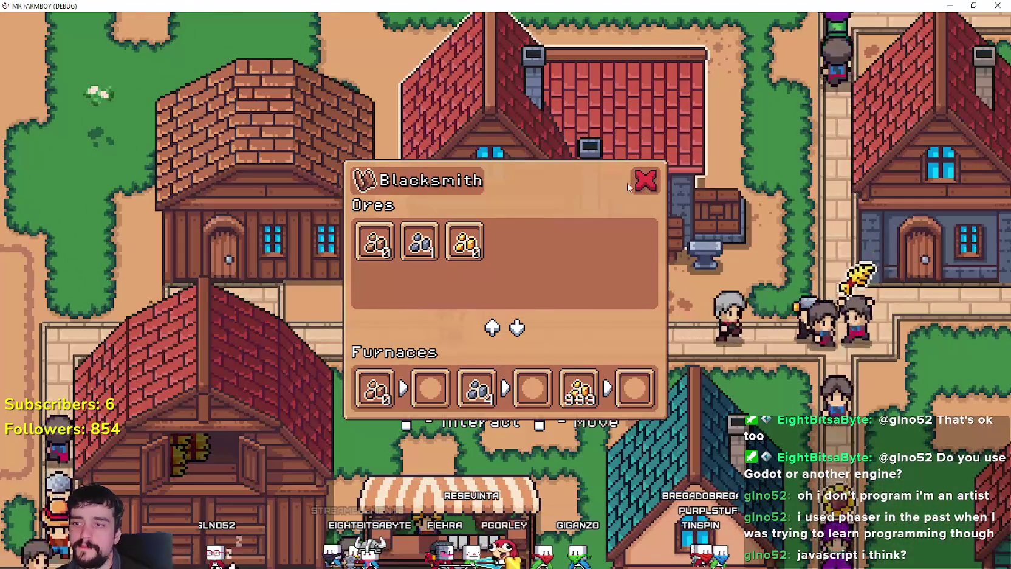
pyautogui.click(645, 180)
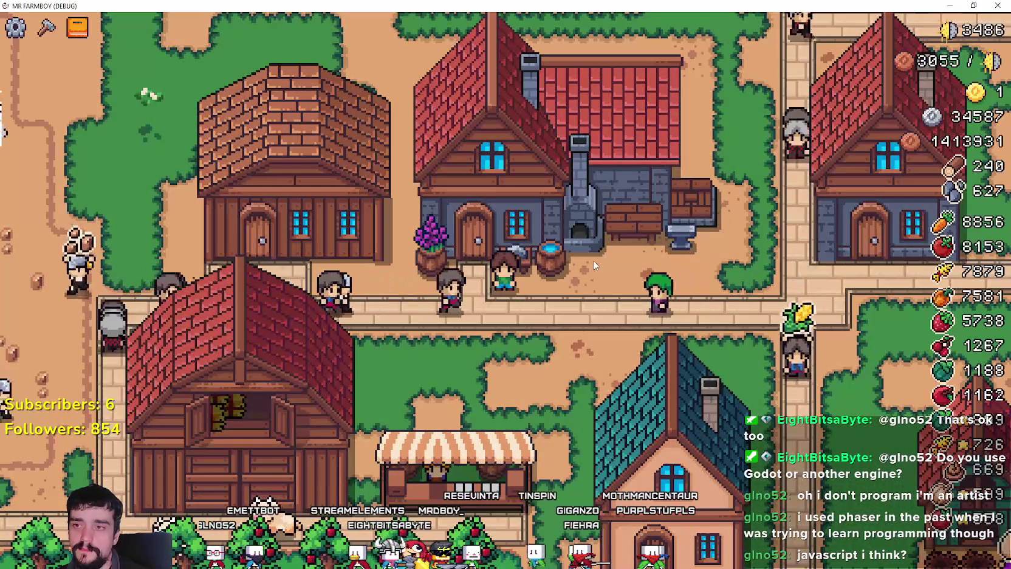
# - Reopen the Blacksmith and read the forge recipe of each furnace slot
pyautogui.click(572, 254)
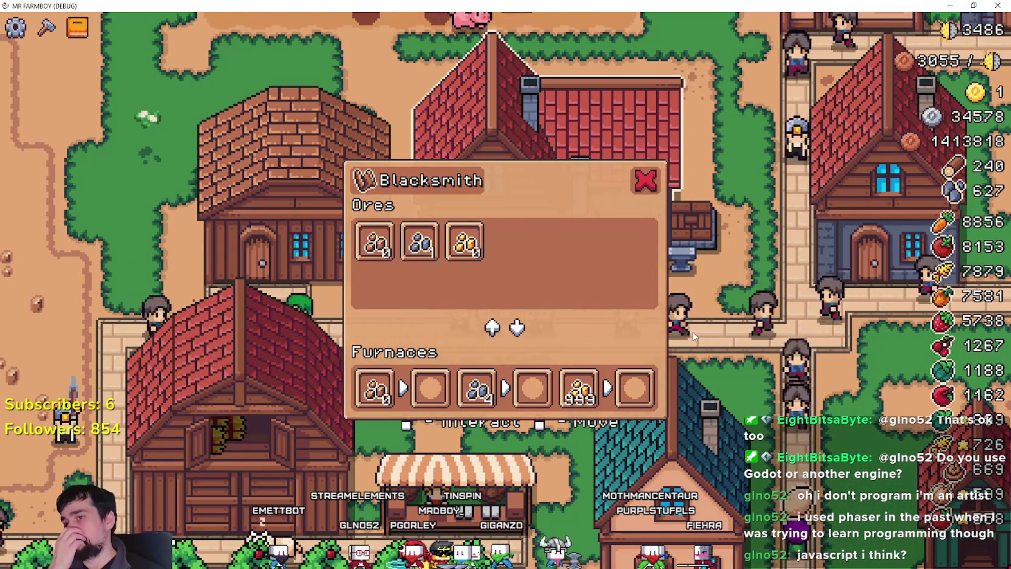
pyautogui.moveTo(577, 396)
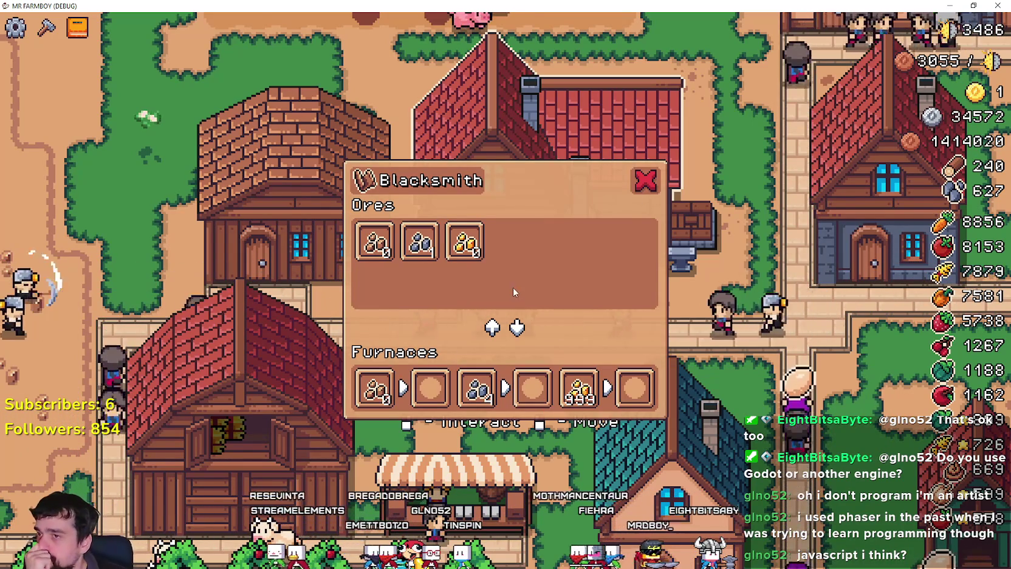
pyautogui.moveTo(382, 412)
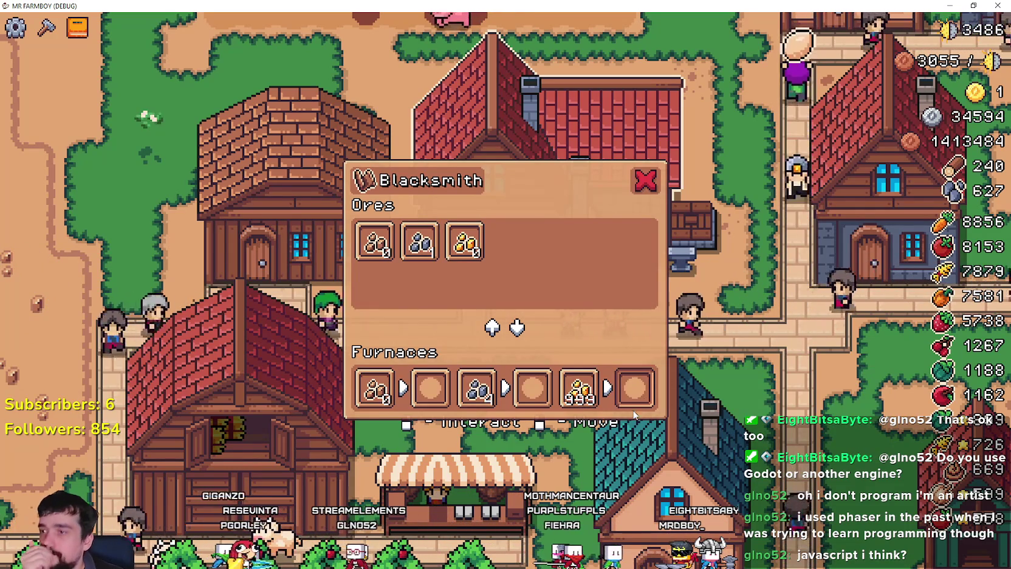
pyautogui.moveTo(362, 395)
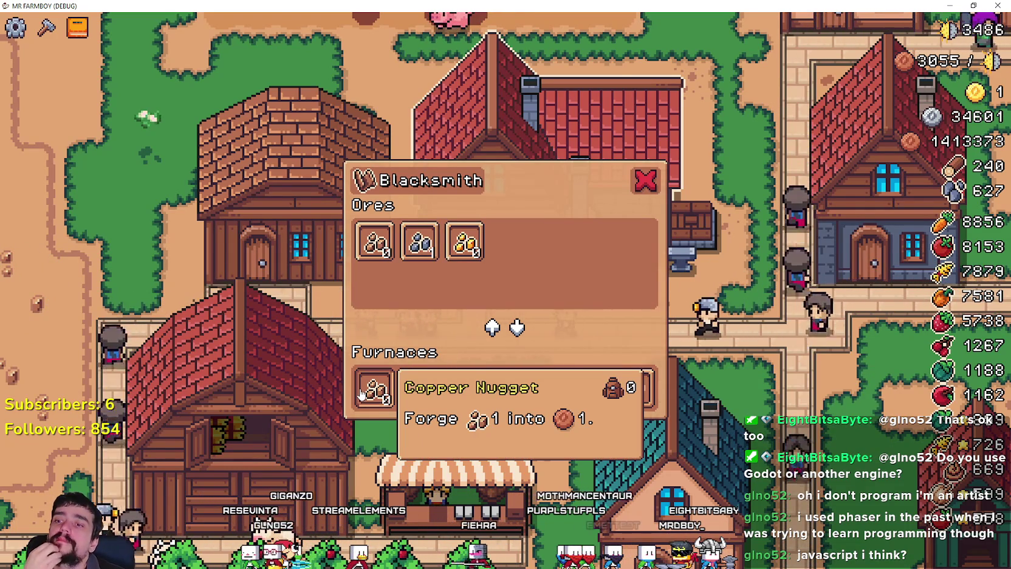
pyautogui.moveTo(486, 395)
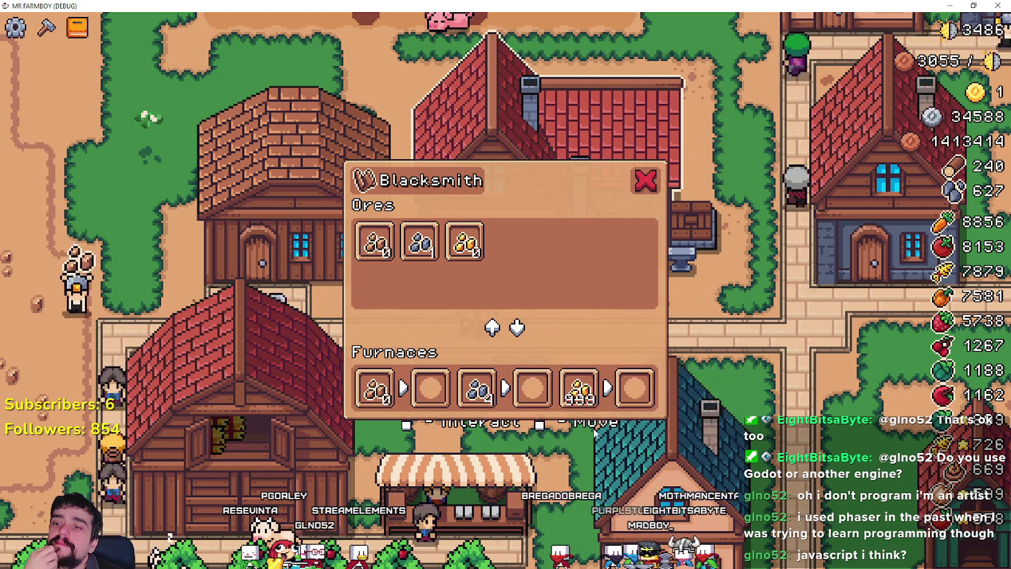
pyautogui.moveTo(640, 402)
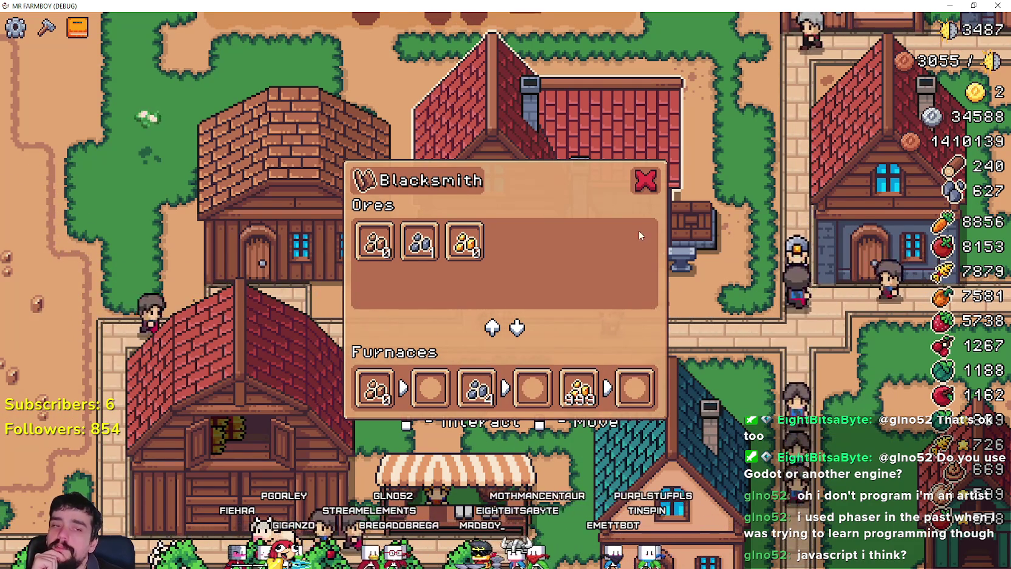
pyautogui.moveTo(474, 243)
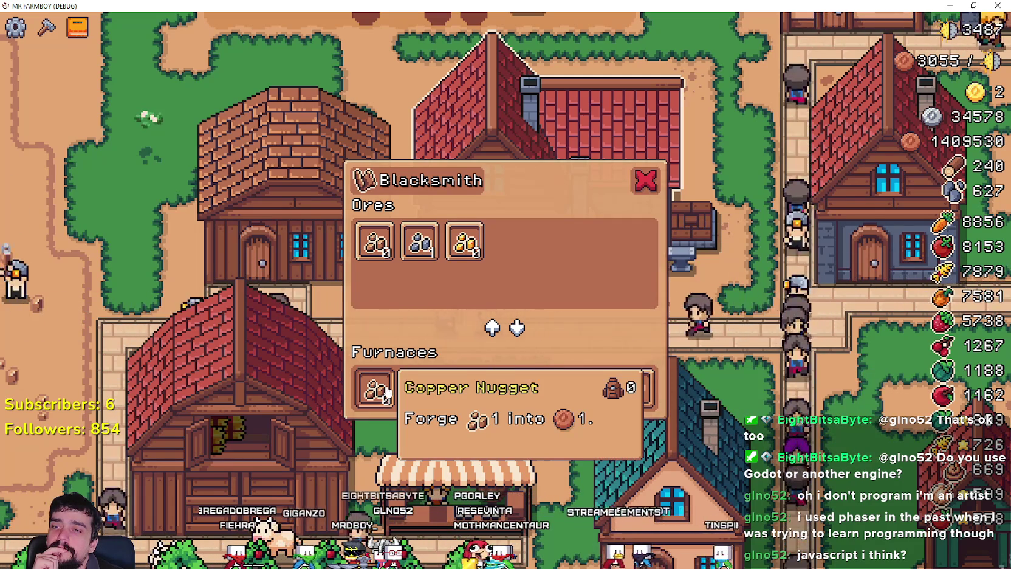
pyautogui.moveTo(478, 378)
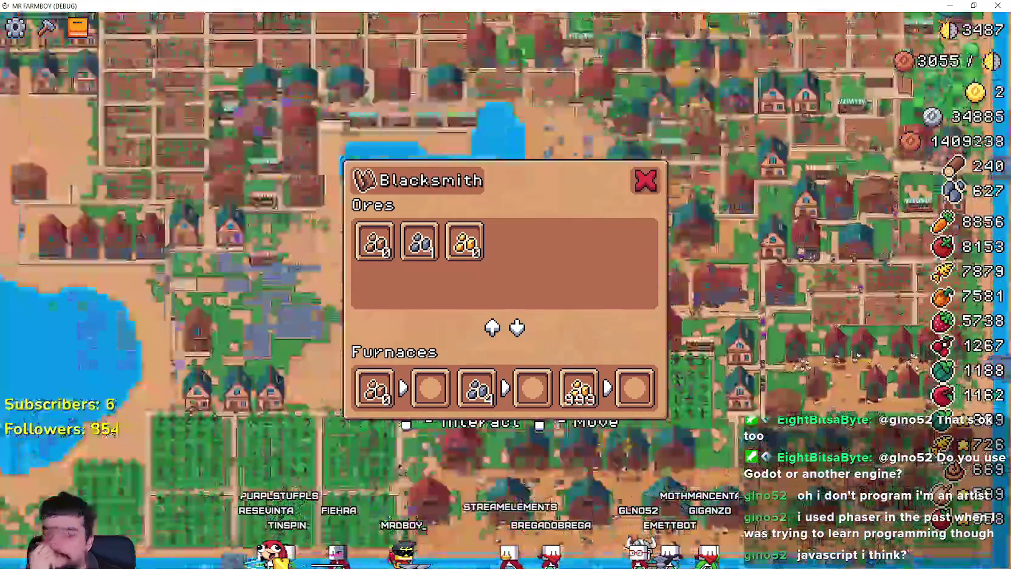
pyautogui.hotkey('alt', 'Tab')
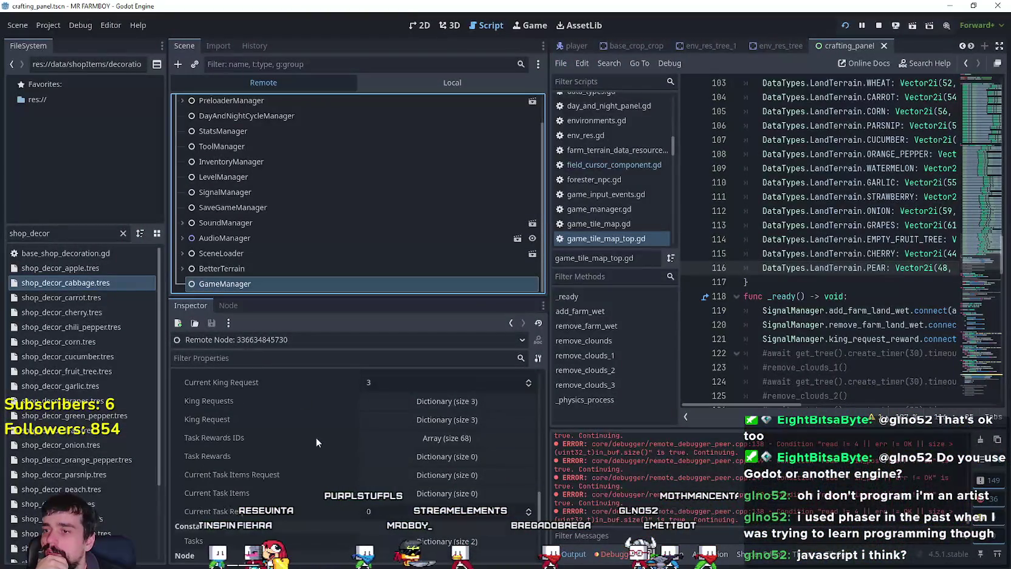
# - Browse the remote GameManager inspector, collapsing World Ores and toggling Warehouse Items Foresters IDs
pyautogui.scroll(-10, 332, 509)
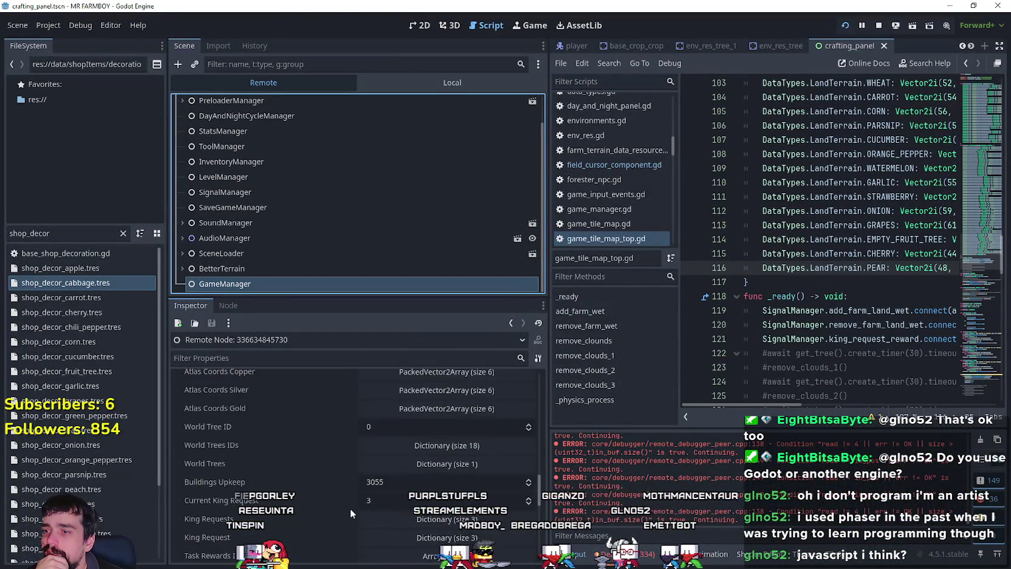
pyautogui.scroll(2, 367, 497)
pyautogui.click(437, 468)
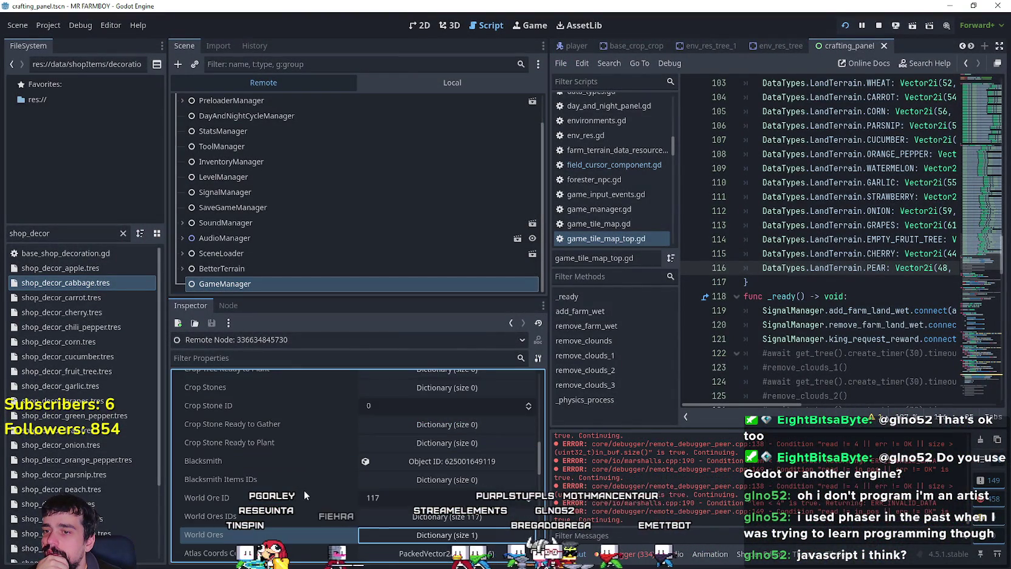
pyautogui.scroll(3, 373, 502)
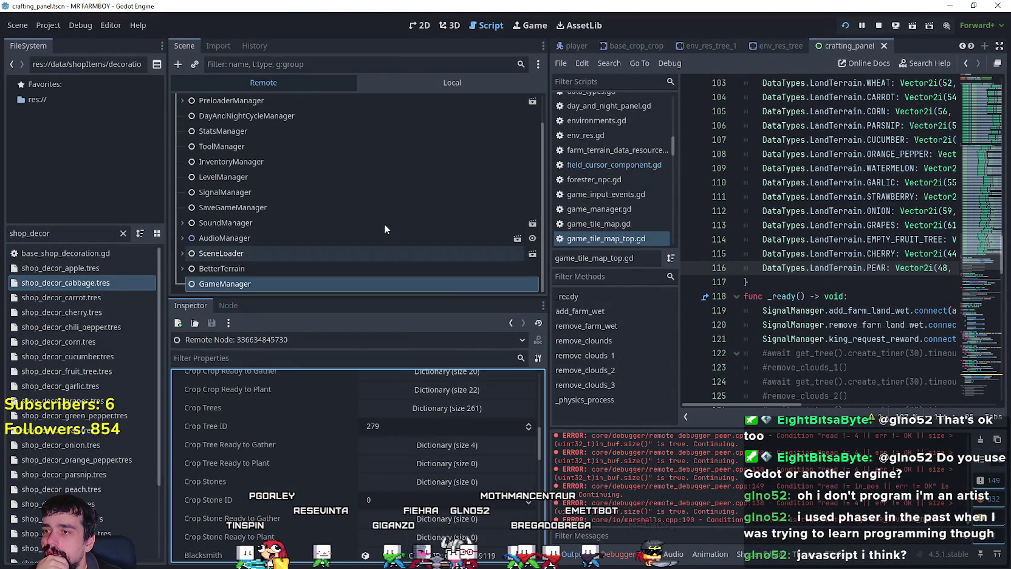
pyautogui.scroll(2, 421, 474)
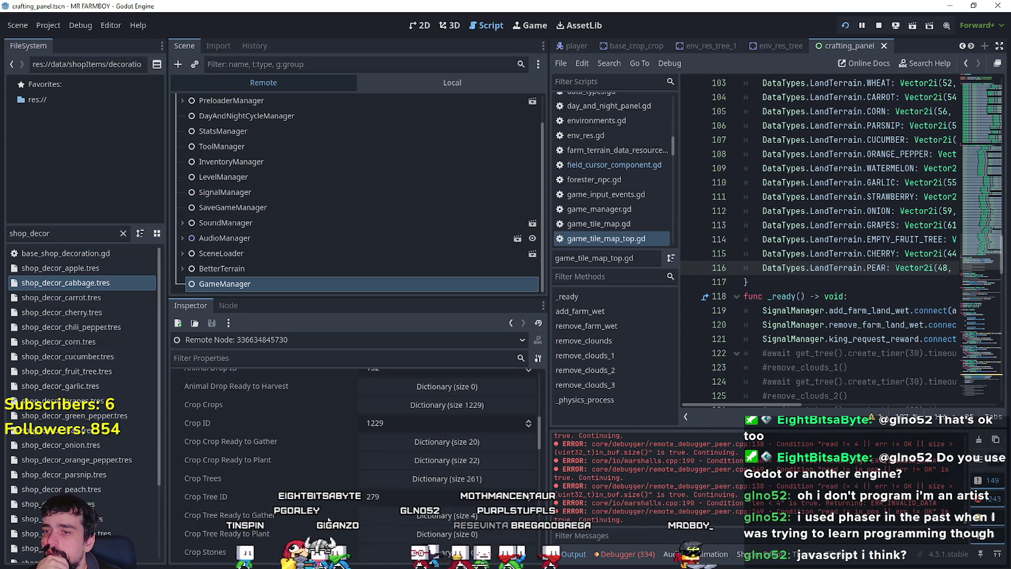
pyautogui.scroll(3, 322, 506)
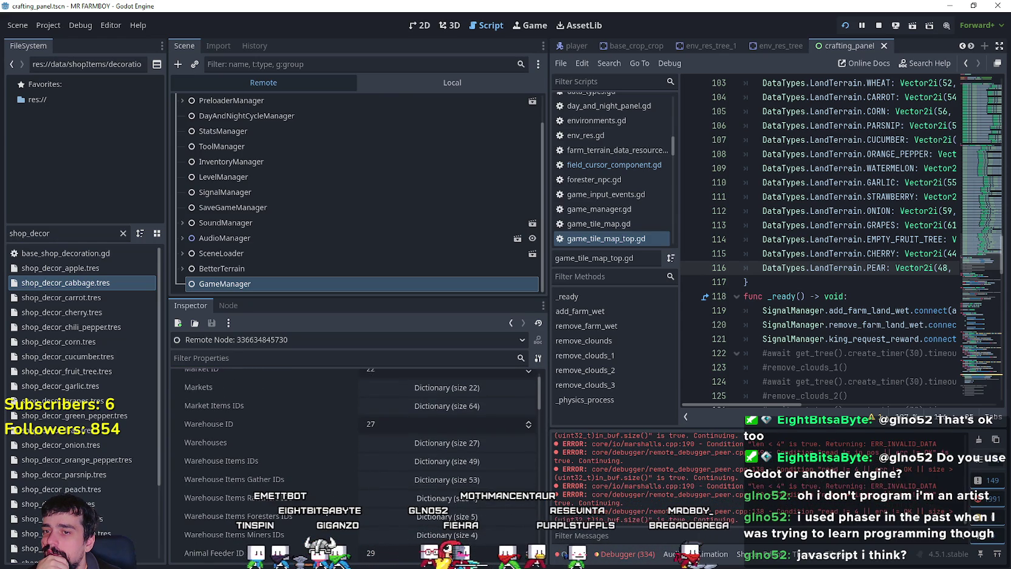
pyautogui.scroll(-3, 467, 461)
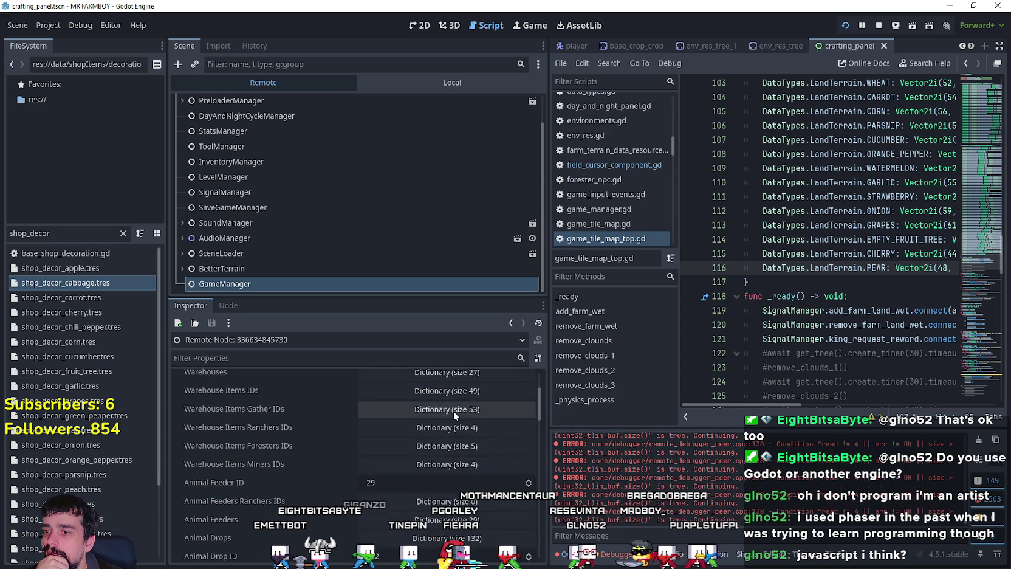
pyautogui.click(458, 446)
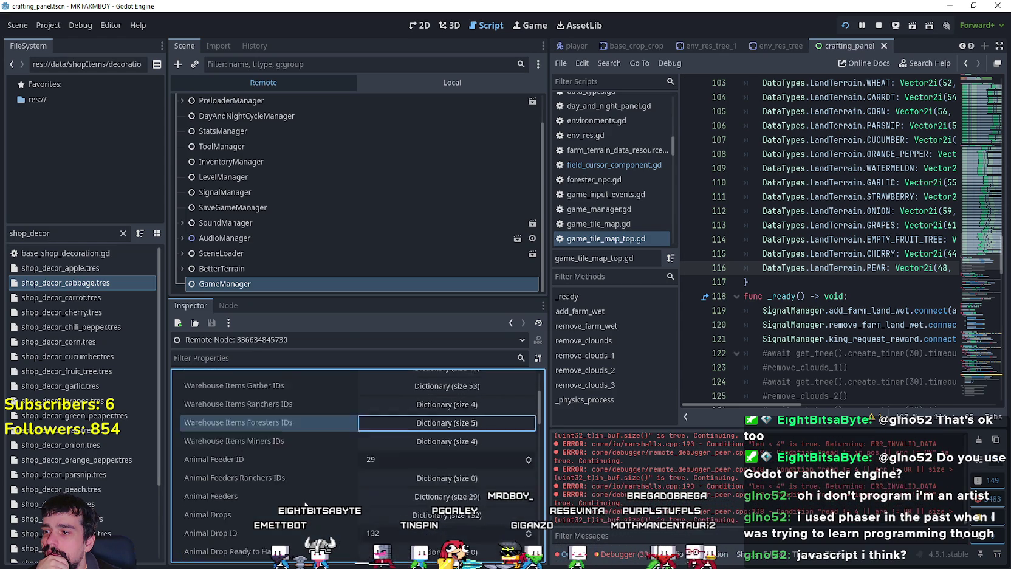
pyautogui.click(459, 446)
pyautogui.scroll(-3, 459, 446)
pyautogui.scroll(-5, 304, 497)
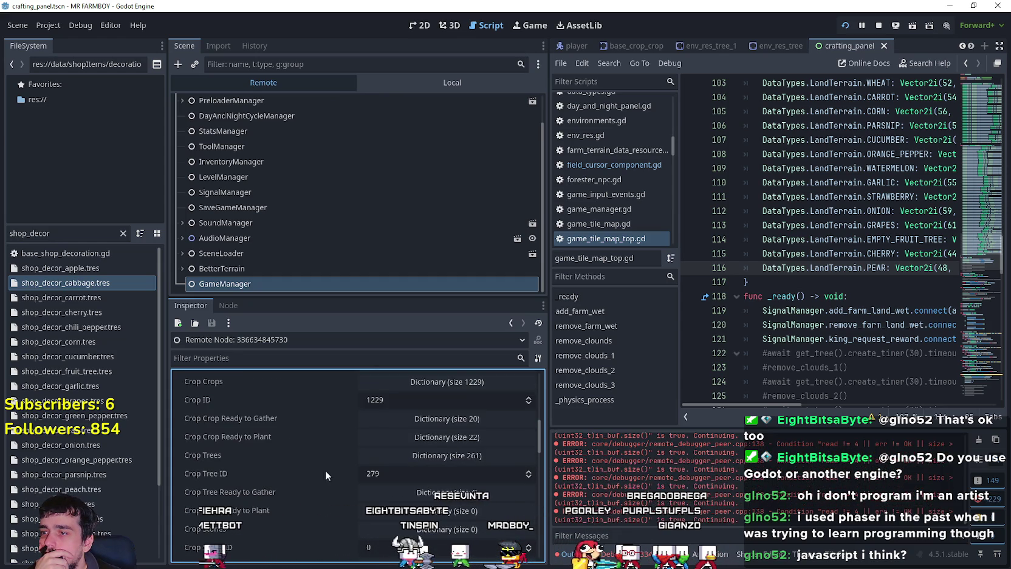
pyautogui.scroll(-2, 308, 487)
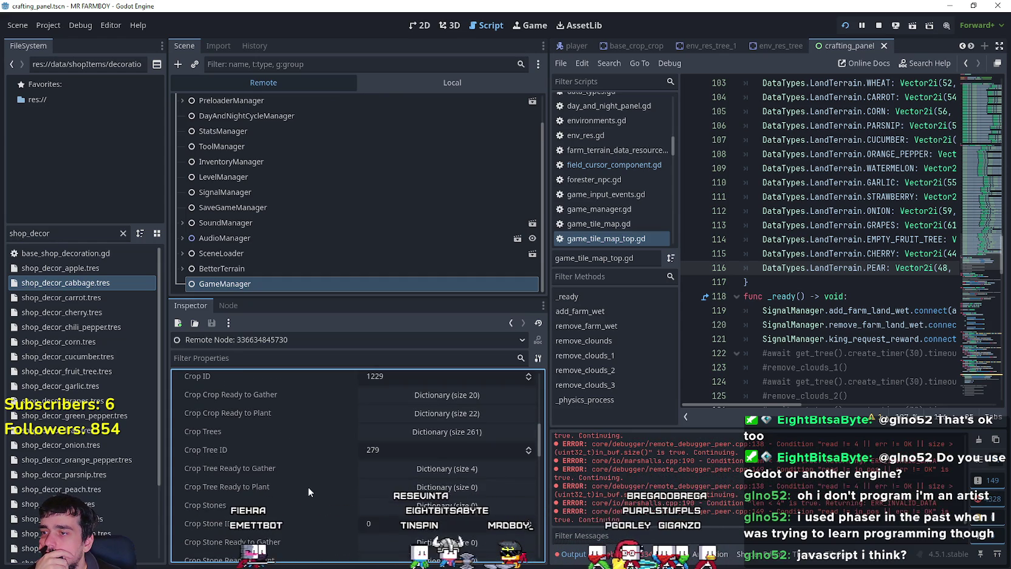
# - Expand the Crop Tree Ready to Gather dictionary and its key 1 array
pyautogui.click(474, 471)
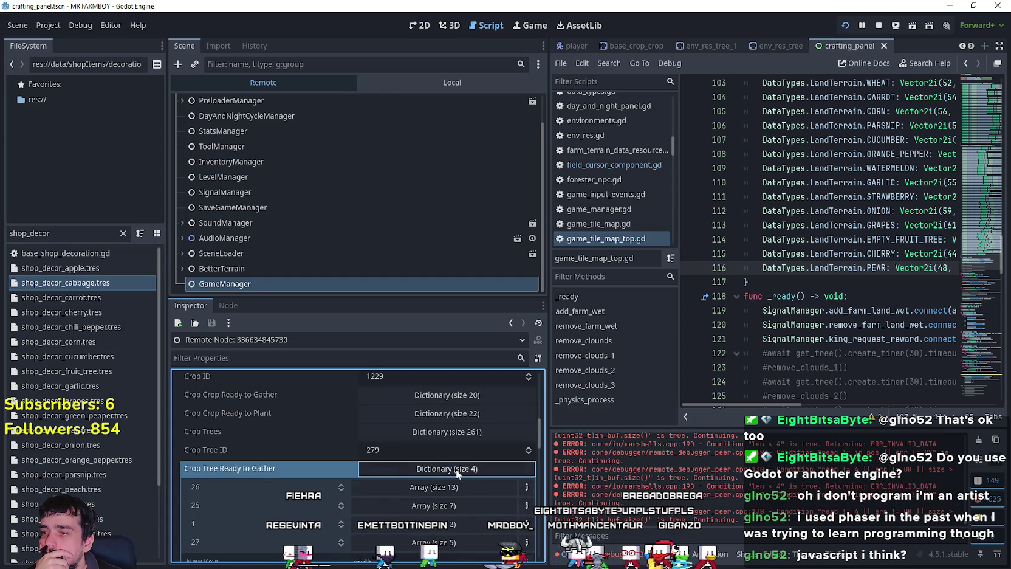
pyautogui.click(456, 469)
pyautogui.scroll(-2, 363, 481)
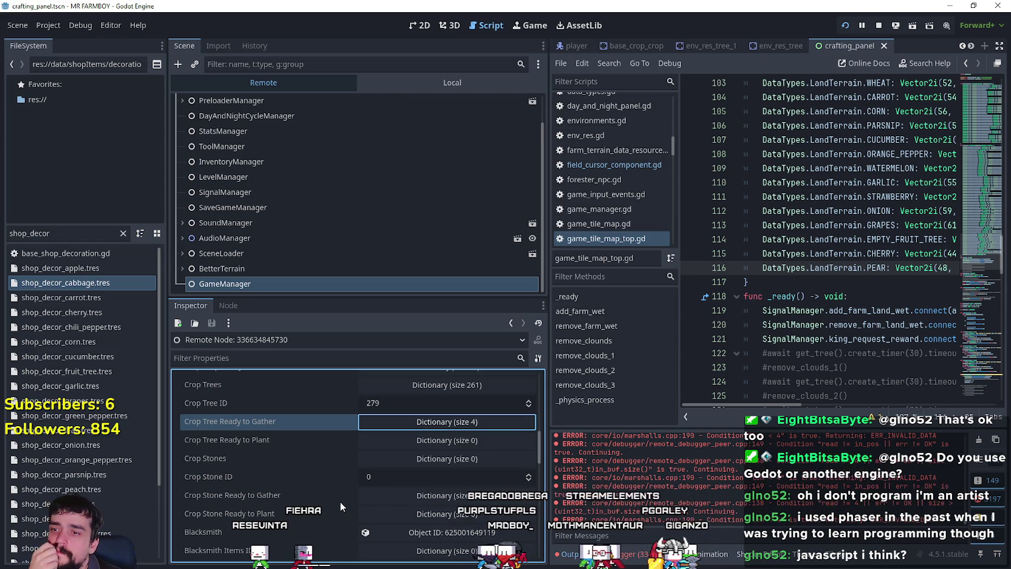
pyautogui.click(414, 427)
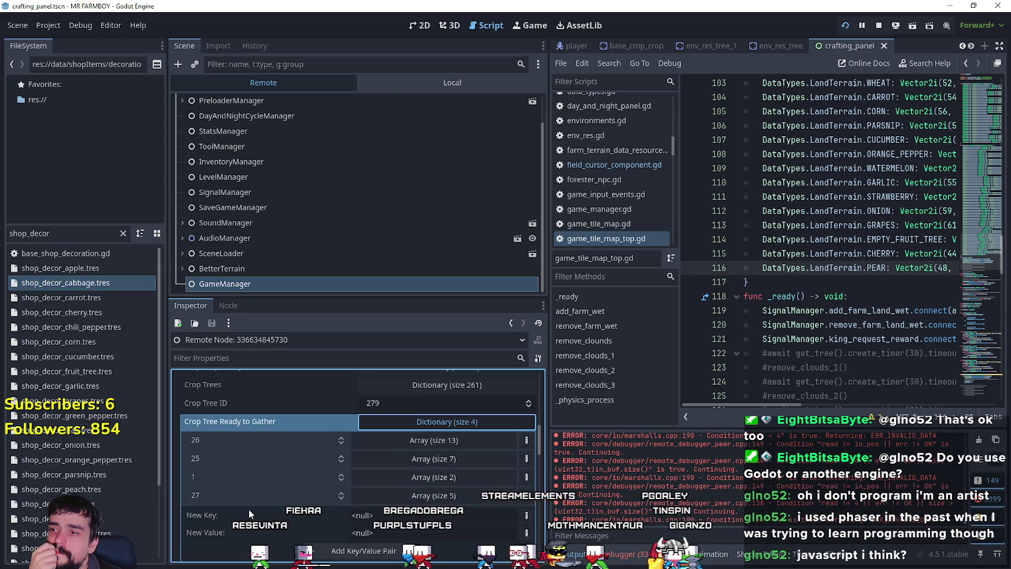
pyautogui.click(434, 477)
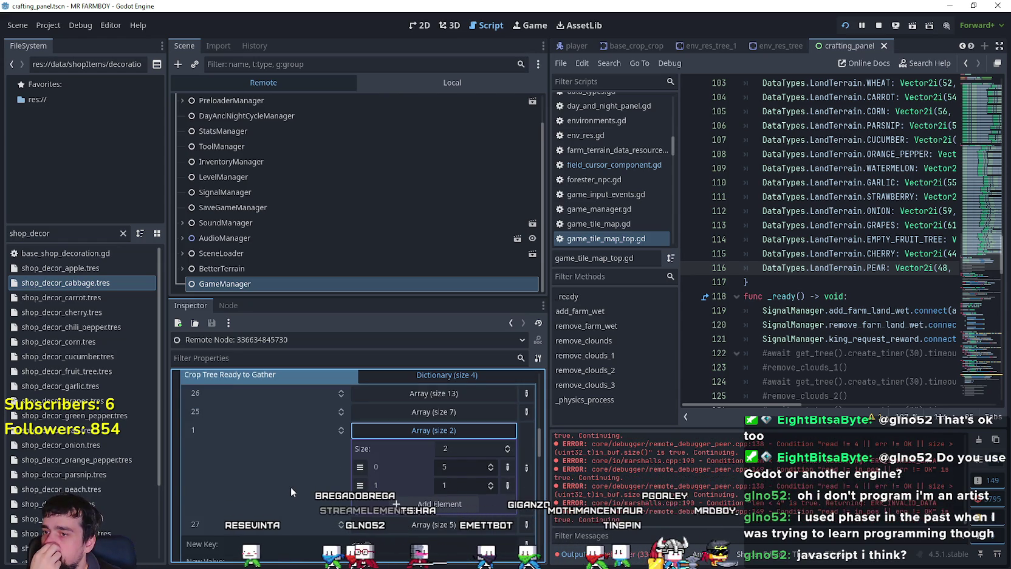
# - Switch the Scene dock to Local and select the crafting_panel NinePatchRect node
pyautogui.click(774, 280)
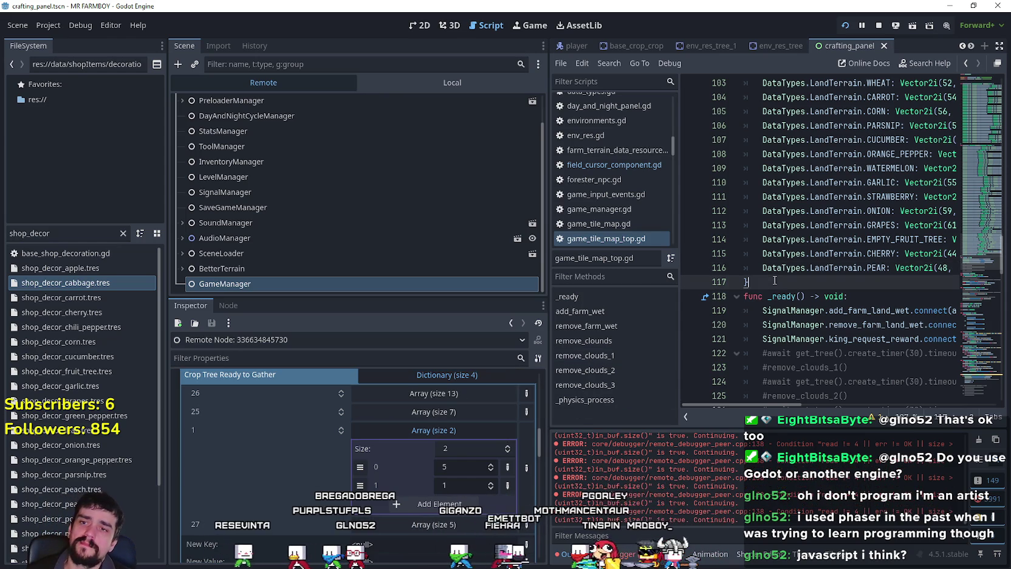
pyautogui.scroll(2, 461, 414)
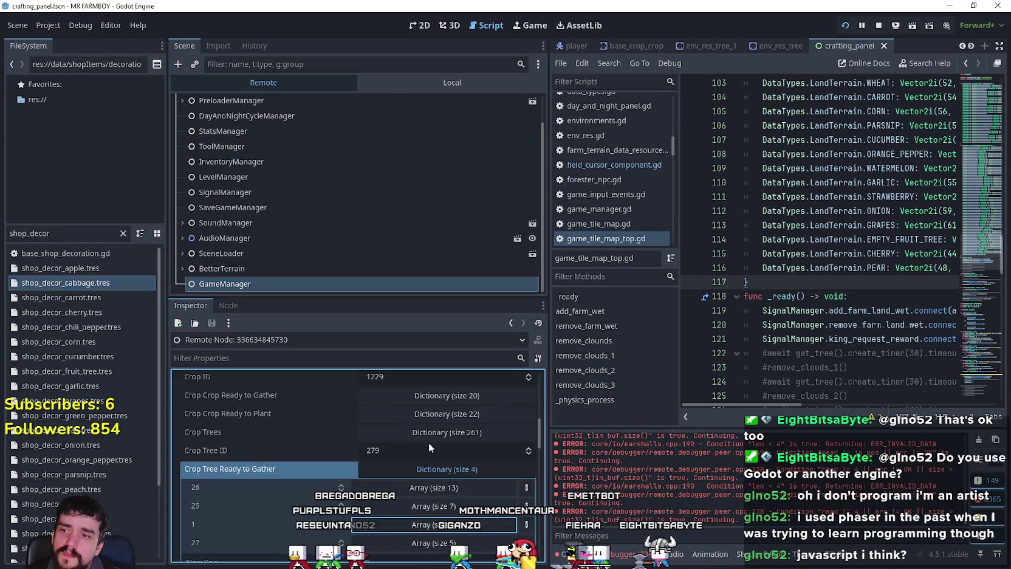
pyautogui.scroll(1, 439, 455)
pyautogui.click(426, 80)
pyautogui.click(338, 193)
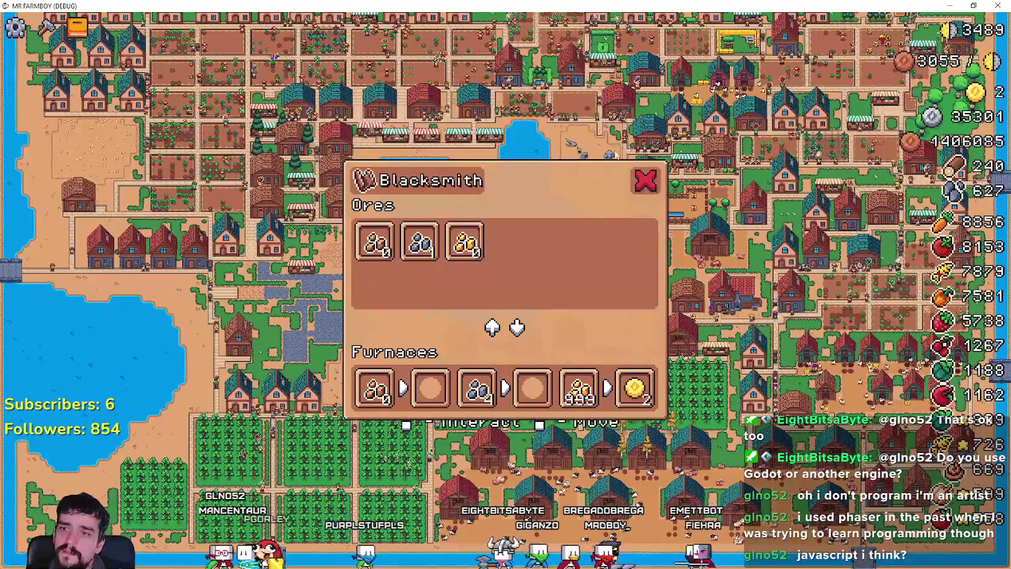
# - Close the Blacksmith, shrink the game out of fullscreen and move its window up-right
pyautogui.click(645, 180)
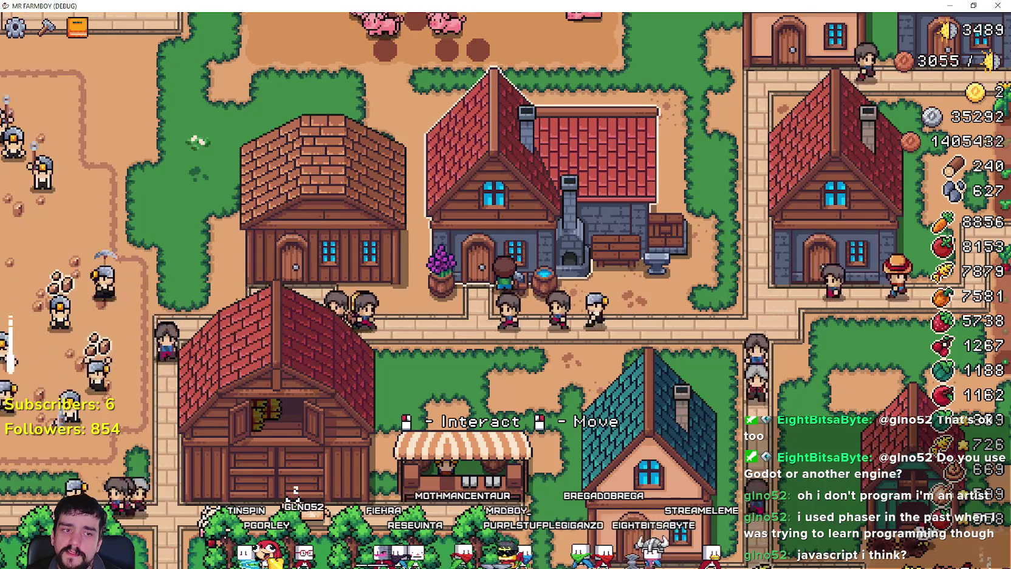
pyautogui.press('super+Down')
pyautogui.moveTo(304, 170); pyautogui.dragTo(532, 102)
pyautogui.click(586, 247)
pyautogui.press('Escape')
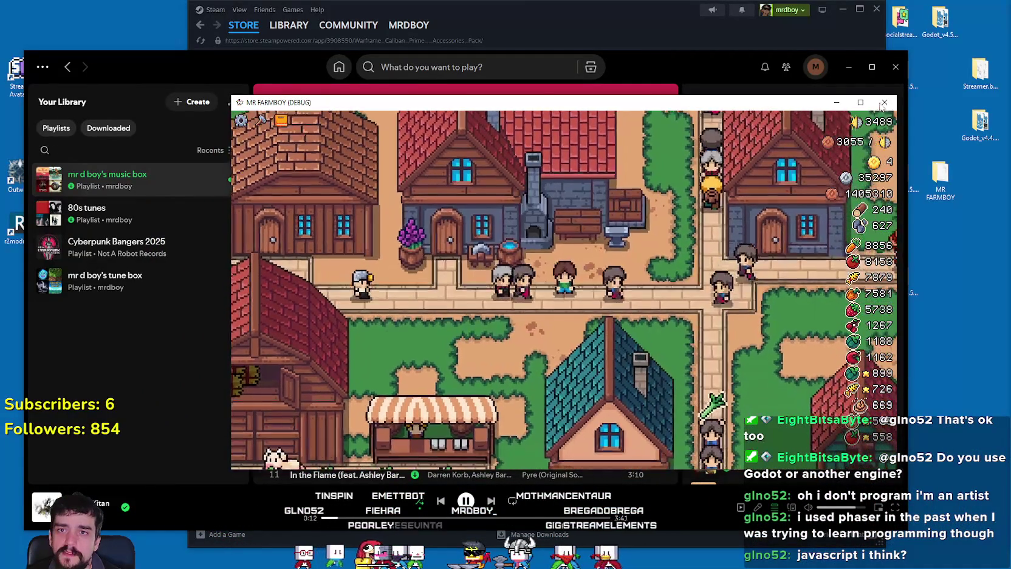
# - Quit the game, minimize Spotify and Steam, and launch Godot_v4.5.1-stable_win64.exe
pyautogui.press('super+Down')
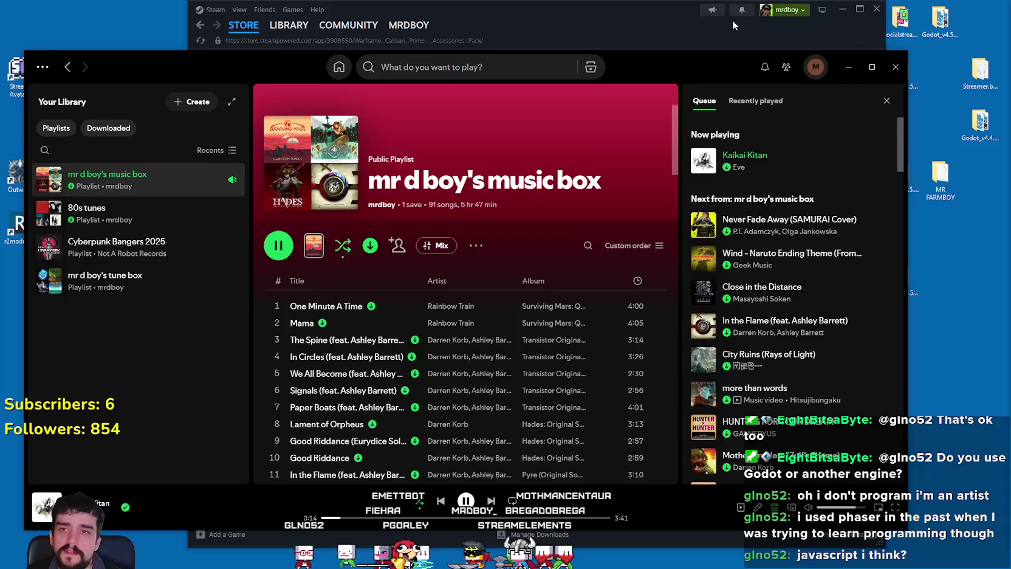
pyautogui.click(851, 68)
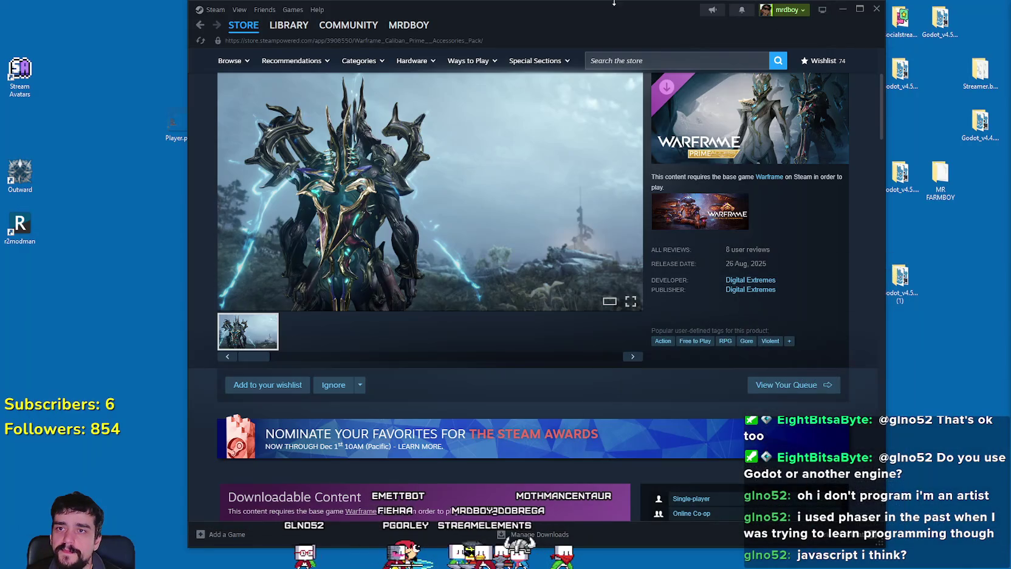
pyautogui.click(841, 11)
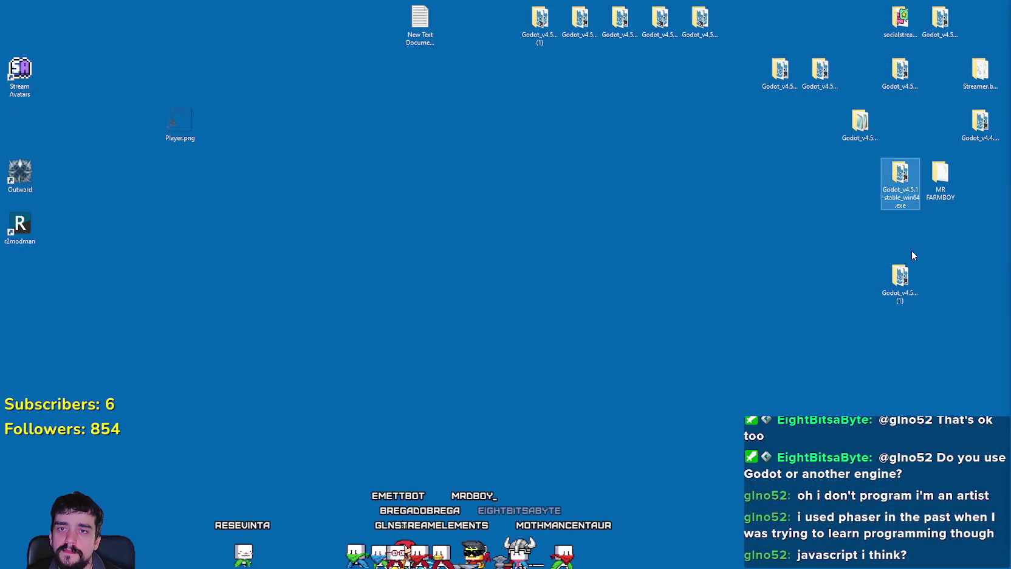
pyautogui.hotkey('alt', 'Tab')
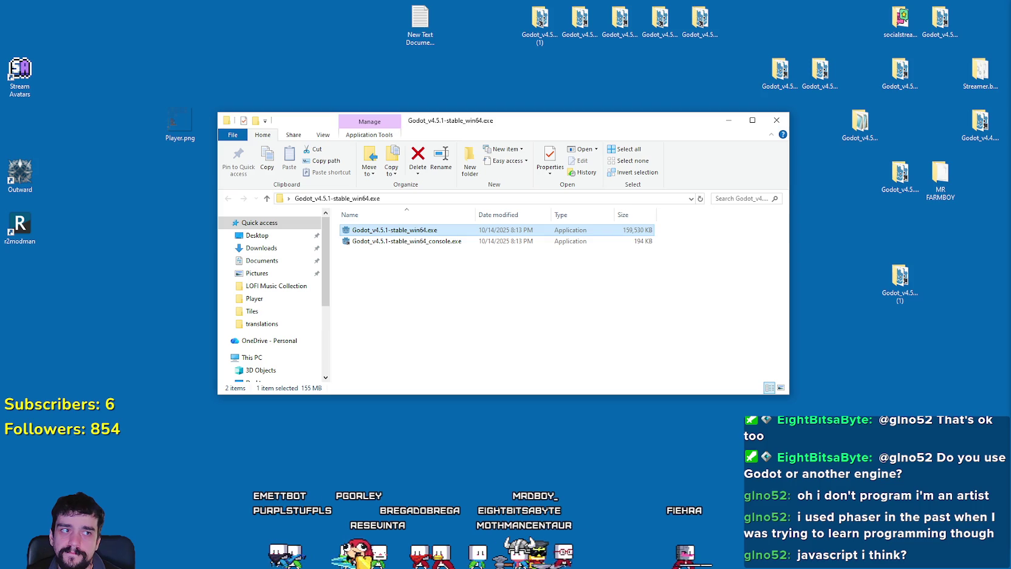
pyautogui.press('Return')
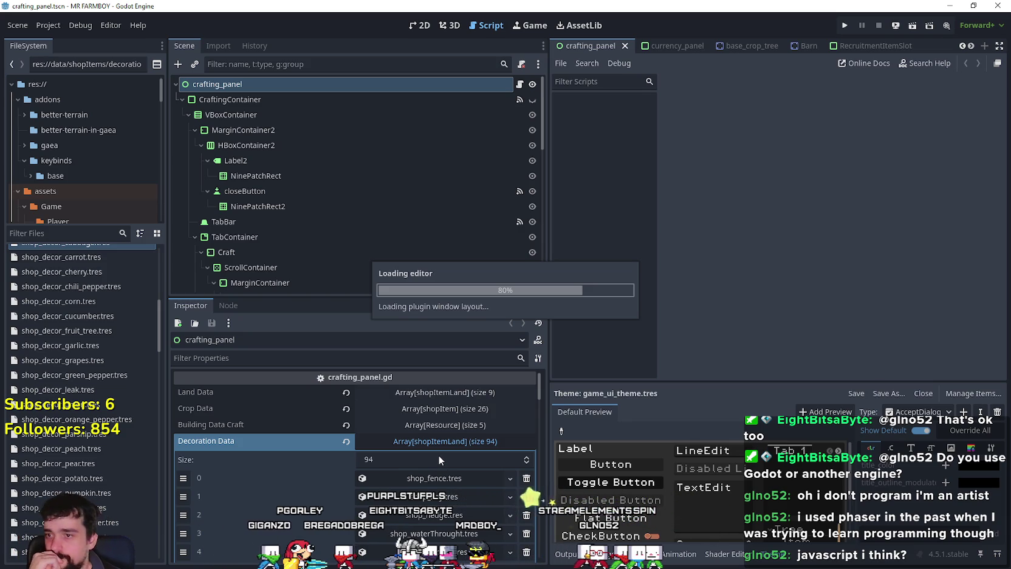
# - Jump to the last page of Decoration Data and add a new empty element
pyautogui.scroll(-3, 439, 454)
pyautogui.scroll(-2, 441, 471)
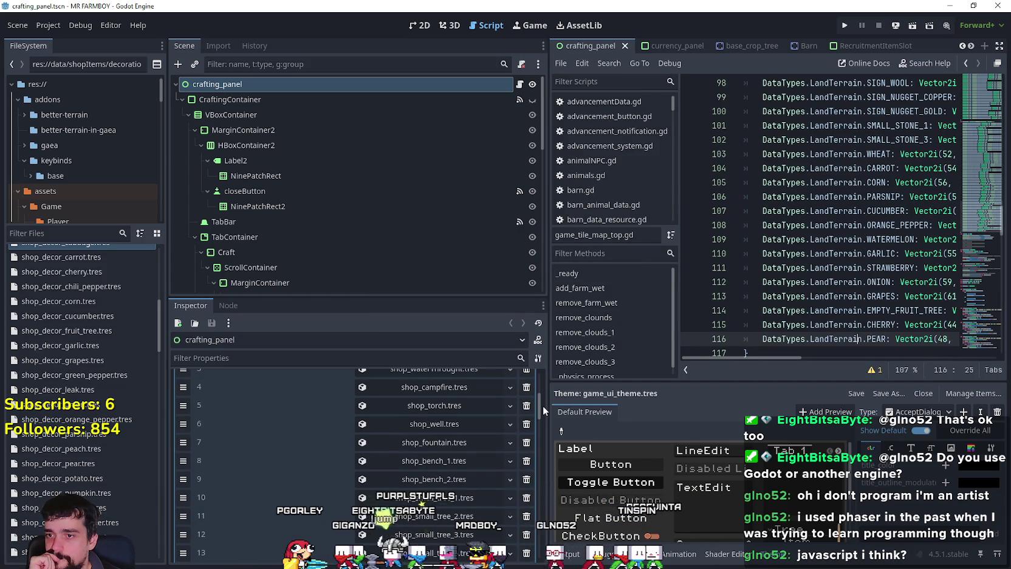
pyautogui.moveTo(539, 412)
pyautogui.mouseDown()
pyautogui.moveTo(534, 480)
pyautogui.moveTo(537, 437)
pyautogui.mouseUp()
pyautogui.click(394, 432)
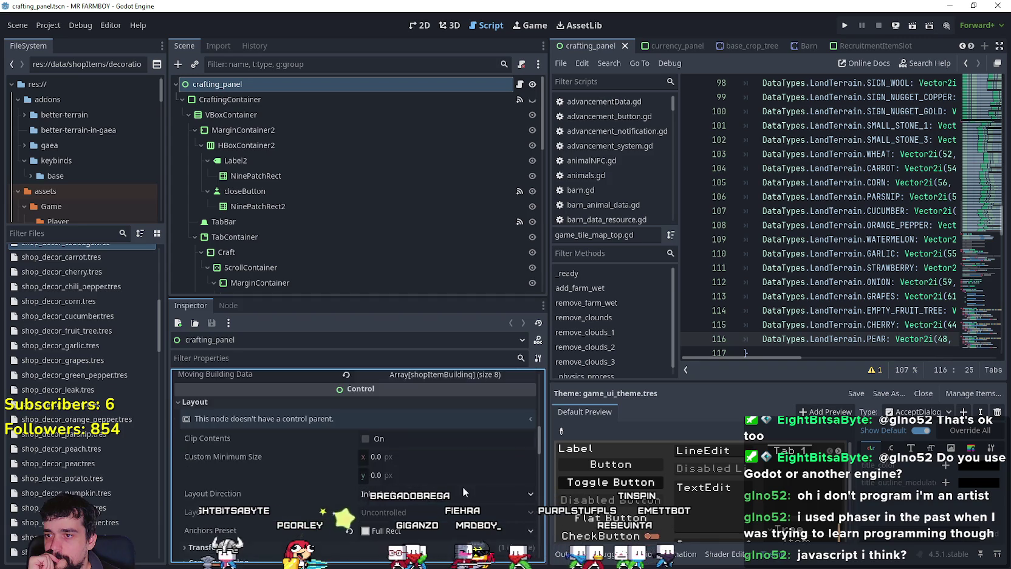
pyautogui.scroll(4, 465, 477)
pyautogui.click(365, 462)
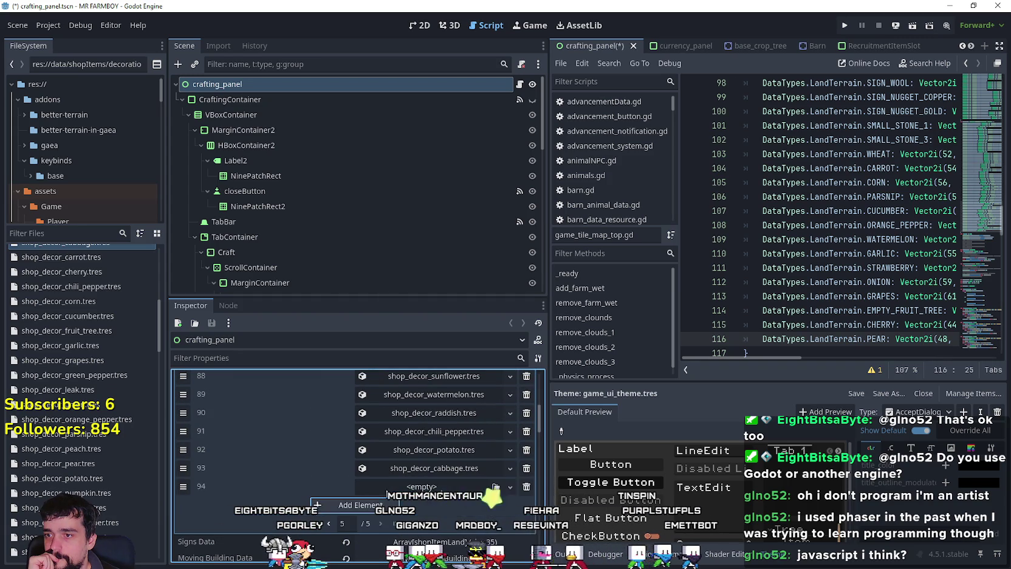
pyautogui.scroll(1, 118, 422)
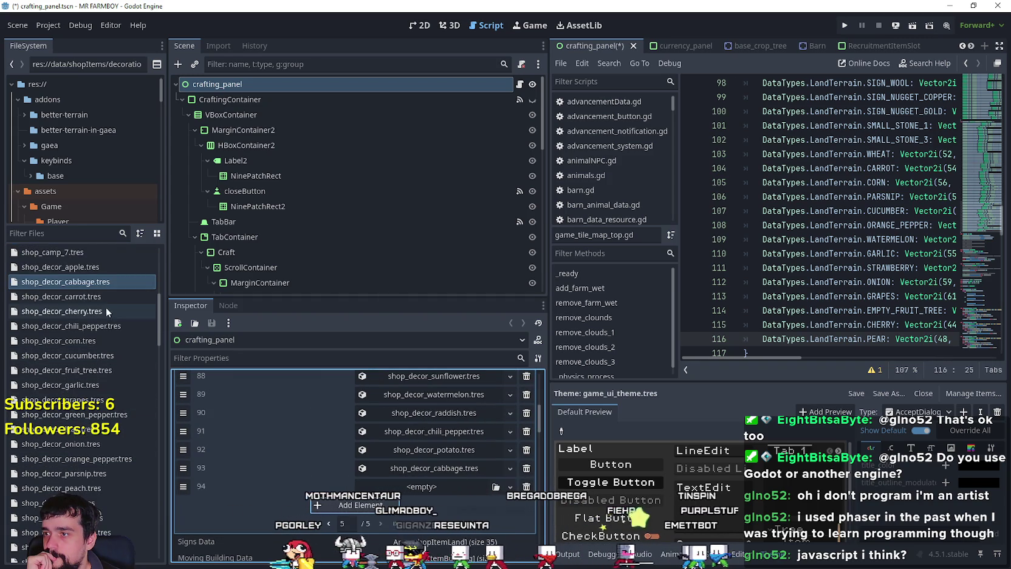
pyautogui.scroll(-5, 105, 362)
pyautogui.scroll(-5, 107, 450)
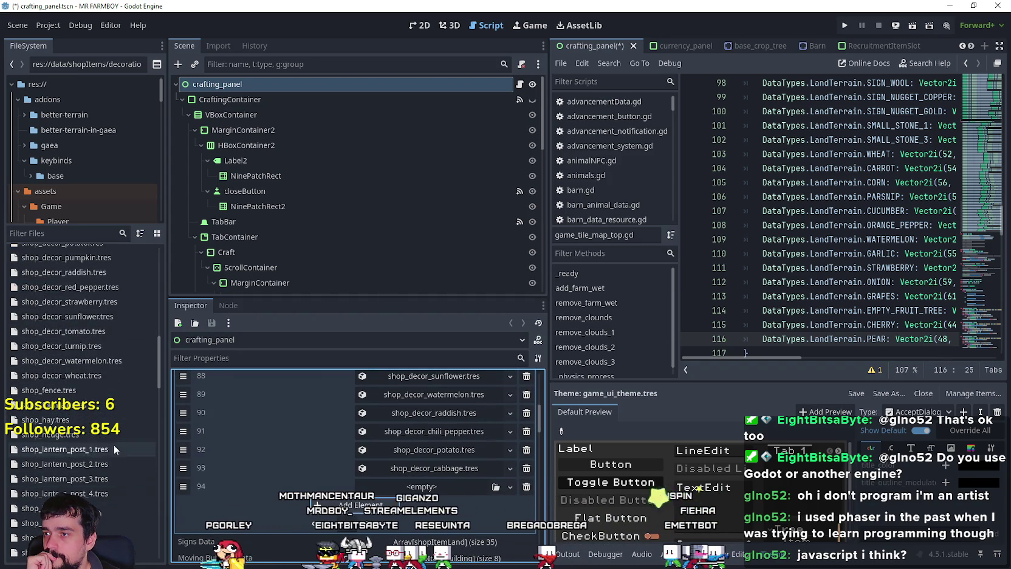
# - Filter the FileSystem dock by 'shop_decor' to review the decoration resources, then clear the filter
pyautogui.click(73, 233)
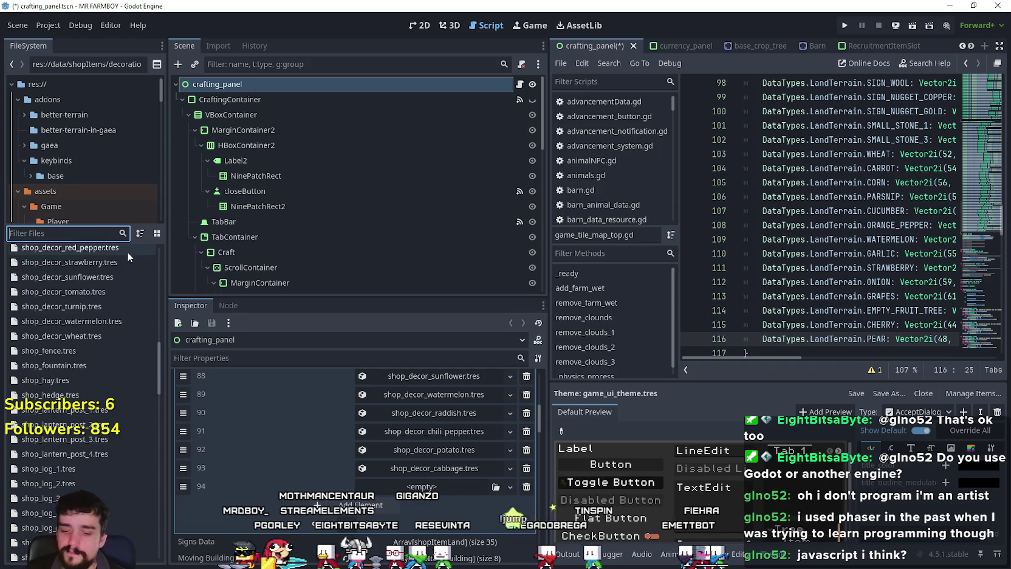
pyautogui.write('shop_decor')
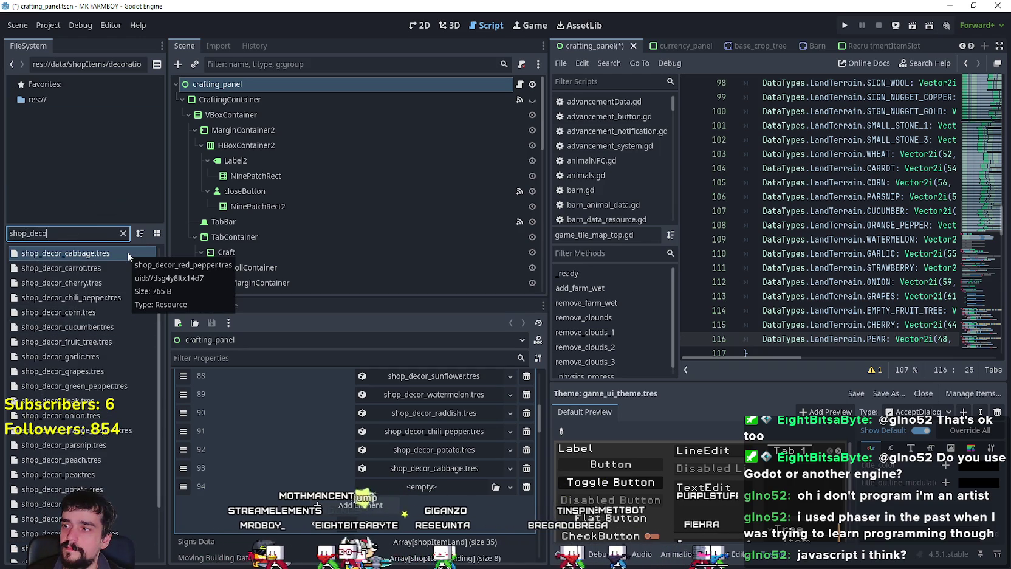
pyautogui.scroll(-3, 113, 462)
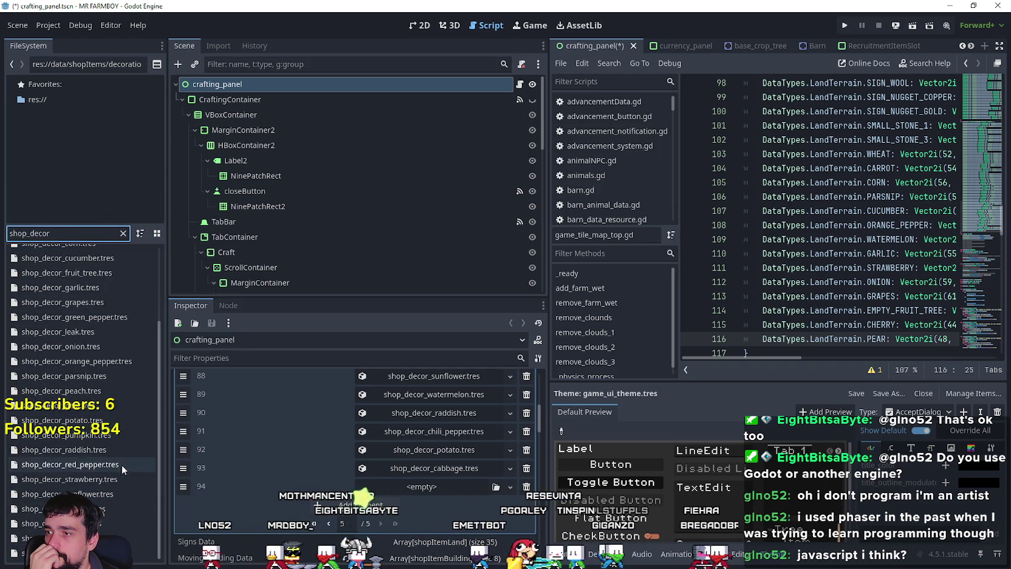
pyautogui.scroll(5, 125, 532)
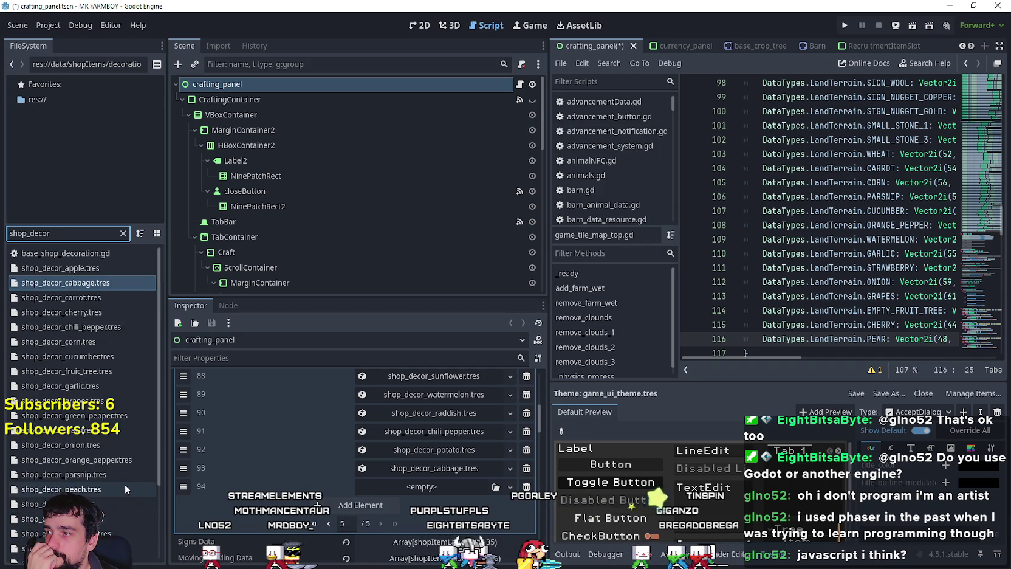
pyautogui.scroll(-3, 125, 483)
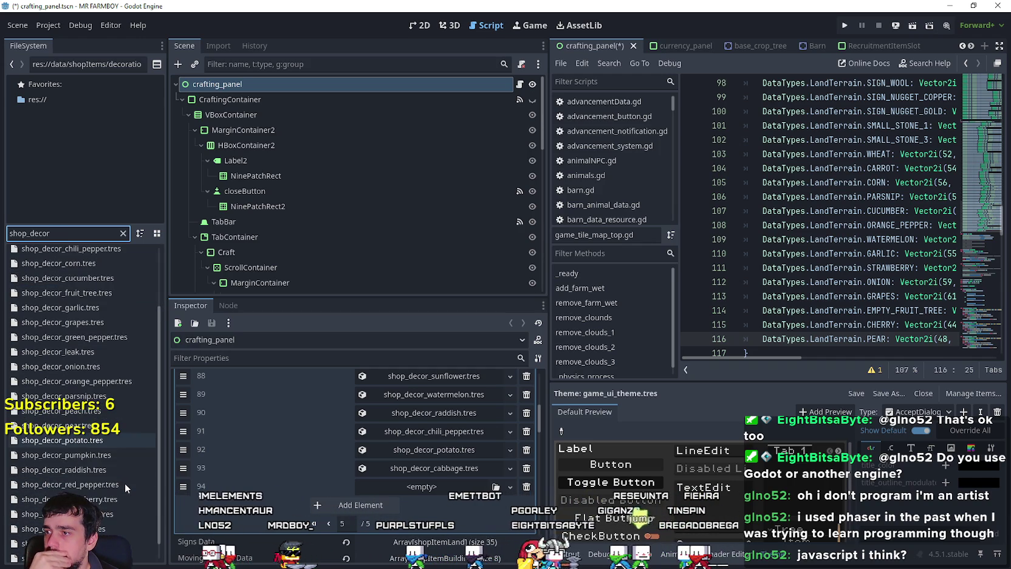
pyautogui.scroll(-1, 135, 494)
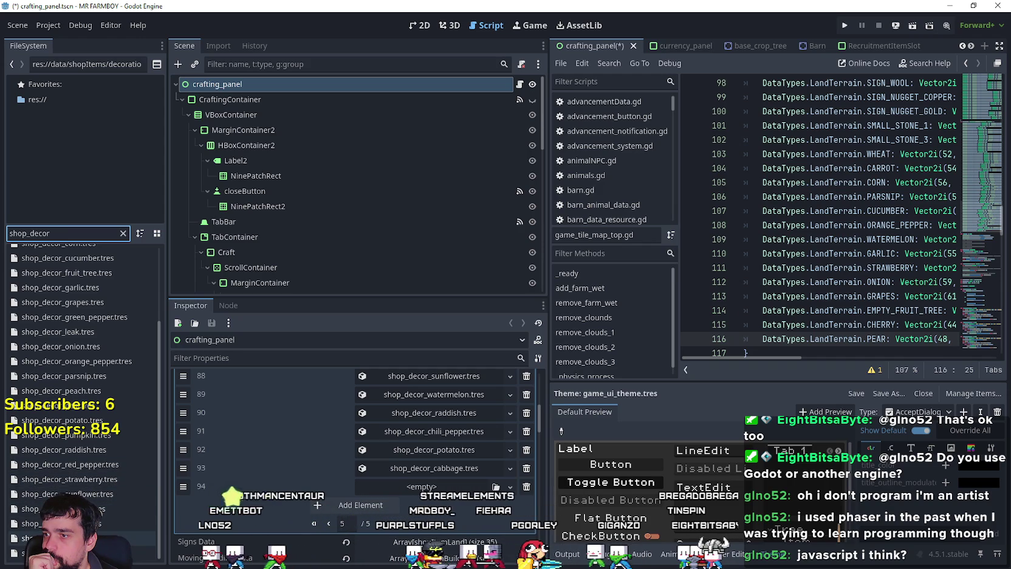
pyautogui.scroll(5, 126, 462)
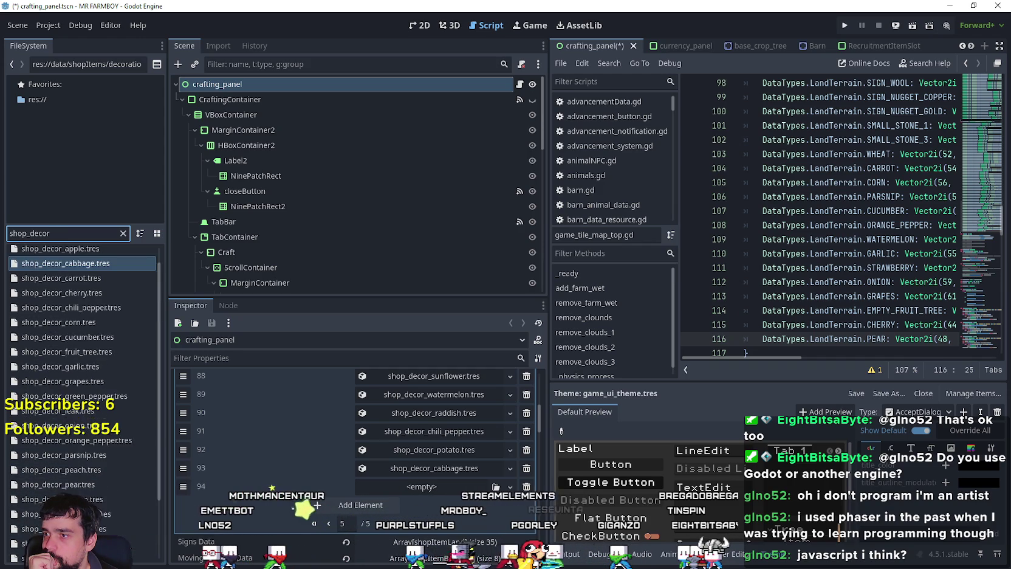
pyautogui.click(123, 234)
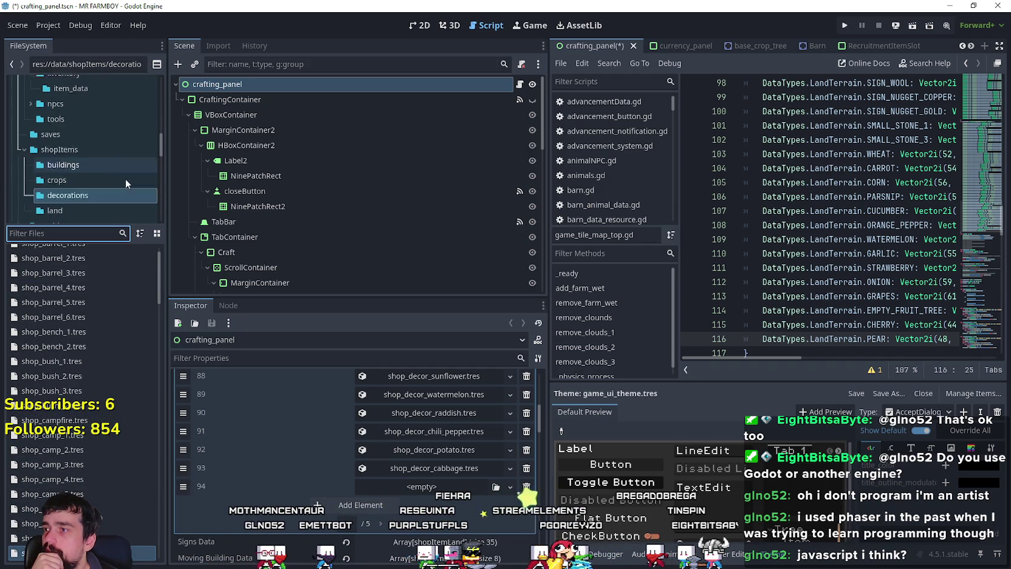
# - Add shop_decor_fruit_tree.tres, shop_decor_apple.tres and shop_decor_cherry.tres to Decoration Data (slots 94-96)
pyautogui.scroll(-5, 144, 451)
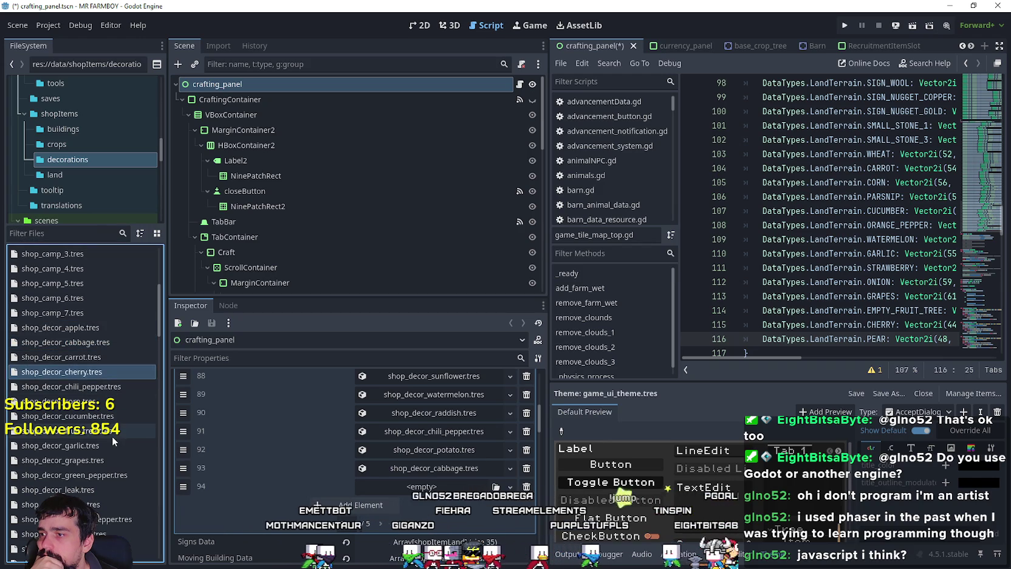
pyautogui.click(79, 431)
pyautogui.moveTo(79, 438); pyautogui.dragTo(561, 472)
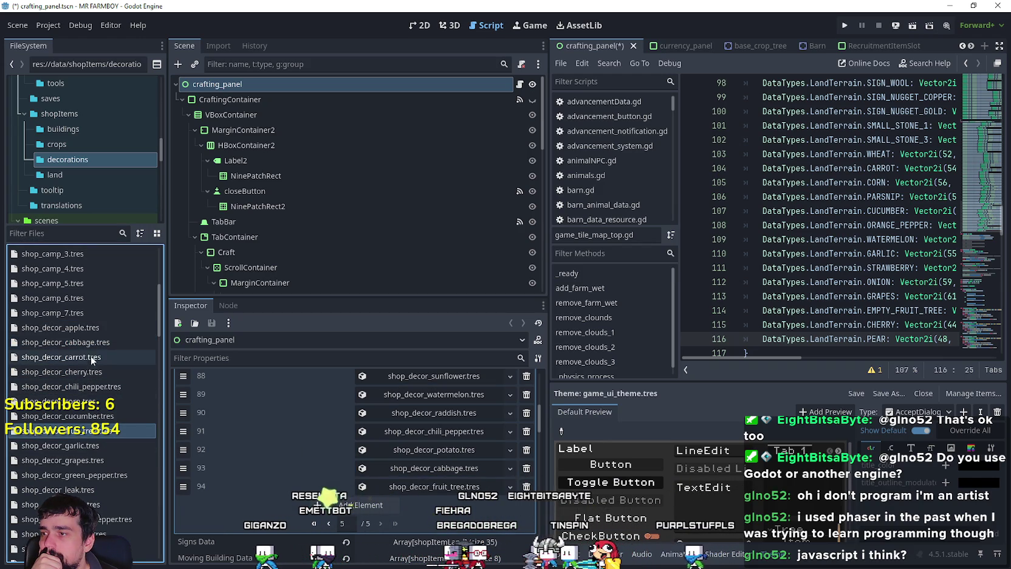
pyautogui.click(100, 332)
pyautogui.moveTo(100, 333)
pyautogui.mouseDown()
pyautogui.moveTo(376, 482)
pyautogui.moveTo(369, 502)
pyautogui.mouseUp()
pyautogui.moveTo(60, 371); pyautogui.dragTo(359, 484)
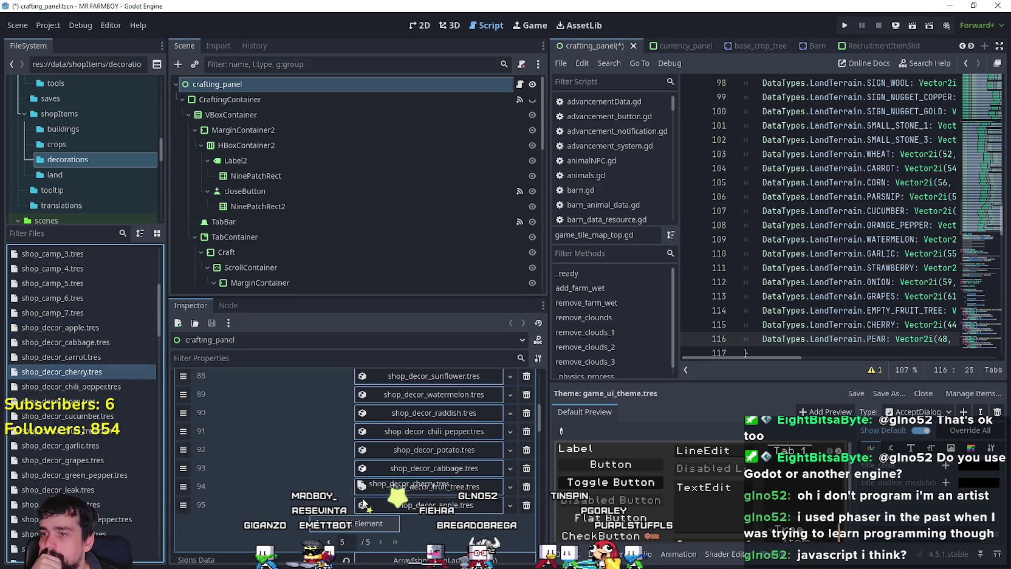
pyautogui.moveTo(367, 532); pyautogui.dragTo(368, 534)
# - Add shop_decor_peach.tres and shop_decor_pear.tres to the list, then save and run the game
pyautogui.scroll(-2, 99, 404)
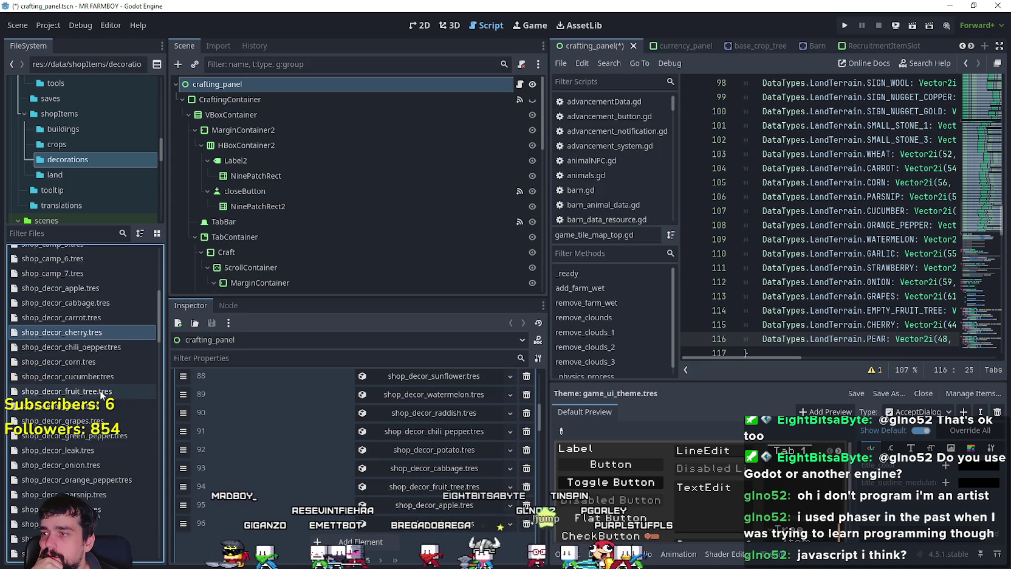
pyautogui.scroll(-4, 94, 338)
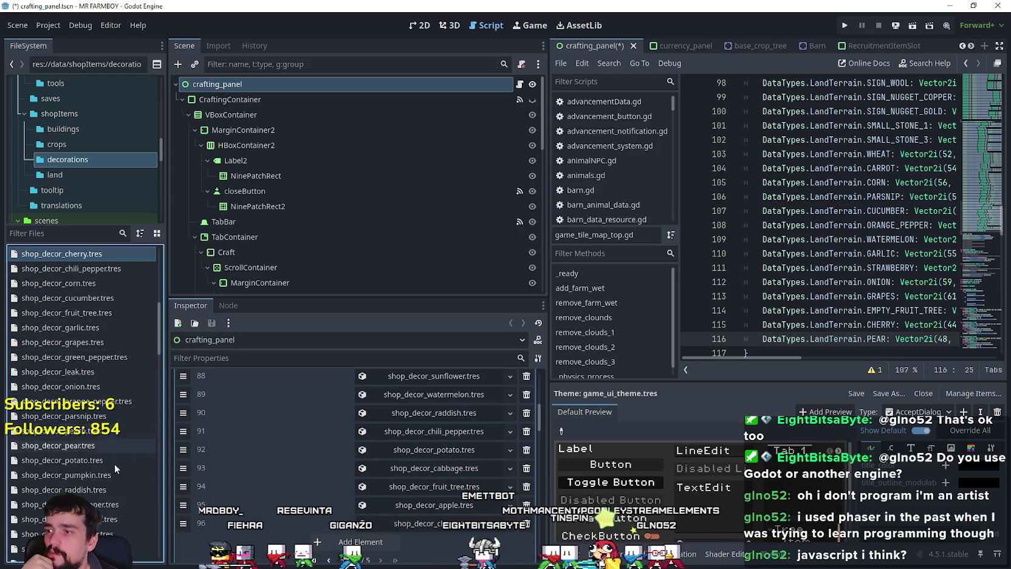
pyautogui.scroll(-2, 118, 478)
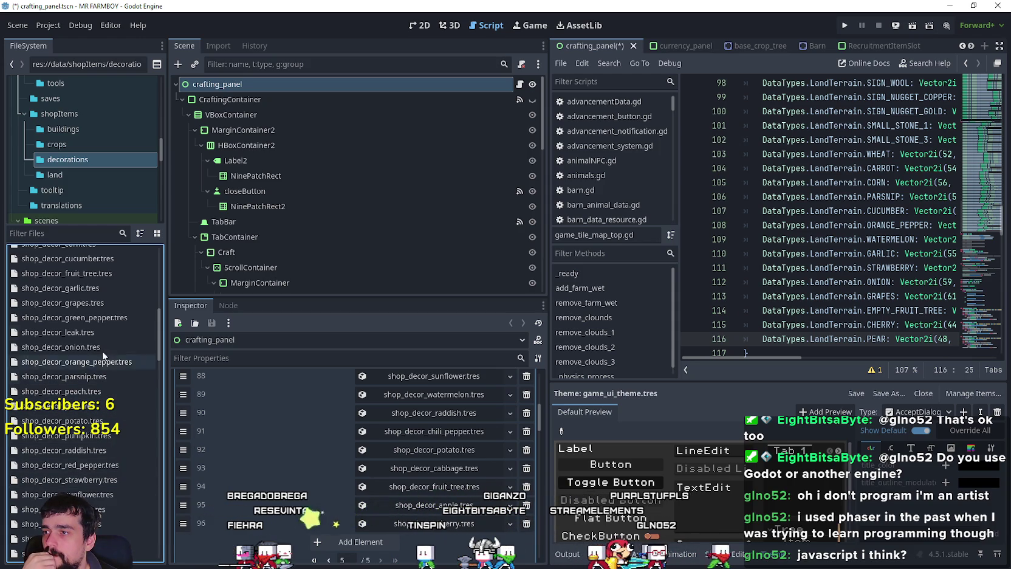
pyautogui.scroll(-2, 112, 386)
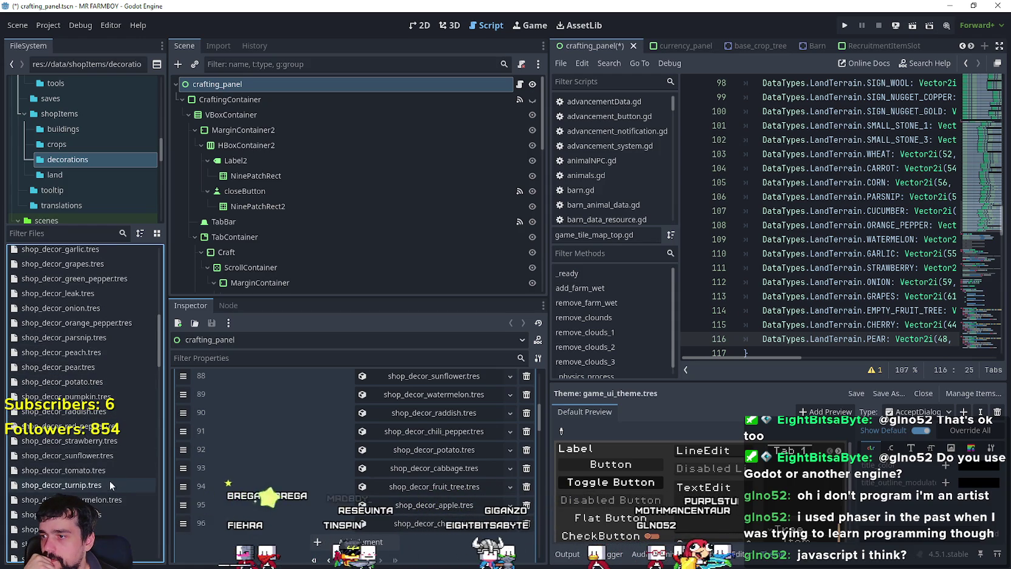
pyautogui.moveTo(92, 354)
pyautogui.mouseDown()
pyautogui.moveTo(359, 518)
pyautogui.moveTo(361, 541)
pyautogui.mouseUp()
pyautogui.moveTo(57, 367); pyautogui.dragTo(378, 516)
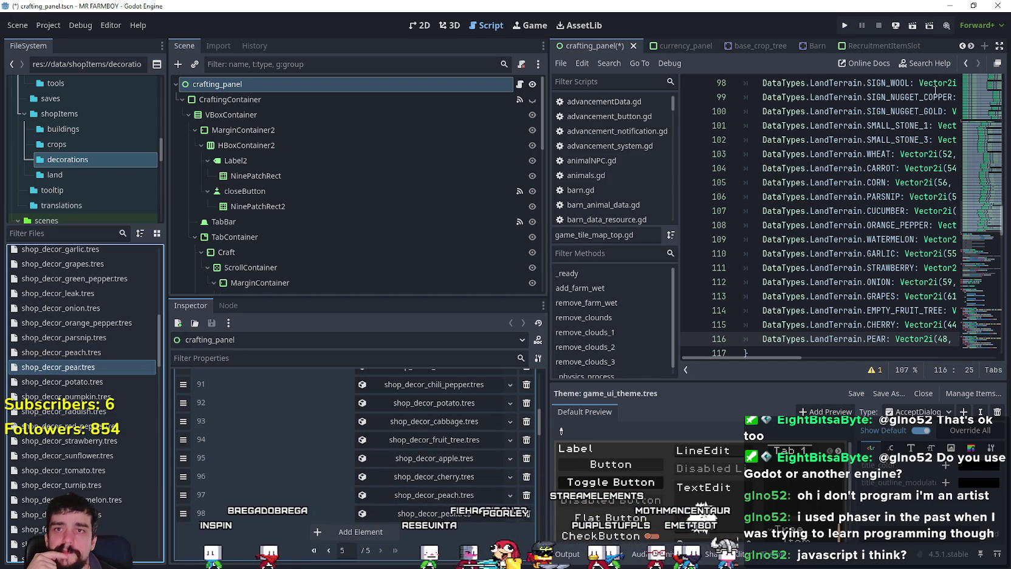
pyautogui.click(845, 25)
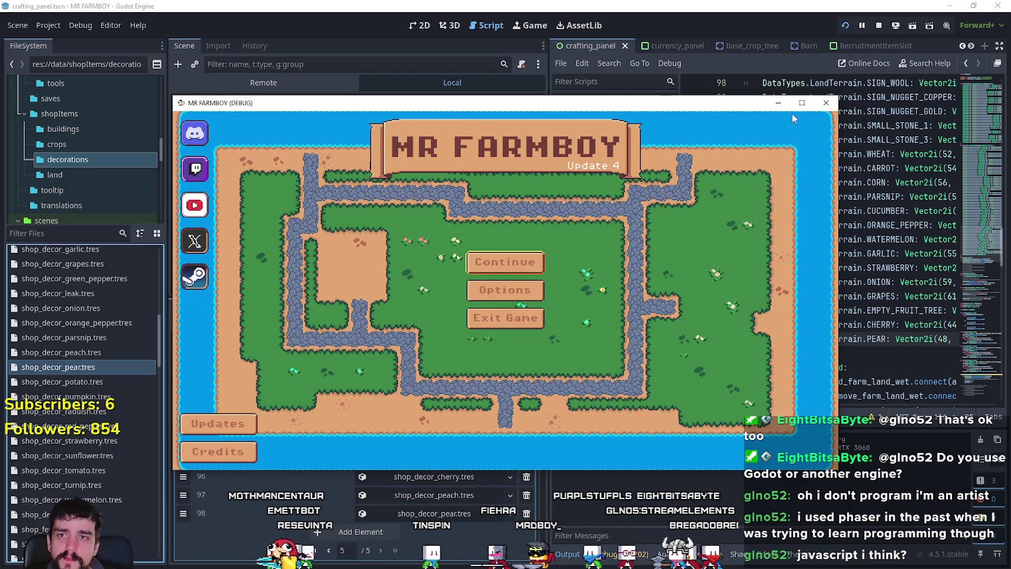
# - Maximize the game window and load the Save 2 slot from the Continue list
pyautogui.click(799, 104)
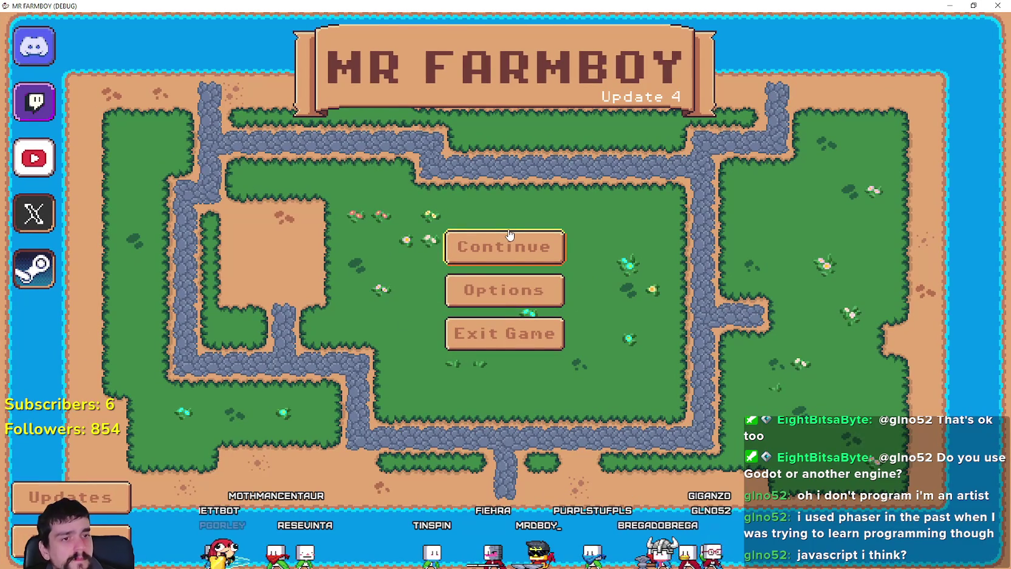
pyautogui.click(525, 263)
pyautogui.scroll(-5, 625, 342)
pyautogui.scroll(-1, 627, 339)
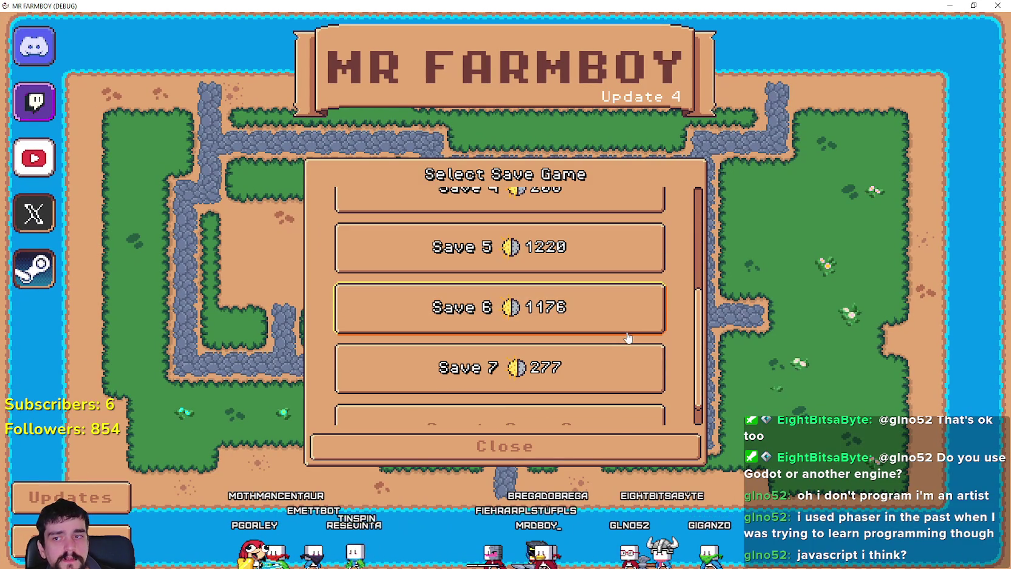
pyautogui.scroll(-1, 541, 363)
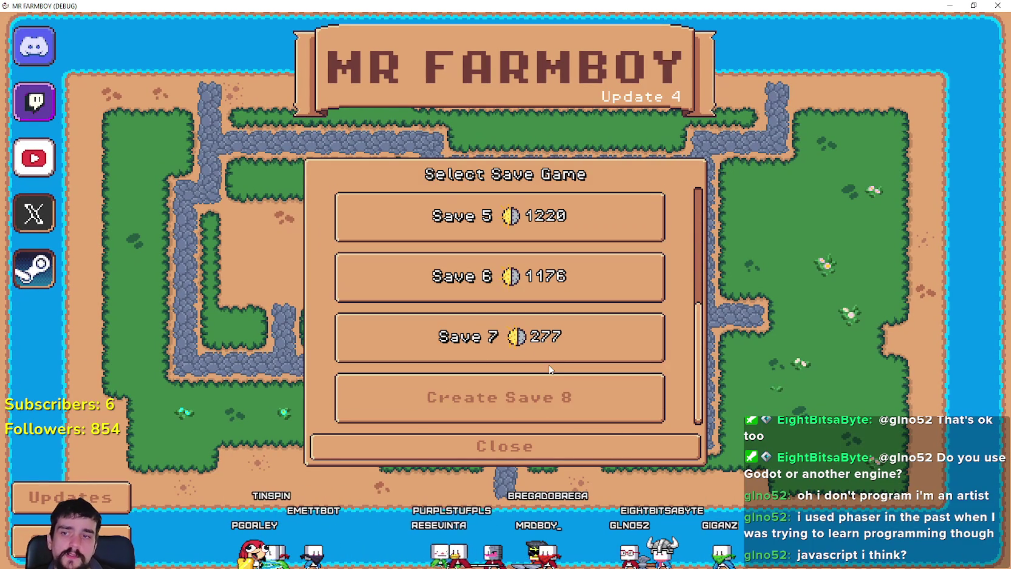
pyautogui.scroll(4, 572, 347)
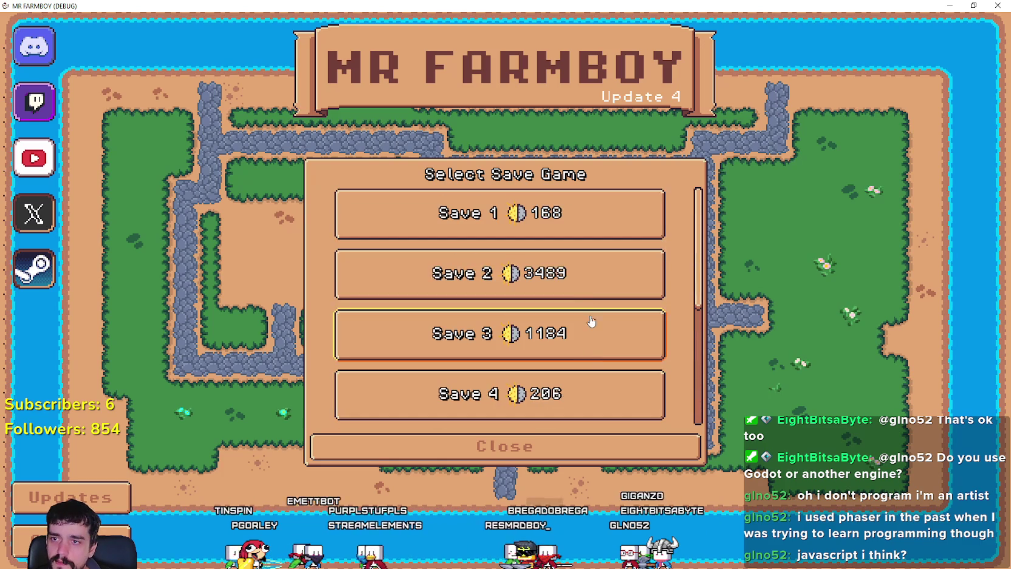
pyautogui.click(454, 280)
pyautogui.click(455, 286)
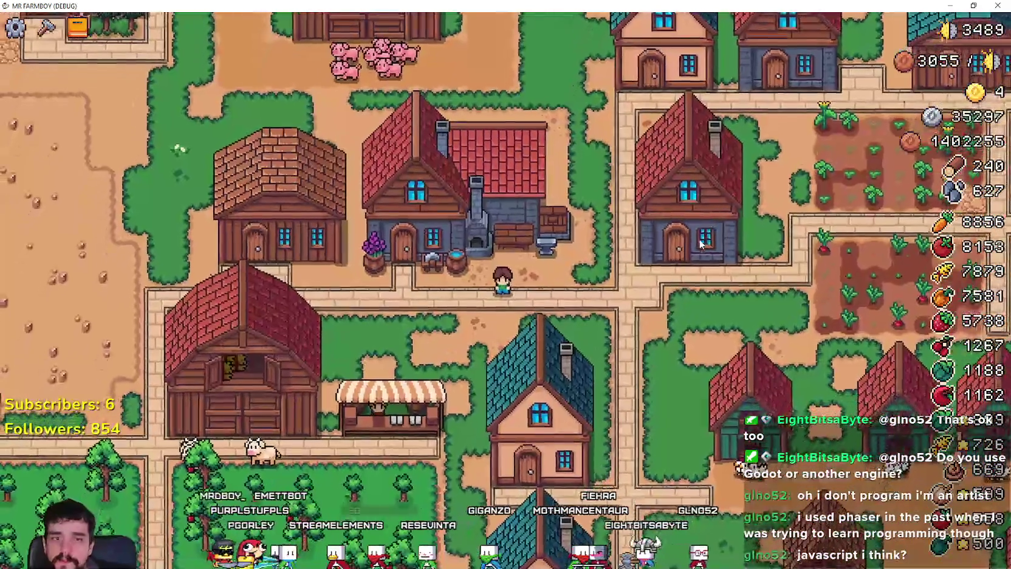
# - Open the crafting panel on the Decorations tab and scroll to the fruit trees
pyautogui.press('c')
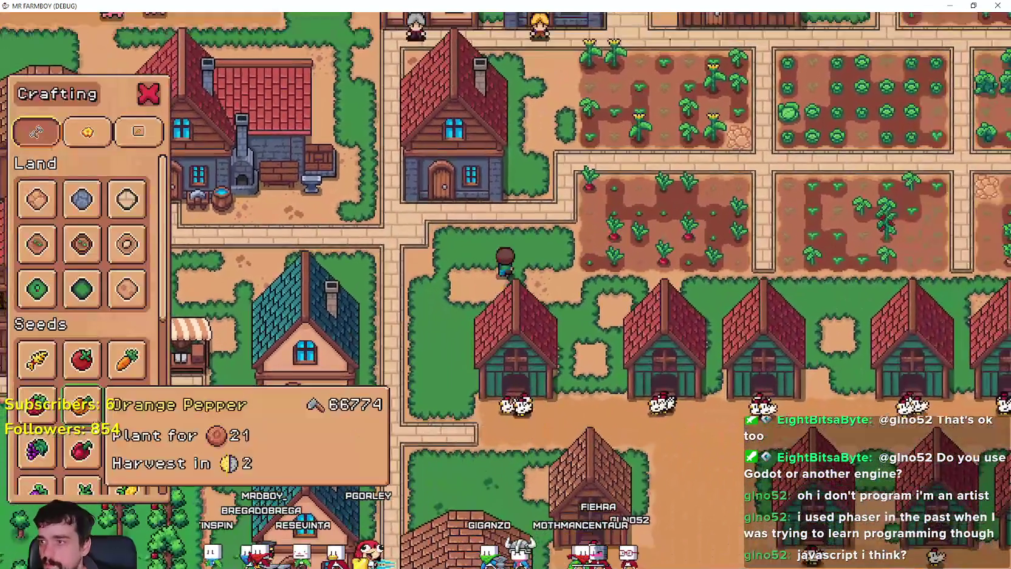
pyautogui.scroll(-5, 128, 425)
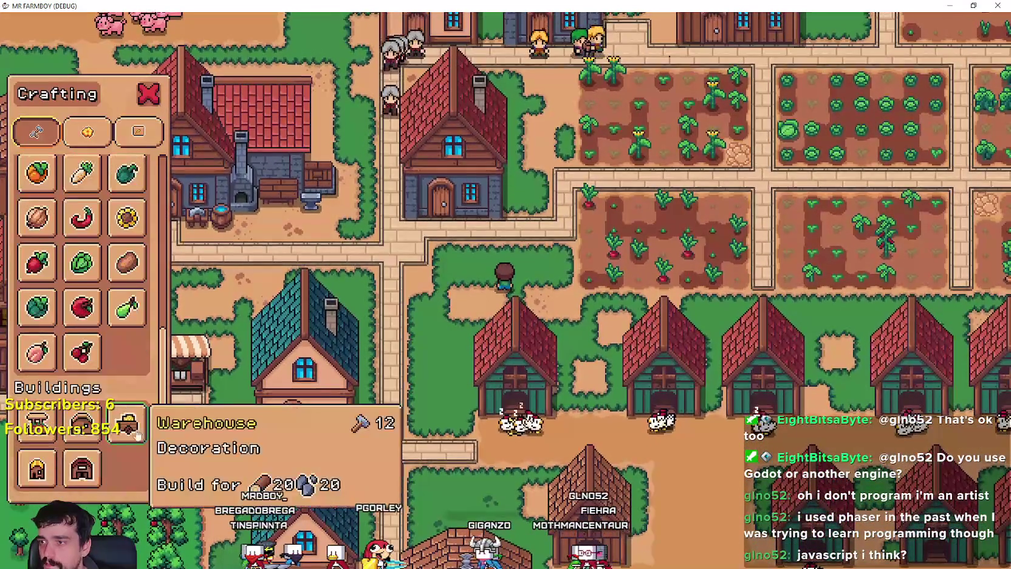
pyautogui.press('a')
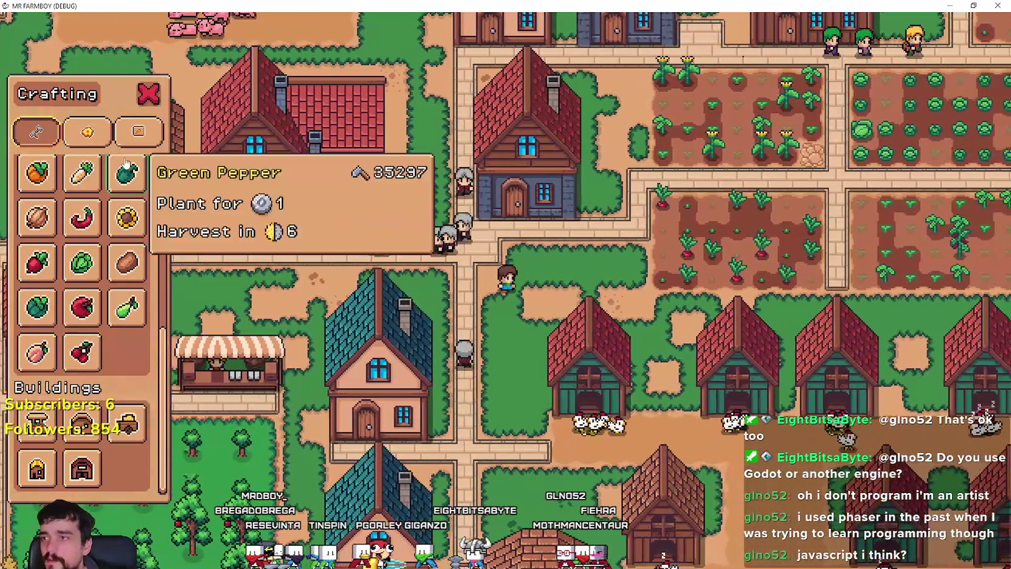
pyautogui.click(87, 131)
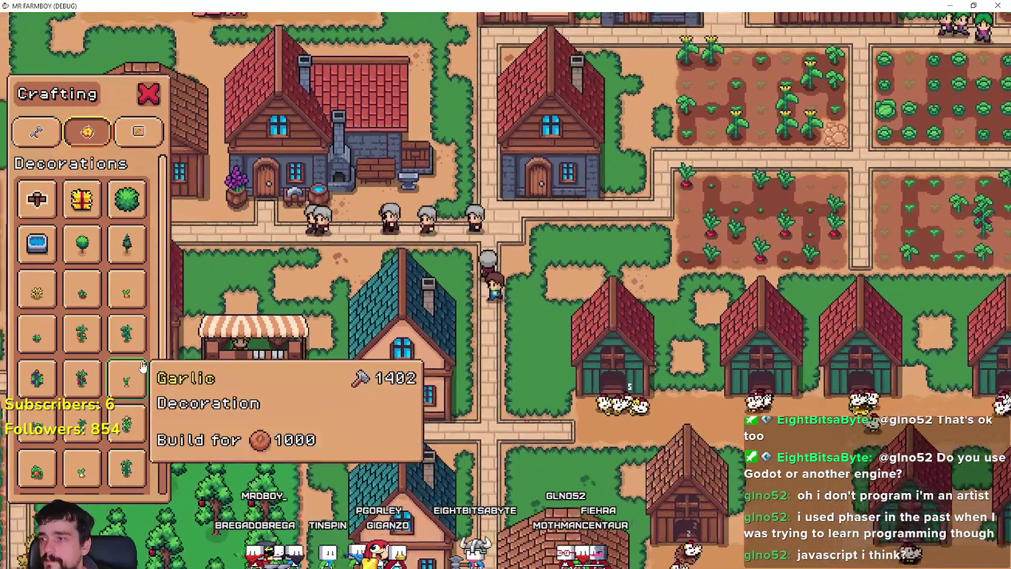
pyautogui.scroll(-3, 141, 370)
# - Walk the farmer past the orchards onto the sand by the water and pick a fruit tree decoration
pyautogui.press('w')
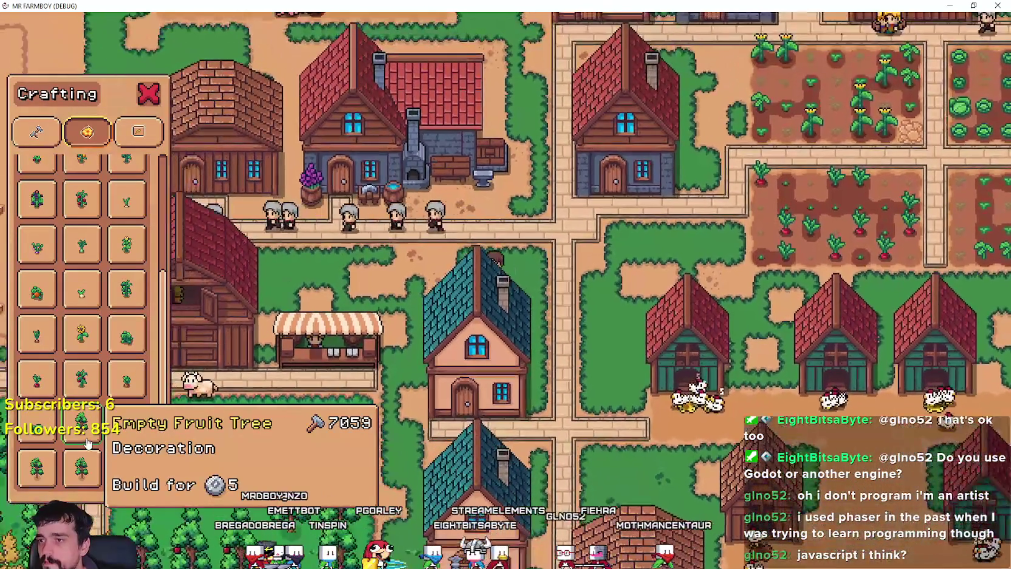
pyautogui.press('a')
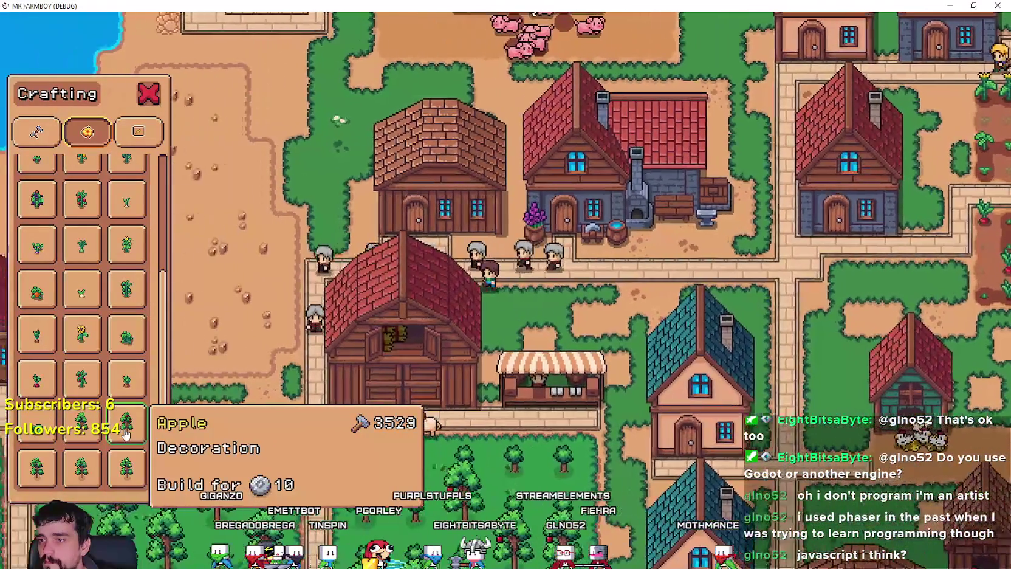
pyautogui.press('a')
pyautogui.press('s')
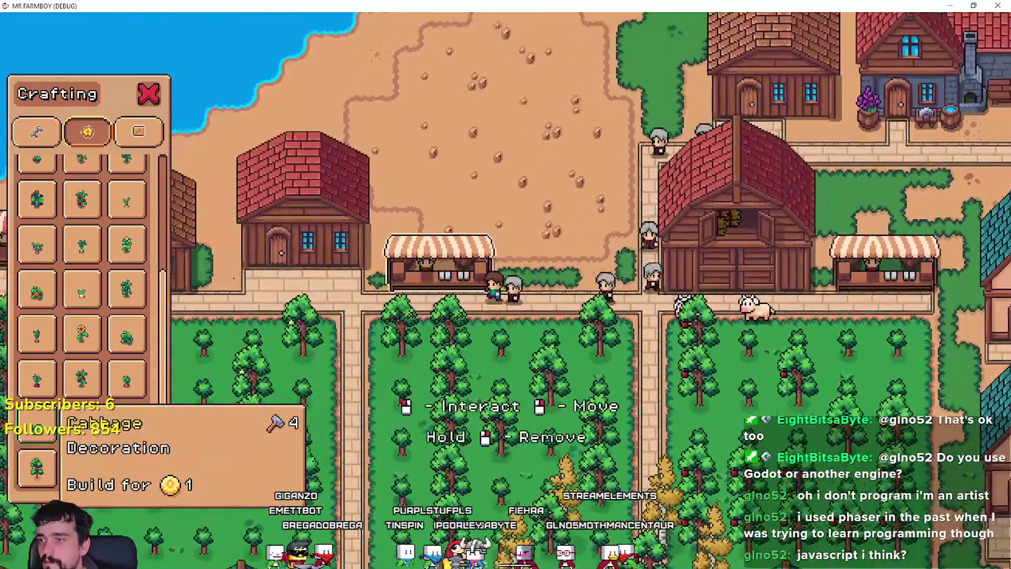
pyautogui.press('a')
pyautogui.press('s')
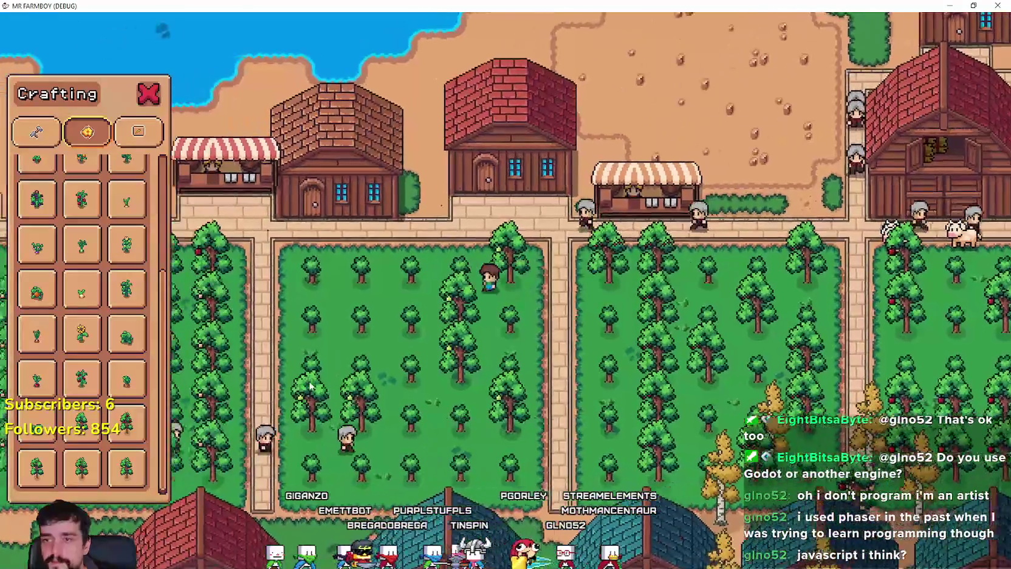
pyautogui.press('a')
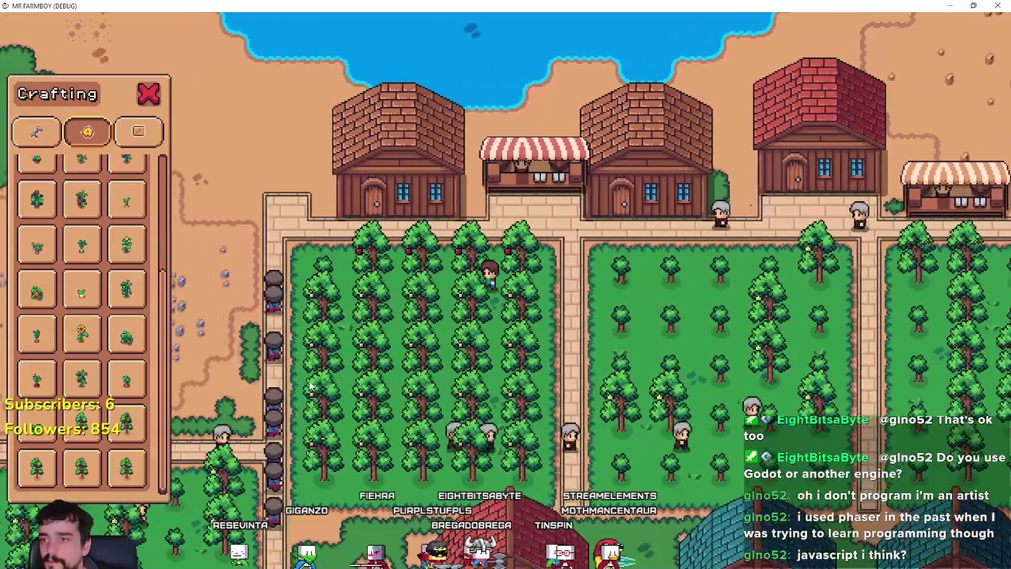
pyautogui.press('a')
pyautogui.press('w')
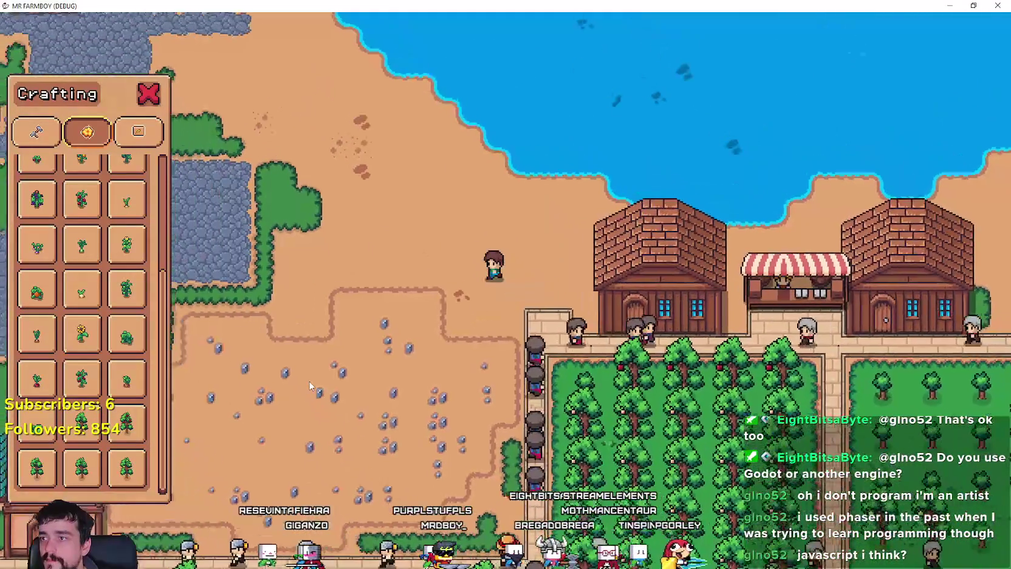
pyautogui.press('a')
pyautogui.press('w')
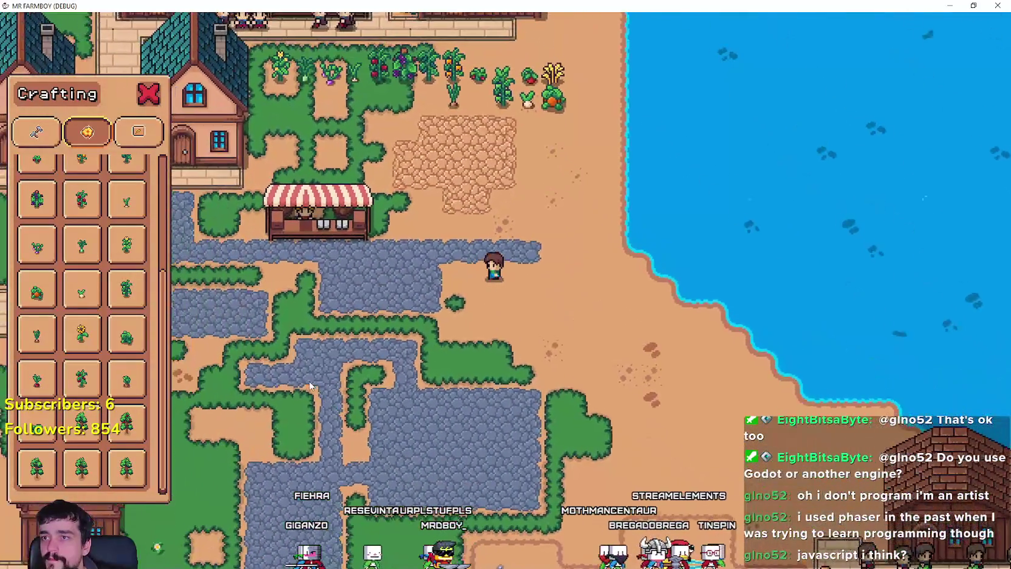
pyautogui.press('w')
pyautogui.click(81, 422)
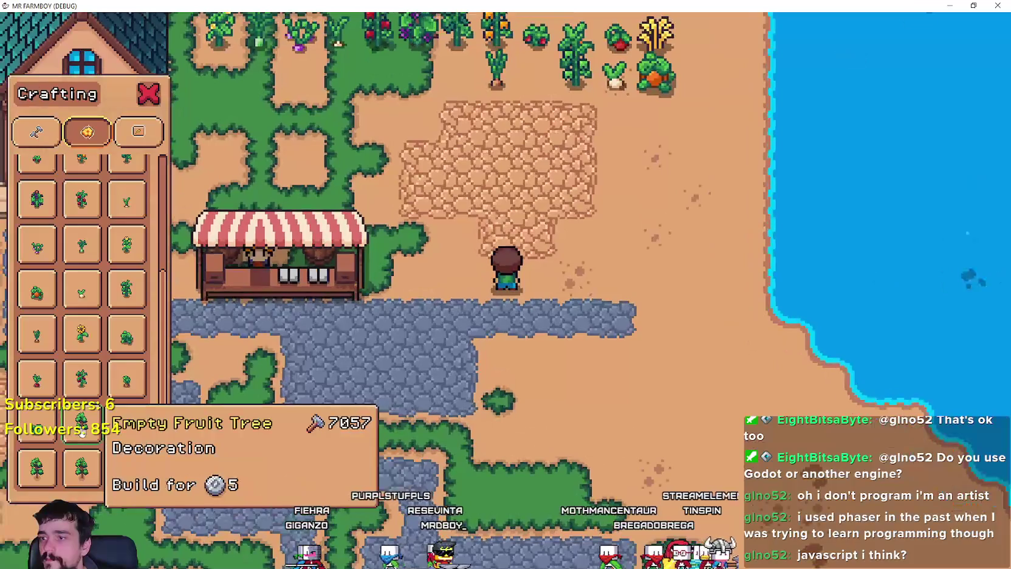
# - Place the first fruit tree beside the stone path, then switch the build to the Apple tree
pyautogui.press('s')
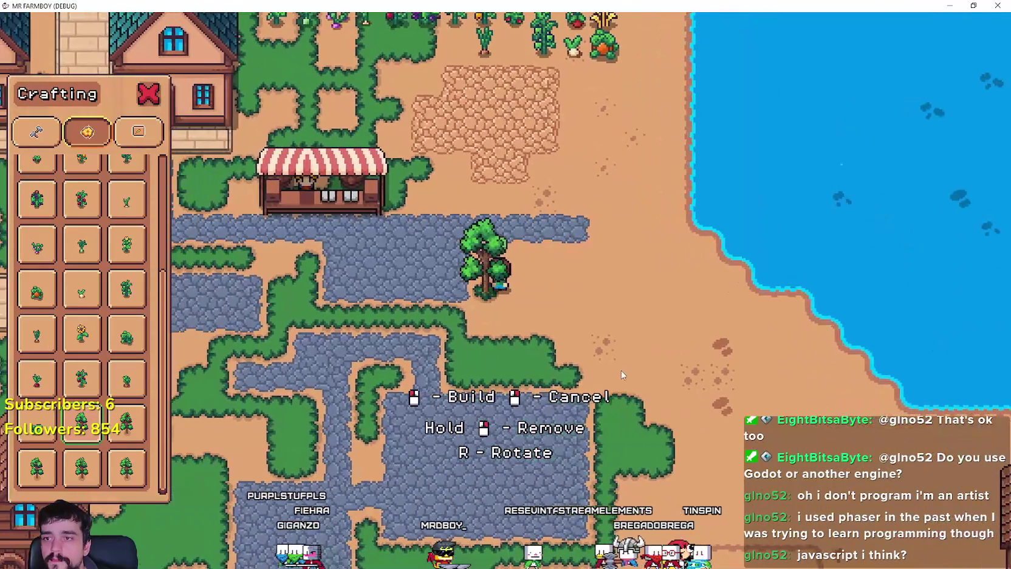
pyautogui.press('d')
pyautogui.click(601, 376)
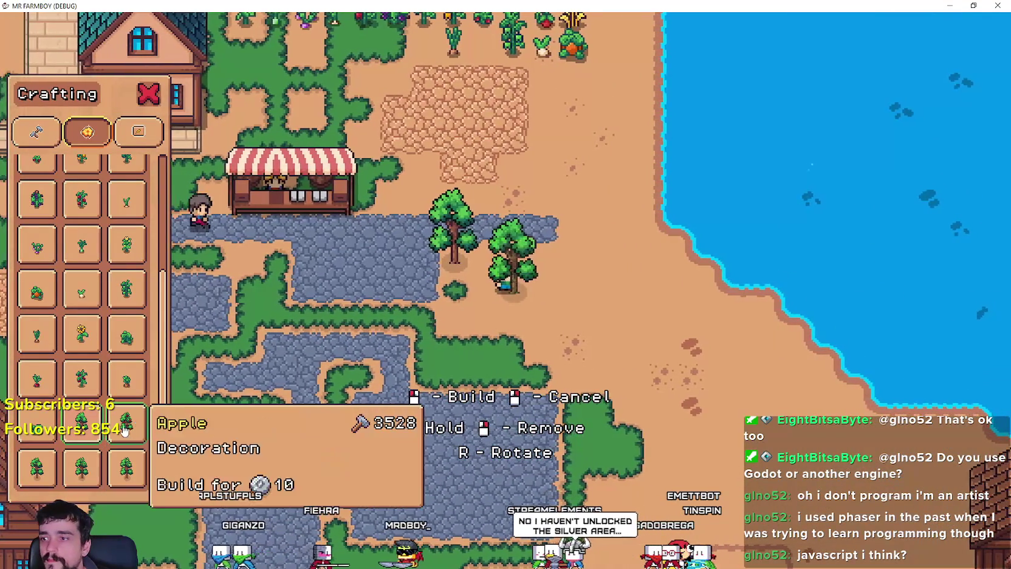
pyautogui.click(606, 366)
pyautogui.press('d')
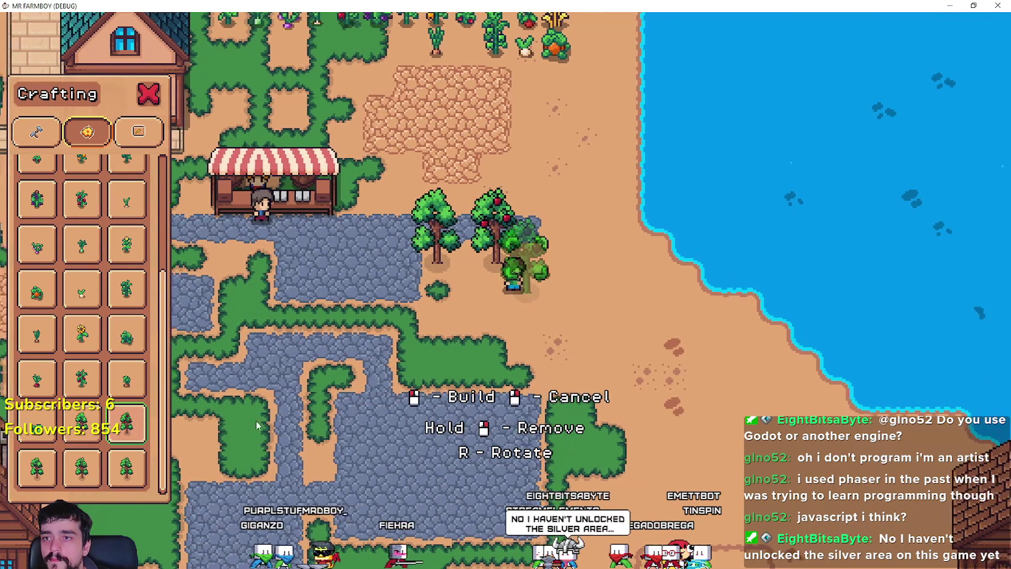
pyautogui.press('d')
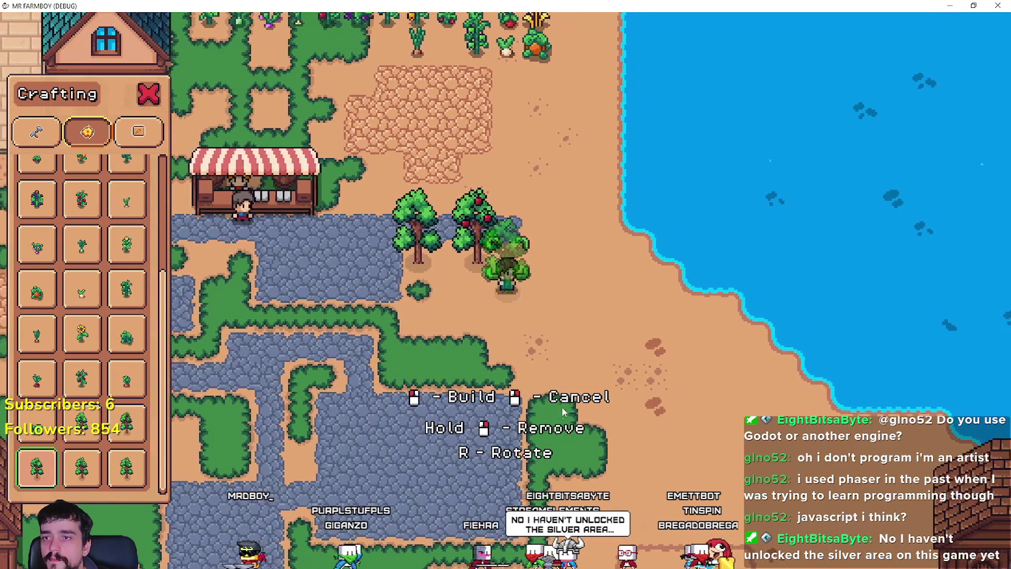
# - Build more fruit trees near the player, finishing with a pear tree, then stop building
pyautogui.click(542, 225)
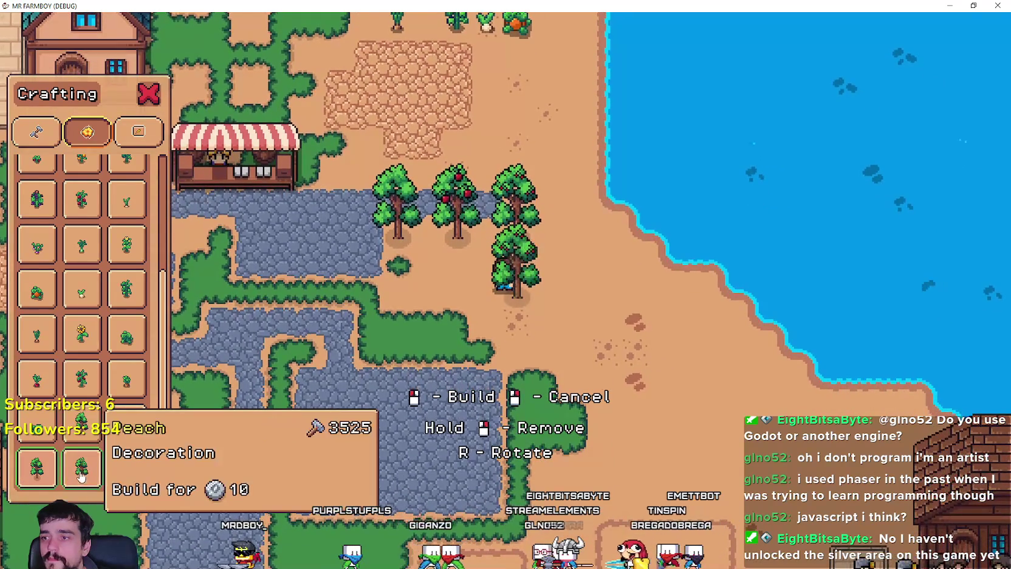
pyautogui.press('a')
pyautogui.press('d')
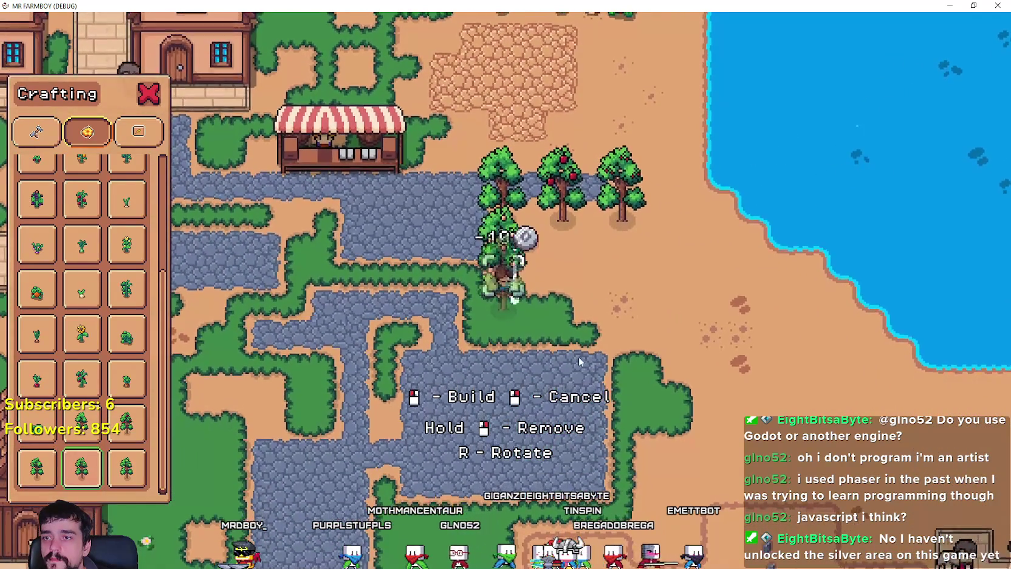
pyautogui.click(577, 359)
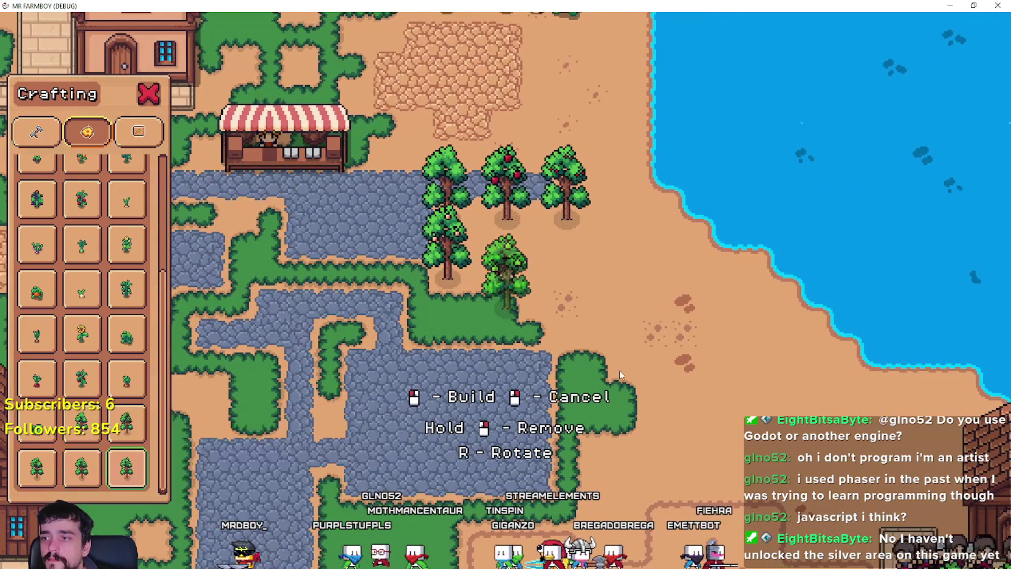
pyautogui.press('w')
pyautogui.click(612, 351)
pyautogui.press('d')
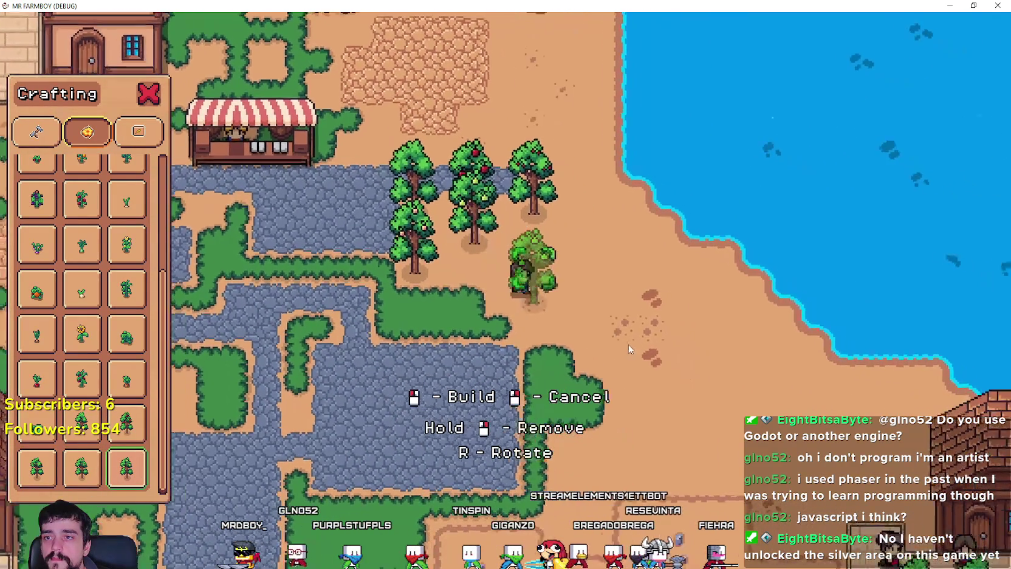
pyautogui.press('a')
pyautogui.click(624, 342)
pyautogui.rightClick(624, 342)
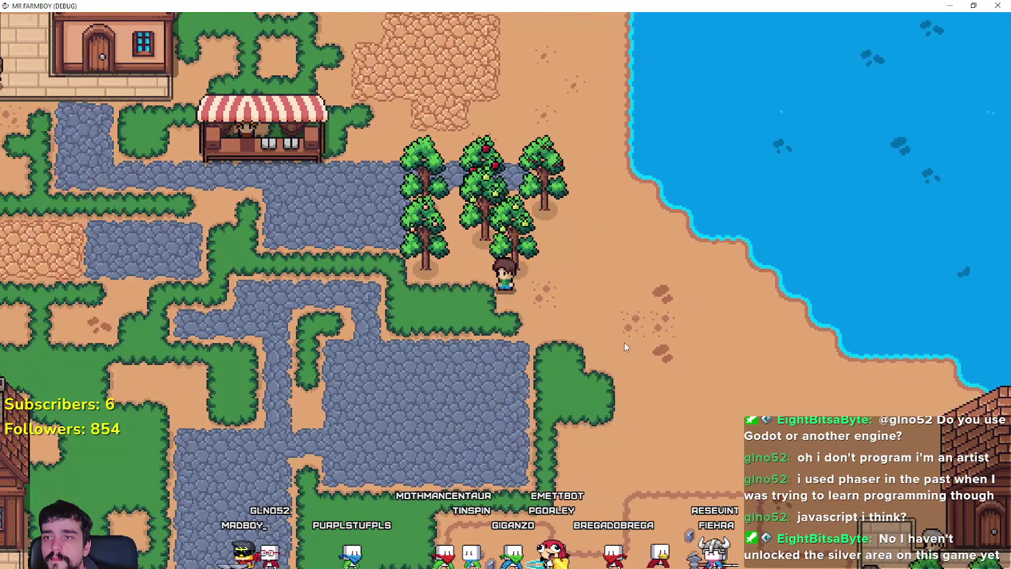
# - Walk around the new tree group up toward the crop field, closing the crafting panel
pyautogui.press('d')
pyautogui.press('Left')
pyautogui.press('Up')
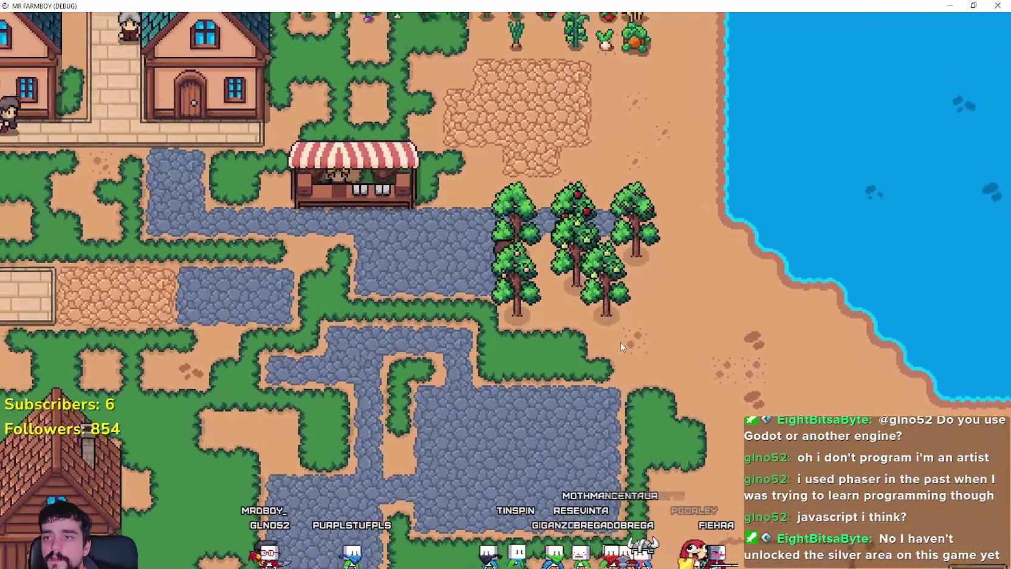
pyautogui.press('c')
pyautogui.press('Down')
pyautogui.press('Right')
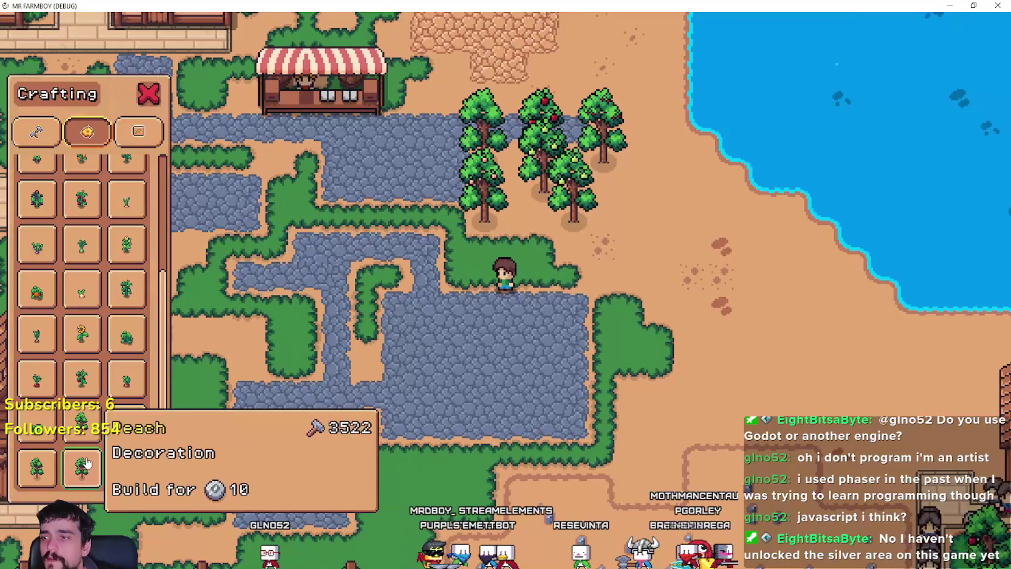
pyautogui.scroll(2, 624, 344)
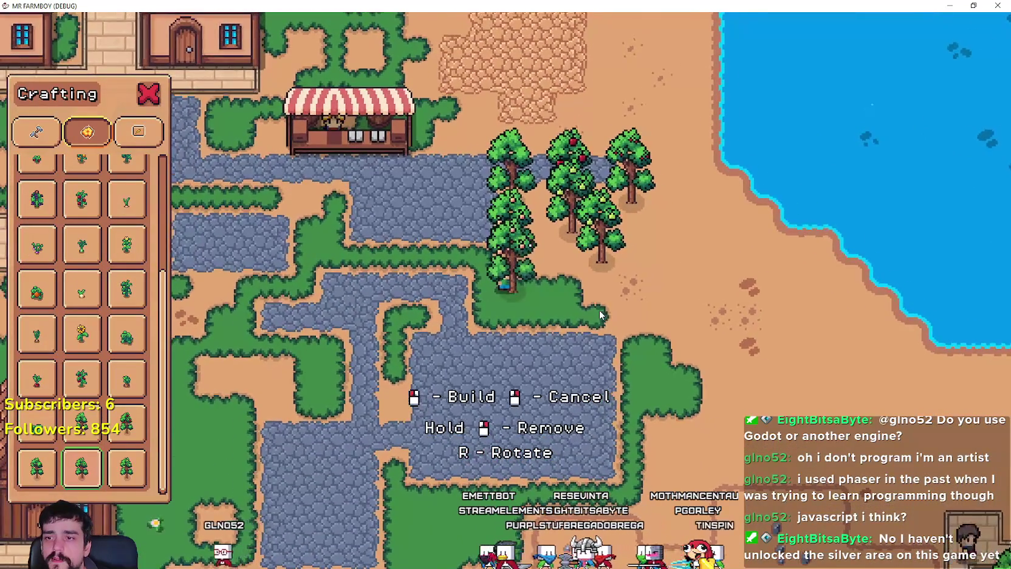
pyautogui.press('Right')
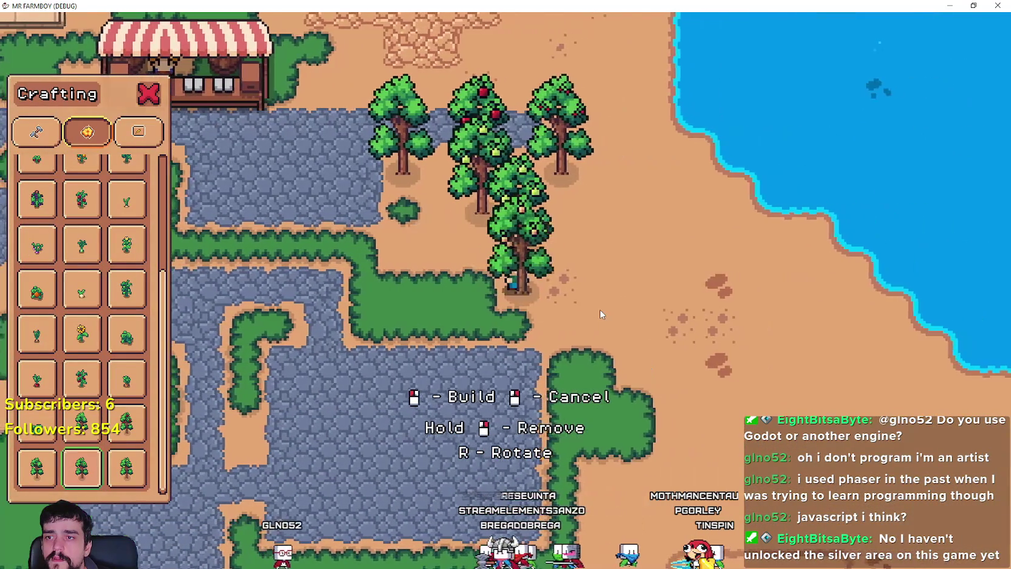
pyautogui.press('Up')
pyautogui.press('Left')
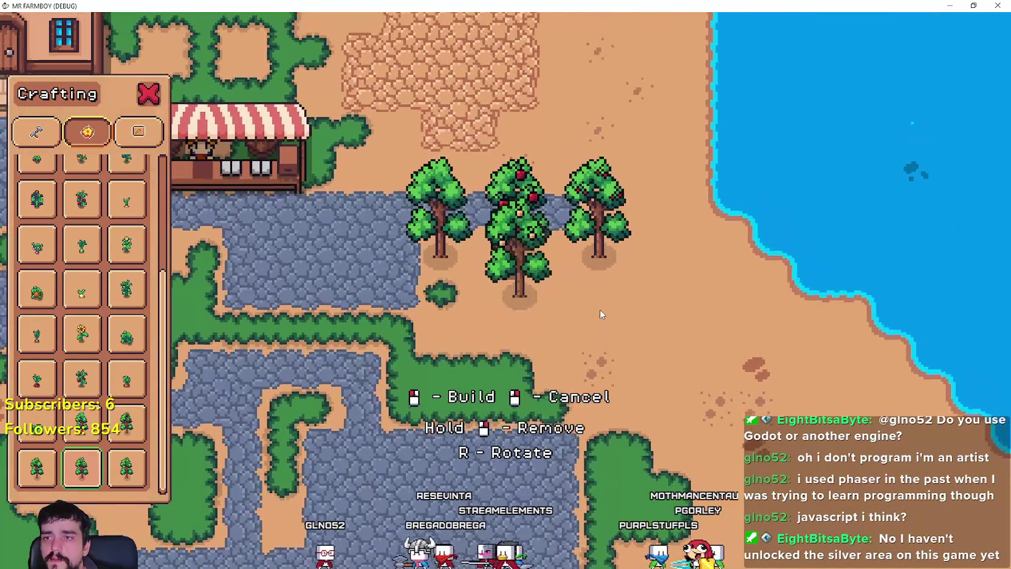
pyautogui.press('Right')
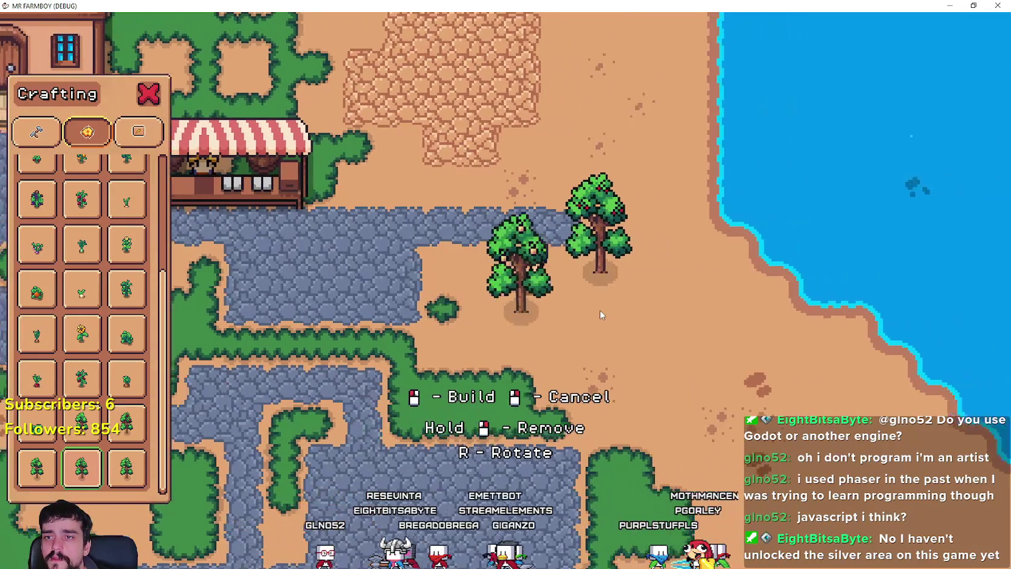
pyautogui.press('Up')
pyautogui.press('Escape')
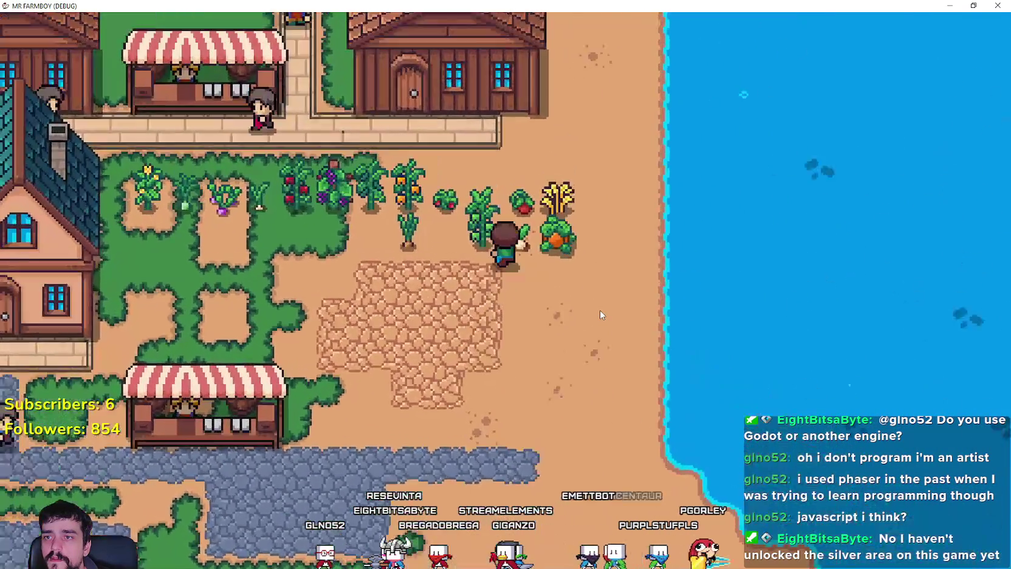
# - Reopen the crafting panel and walk along the crop row onto the open sand
pyautogui.press('Left')
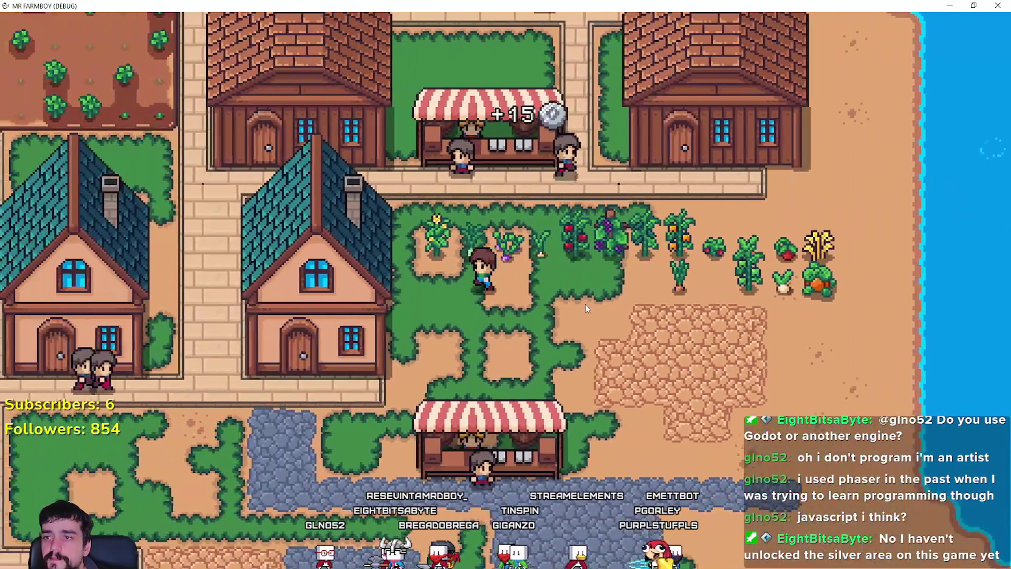
pyautogui.press('c')
pyautogui.press('Right')
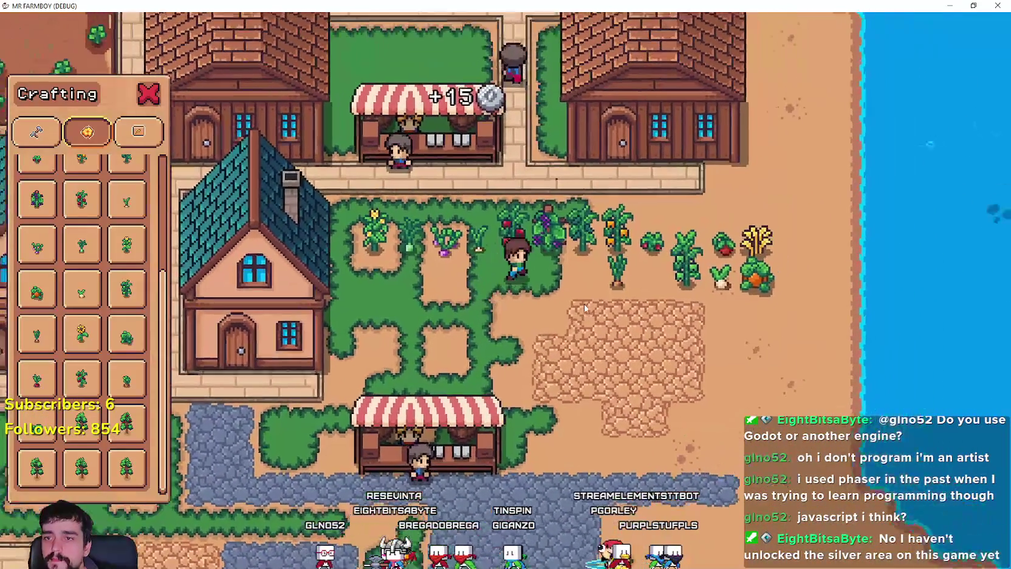
pyautogui.press('Up')
pyautogui.scroll(2, 584, 309)
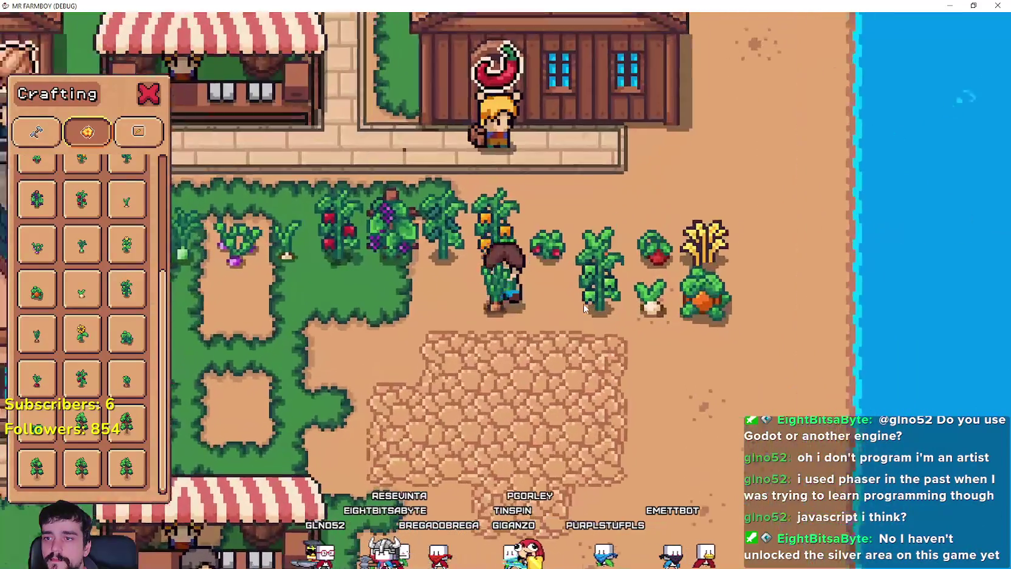
pyautogui.press('Right')
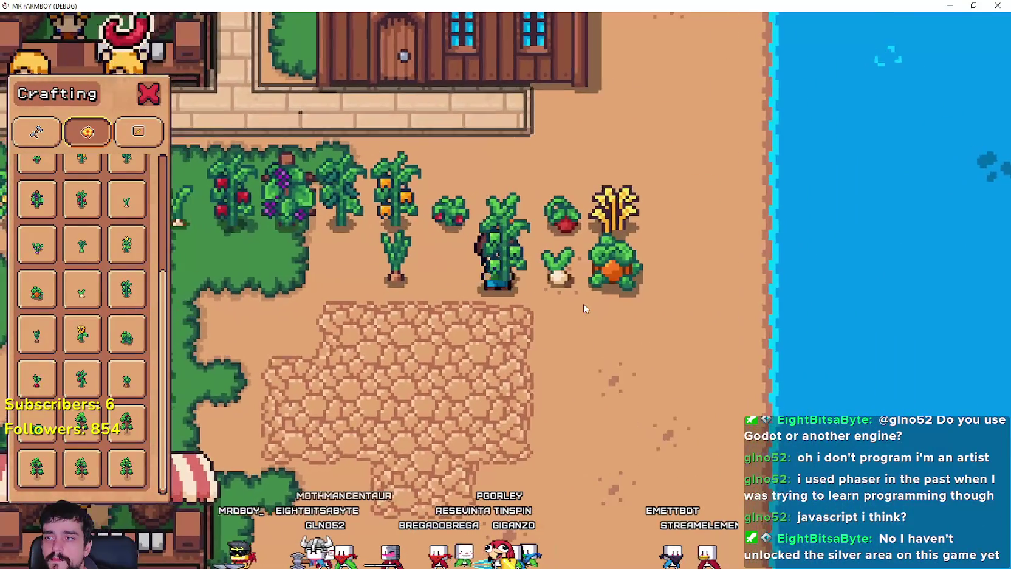
pyautogui.press('Down')
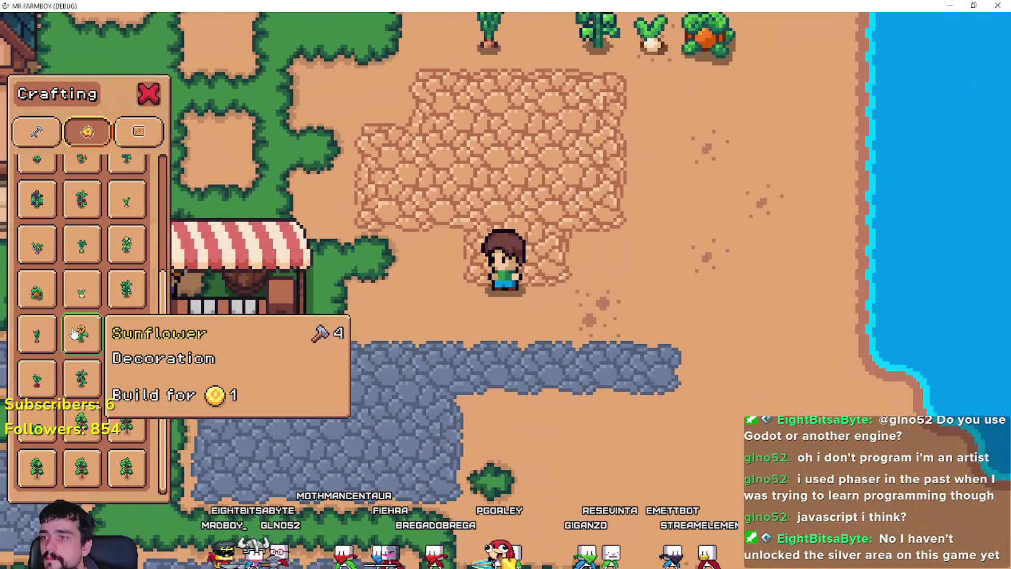
# - Build a Sunflower decoration on the sand and a Watermelon beside it
pyautogui.click(81, 333)
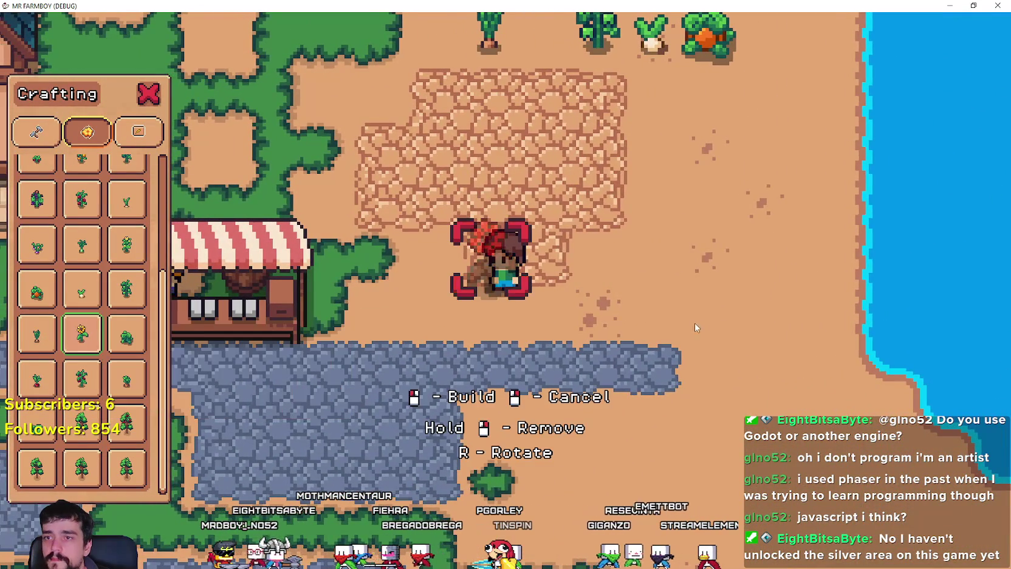
pyautogui.press('Right')
pyautogui.press('Right')
pyautogui.press('Up')
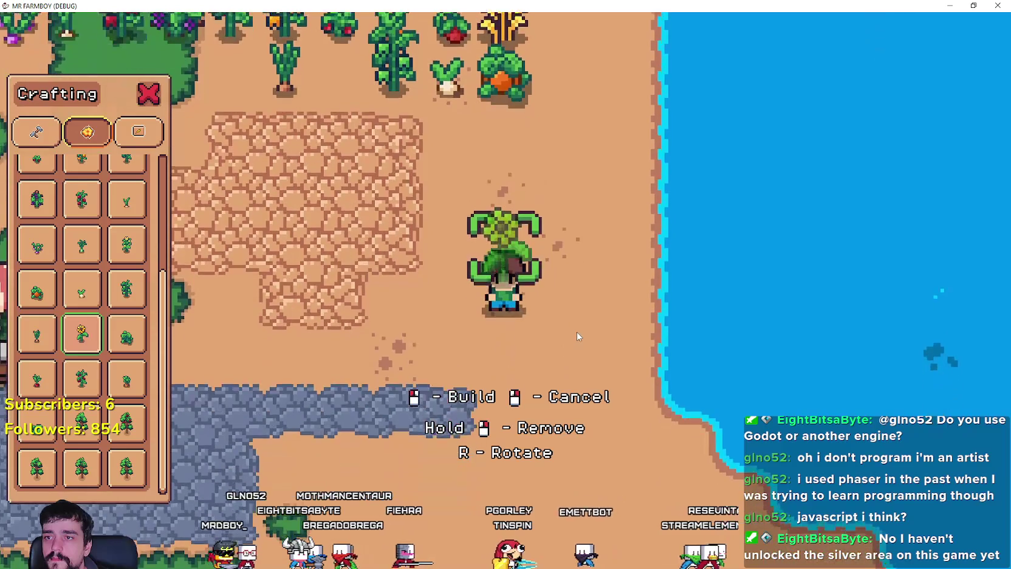
pyautogui.click(577, 338)
pyautogui.press('Down')
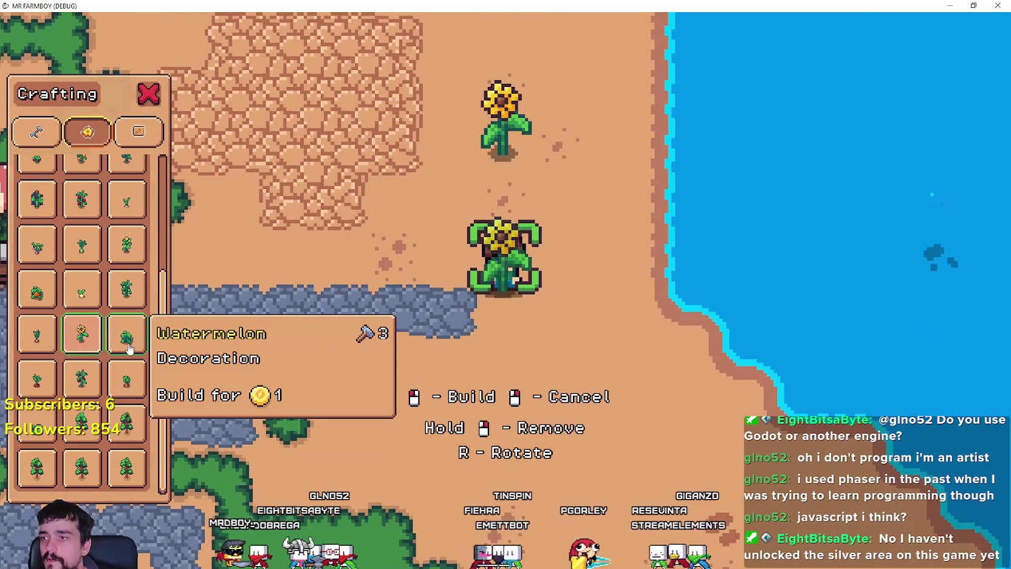
pyautogui.press('Down')
pyautogui.press('Left')
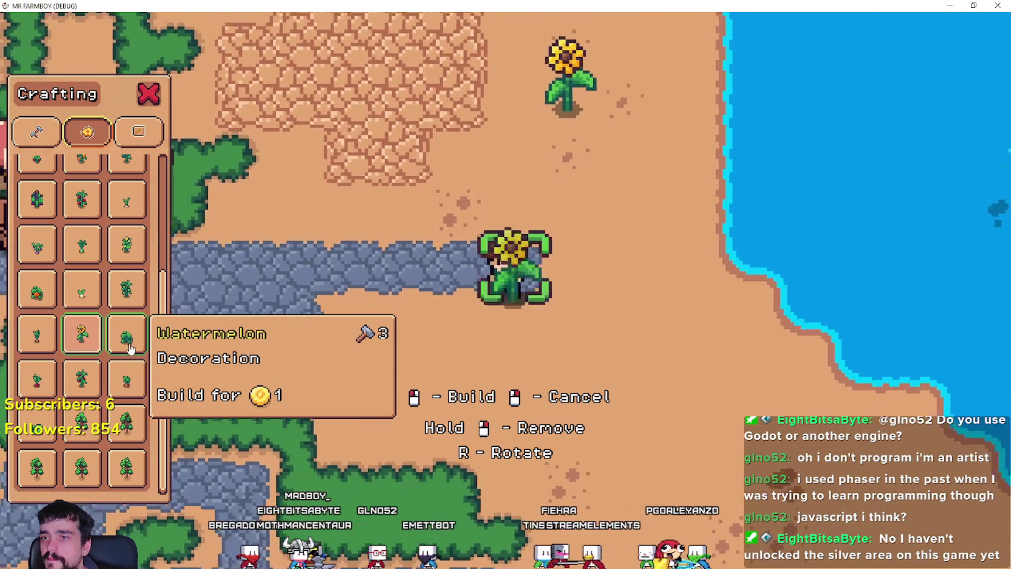
pyautogui.click(131, 346)
pyautogui.press('Up')
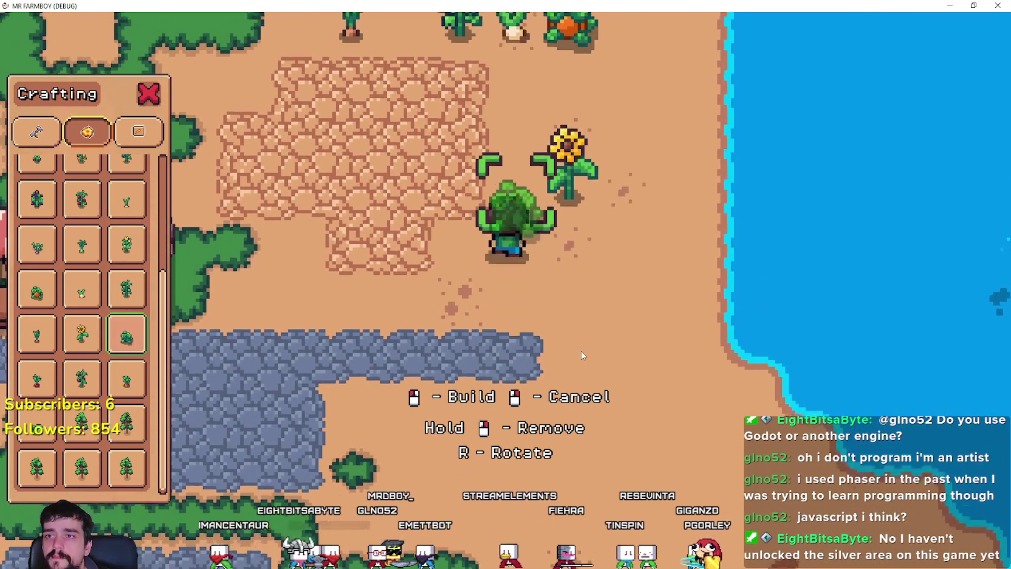
pyautogui.click(584, 354)
# - Build a radish beside the sunflower and a Chili Pepper plant below the others
pyautogui.press('Down')
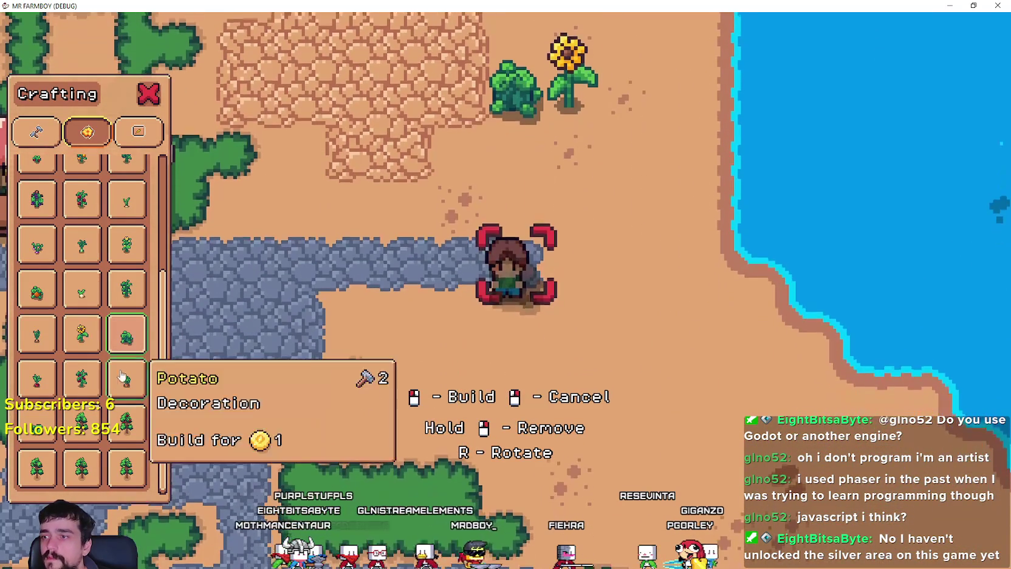
pyautogui.click(37, 378)
pyautogui.press('Up')
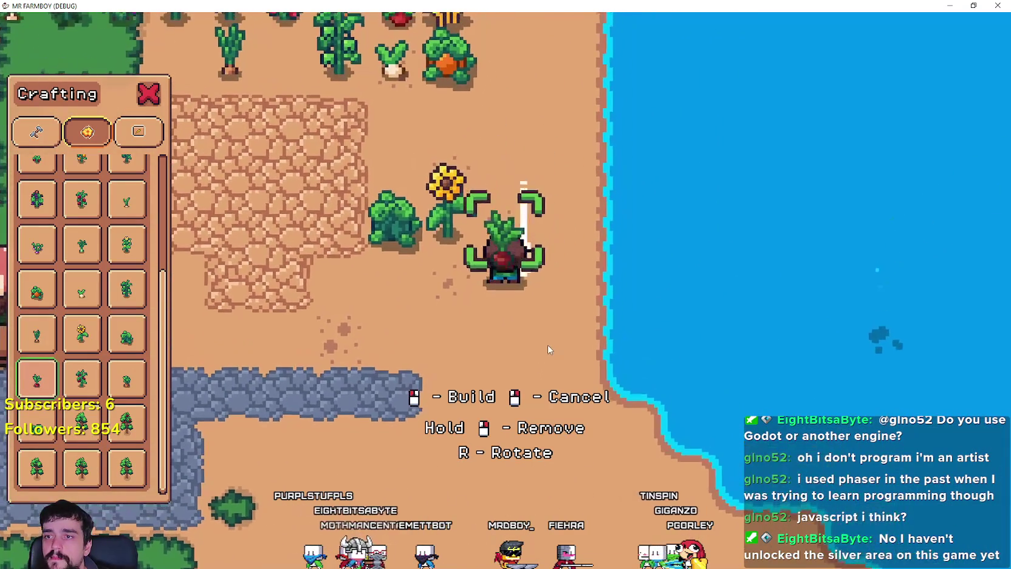
pyautogui.click(521, 326)
pyautogui.press('Down')
pyautogui.press('Left')
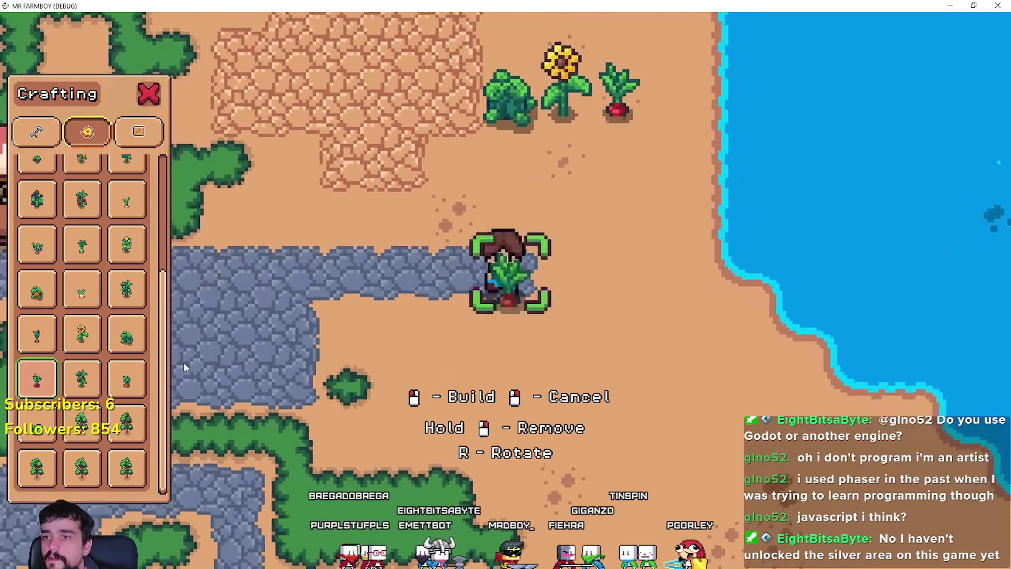
pyautogui.click(82, 378)
pyautogui.press('Up')
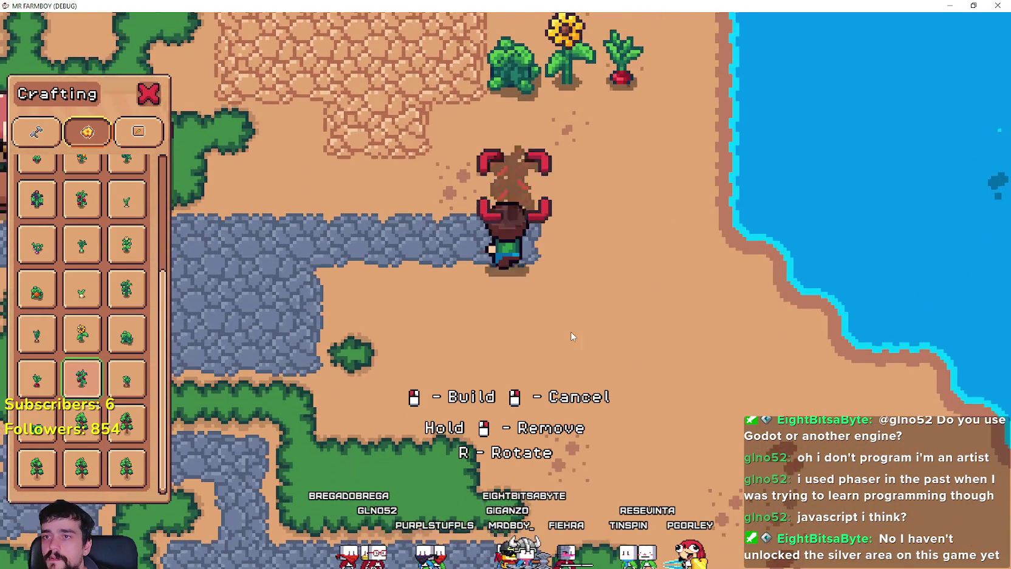
pyautogui.click(573, 331)
# - Try building a Potato decoration, then close crafting and walk toward the farm
pyautogui.click(126, 378)
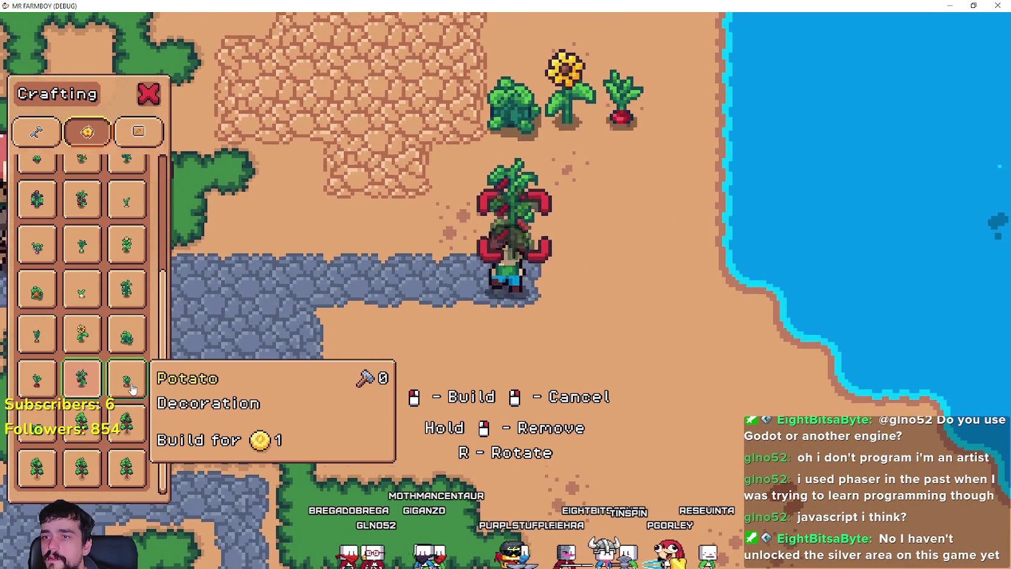
pyautogui.press('Up')
pyautogui.press('Up')
pyautogui.click(521, 369)
pyautogui.press('Right')
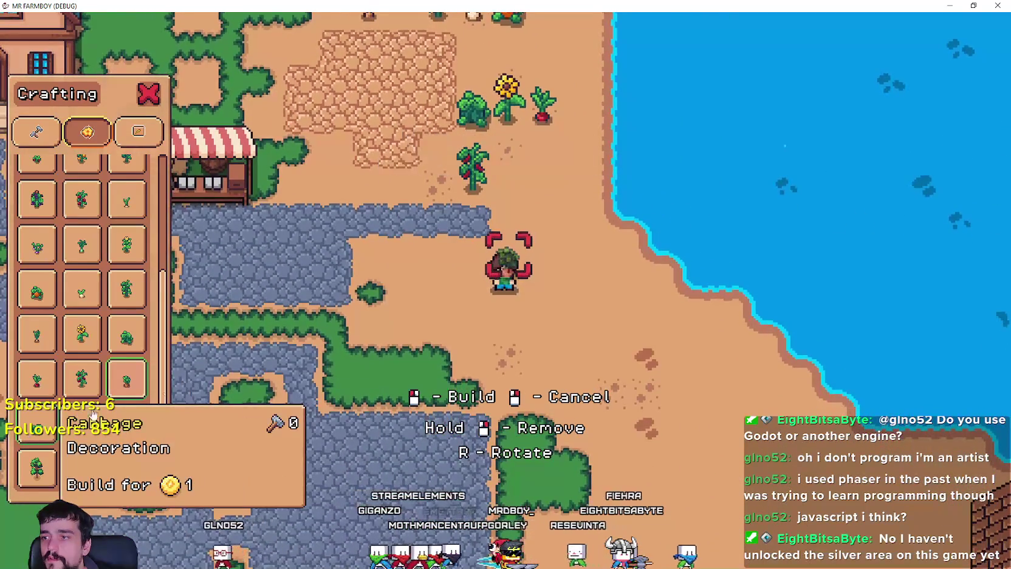
pyautogui.press('Escape')
pyautogui.scroll(-3, 612, 350)
pyautogui.press('Down')
pyautogui.press('Right')
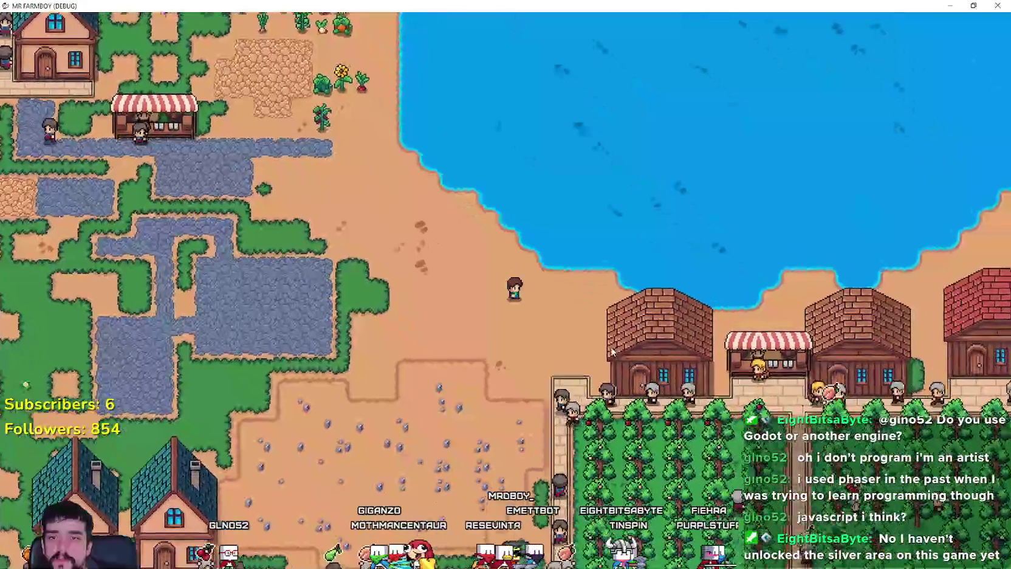
# - Walk the farmer south past the farm, then north-east toward the barn and blacksmith
pyautogui.press('Down')
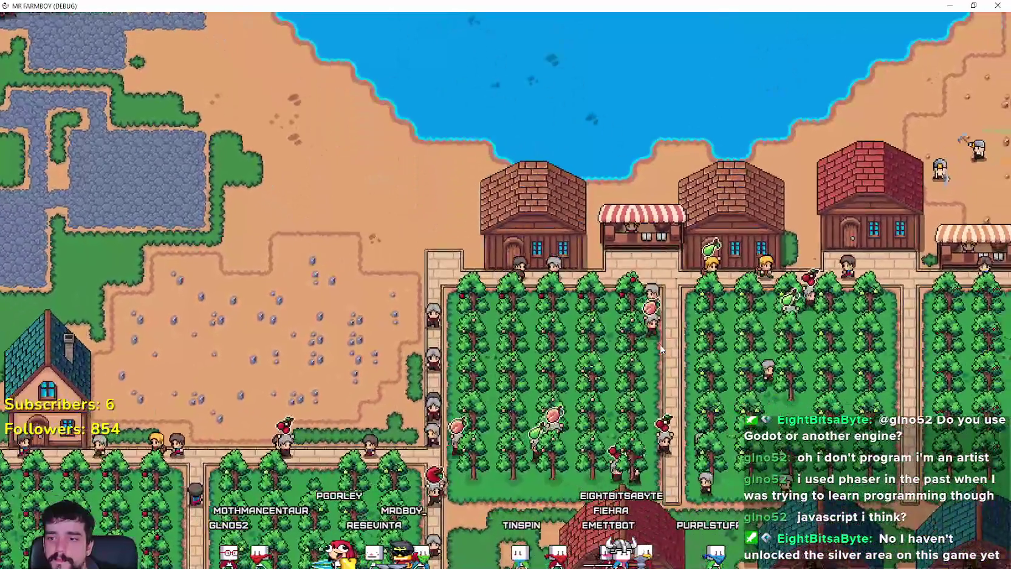
pyautogui.press('Right')
pyautogui.press('Down')
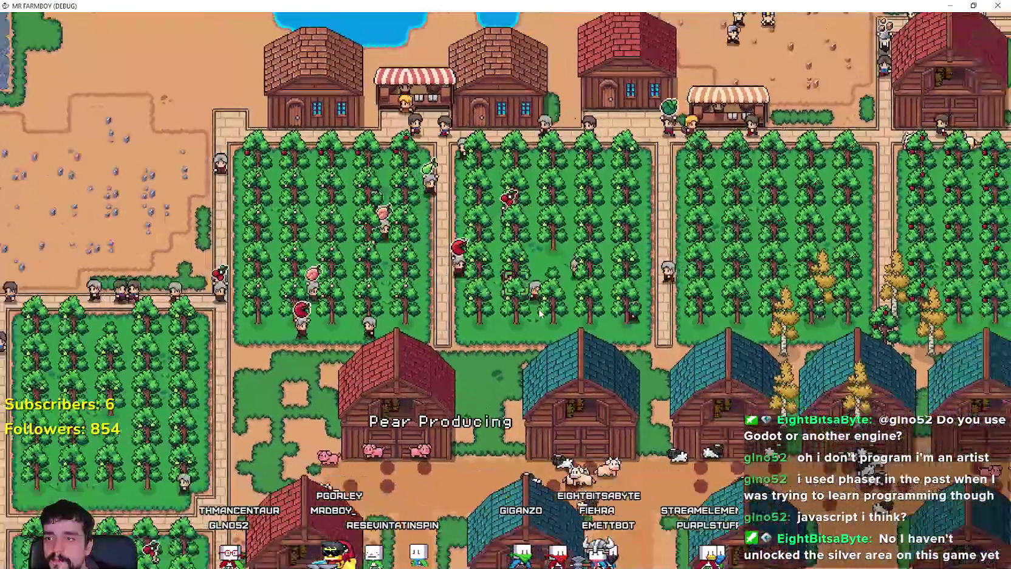
pyautogui.scroll(-3, 540, 313)
pyautogui.scroll(2, 540, 313)
pyautogui.press('Up')
pyautogui.press('Right')
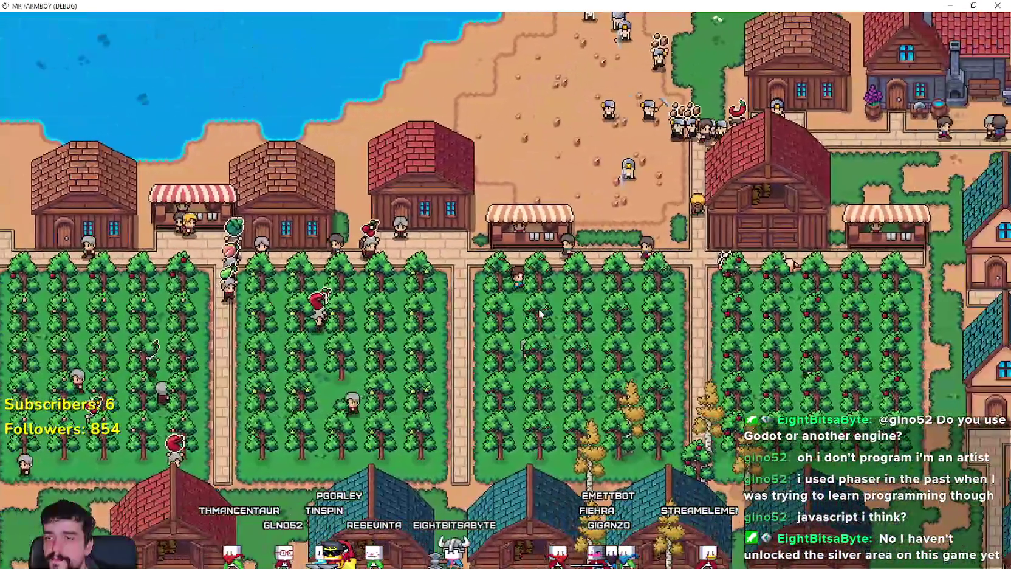
pyautogui.press('Up')
pyautogui.press('Right')
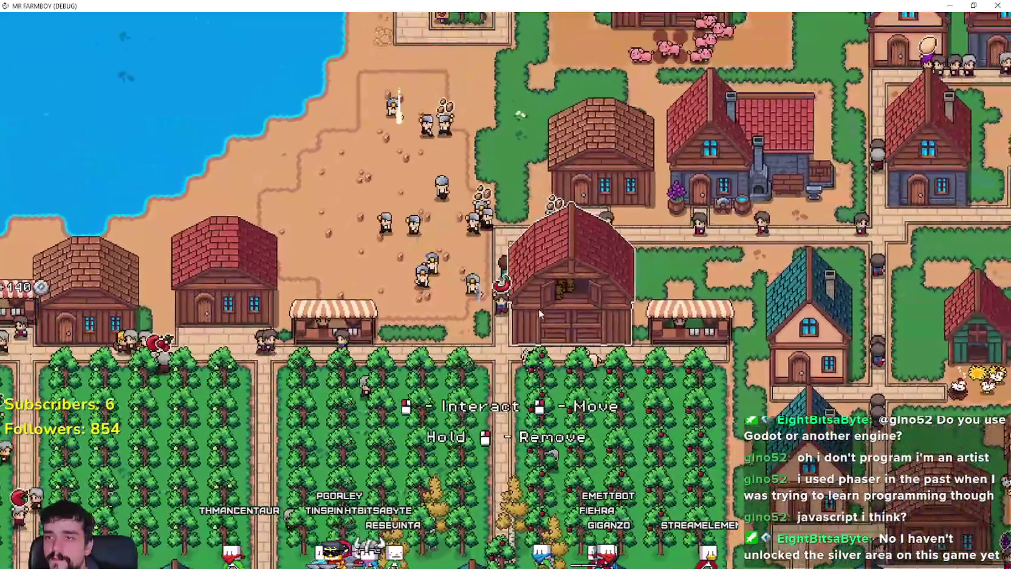
pyautogui.press('Up')
pyautogui.press('Right')
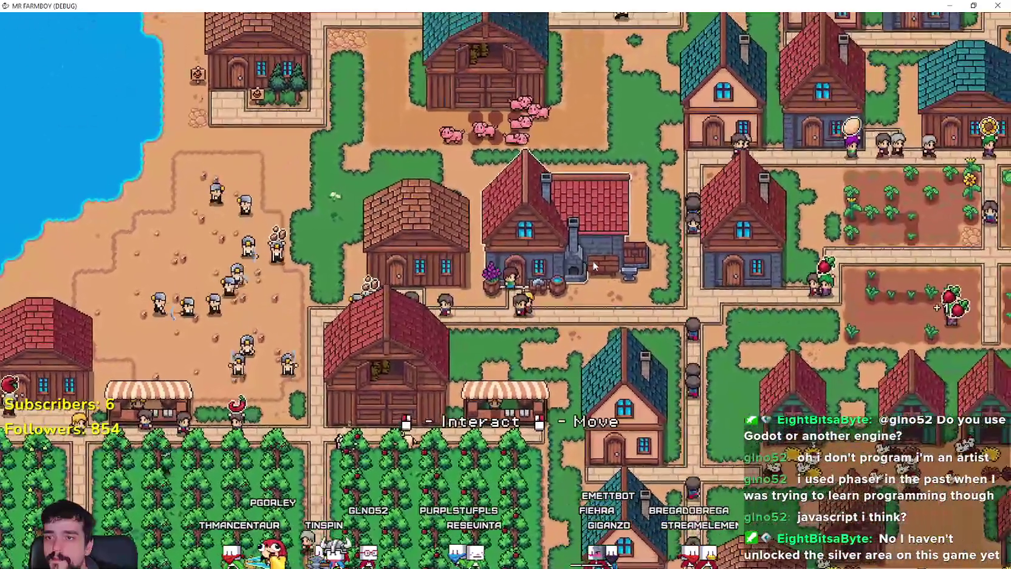
# - Check the Blacksmith's ores and furnaces window showing 4 gold coins, then reopen crafting
pyautogui.click(594, 266)
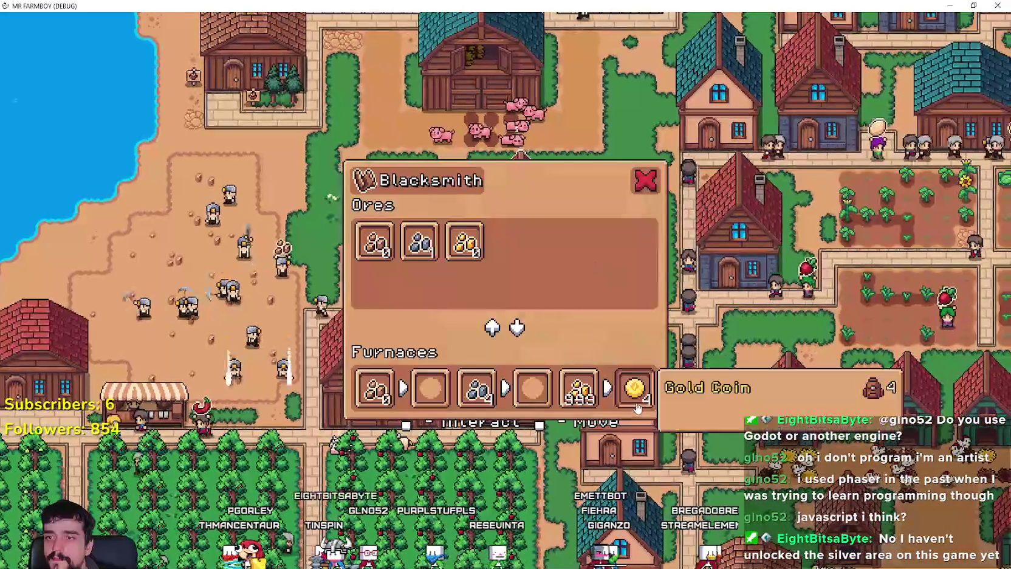
pyautogui.rightClick(411, 338)
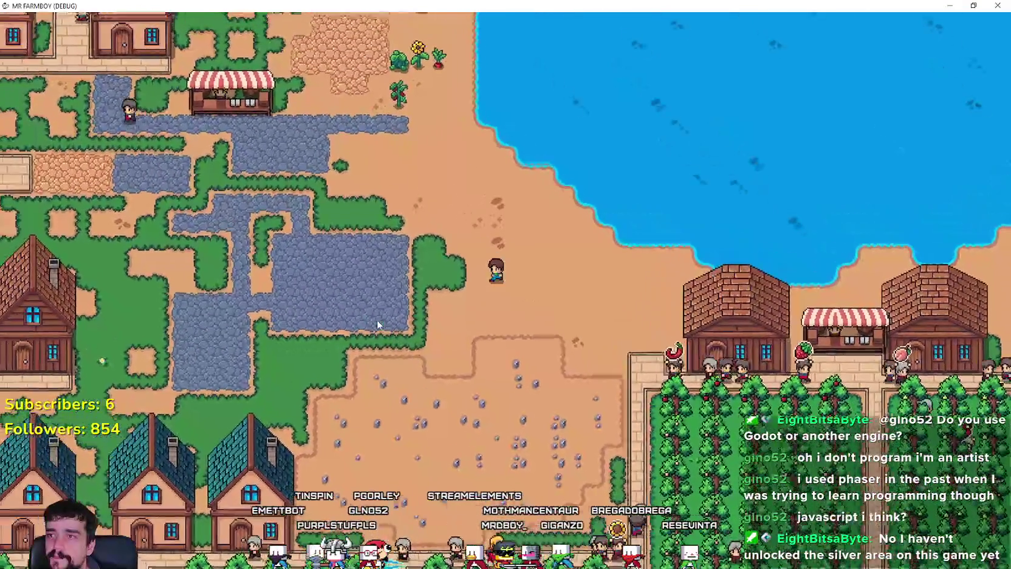
pyautogui.press('c')
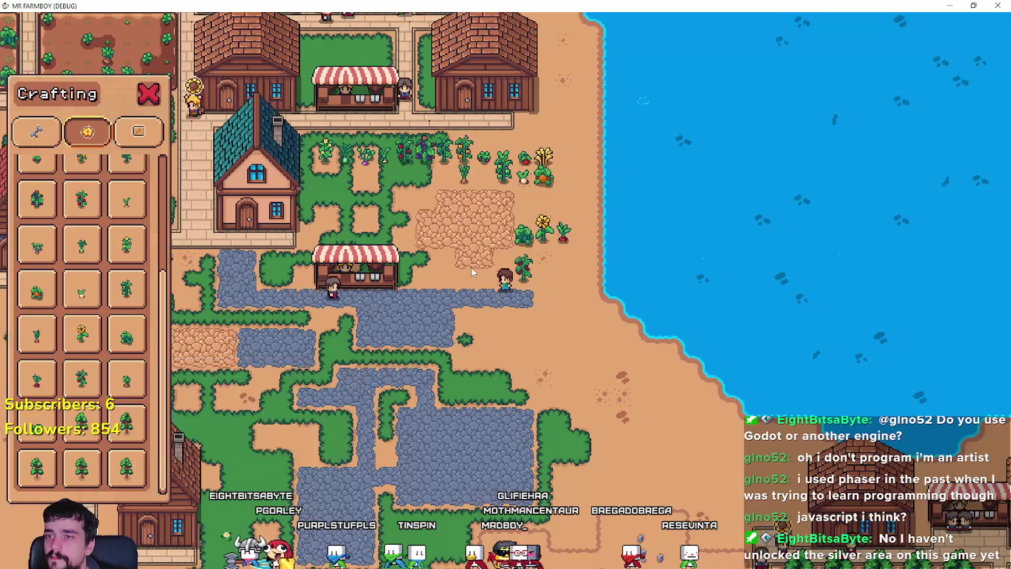
# - Walk the farmer left onto the path and up onto the cobblestone patch, closing crafting
pyautogui.scroll(-5, 475, 272)
pyautogui.scroll(6, 474, 273)
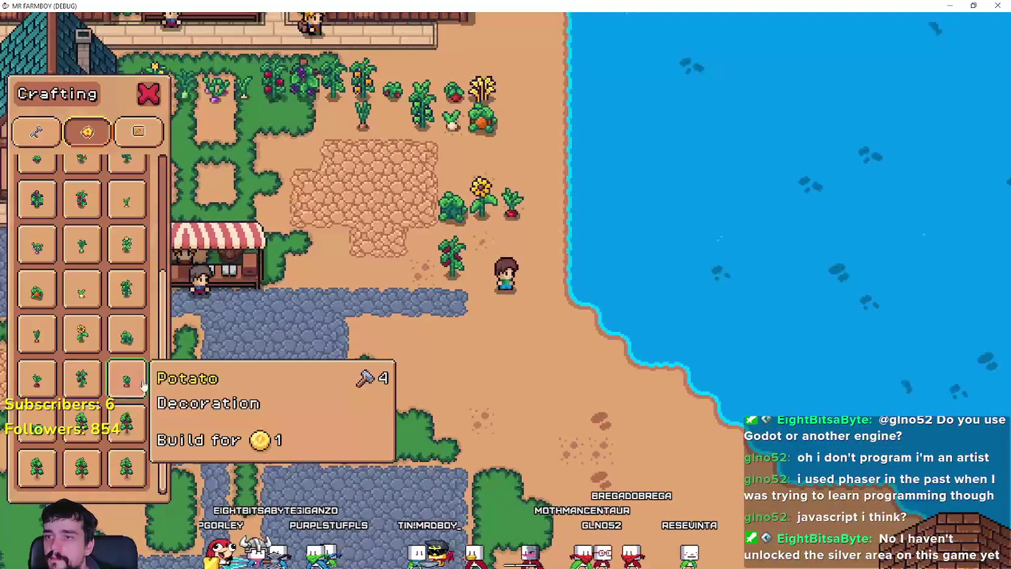
pyautogui.press('a')
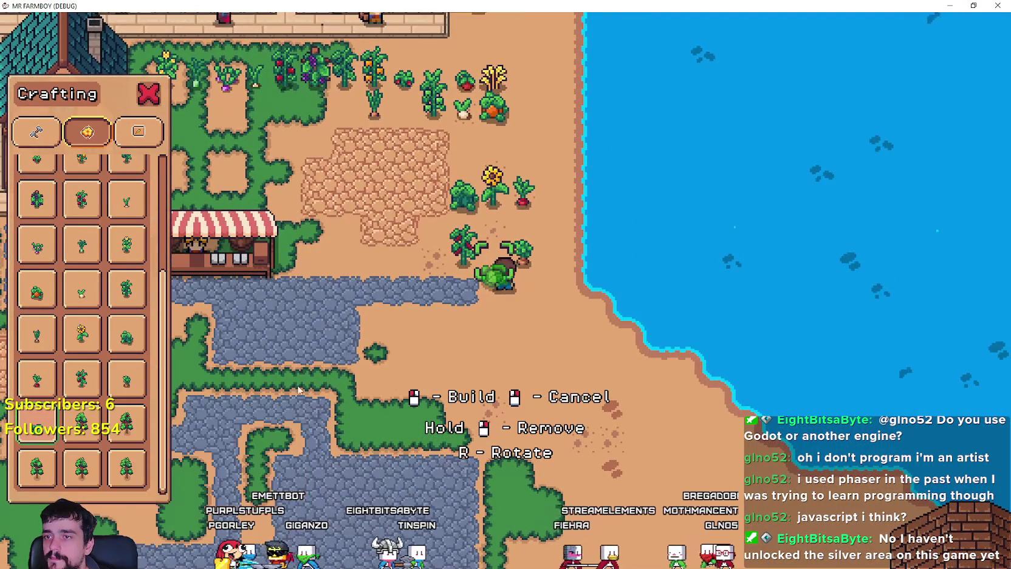
pyautogui.scroll(2, 526, 339)
pyautogui.press('a')
pyautogui.press('Escape')
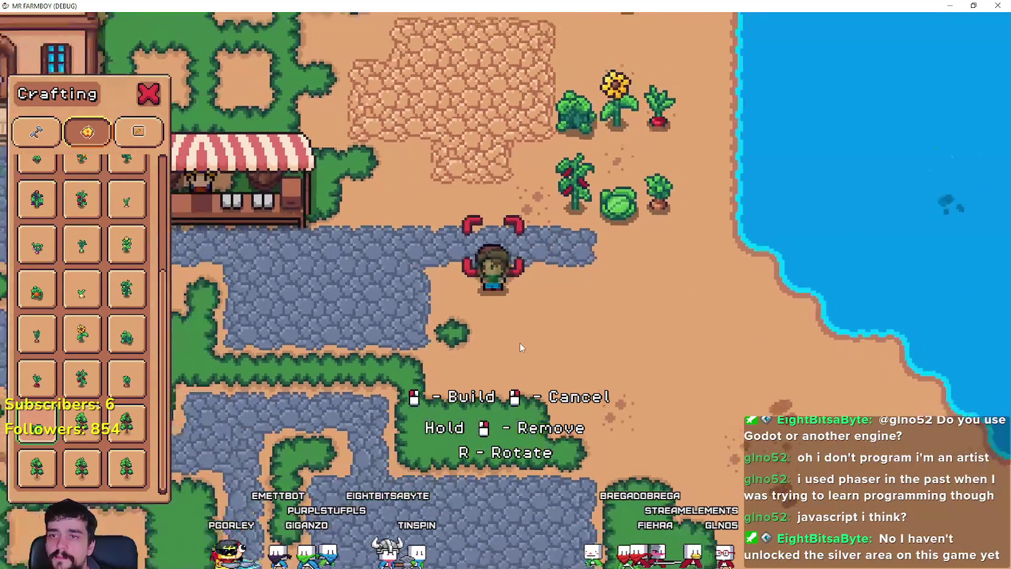
pyautogui.scroll(-2, 520, 347)
pyautogui.press('w')
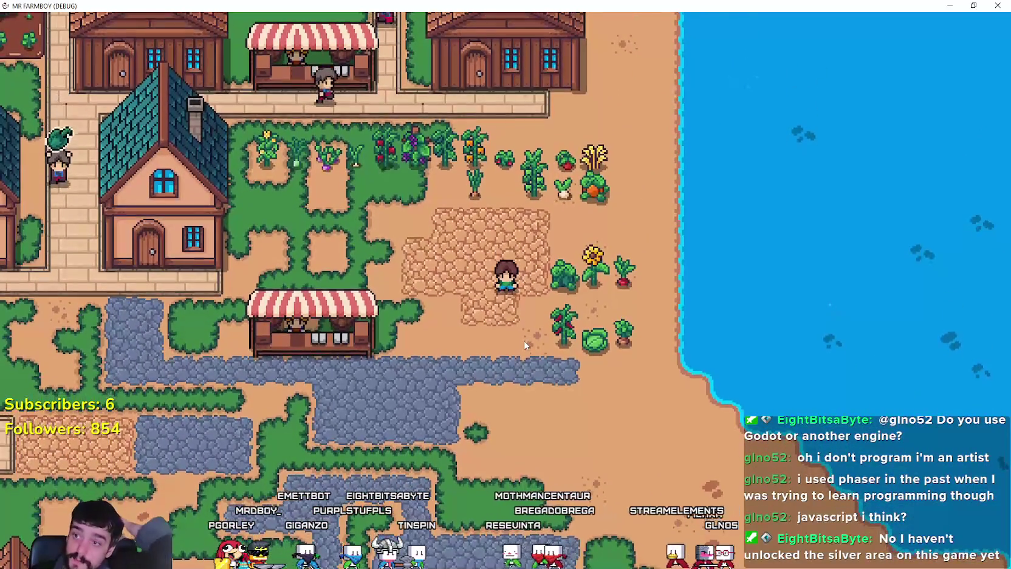
# - Walk the farmer past the sunflower and down into the rocky dirt field
pyautogui.press('w')
pyautogui.press('d')
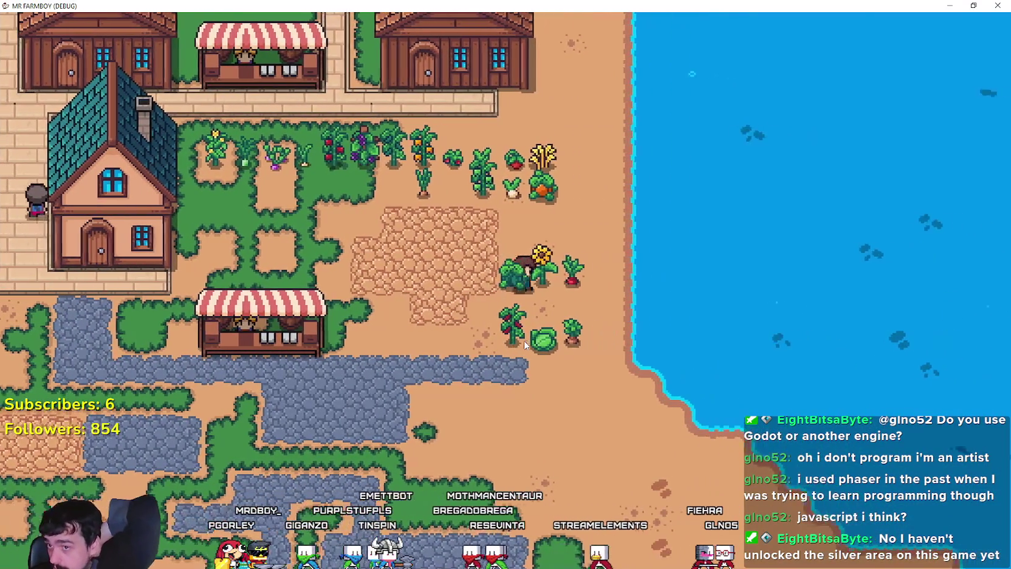
pyautogui.press('s')
pyautogui.press('a')
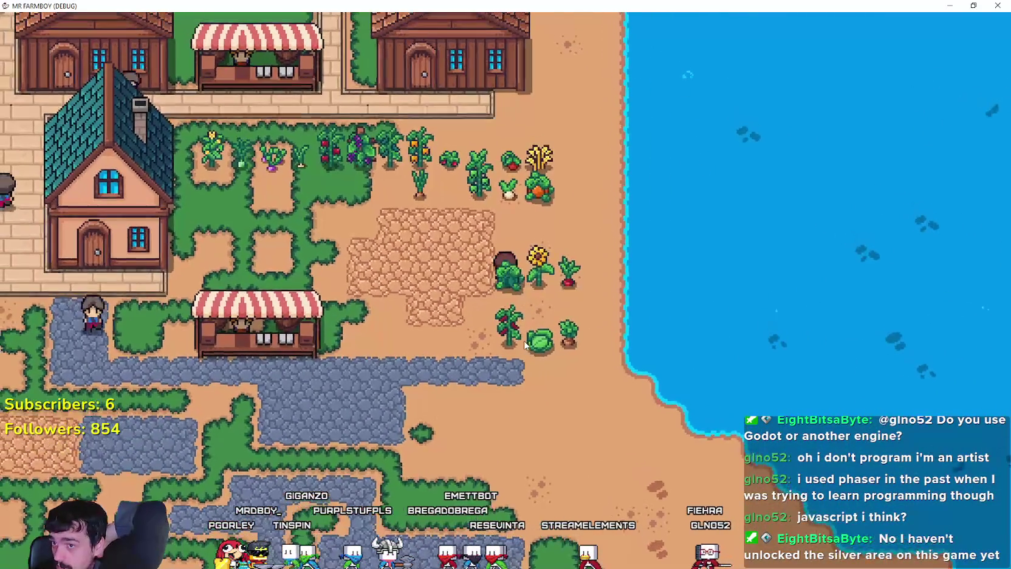
pyautogui.press('s')
pyautogui.press('a')
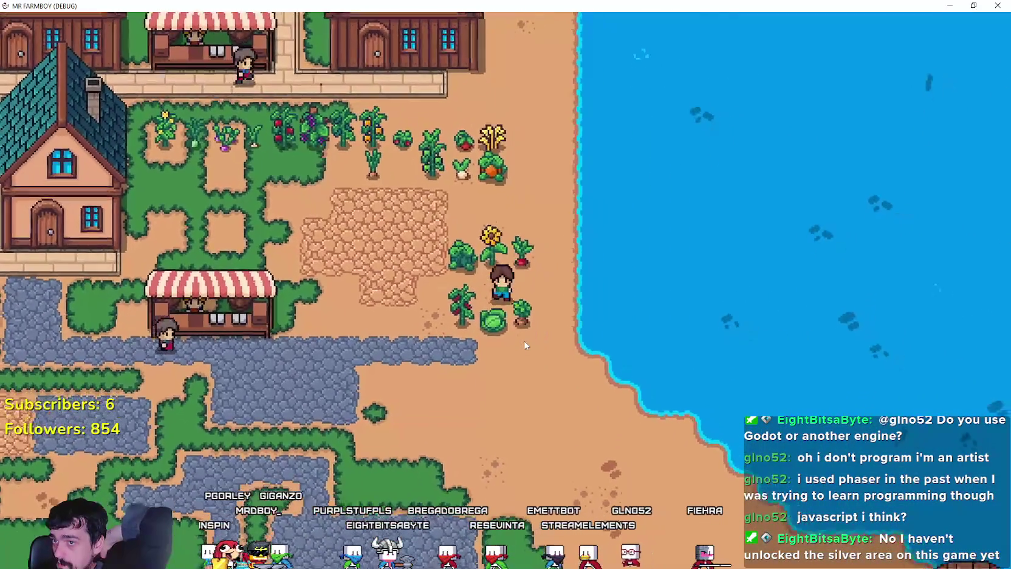
pyautogui.press('s')
pyautogui.press('d')
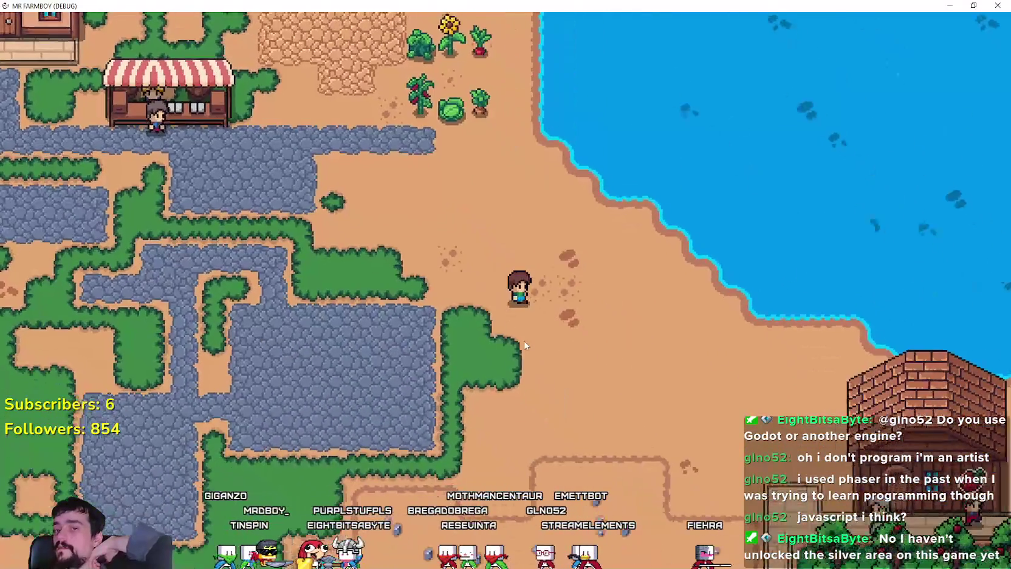
pyautogui.press('s')
pyautogui.press('d')
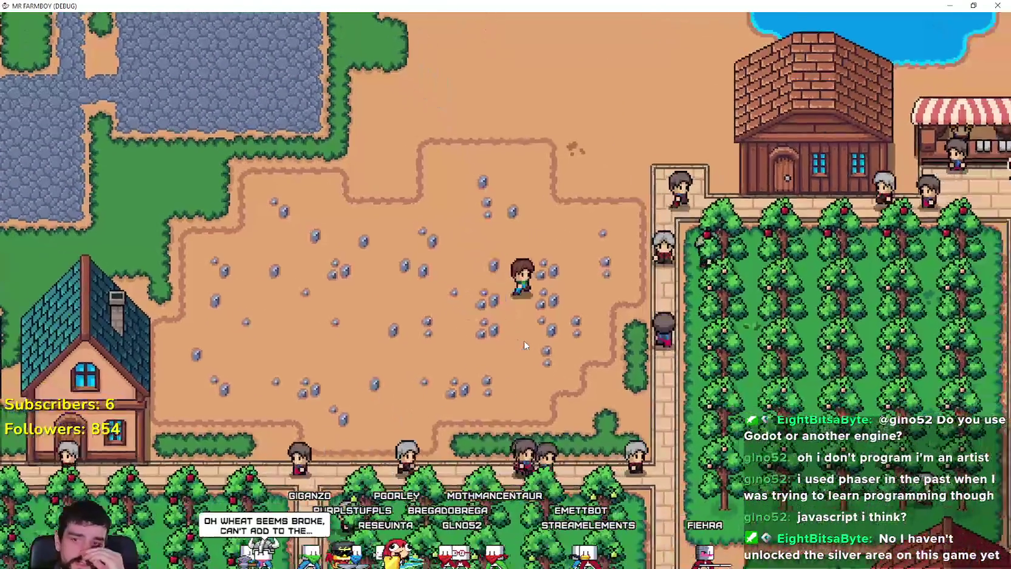
# - Walk the farmer back up past the market stall and onto the cobblestone path
pyautogui.press('w')
pyautogui.press('a')
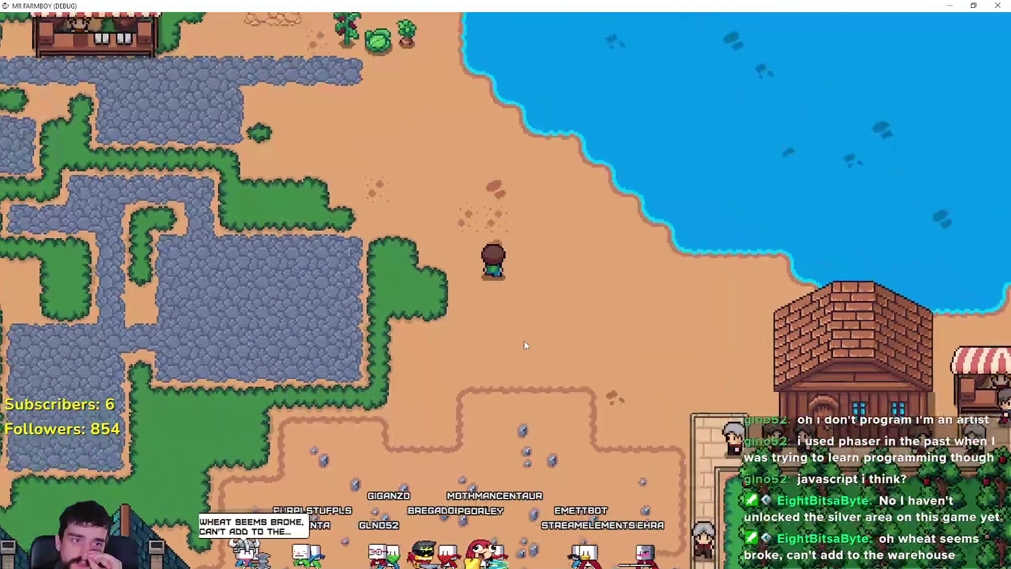
pyautogui.press('w')
pyautogui.press('a')
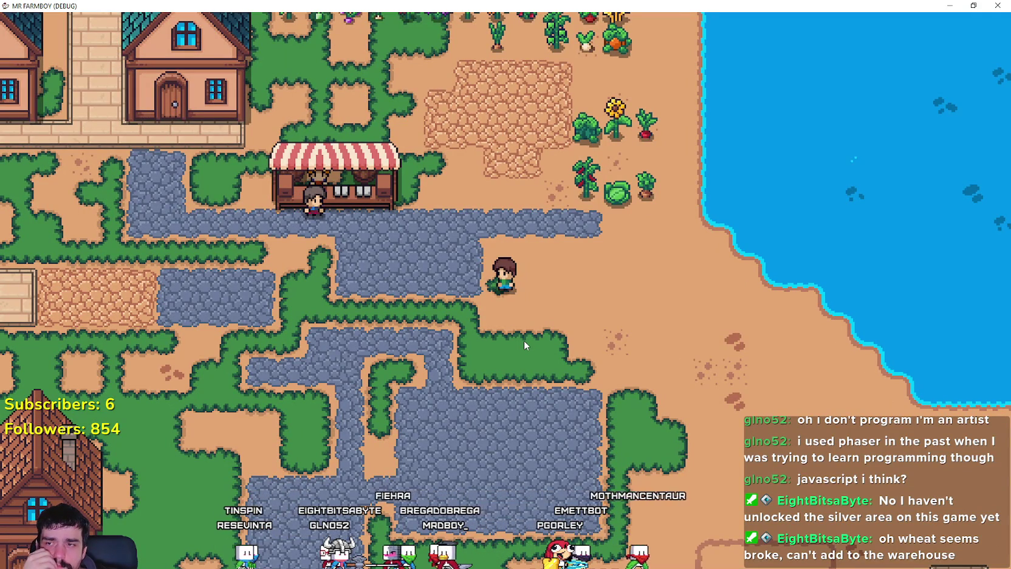
pyautogui.press('a')
pyautogui.scroll(2, 454, 303)
pyautogui.press('w')
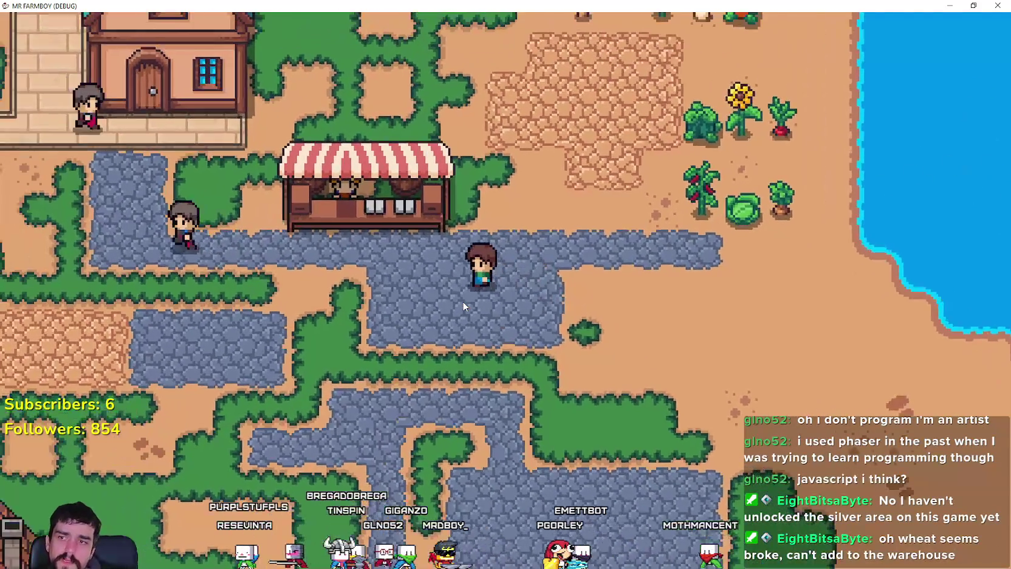
pyautogui.press('a')
pyautogui.scroll(-3, 463, 306)
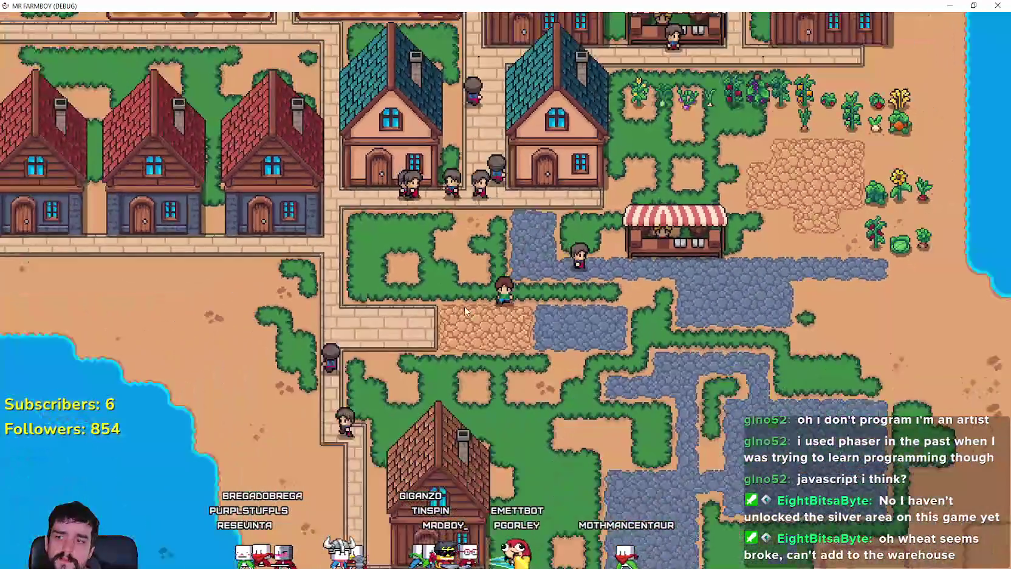
pyautogui.scroll(-2, 464, 309)
pyautogui.press('d')
pyautogui.press('s')
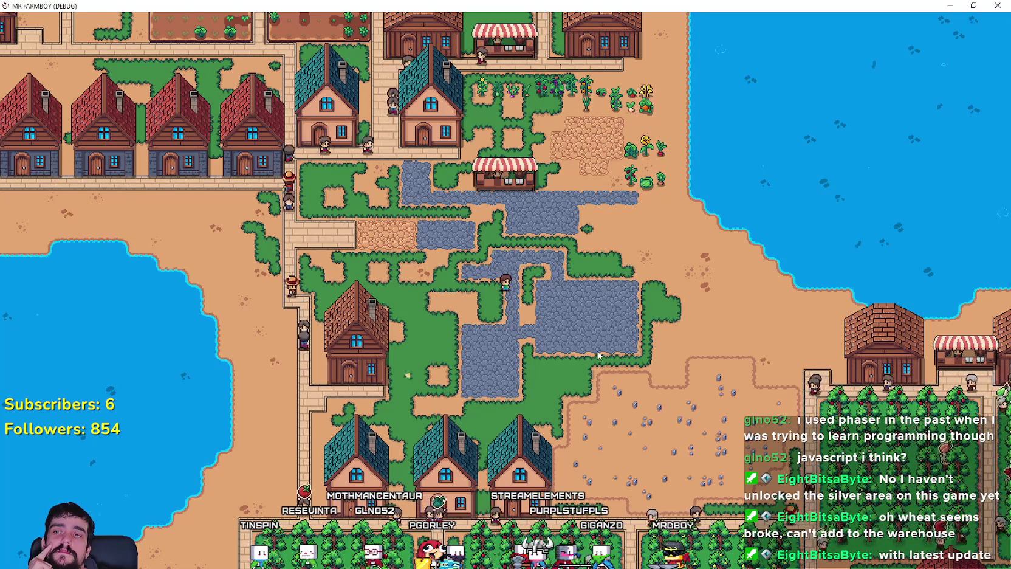
# - Zoom out, walk the farmer east to the lakeshore above the orchards, and zoom back in
pyautogui.scroll(3, 598, 350)
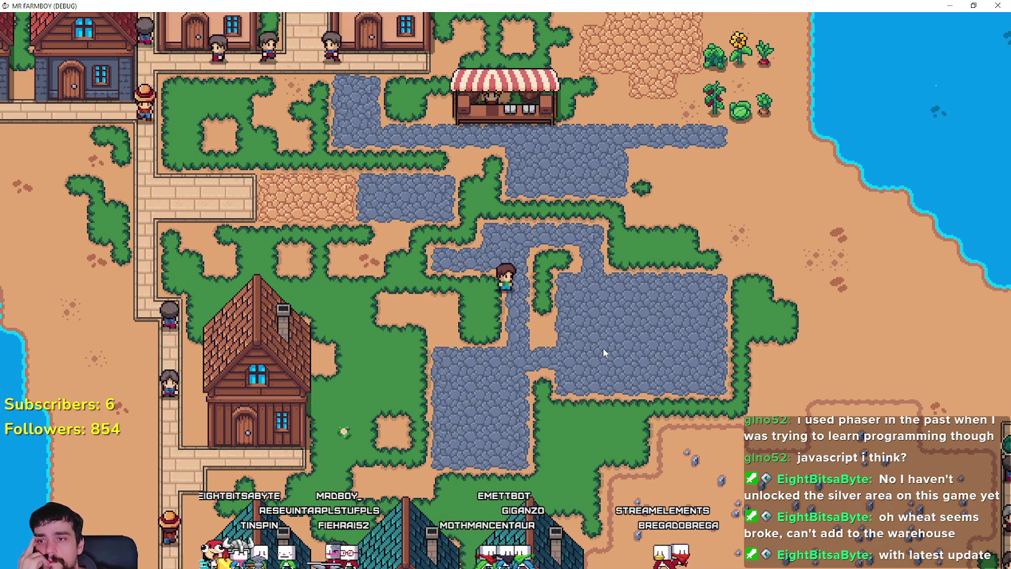
pyautogui.scroll(-2, 603, 352)
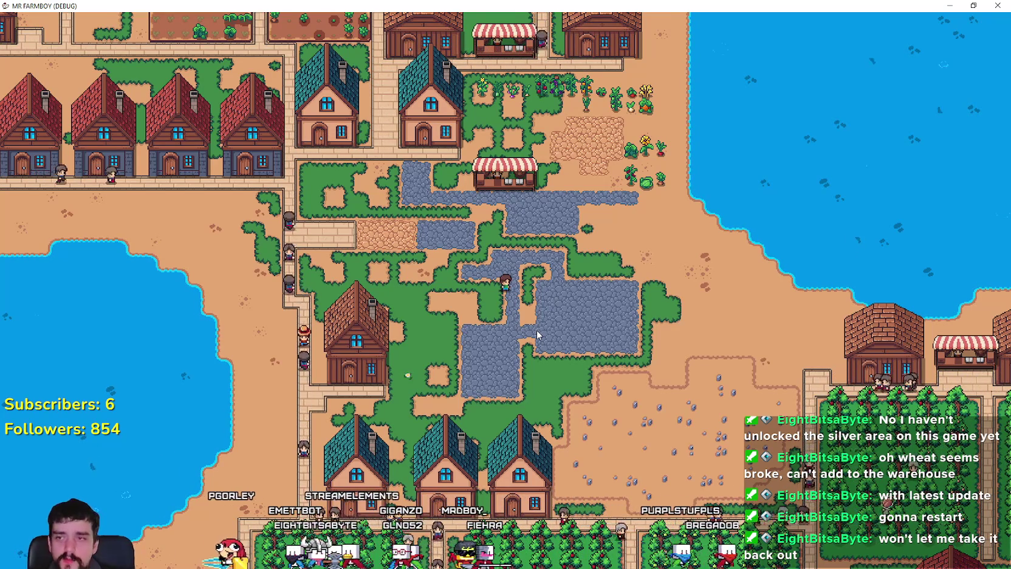
pyautogui.press('d')
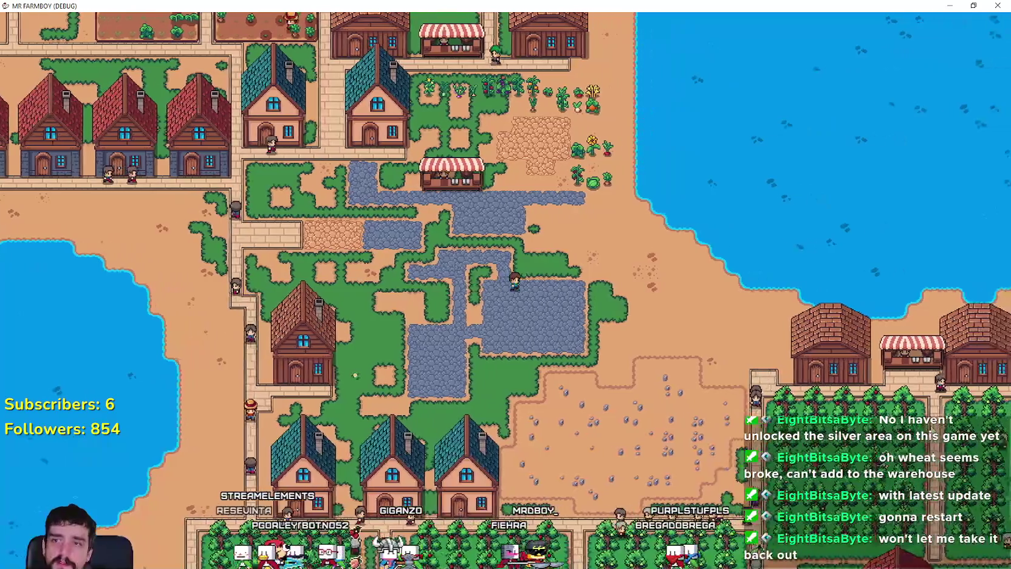
pyautogui.press('d')
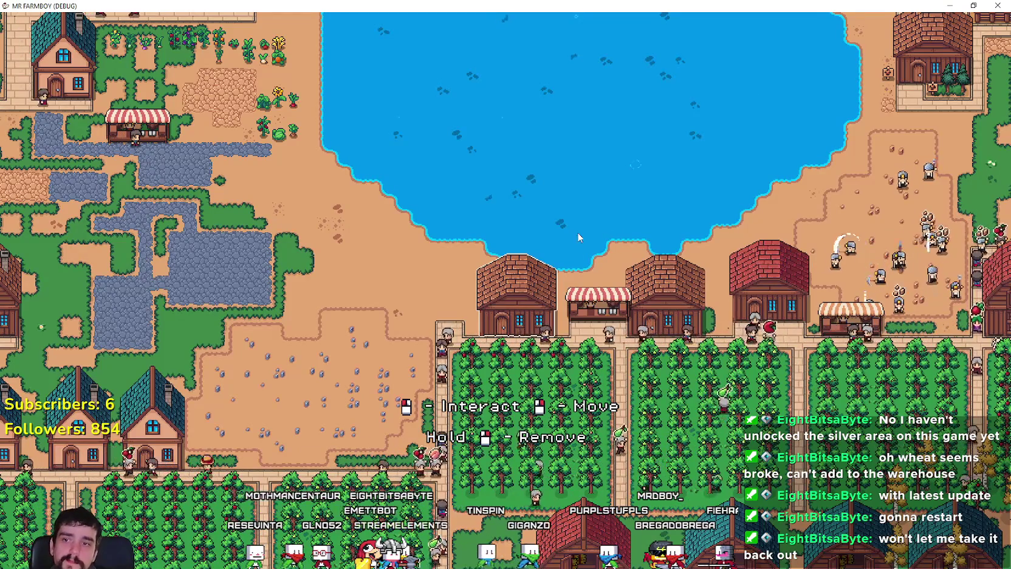
pyautogui.scroll(3, 579, 237)
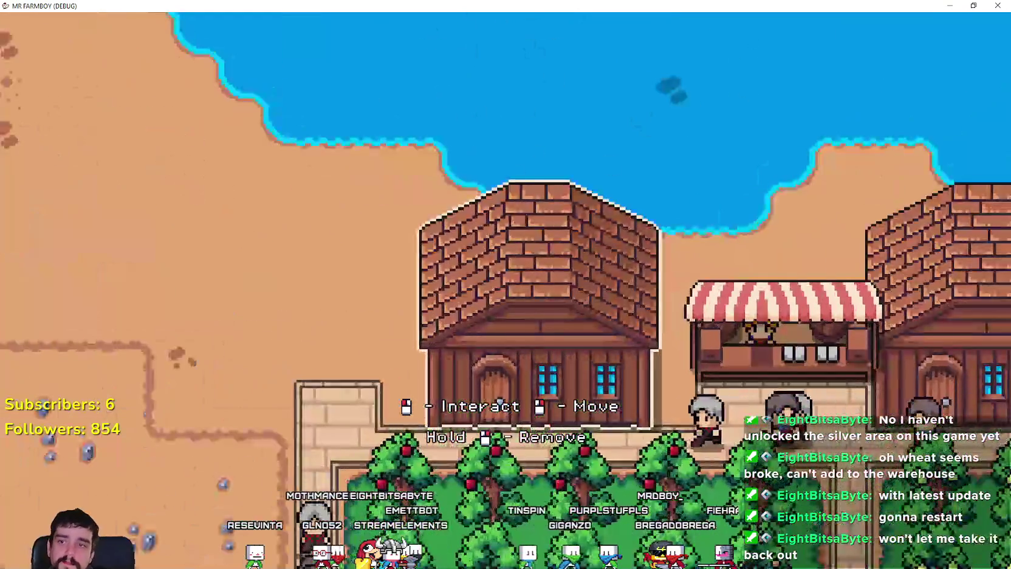
pyautogui.scroll(-3, 667, 472)
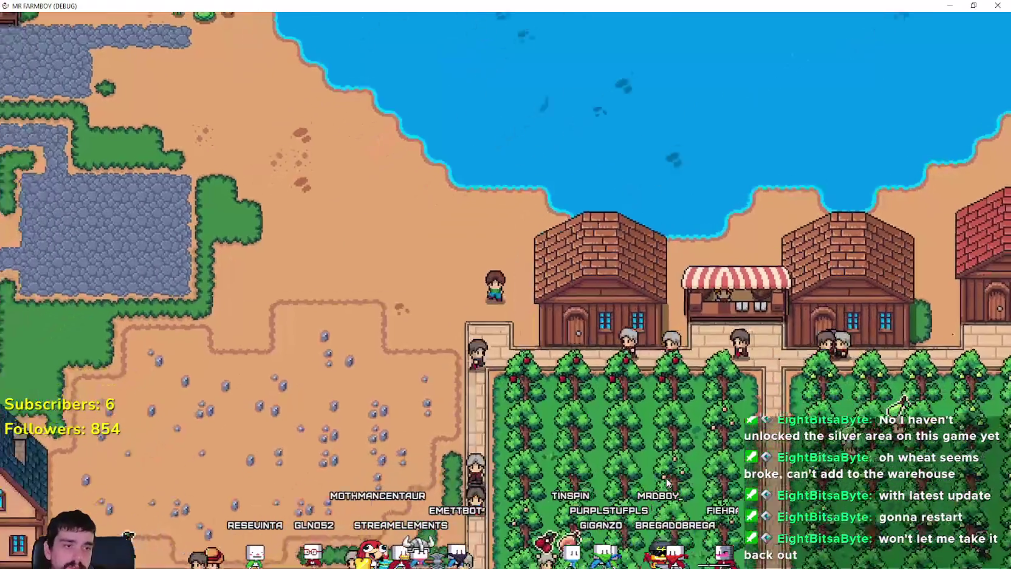
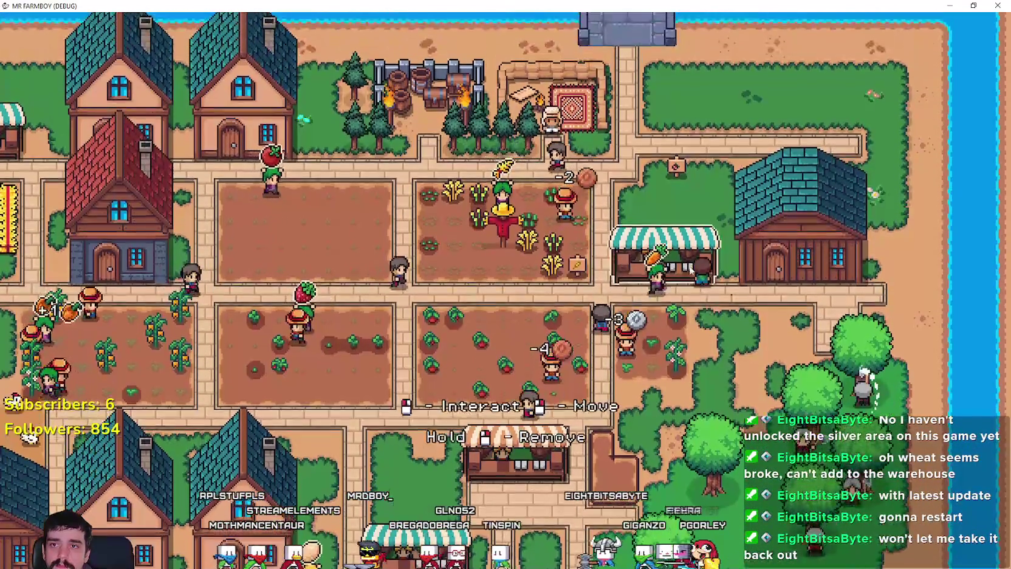
# - Open the warehouse panel to confirm its stock is full at 5/5, then close it
pyautogui.click(684, 243)
pyautogui.click(767, 261)
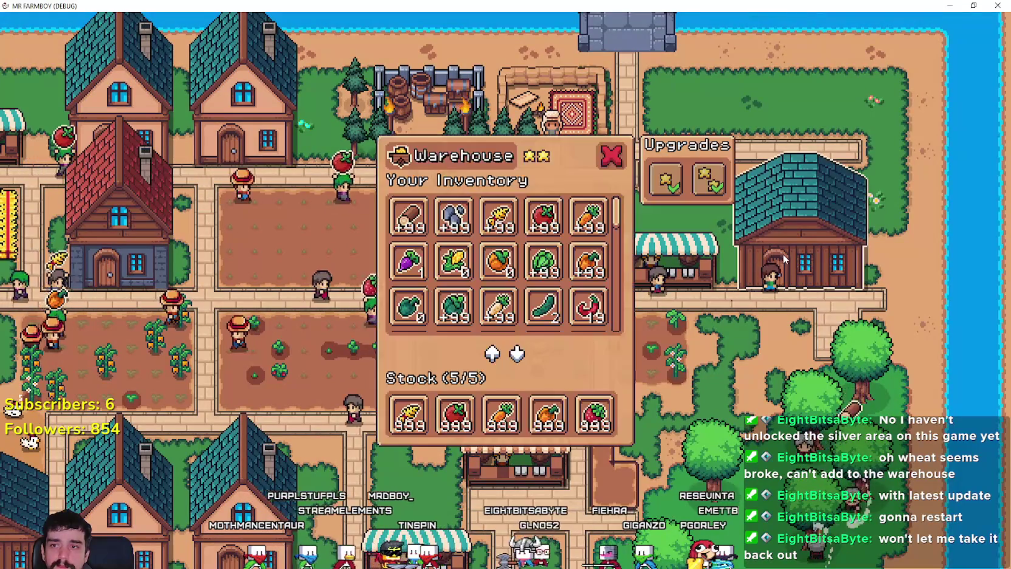
pyautogui.press('Escape')
# - Zoom out, pan across town, and zoom in on the chicken coops
pyautogui.scroll(-5, 723, 376)
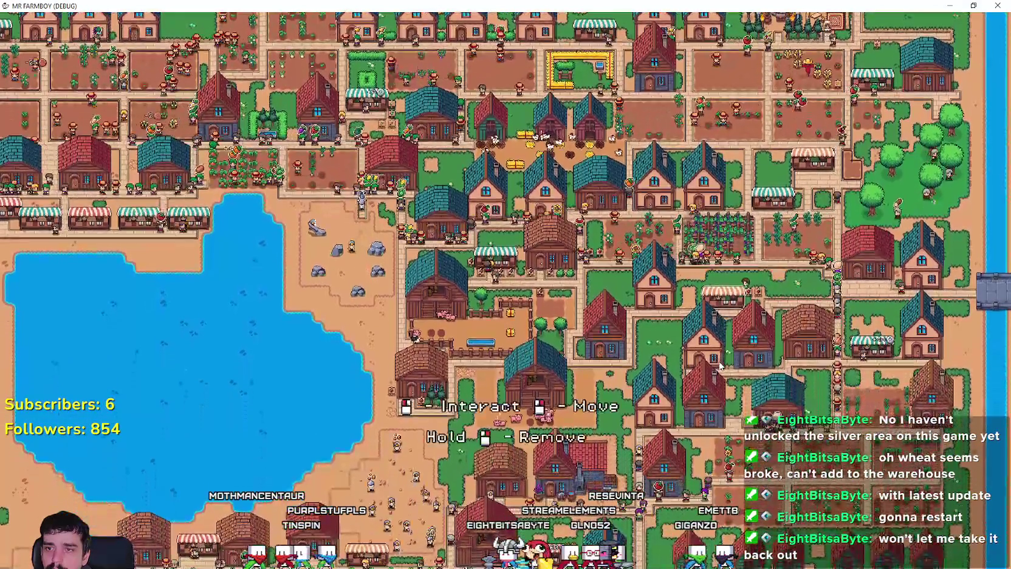
pyautogui.press('w')
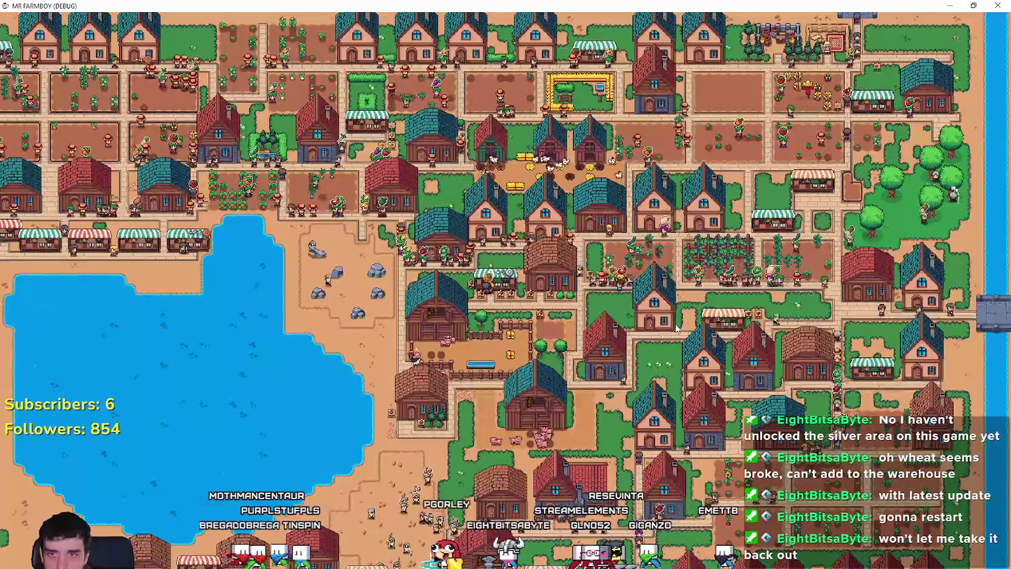
pyautogui.press('s')
pyautogui.press('s')
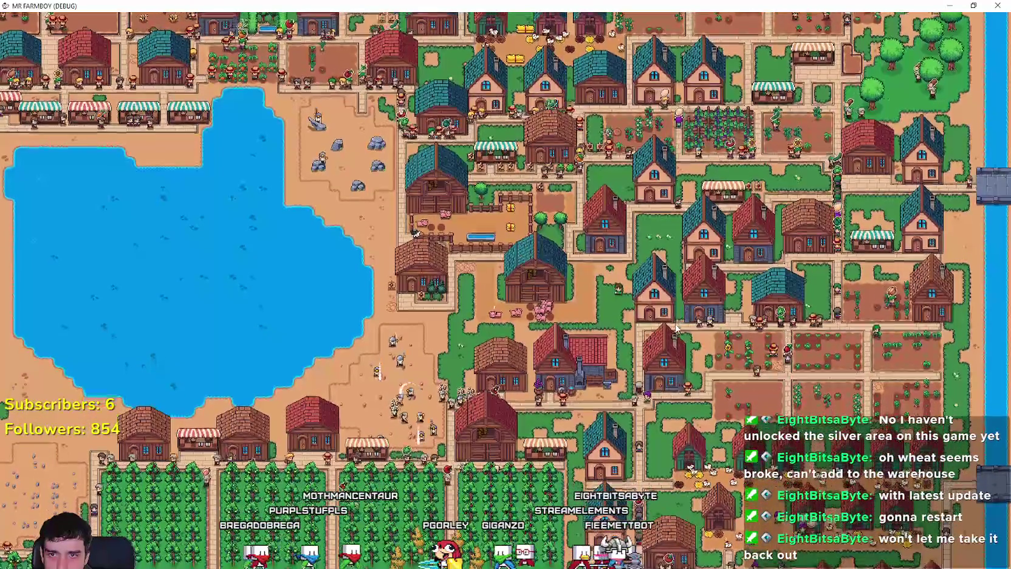
pyautogui.scroll(3, 677, 328)
# - Pan to the coops and check the chickens and food in two coops
pyautogui.press('s')
pyautogui.press('d')
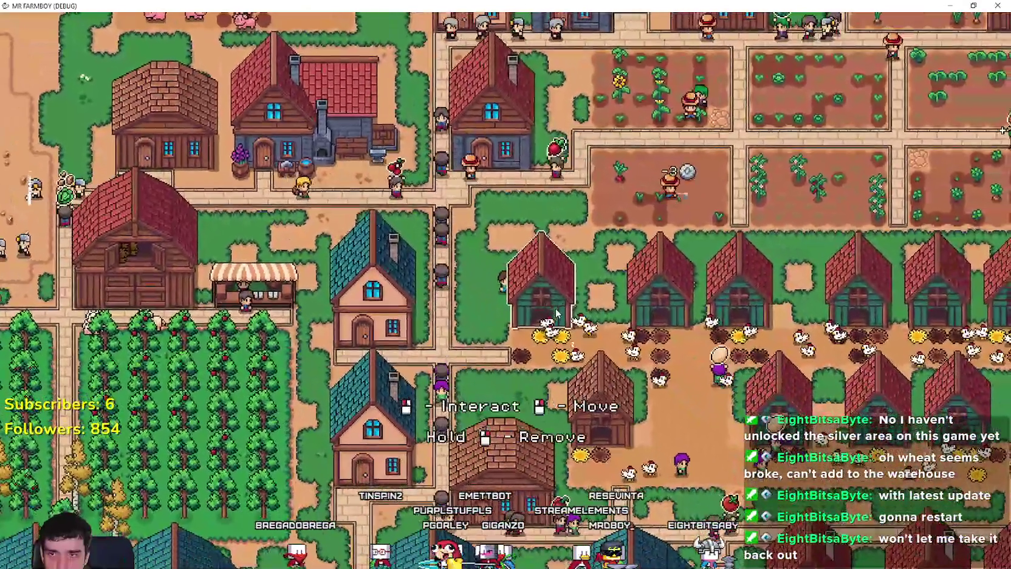
pyautogui.click(556, 312)
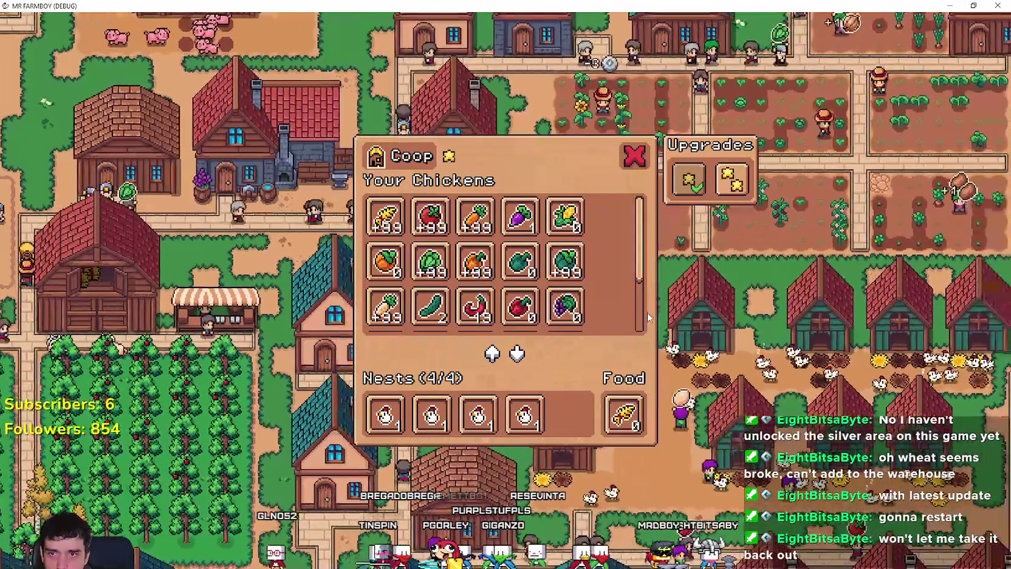
pyautogui.press('Escape')
pyautogui.press('d')
pyautogui.click(572, 459)
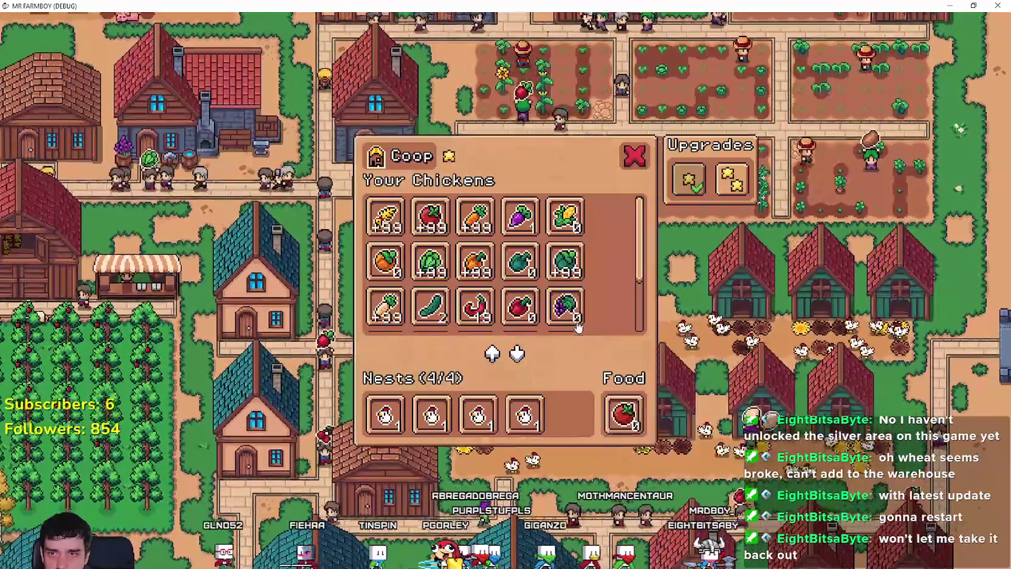
pyautogui.press('Escape')
# - Zoom around and repeatedly open and close nearby coop panels to check their food
pyautogui.scroll(-3, 650, 317)
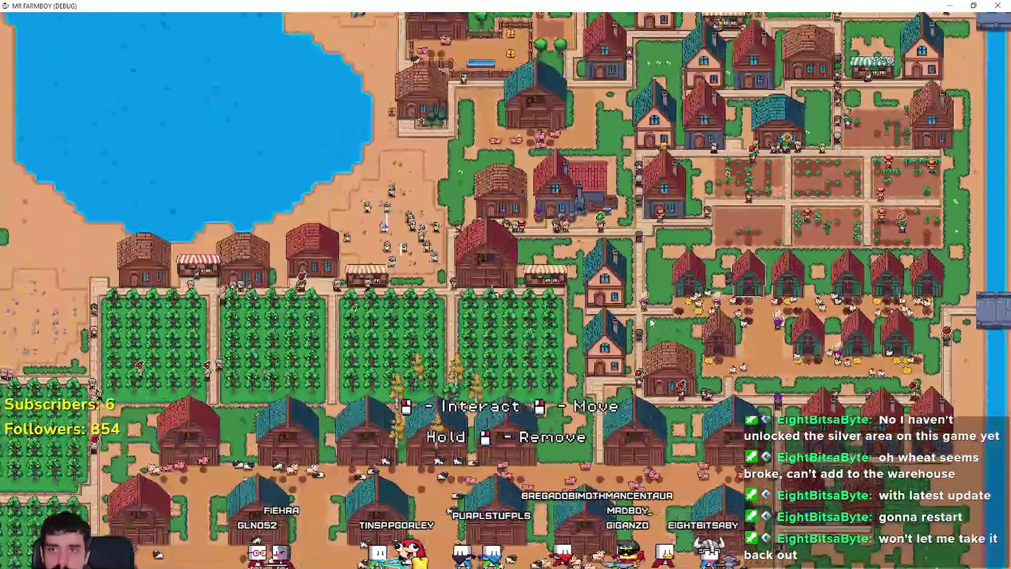
pyautogui.scroll(3, 650, 322)
pyautogui.scroll(-3, 648, 318)
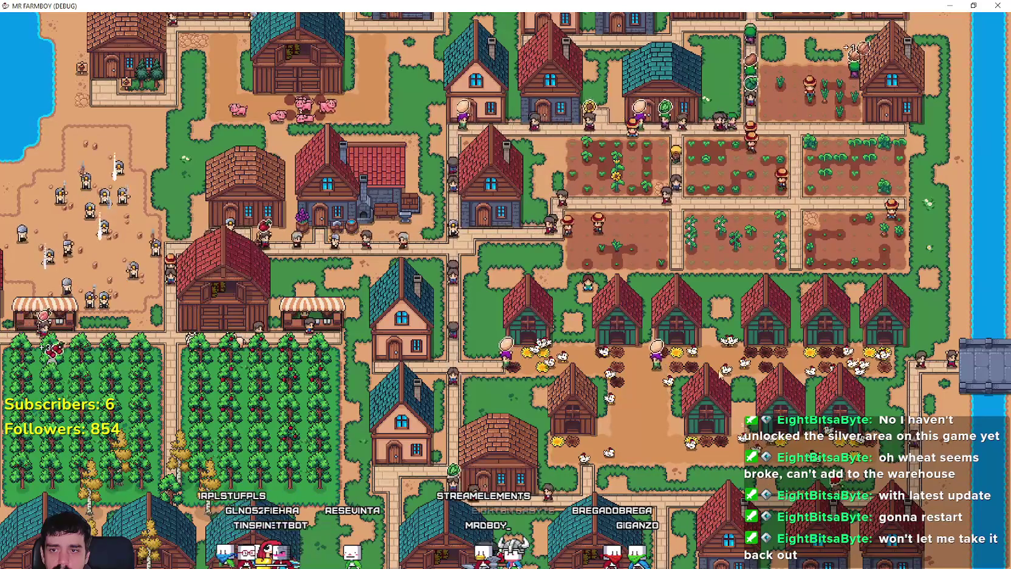
pyautogui.click(684, 325)
pyautogui.click(519, 403)
pyautogui.click(723, 317)
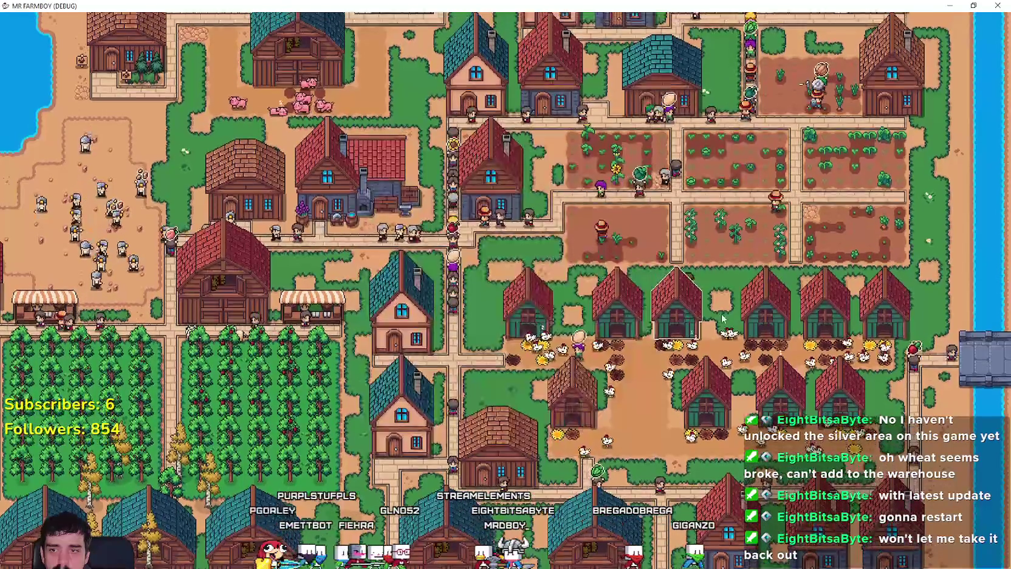
pyautogui.click(769, 323)
pyautogui.click(821, 325)
pyautogui.click(821, 325)
pyautogui.click(822, 325)
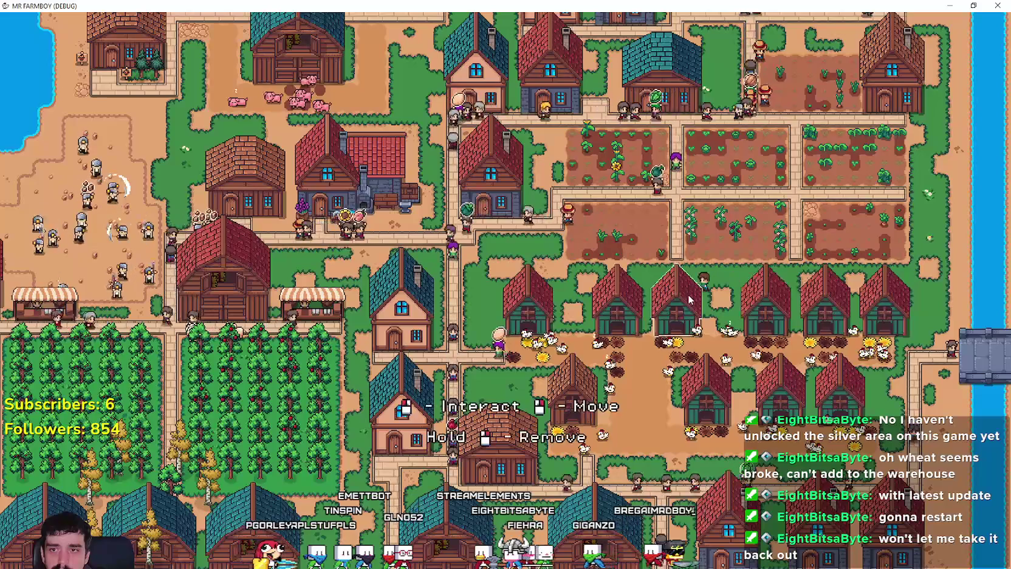
# - Inspect the food stock of a neighbouring coop and two more coops
pyautogui.click(688, 301)
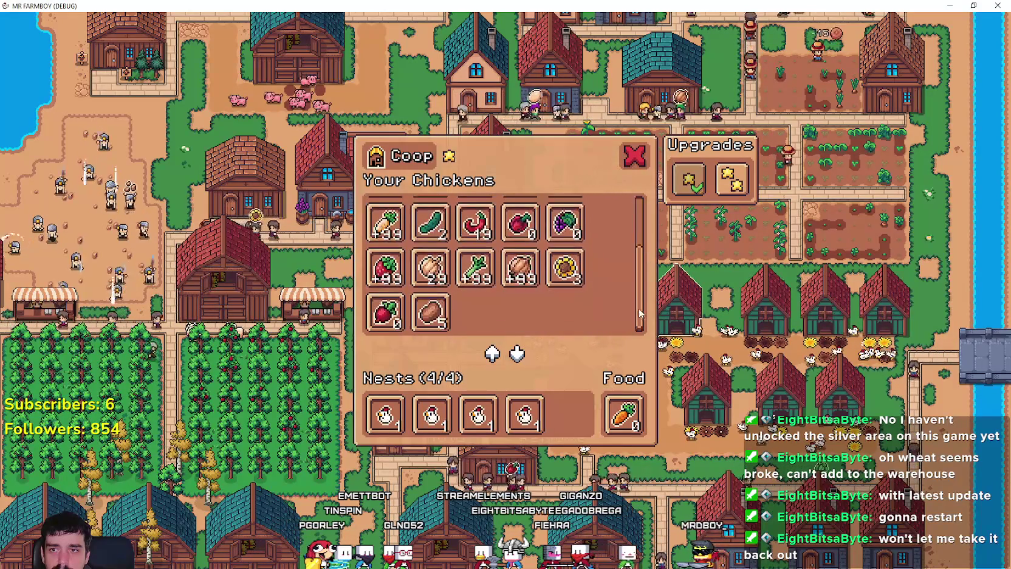
pyautogui.scroll(3, 736, 322)
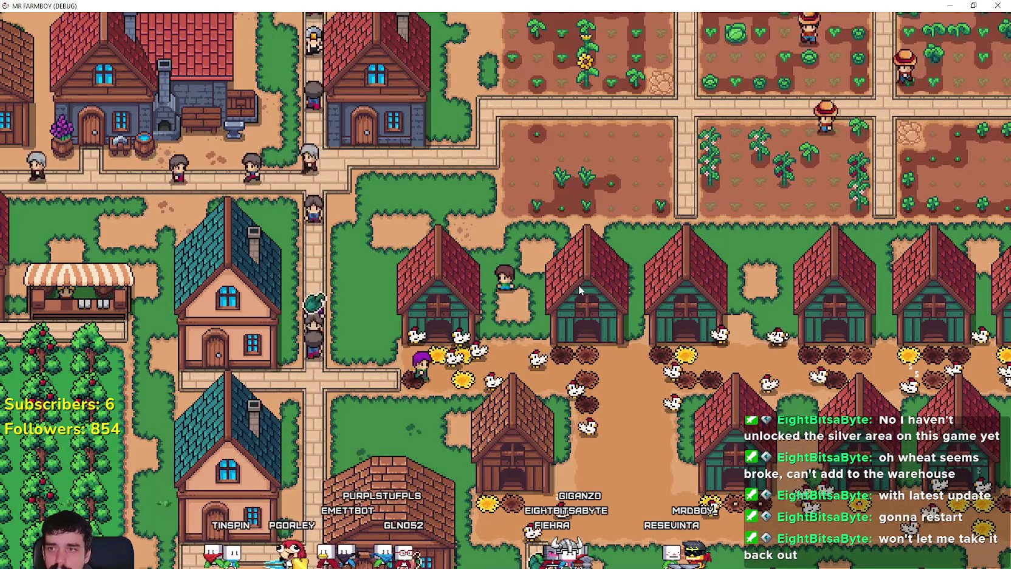
pyautogui.click(689, 322)
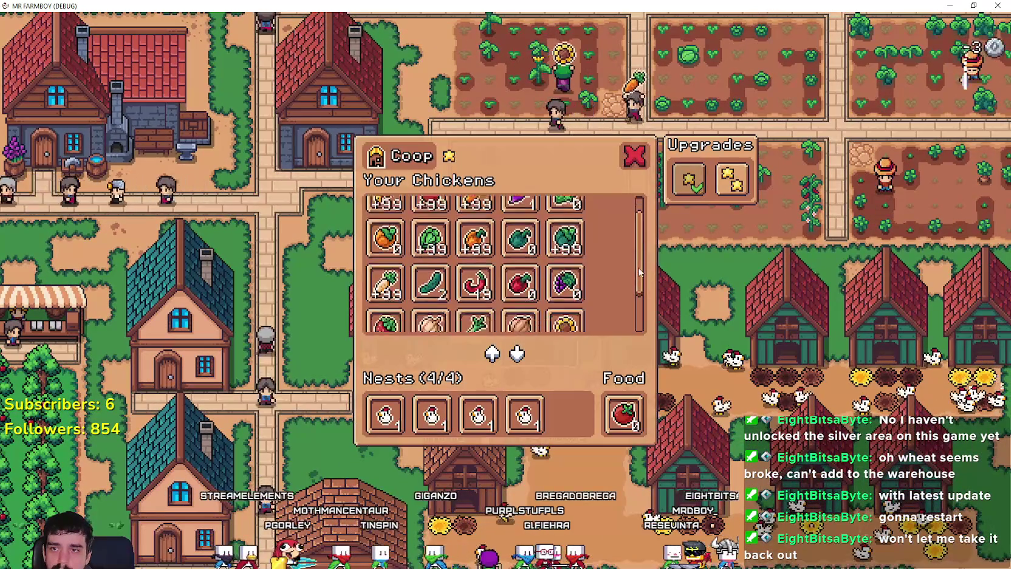
pyautogui.click(634, 156)
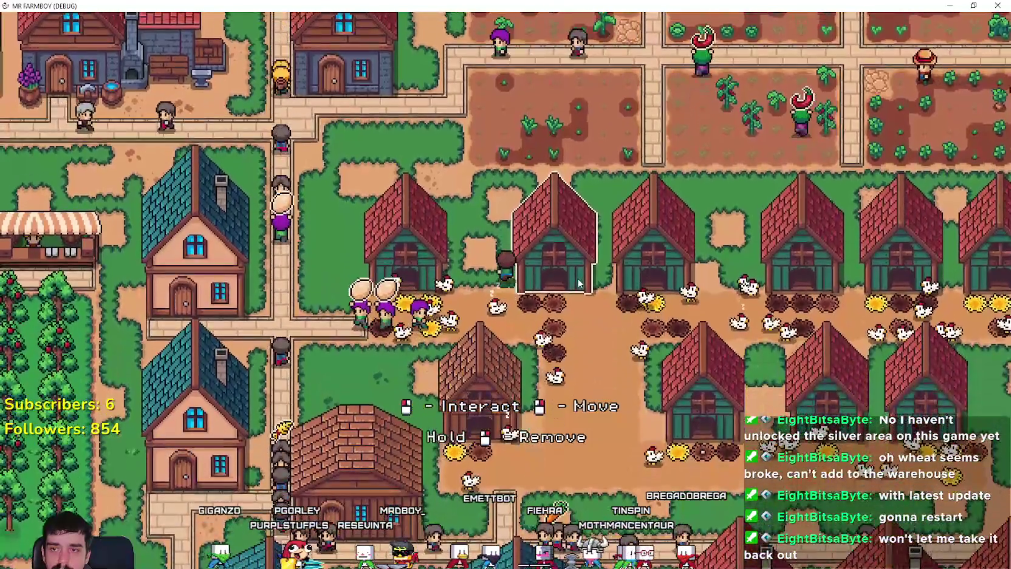
pyautogui.click(605, 285)
pyautogui.press('Escape')
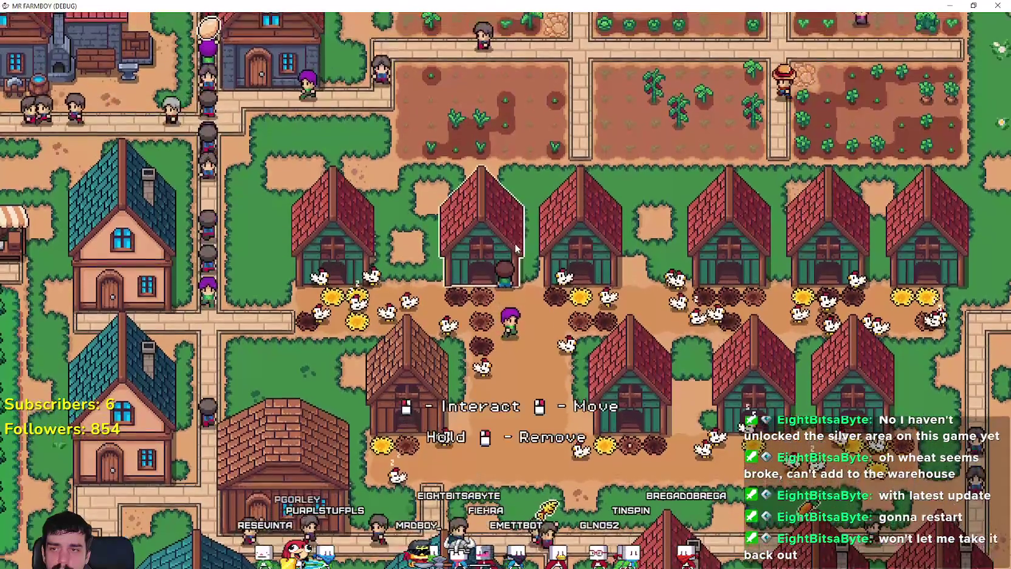
pyautogui.click(581, 428)
pyautogui.press('Escape')
# - Pan to further coops, check one showing Nests 3/4 and Food 499, then zoom out
pyautogui.press('w')
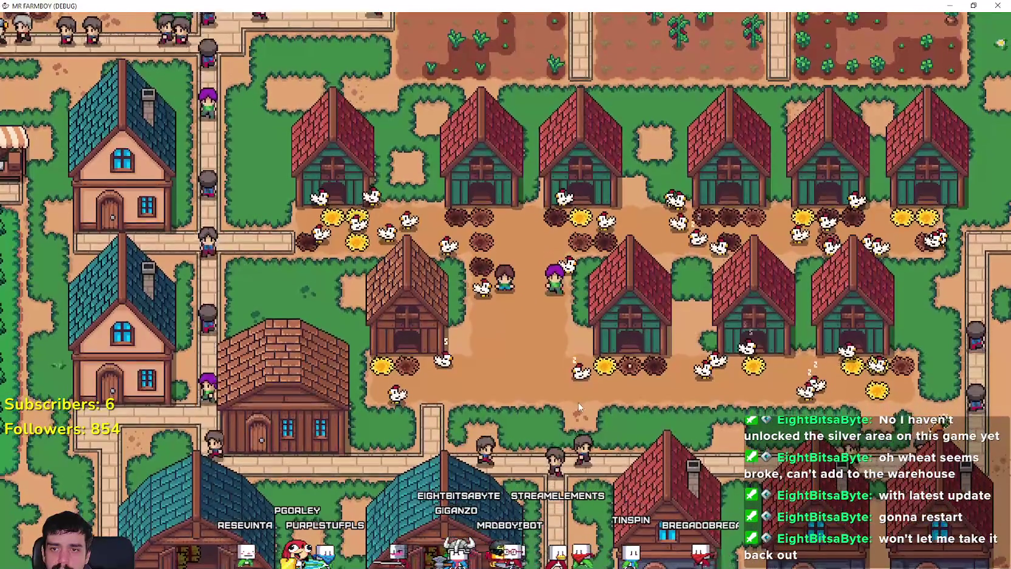
pyautogui.press('d')
pyautogui.press('w')
pyautogui.press('d')
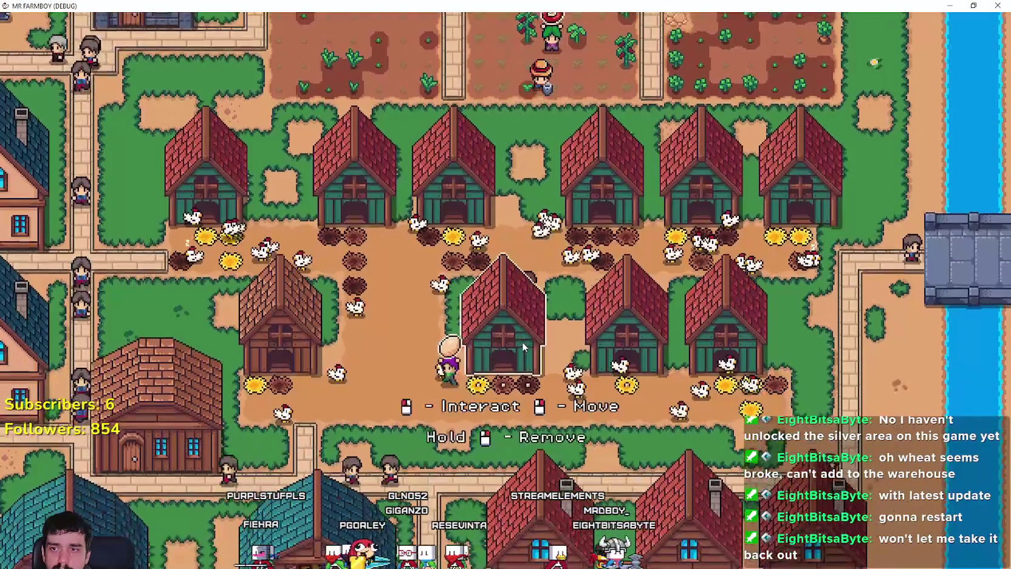
pyautogui.click(603, 394)
pyautogui.press('Escape')
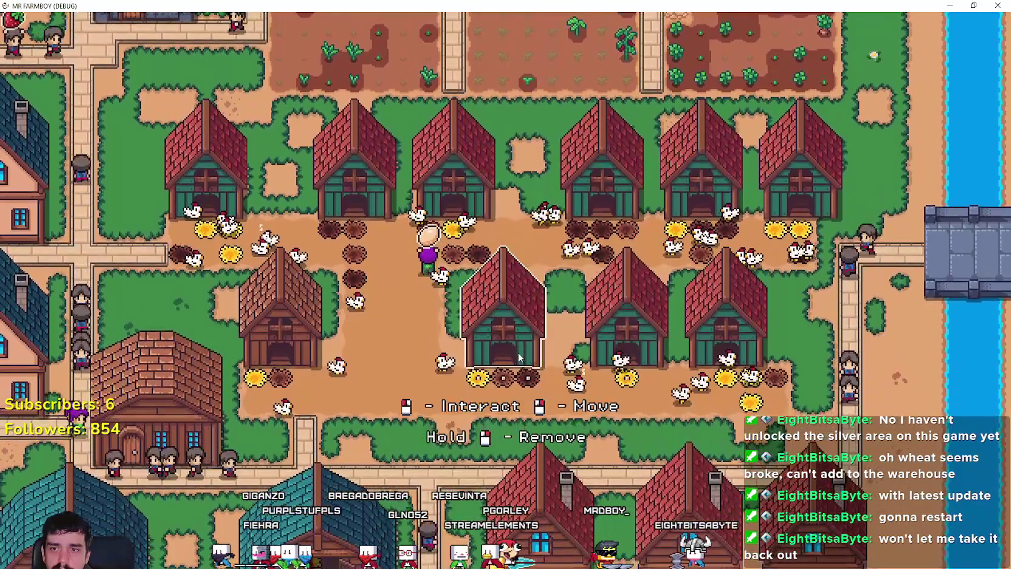
pyautogui.click(518, 357)
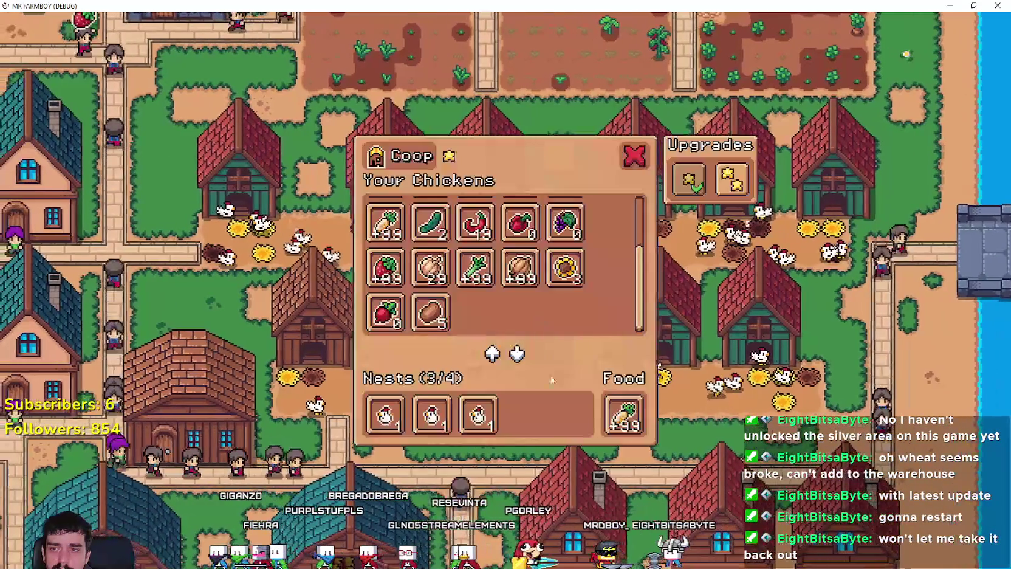
pyautogui.press('Escape')
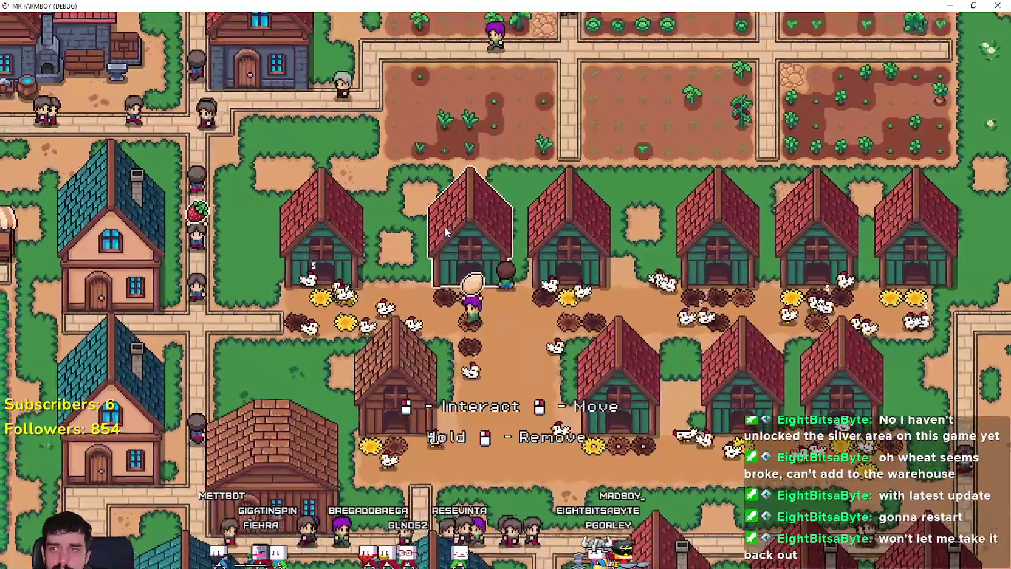
pyautogui.scroll(-3, 445, 226)
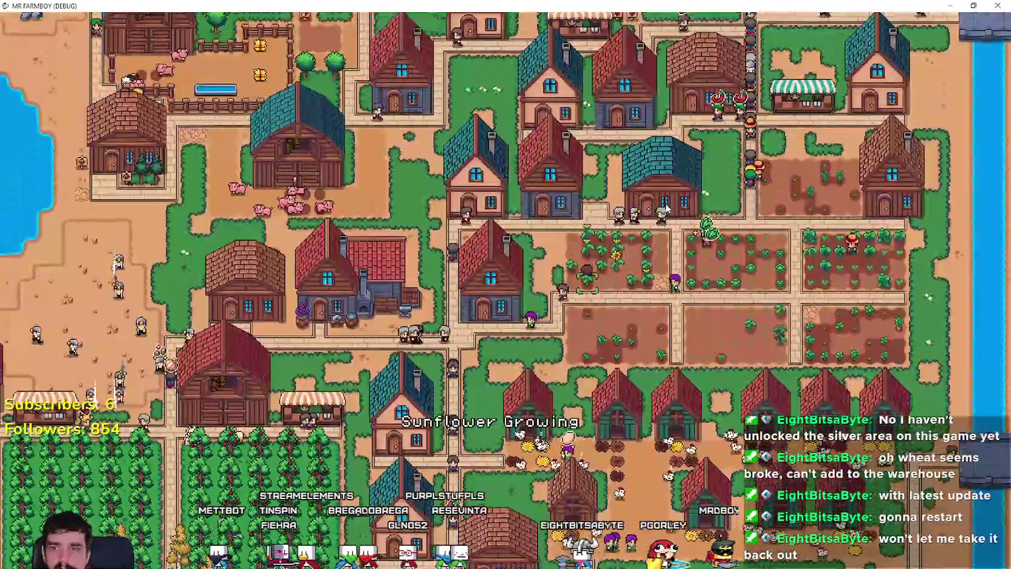
pyautogui.moveTo(666, 209); pyautogui.dragTo(679, 310)
pyautogui.click(680, 310)
pyautogui.press('Escape')
pyautogui.press('w')
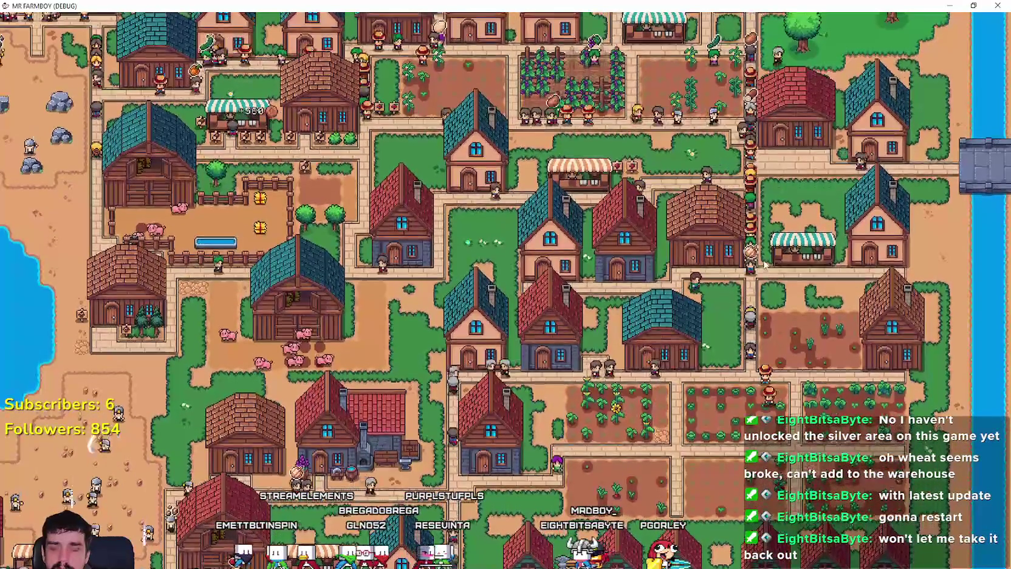
pyautogui.press('w')
pyautogui.click(777, 249)
pyautogui.press('Escape')
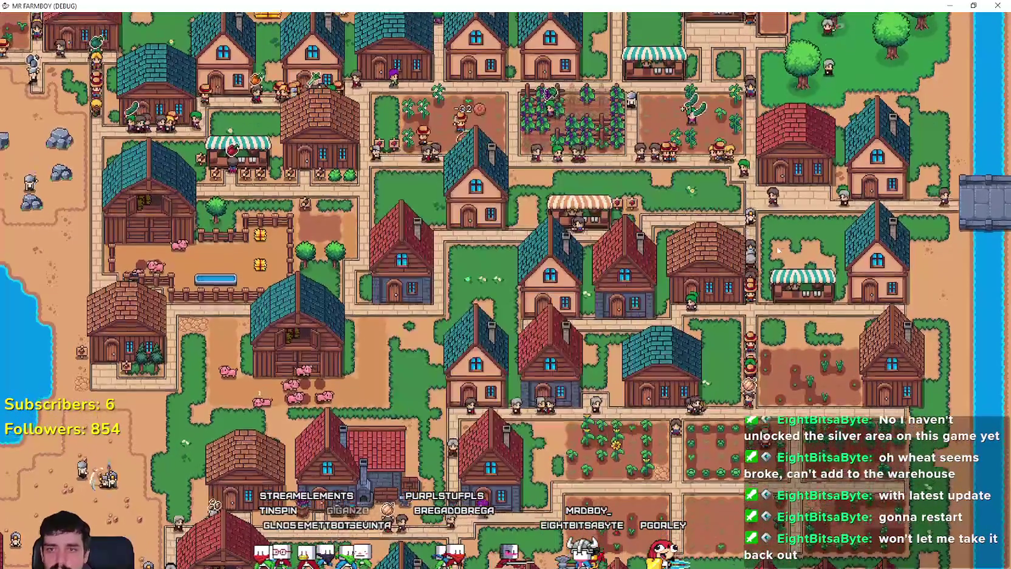
pyautogui.press('w')
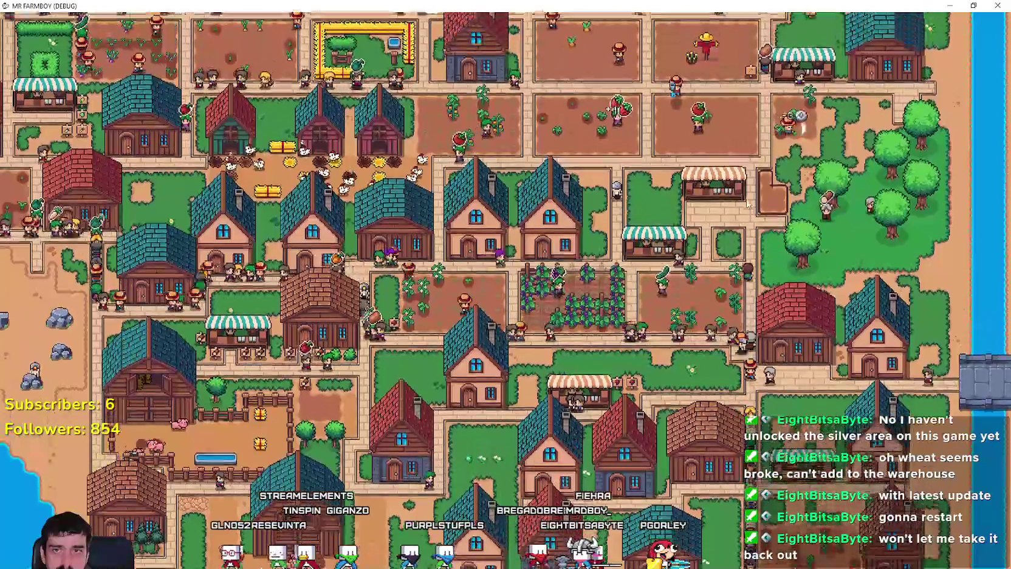
pyautogui.press('w')
pyautogui.scroll(3, 697, 260)
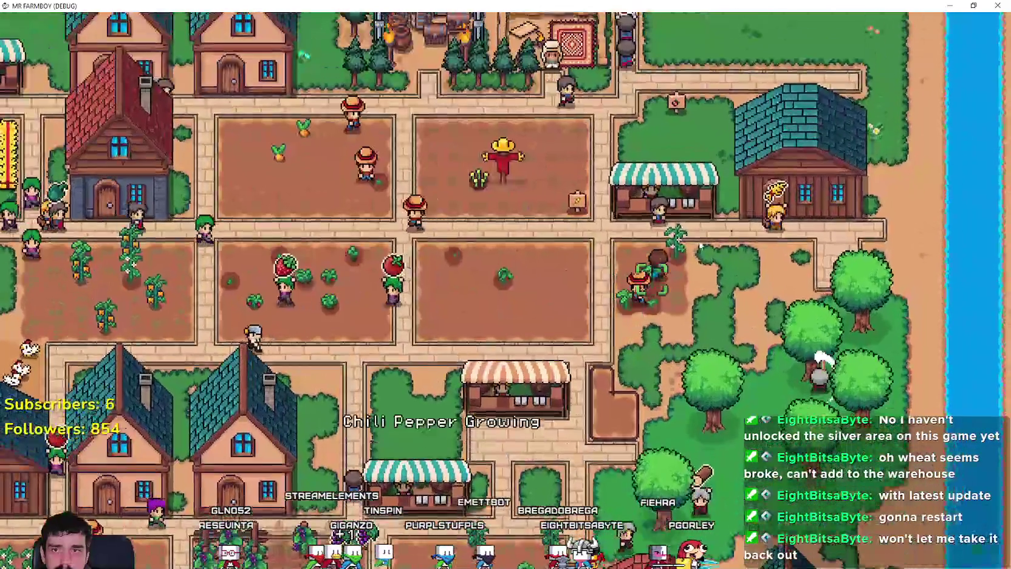
pyautogui.click(697, 260)
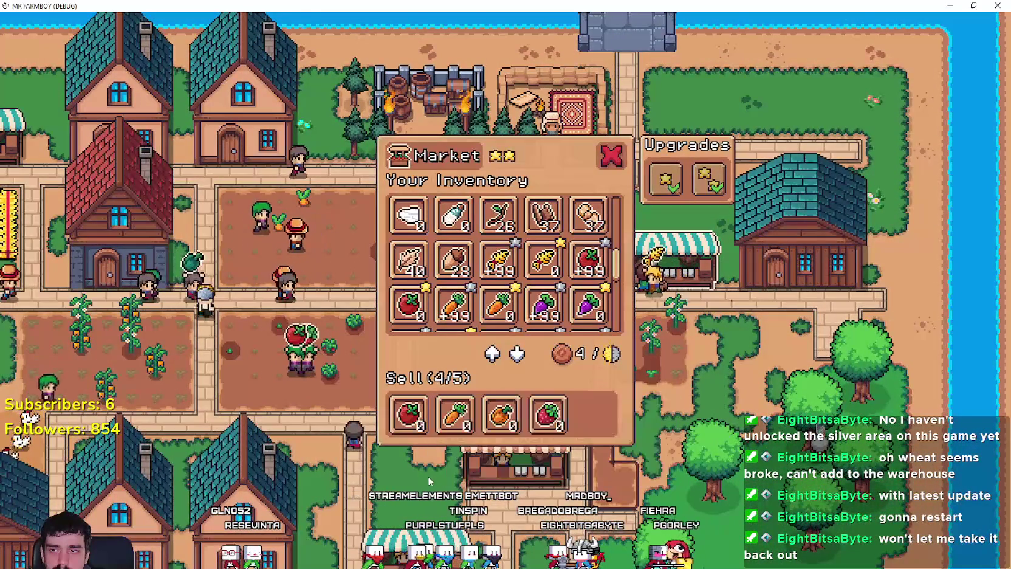
pyautogui.scroll(-6, 683, 328)
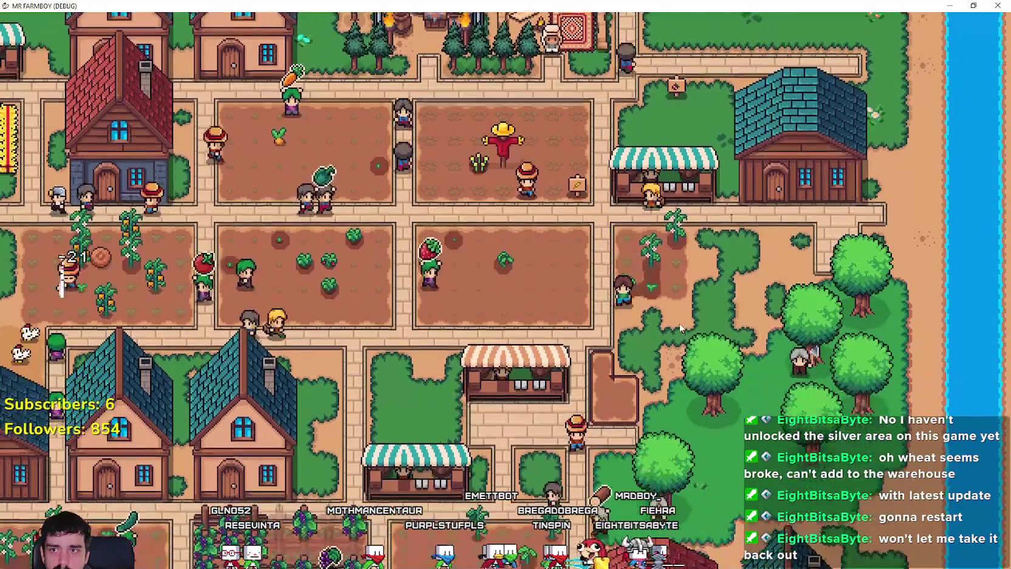
pyautogui.scroll(5, 665, 310)
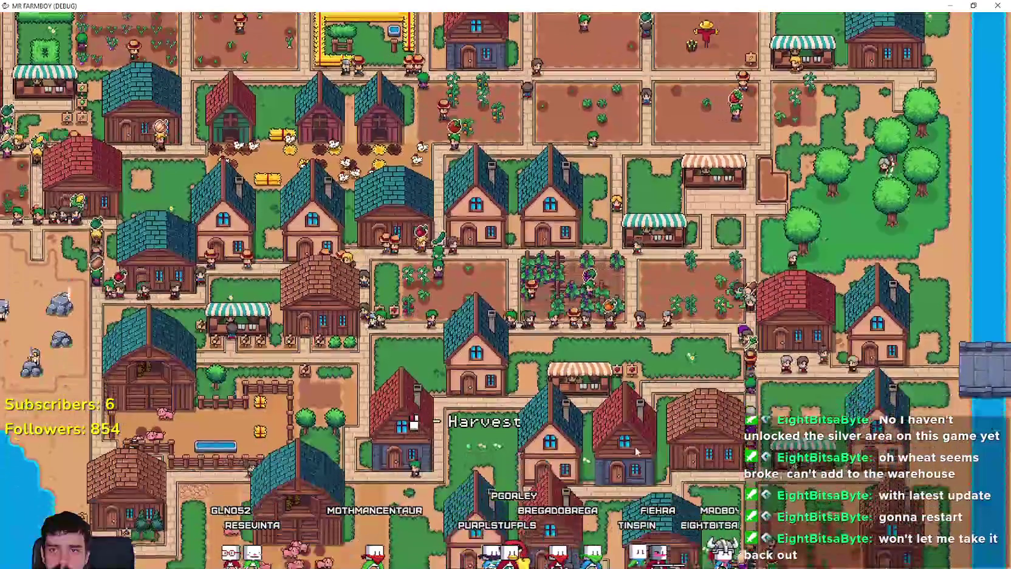
pyautogui.press('s')
pyautogui.press('a')
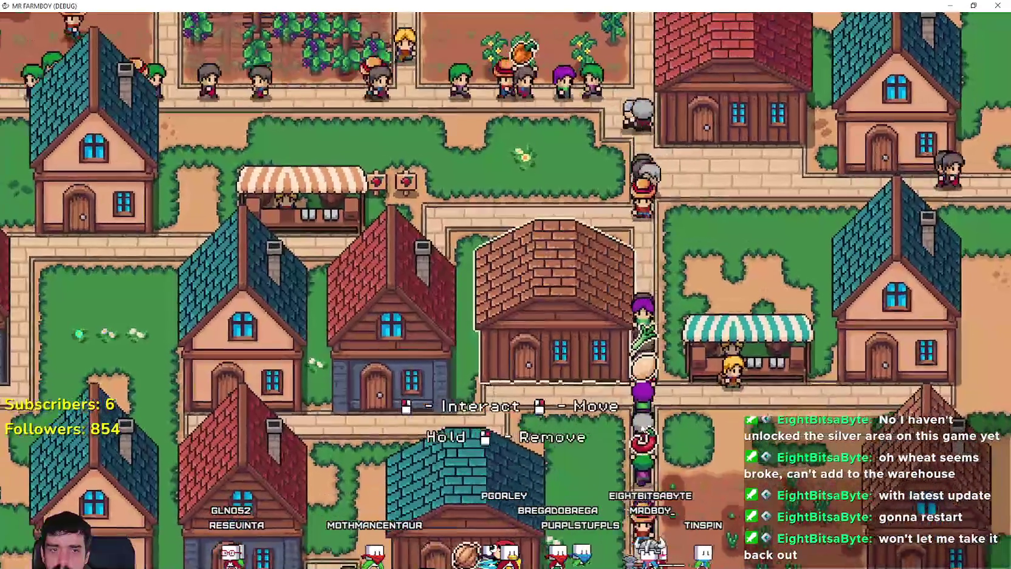
pyautogui.press('d')
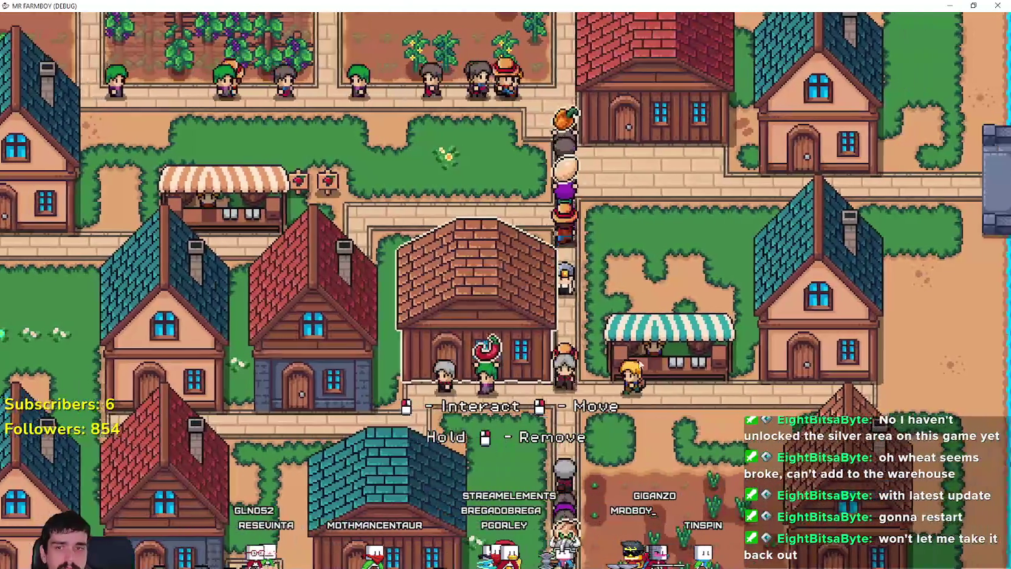
pyautogui.press('s')
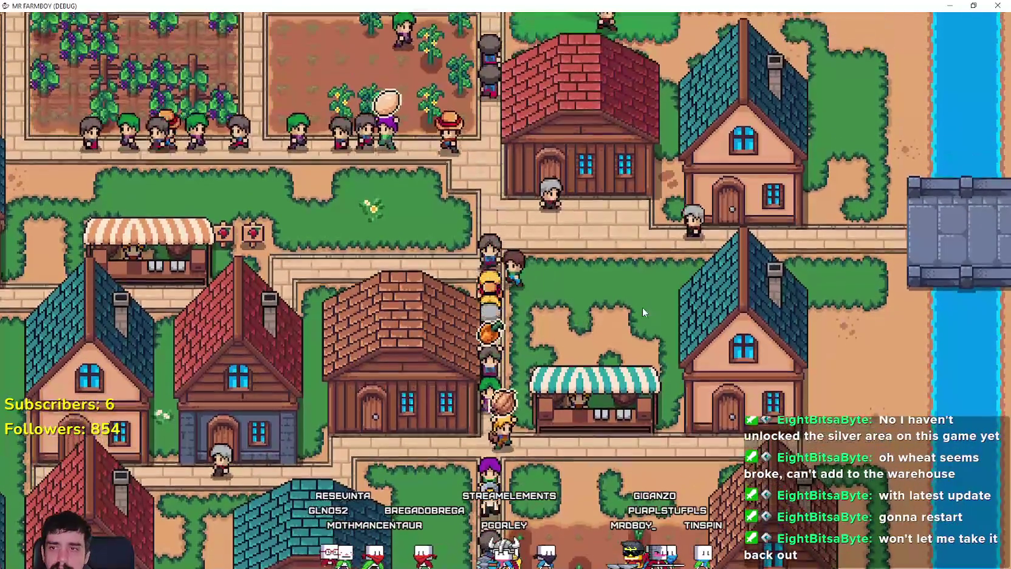
pyautogui.press('s')
pyautogui.press('d')
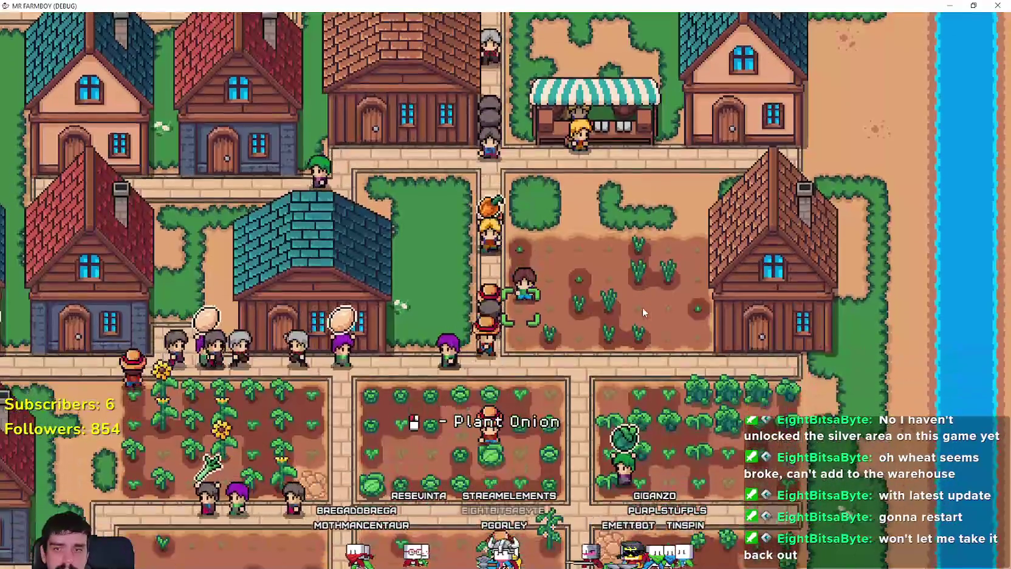
pyautogui.press('s')
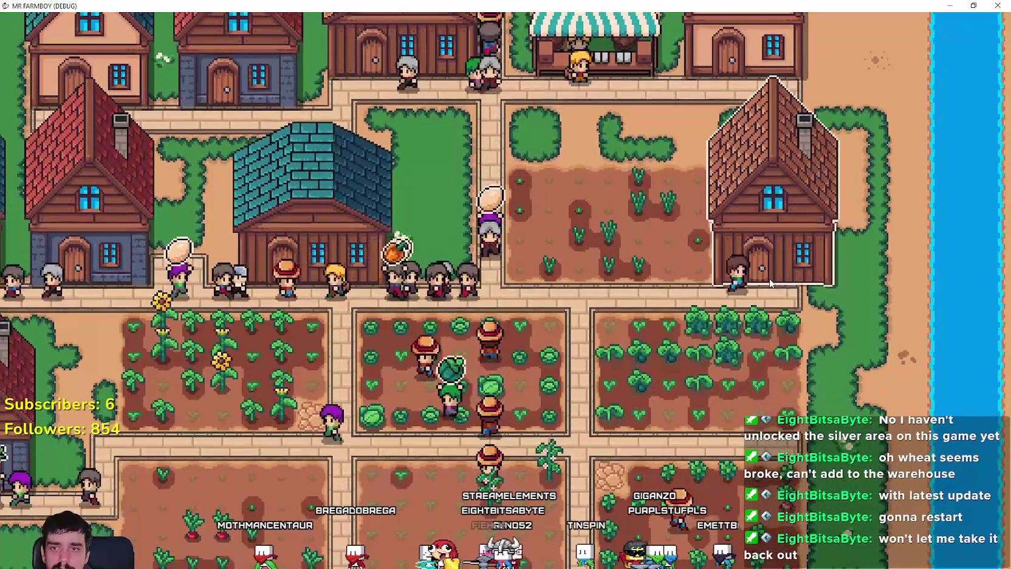
pyautogui.click(774, 290)
pyautogui.press('Escape')
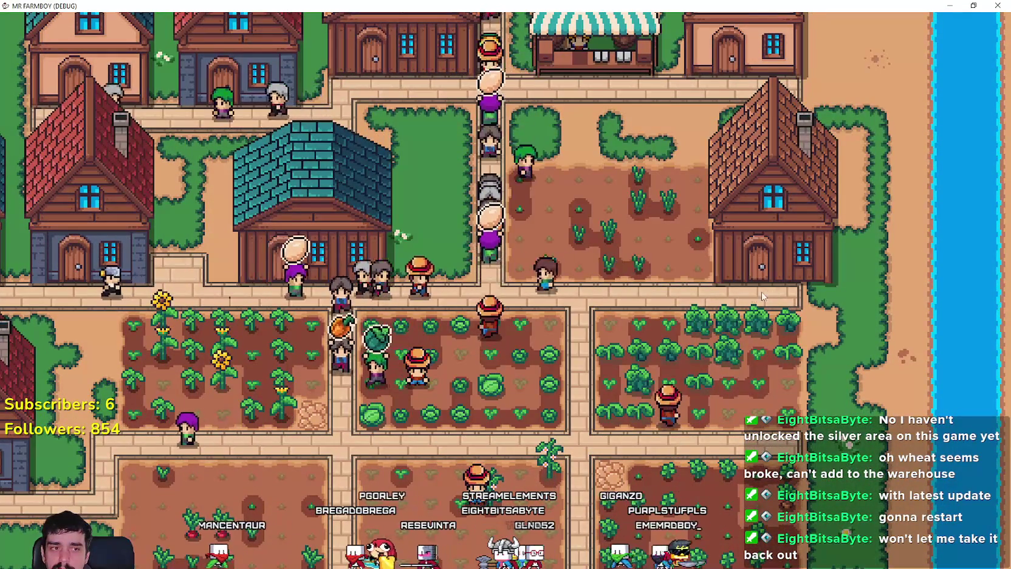
pyautogui.press('a')
pyautogui.press('w')
pyautogui.press('d')
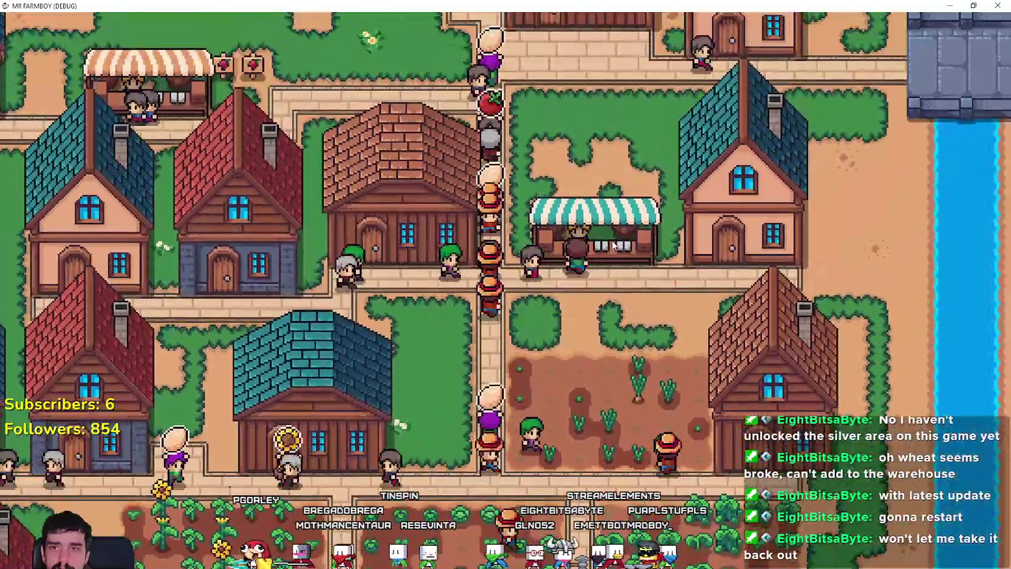
pyautogui.click(614, 245)
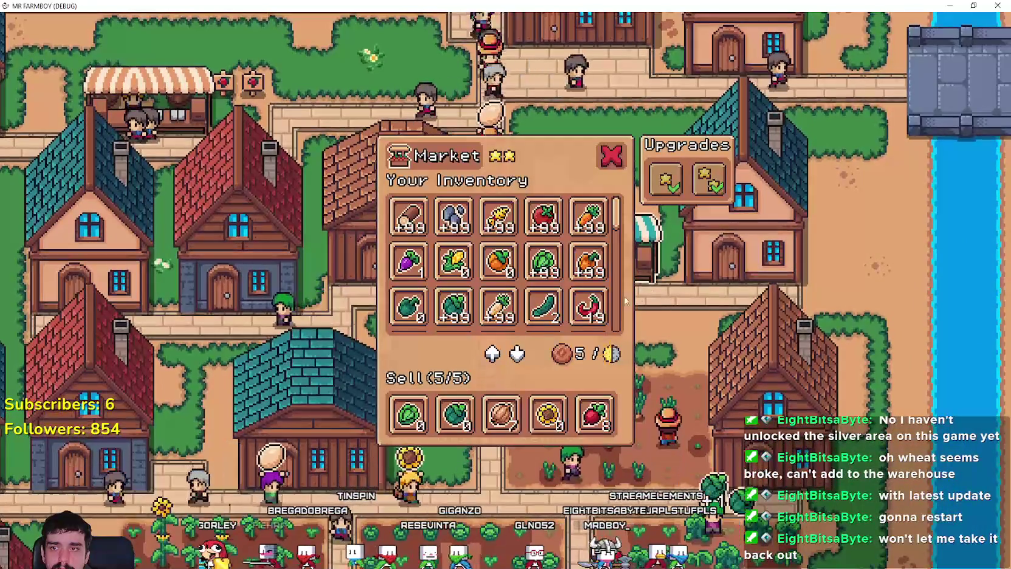
pyautogui.press('Escape')
pyautogui.press('s')
pyautogui.press('a')
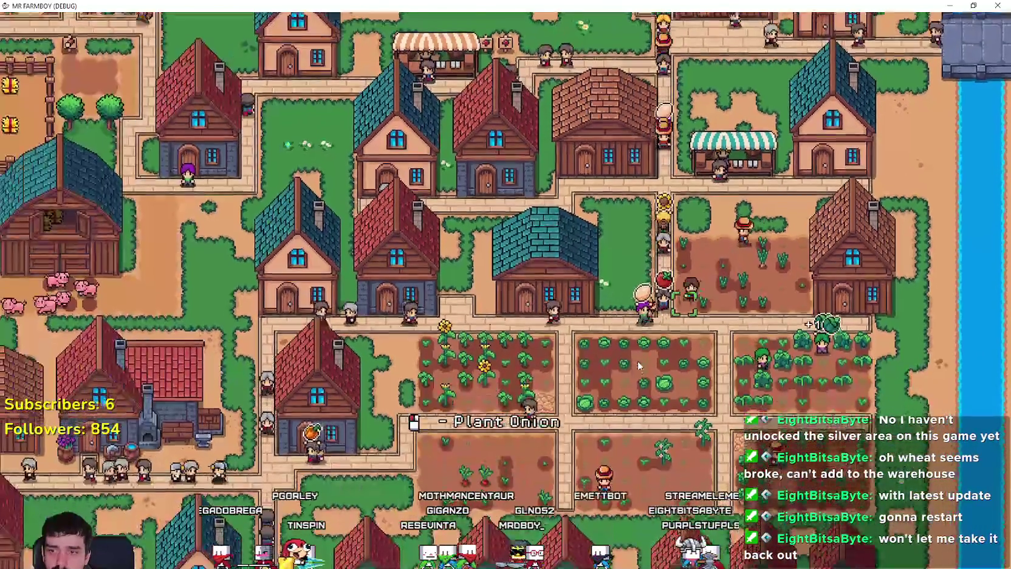
pyautogui.press('s')
pyautogui.press('a')
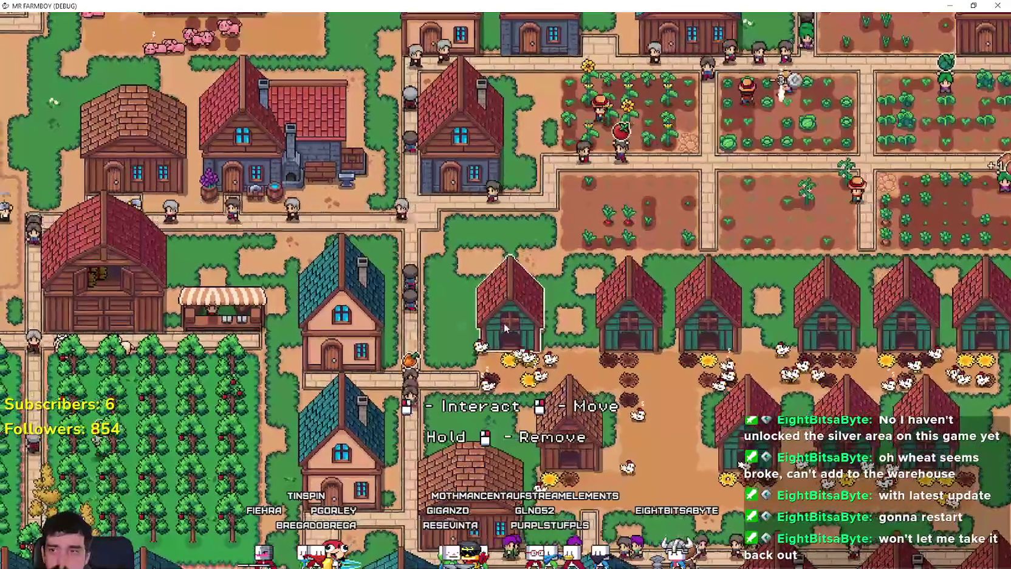
pyautogui.click(503, 328)
pyautogui.press('Escape')
pyautogui.press('a')
pyautogui.press('s')
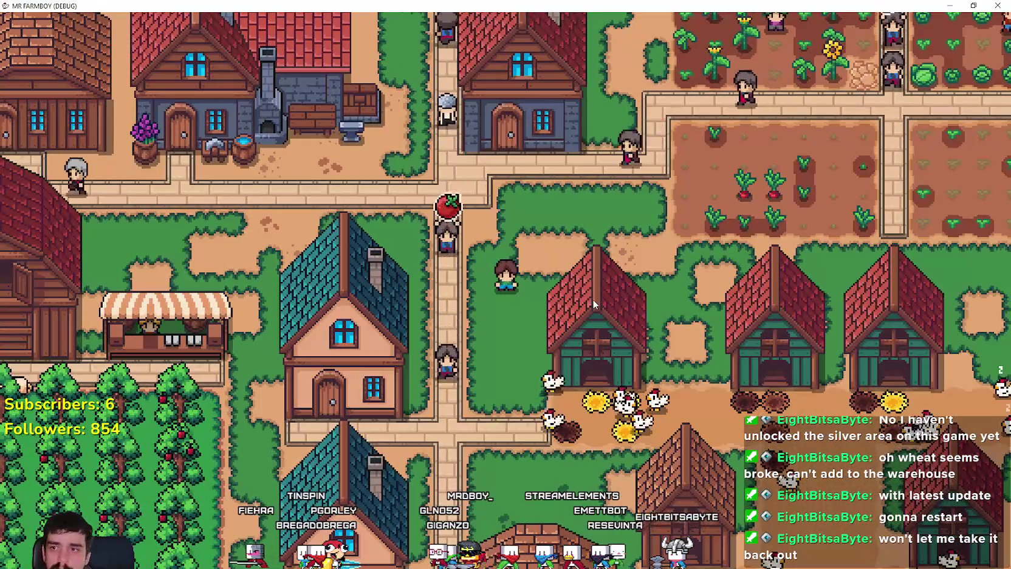
pyautogui.press('w')
pyautogui.press('a')
pyautogui.click(592, 355)
pyautogui.press('Escape')
pyautogui.press('s')
pyautogui.press('d')
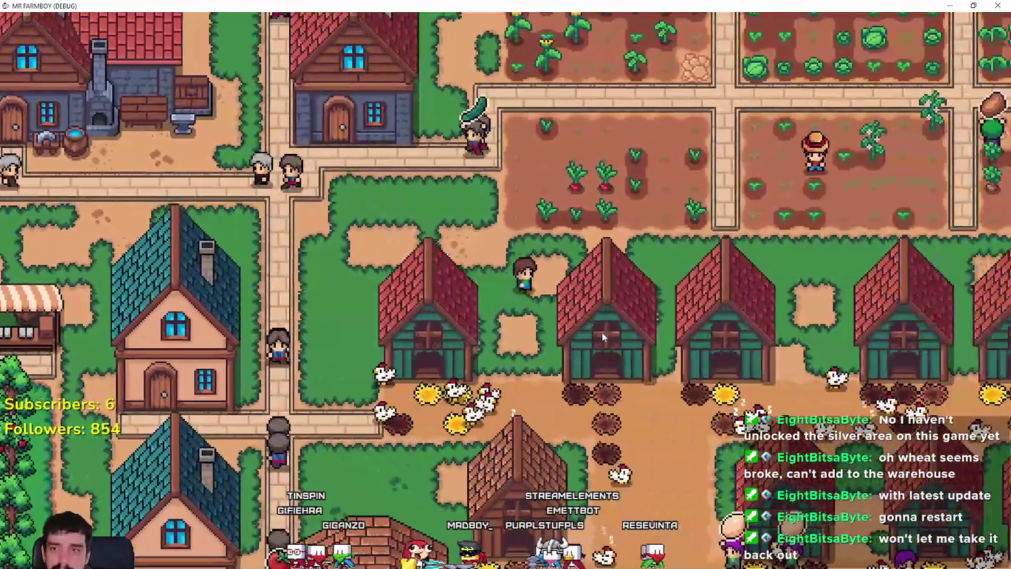
pyautogui.click(602, 332)
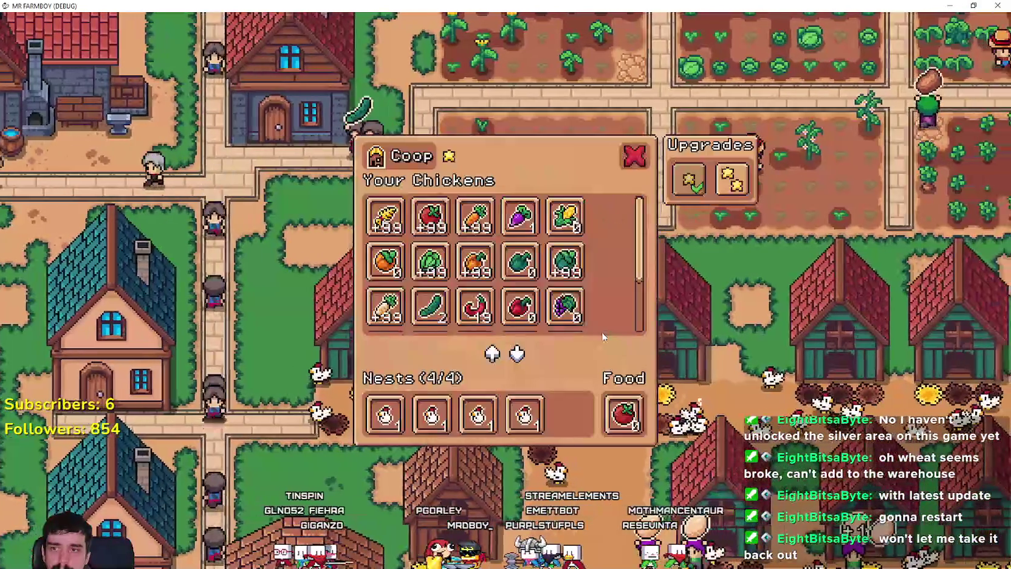
pyautogui.press('Escape')
pyautogui.press('d')
pyautogui.click(599, 344)
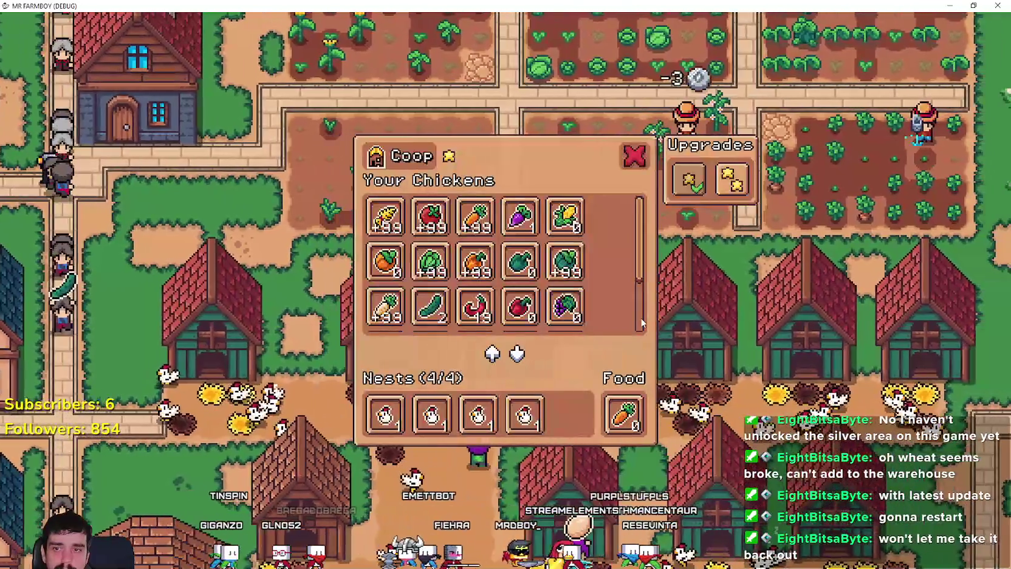
pyautogui.press('Escape')
pyautogui.press('d')
pyautogui.click(606, 330)
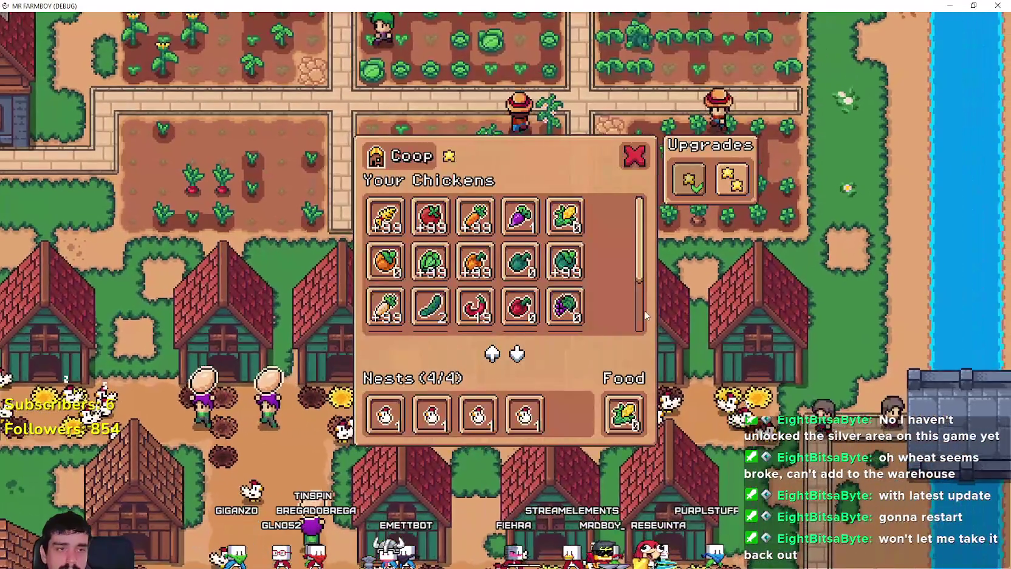
pyautogui.press('Escape')
pyautogui.press('d')
pyautogui.click(602, 328)
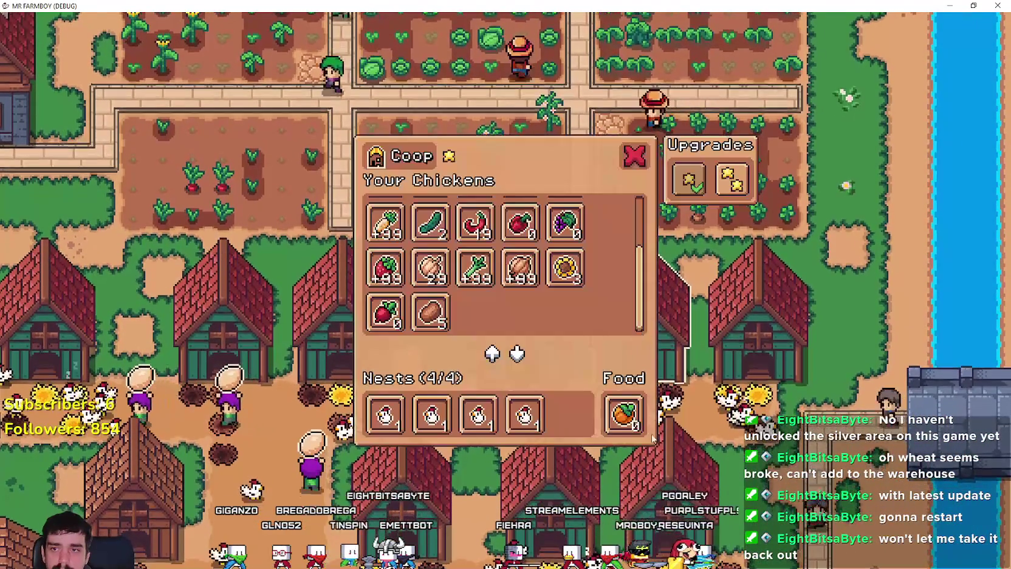
pyautogui.press('Escape')
pyautogui.click(756, 331)
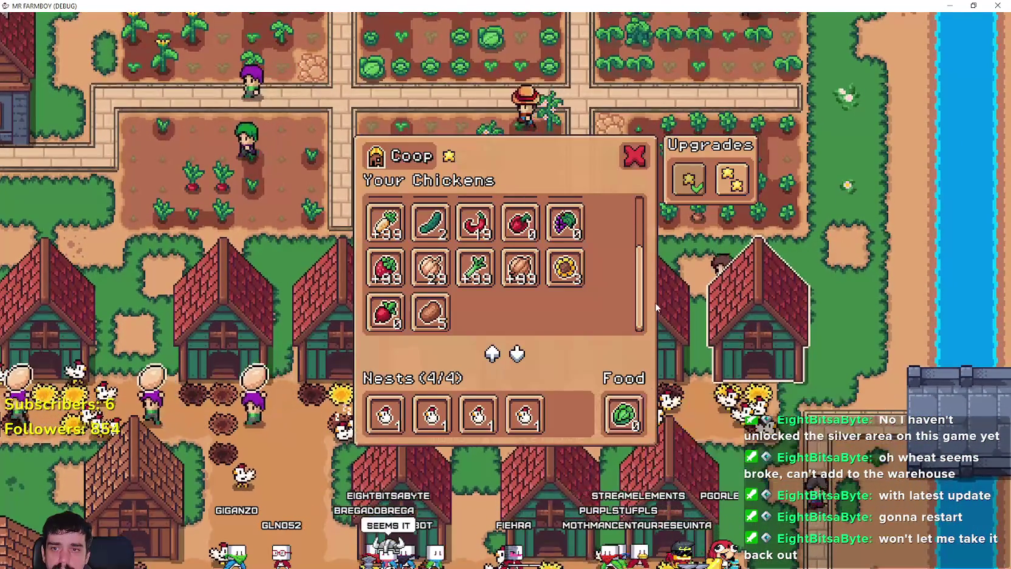
pyautogui.press('Escape')
pyautogui.press('a')
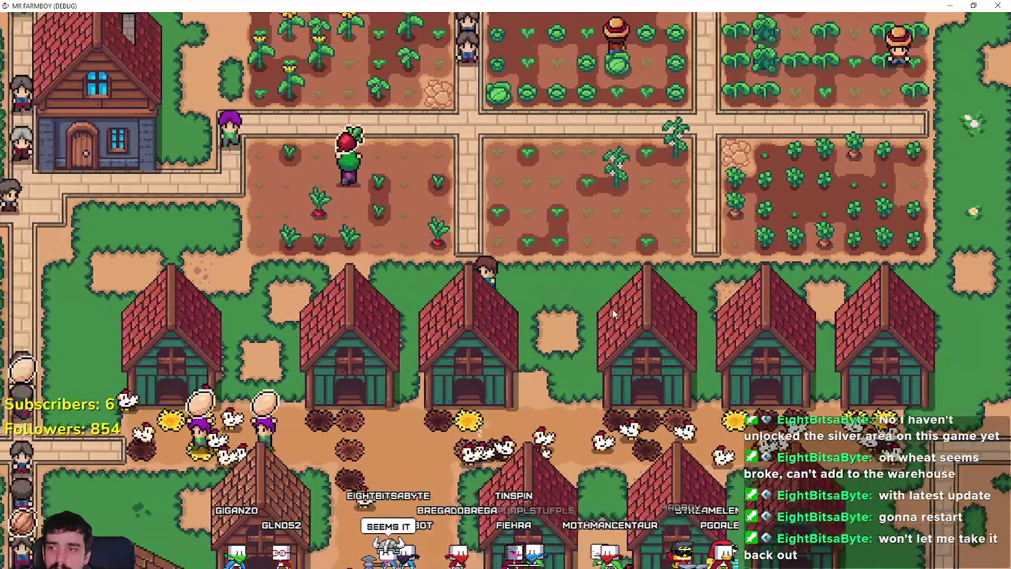
# - Pan left past the town houses, then up to the scarecrow wheat field
pyautogui.press('a')
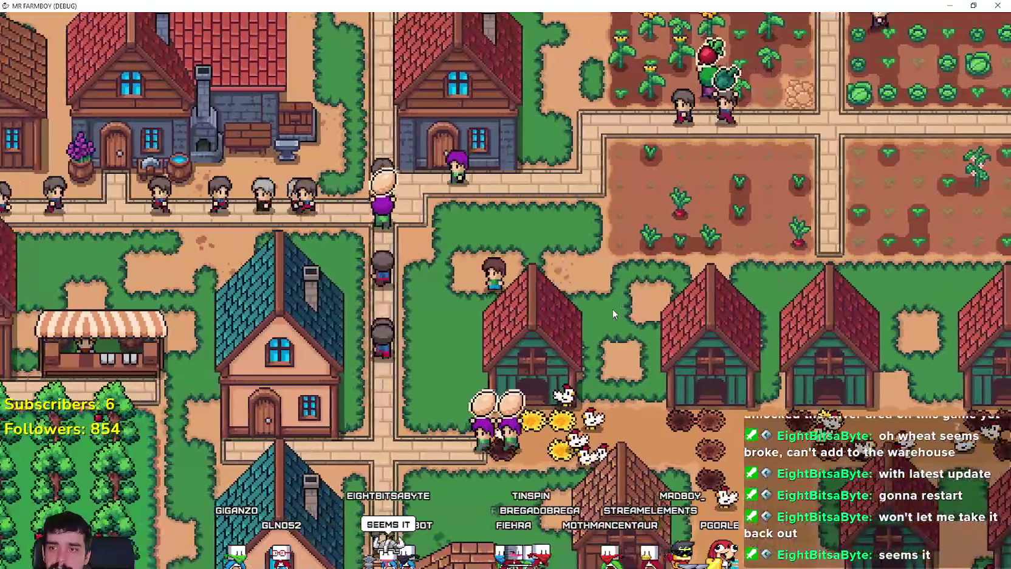
pyautogui.press('a')
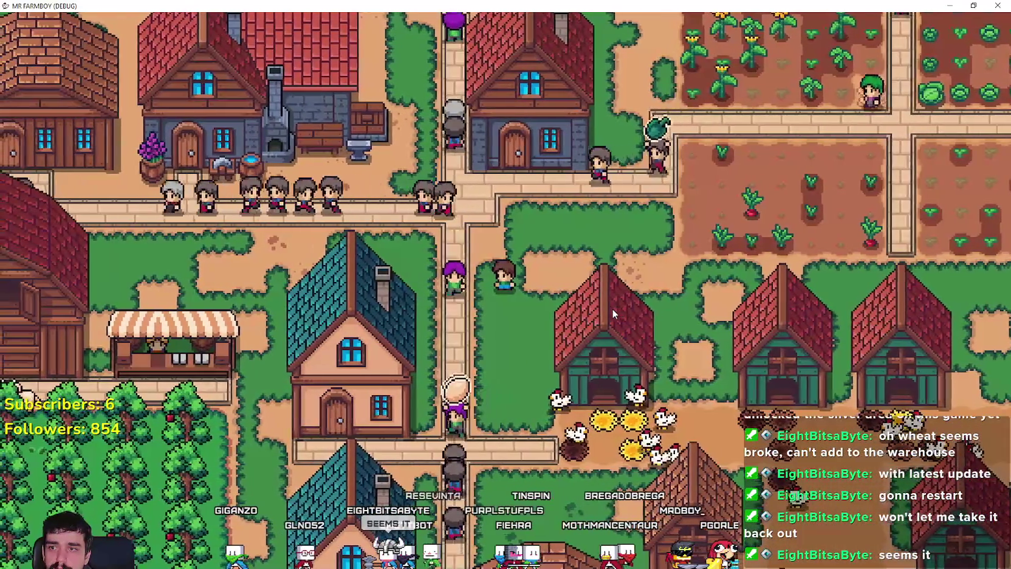
pyautogui.press('w')
pyautogui.press('d')
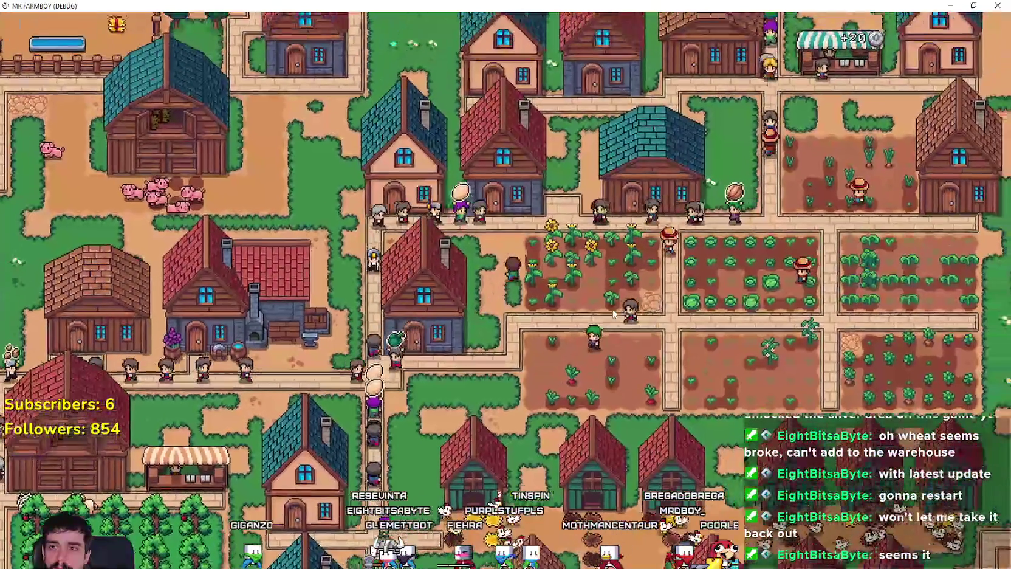
pyautogui.press('w')
pyautogui.press('d')
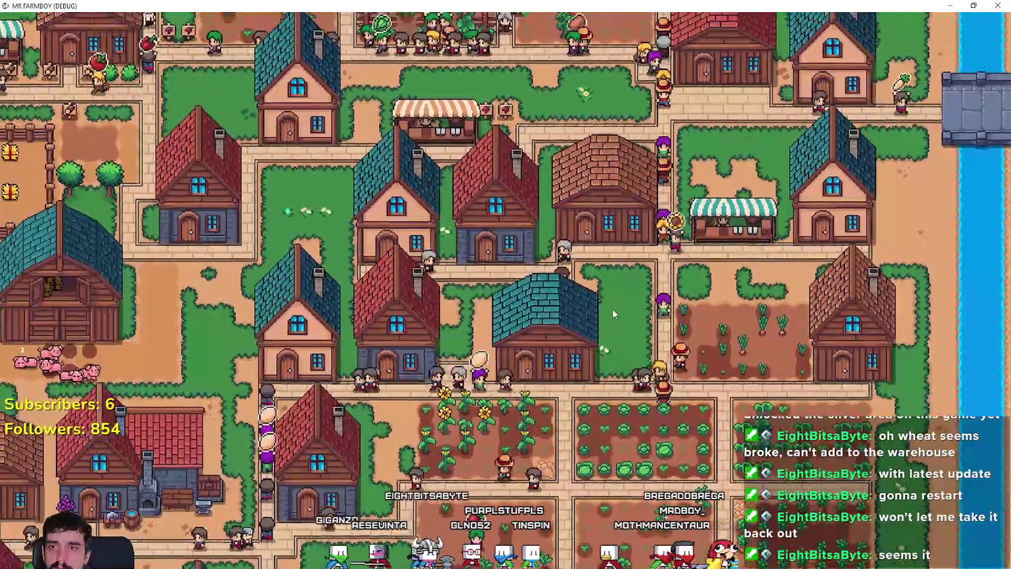
pyautogui.press('w')
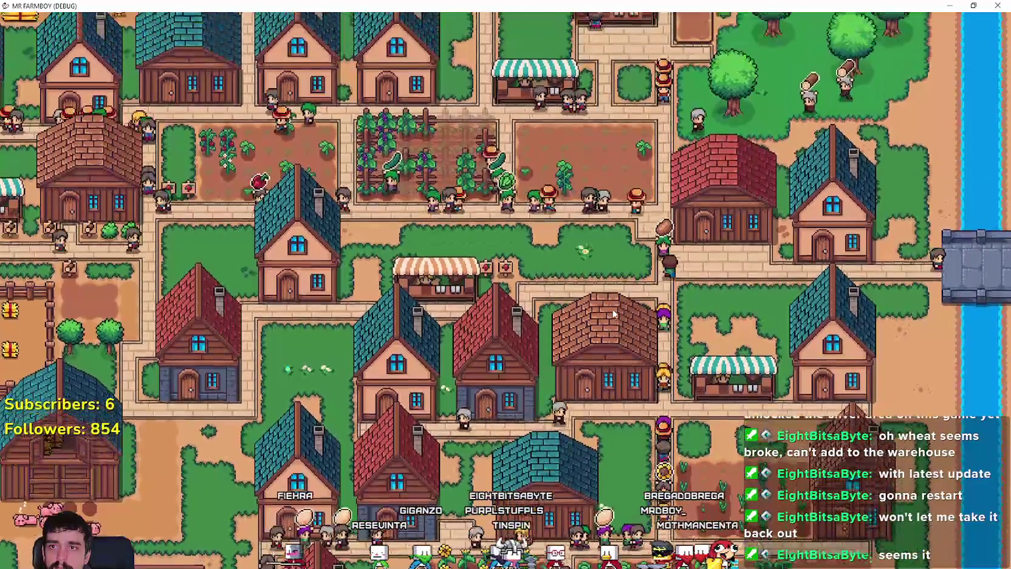
pyautogui.press('w')
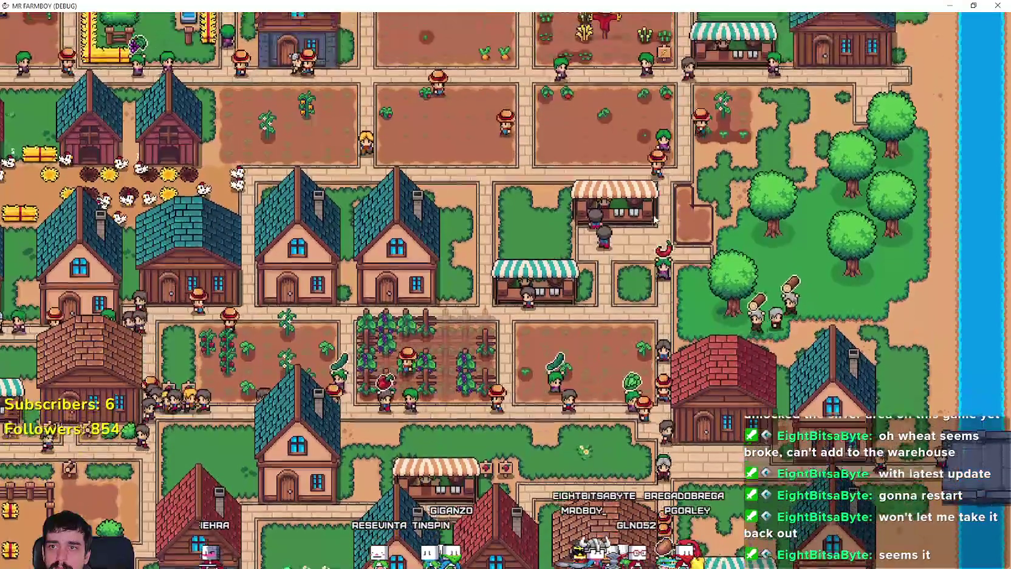
pyautogui.press('w')
# - Zoom in and look around the wheat field, water and bridge
pyautogui.scroll(2, 608, 266)
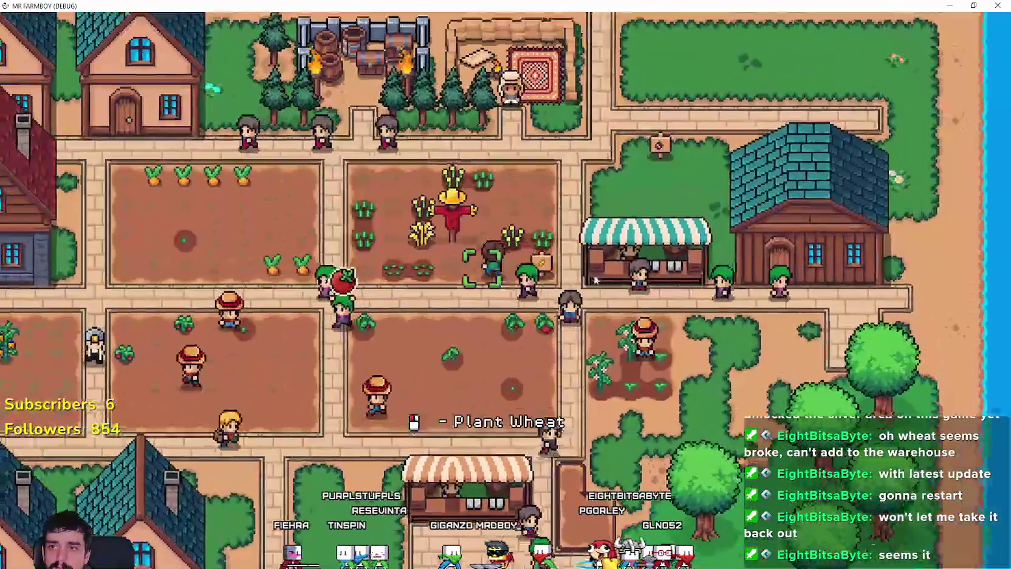
pyautogui.press('a')
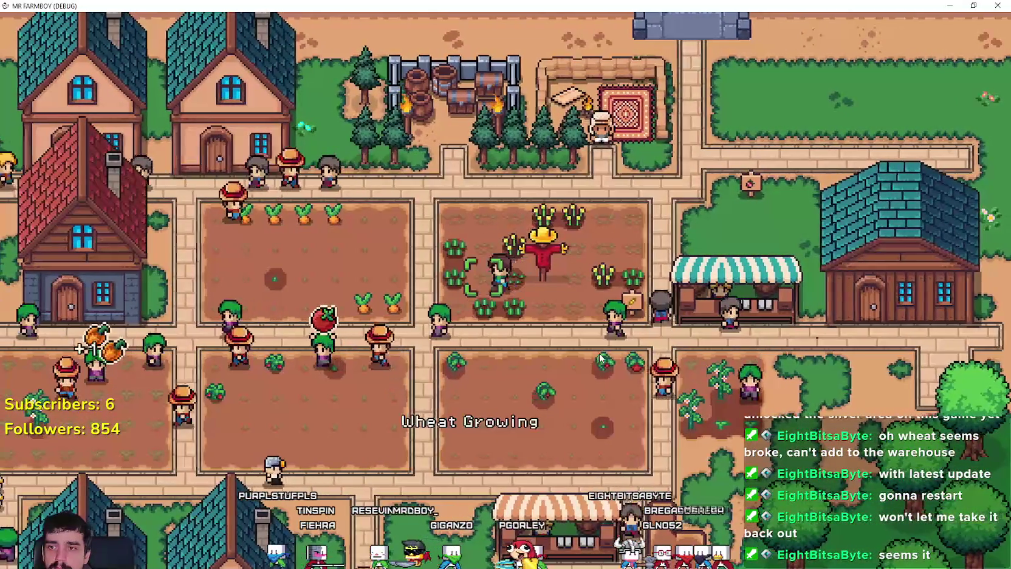
pyautogui.press('w')
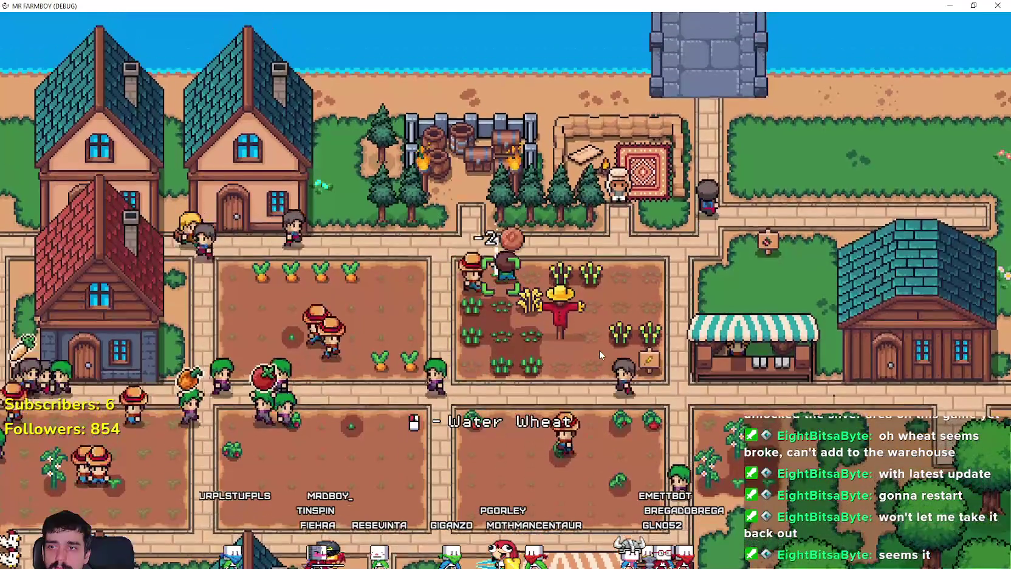
pyautogui.press('d')
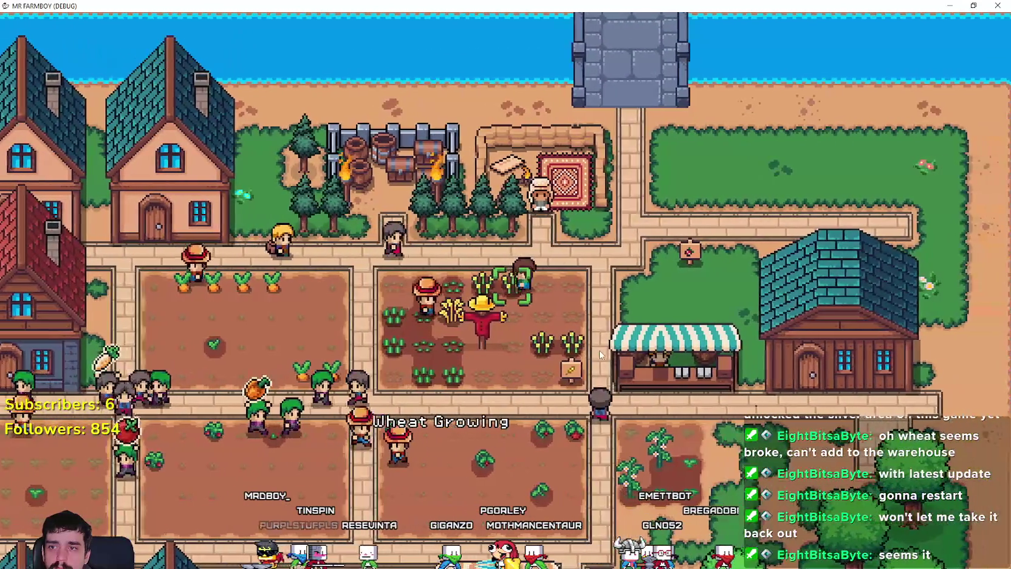
pyautogui.press('s')
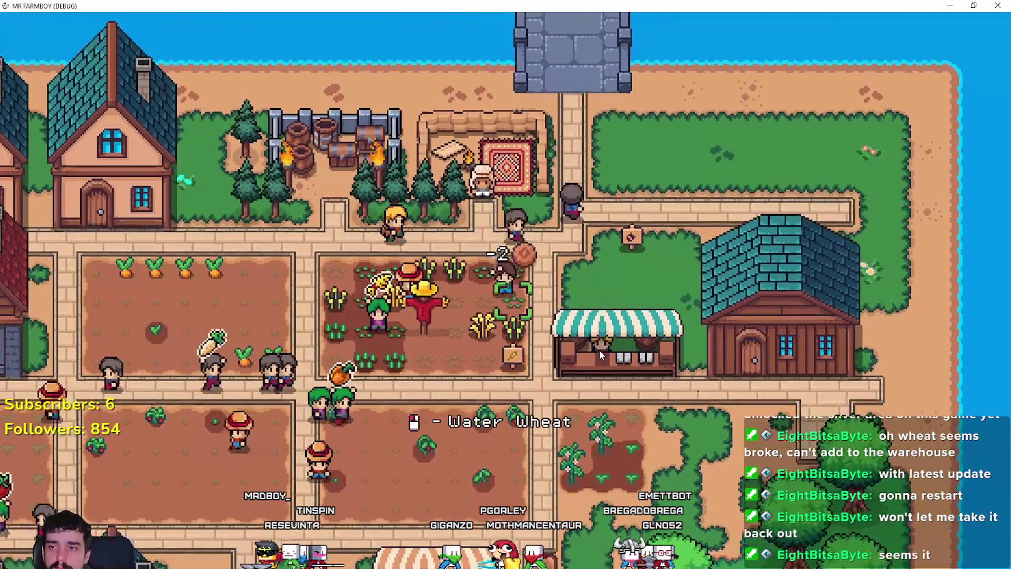
pyautogui.press('a')
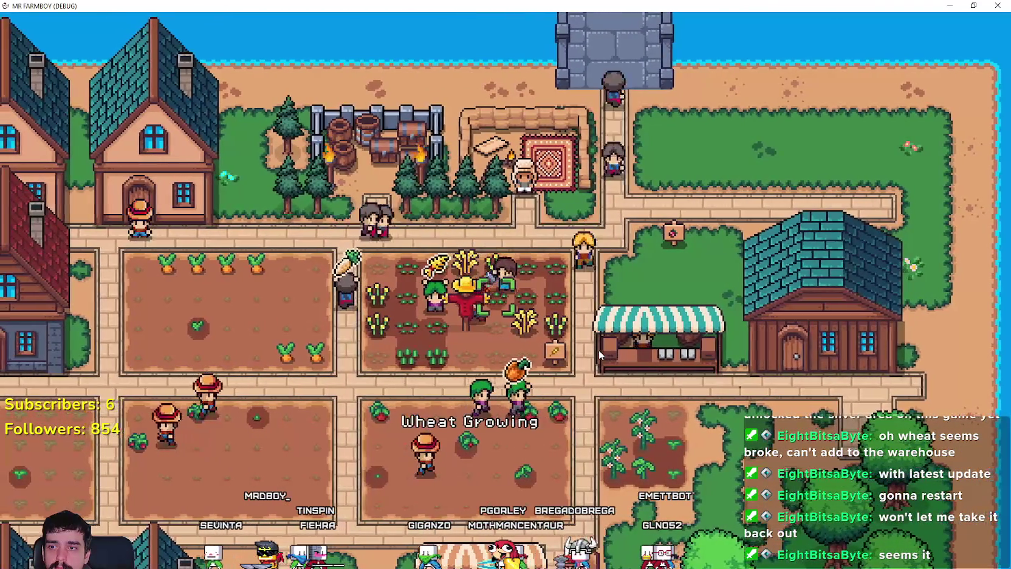
pyautogui.scroll(3, 556, 351)
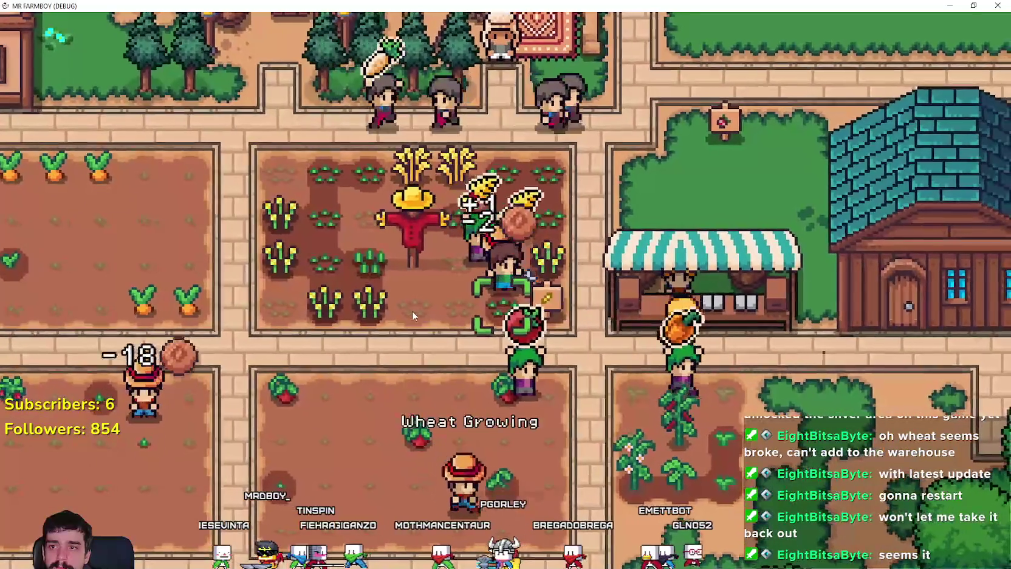
# - Walk the farmer through the wheat, harvest a ripe tile, and water the harvested tile
pyautogui.press('a')
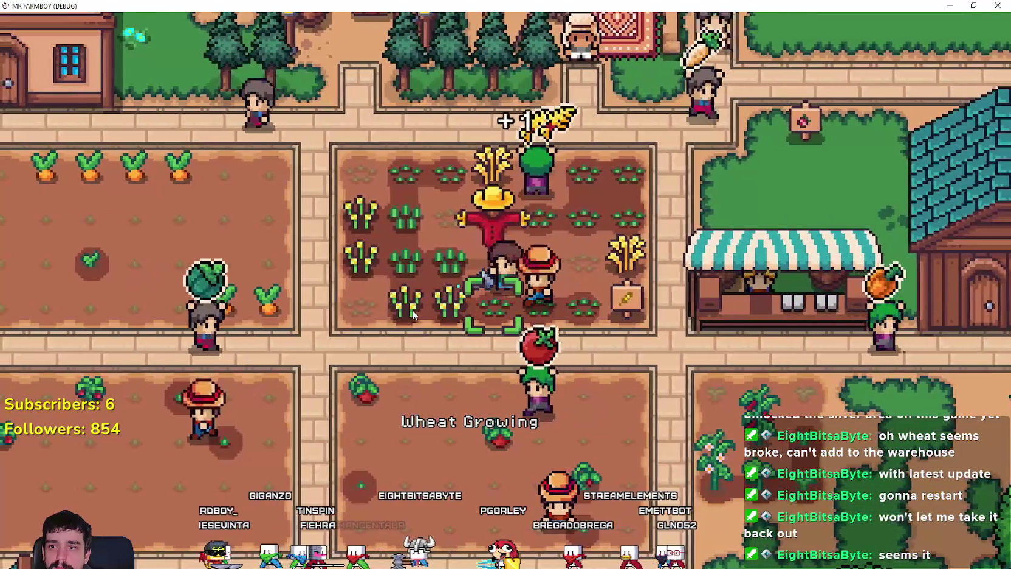
pyautogui.press('w')
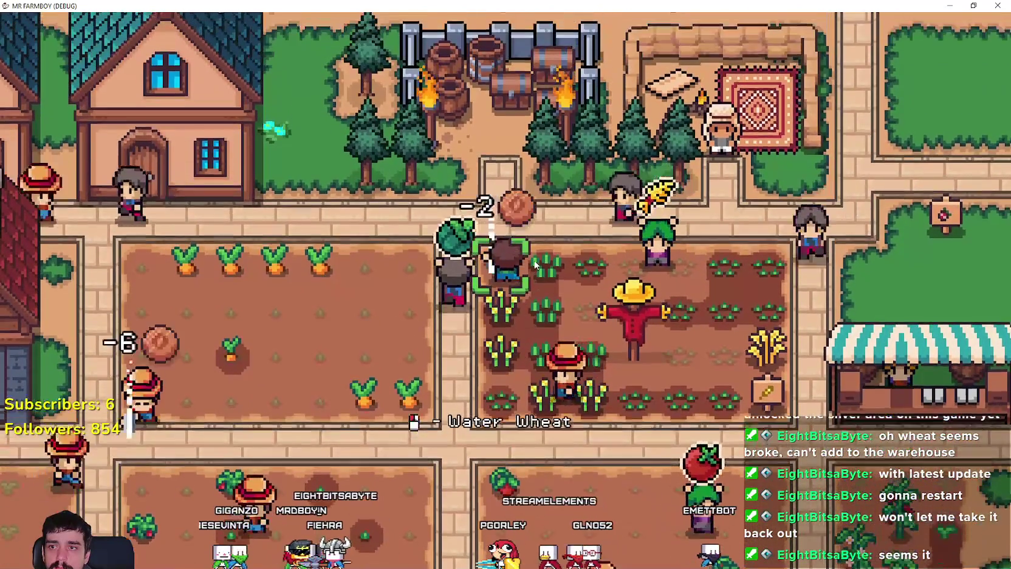
pyautogui.press('d')
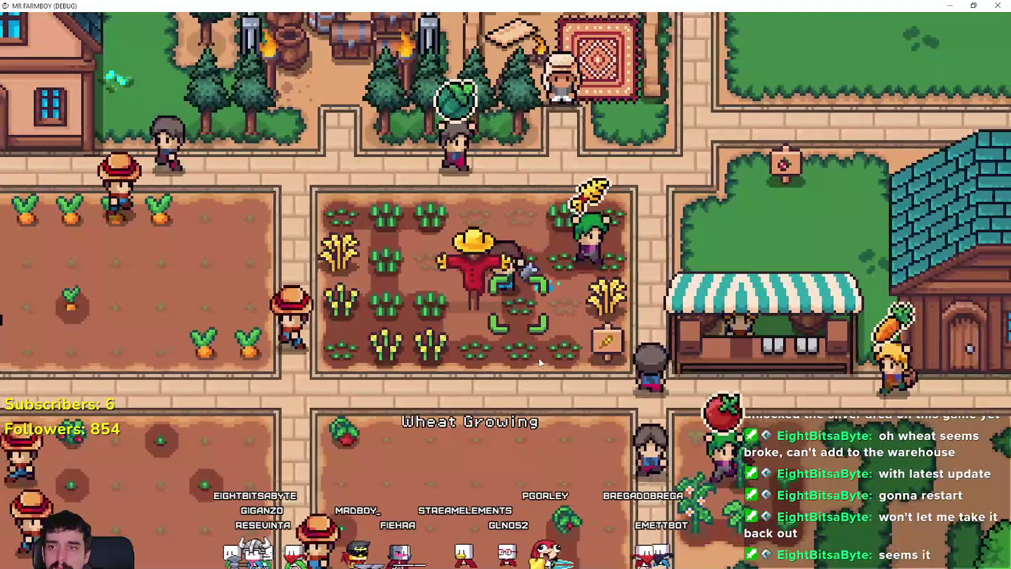
pyautogui.press('a')
pyautogui.press('w')
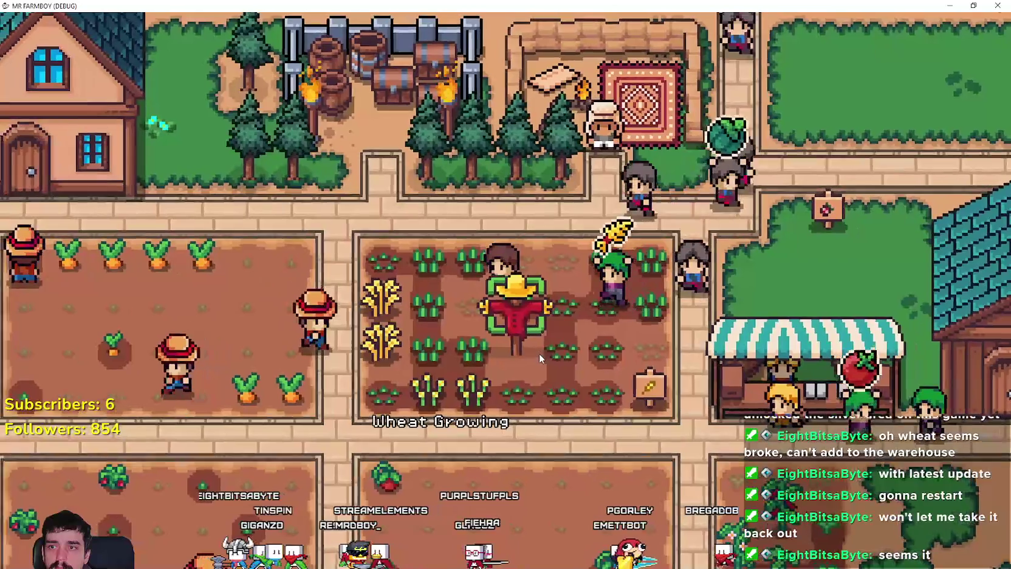
pyautogui.press('s')
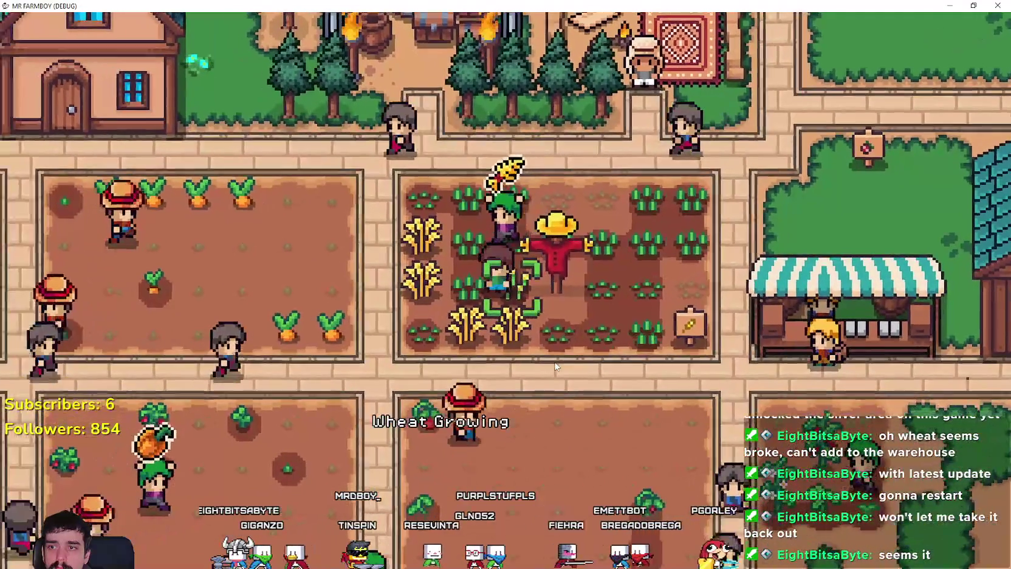
pyautogui.press('a')
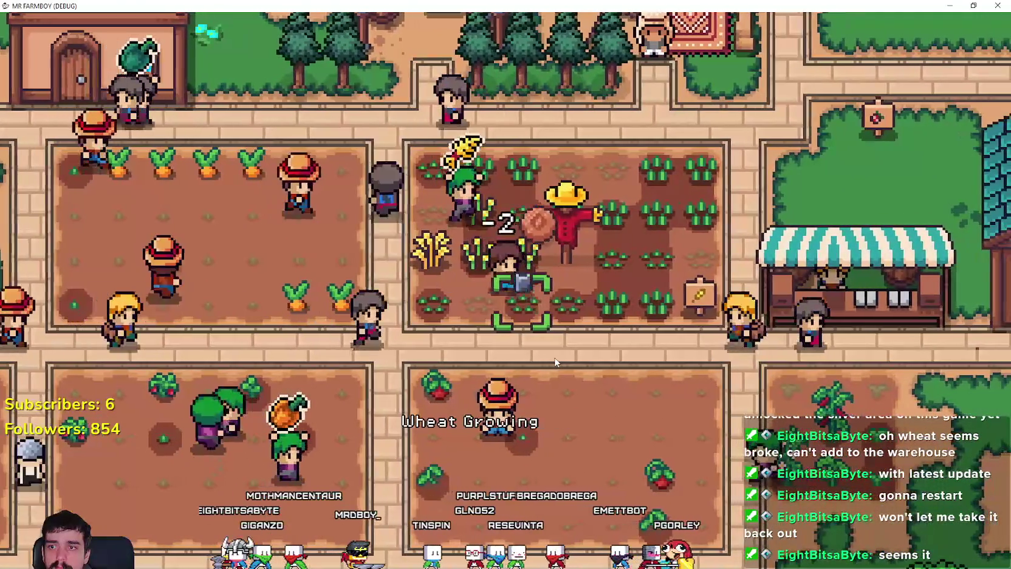
pyautogui.press('d')
pyautogui.press('w')
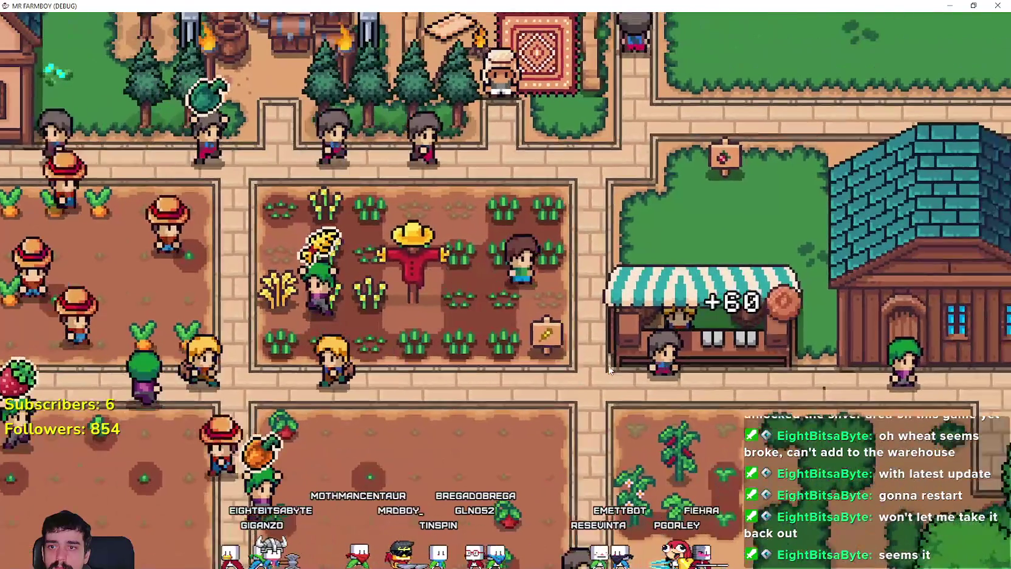
pyautogui.click(609, 370)
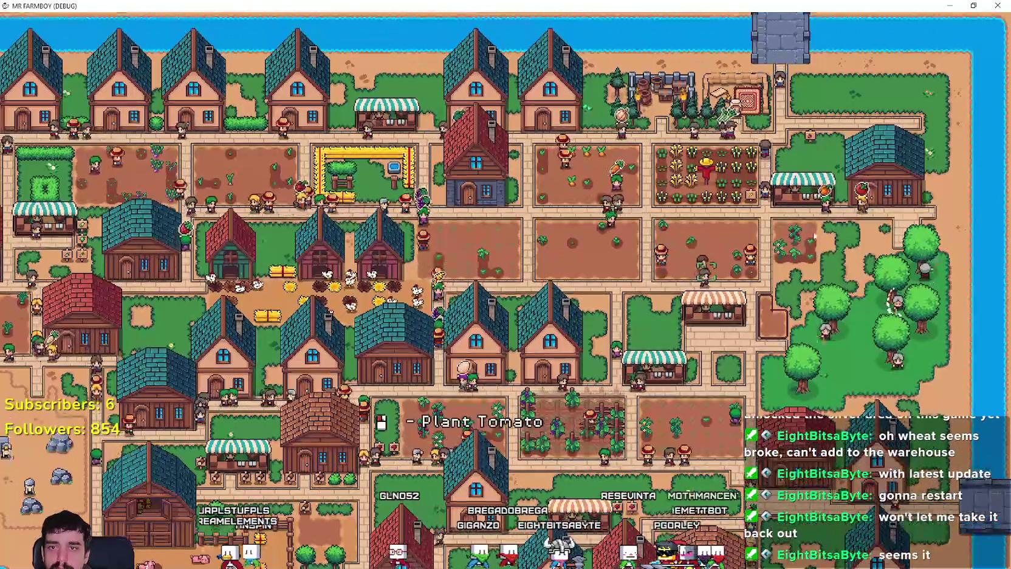
pyautogui.click(869, 193)
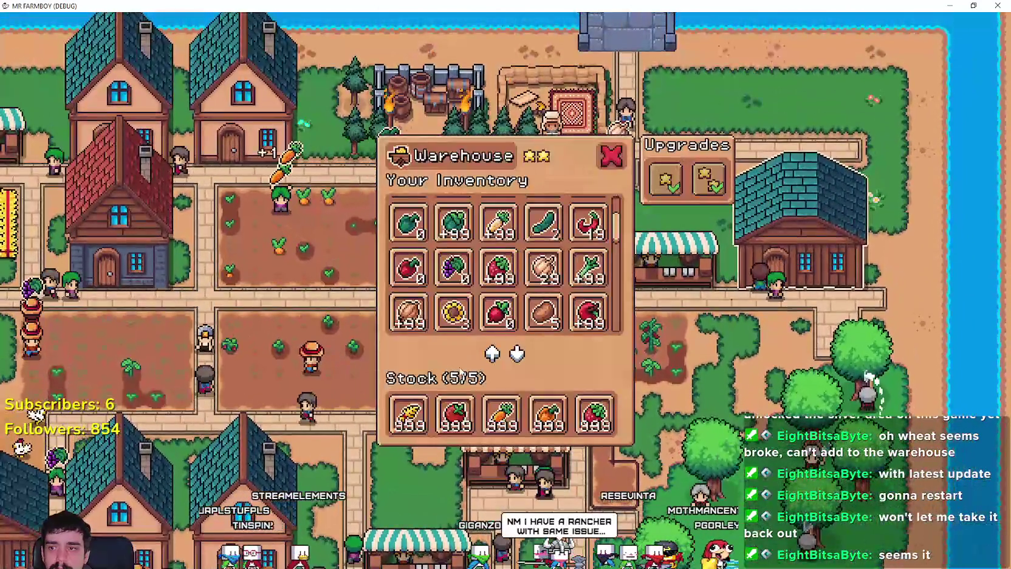
# - Check the warehouse's 1228 wheat stock, then zoom out and pan across the village
pyautogui.moveTo(424, 424)
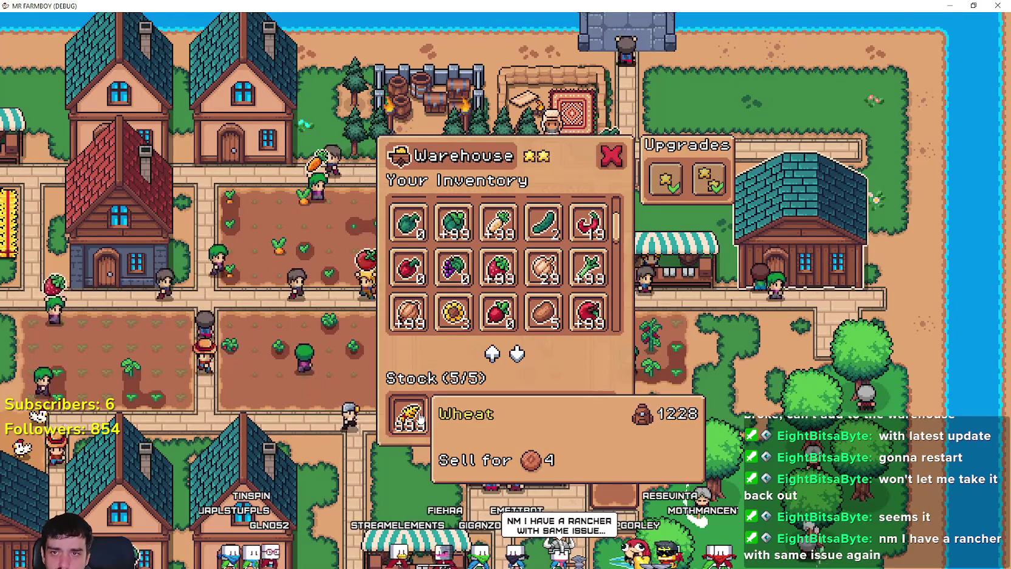
pyautogui.scroll(-10, 580, 394)
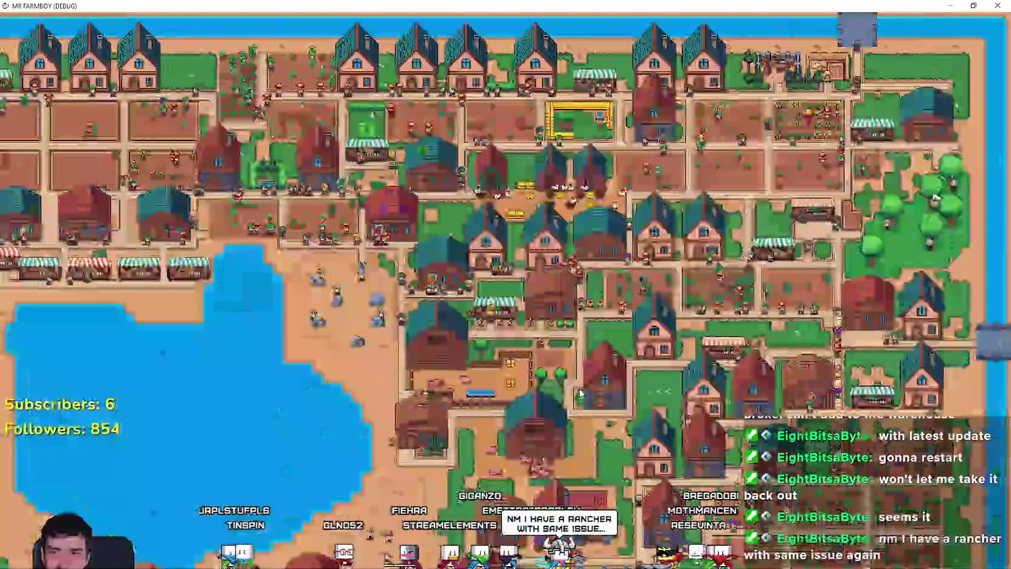
pyautogui.press('s')
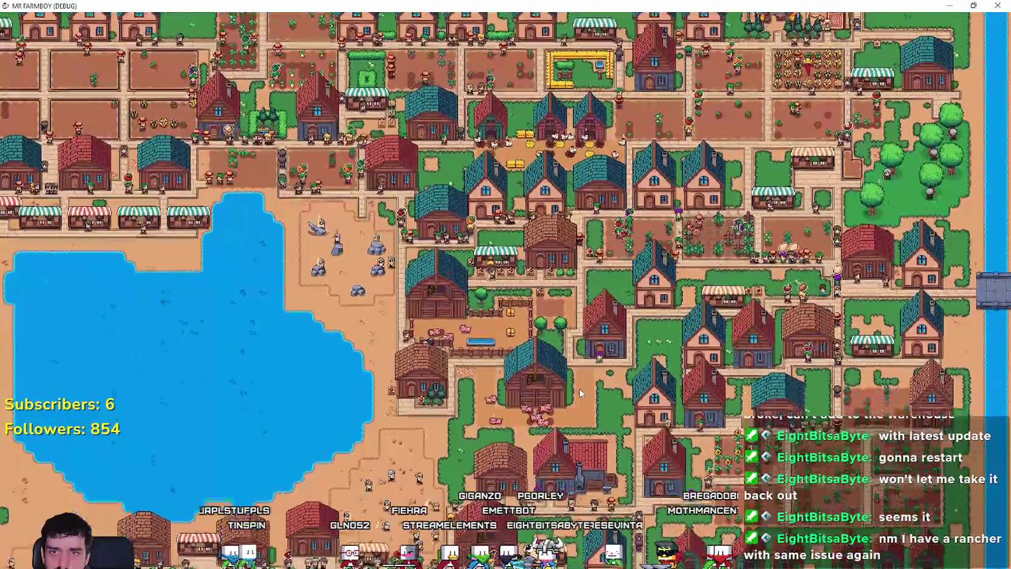
pyautogui.press('s')
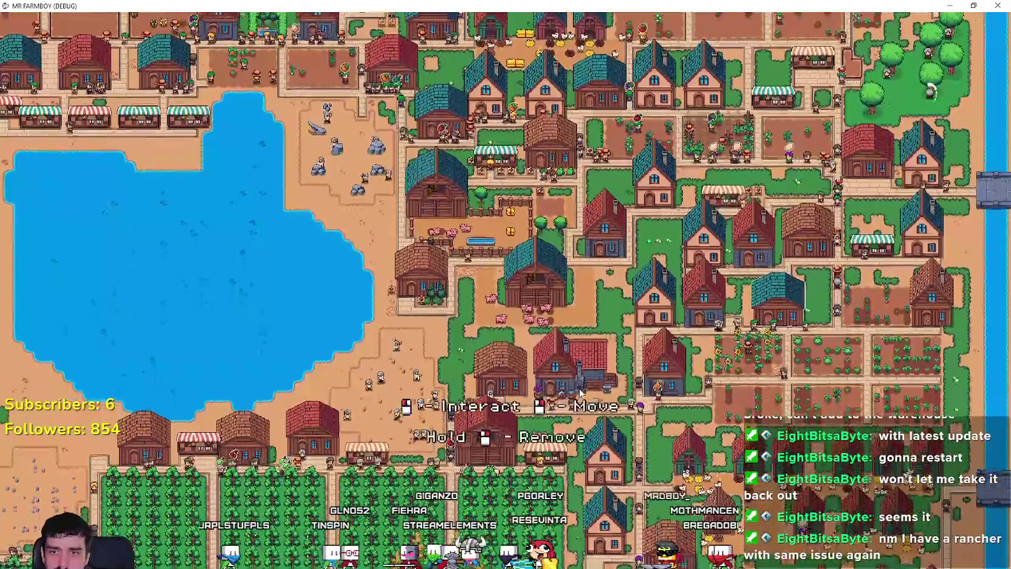
# - Zoom over the village and switch from the full-screen game back to the Godot editor
pyautogui.scroll(3, 668, 419)
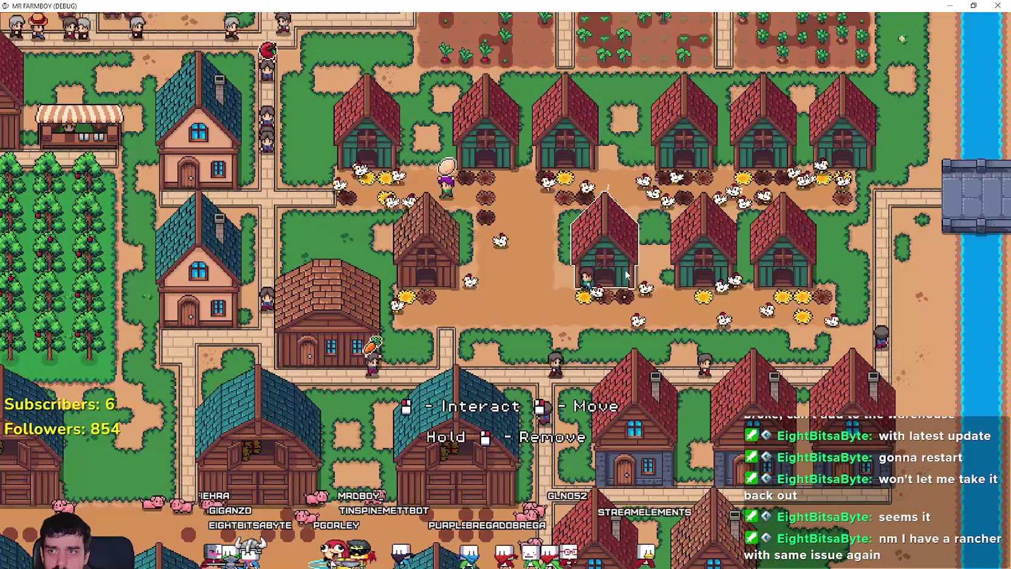
pyautogui.scroll(-3, 537, 288)
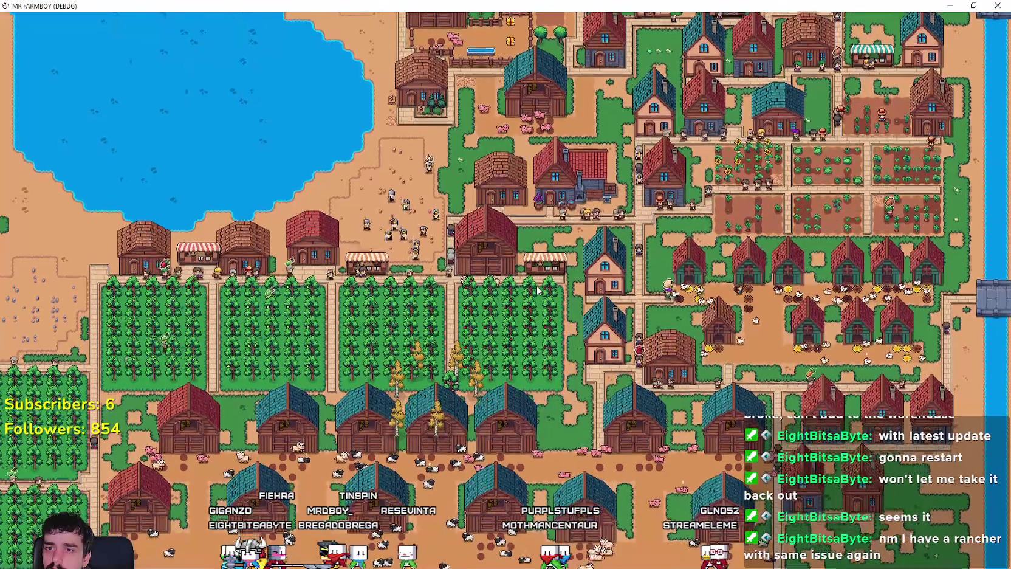
pyautogui.hotkey('alt', 'Tab')
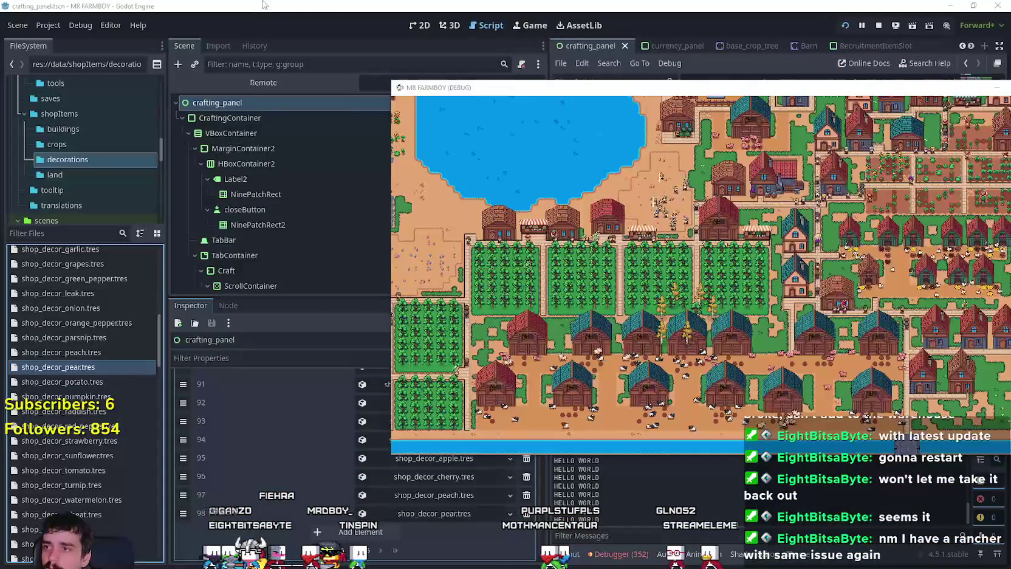
# - Expand the remote GameManager's Warehouse Items Ranchers IDs, confirming all four entries hold item 2
pyautogui.click(292, 81)
pyautogui.scroll(-2, 376, 267)
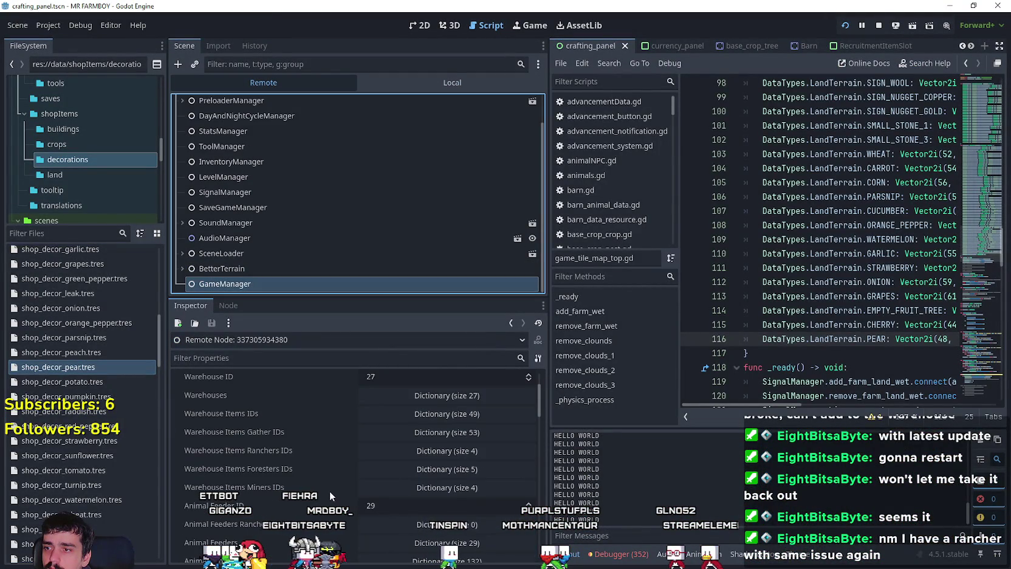
pyautogui.click(437, 451)
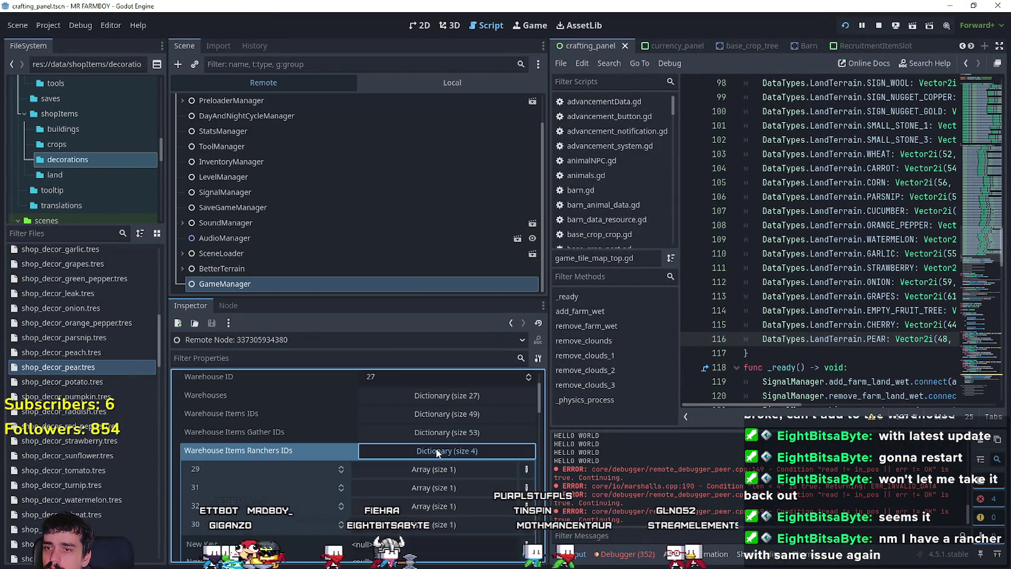
pyautogui.click(777, 282)
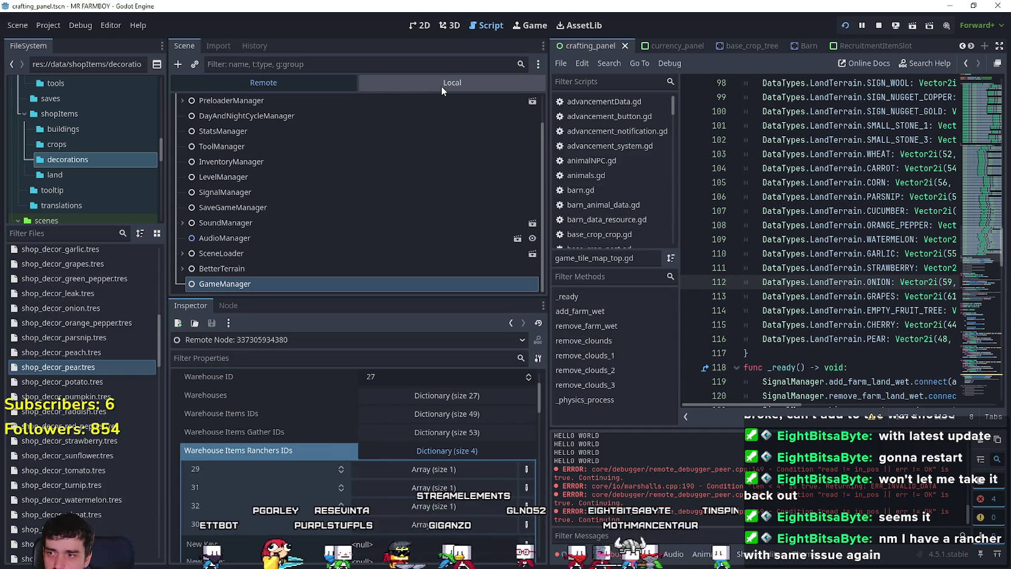
pyautogui.scroll(-1, 371, 456)
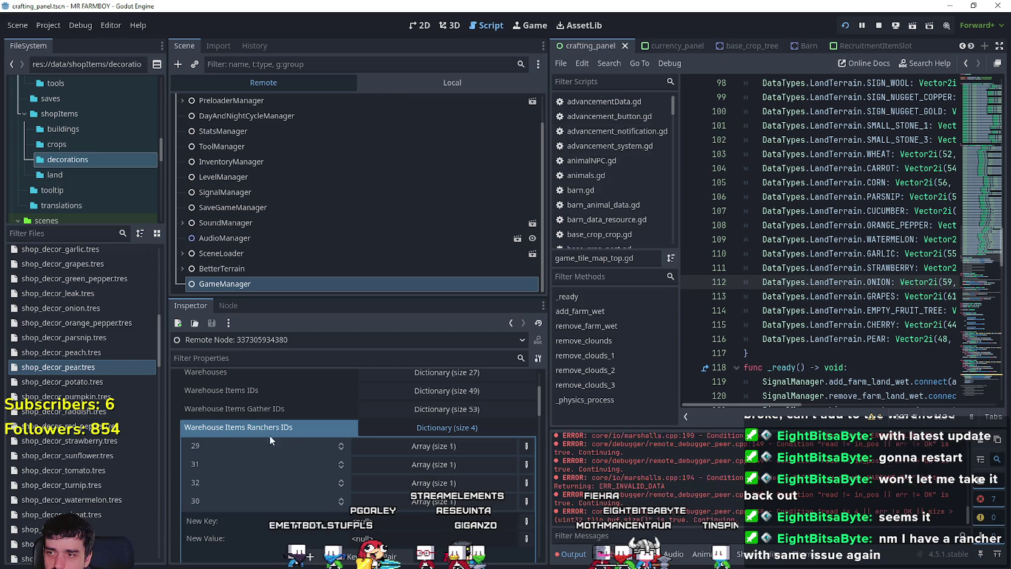
pyautogui.click(426, 447)
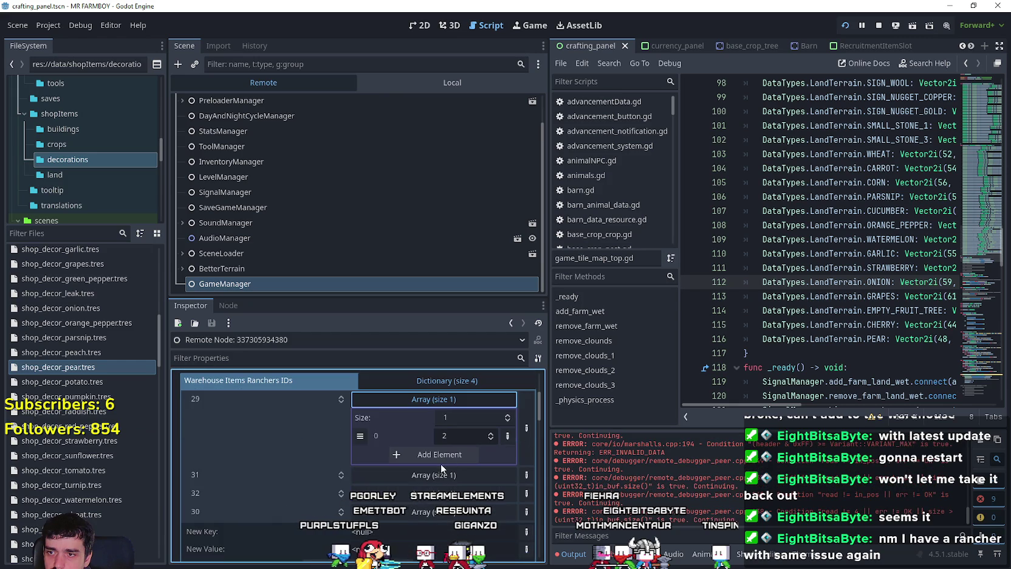
pyautogui.click(441, 479)
pyautogui.click(441, 483)
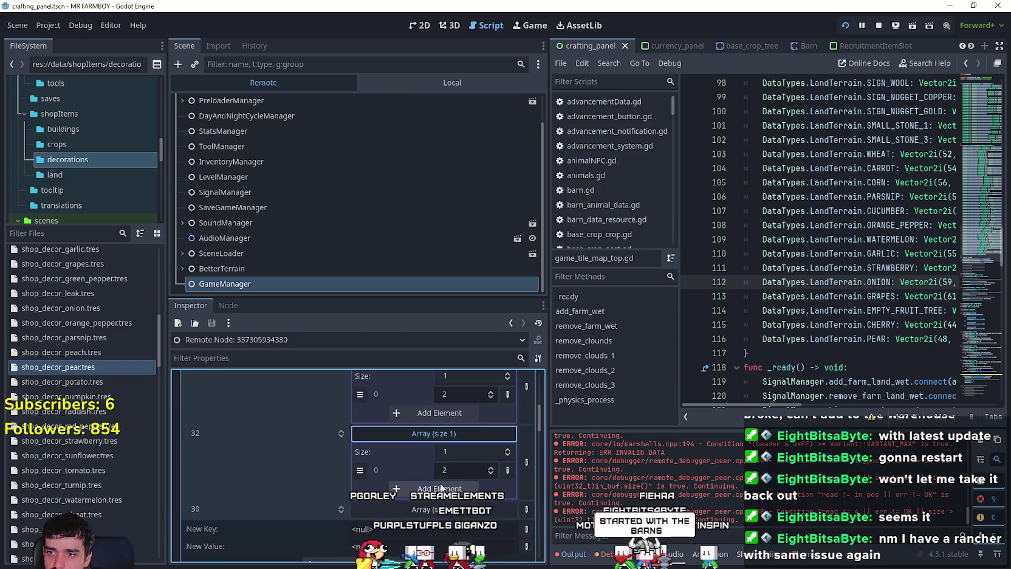
pyautogui.click(448, 458)
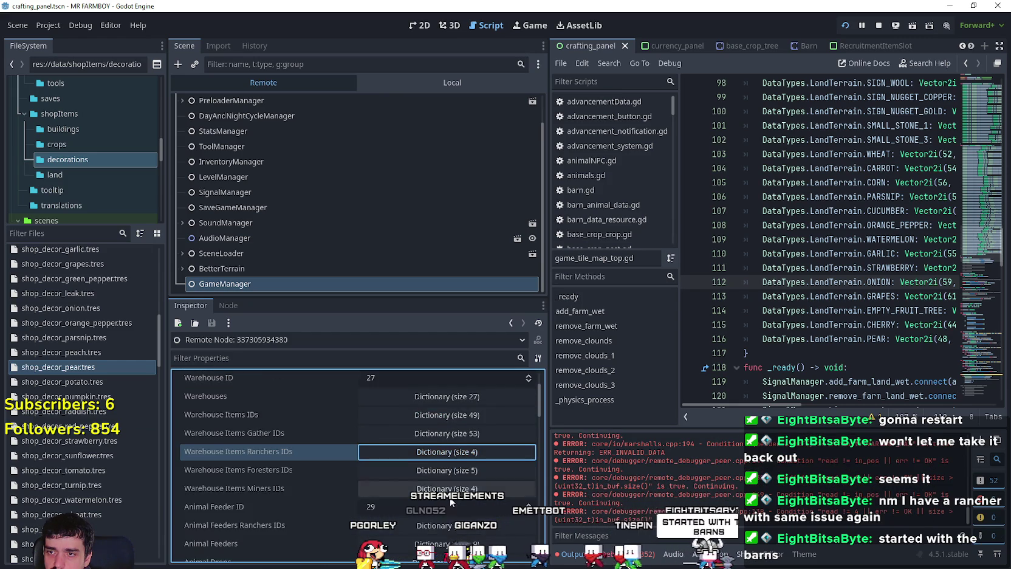
# - Expand the GameManager's Animal Feeders dictionary (size 29), review it, and collapse it
pyautogui.scroll(-3, 450, 463)
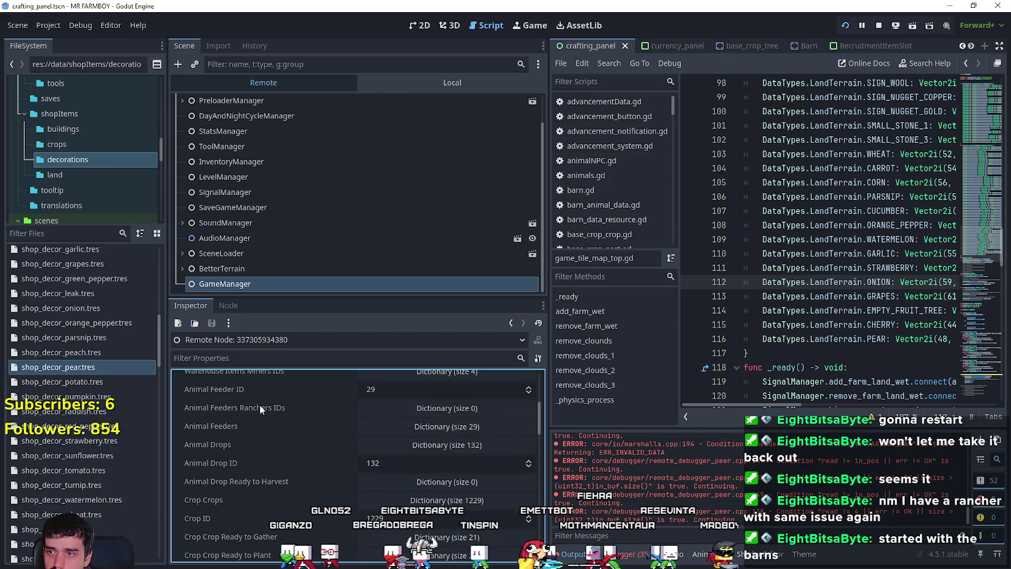
pyautogui.click(458, 408)
pyautogui.click(458, 408)
pyautogui.click(447, 426)
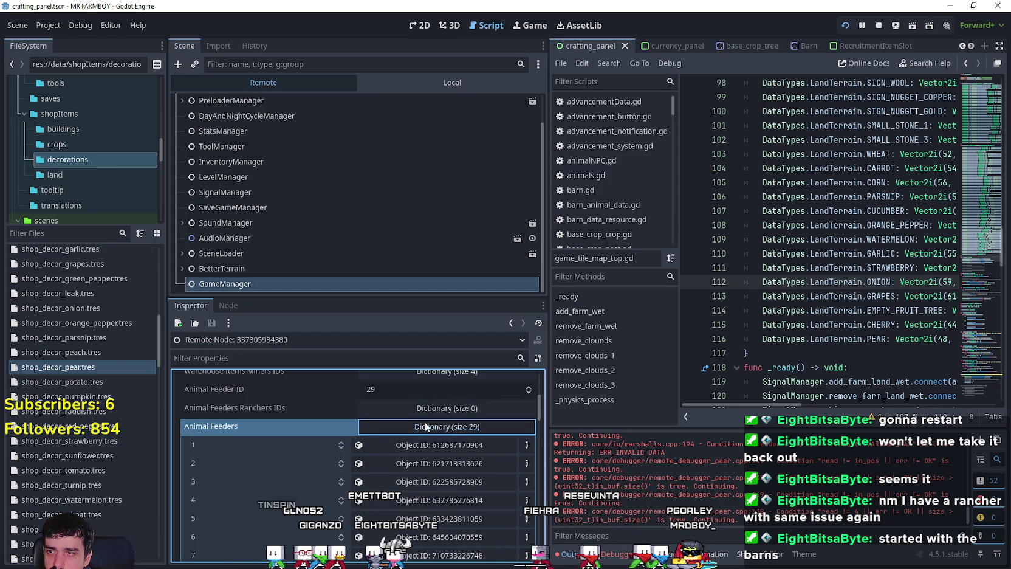
pyautogui.click(426, 426)
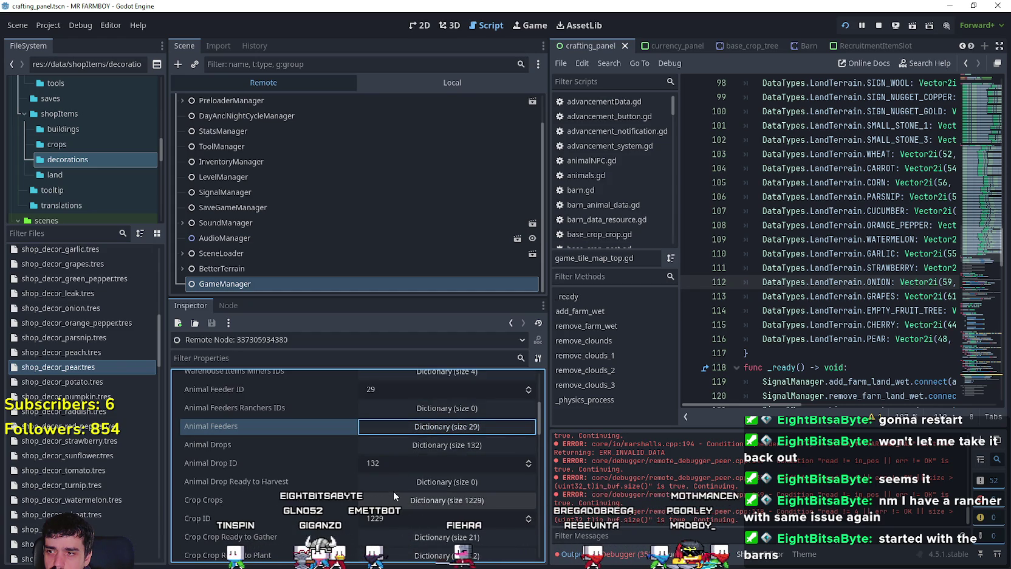
# - Return to the running Mr Farmboy game showing the chicken coop area
pyautogui.scroll(1, 392, 492)
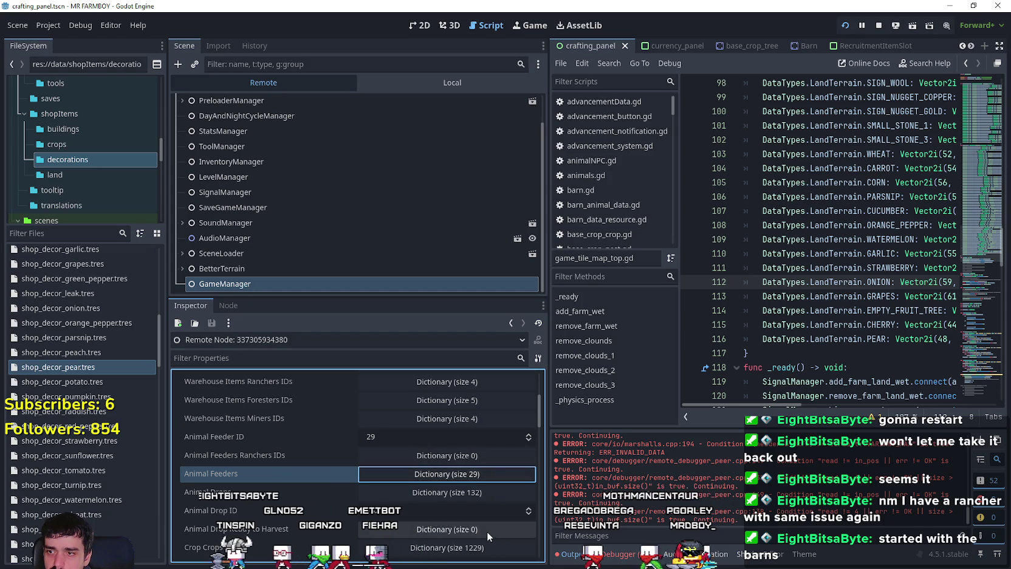
pyautogui.scroll(-2, 486, 531)
pyautogui.press('F5')
pyautogui.scroll(3, 714, 307)
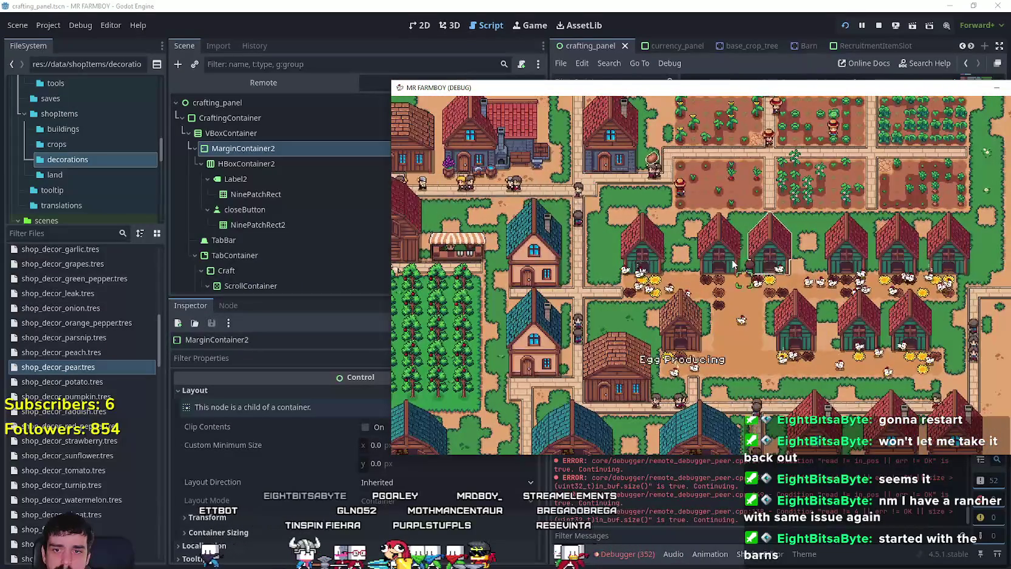
# - Pan up past the crop fields to the pig barn, shift the game window left, and open the barn
pyautogui.press('w')
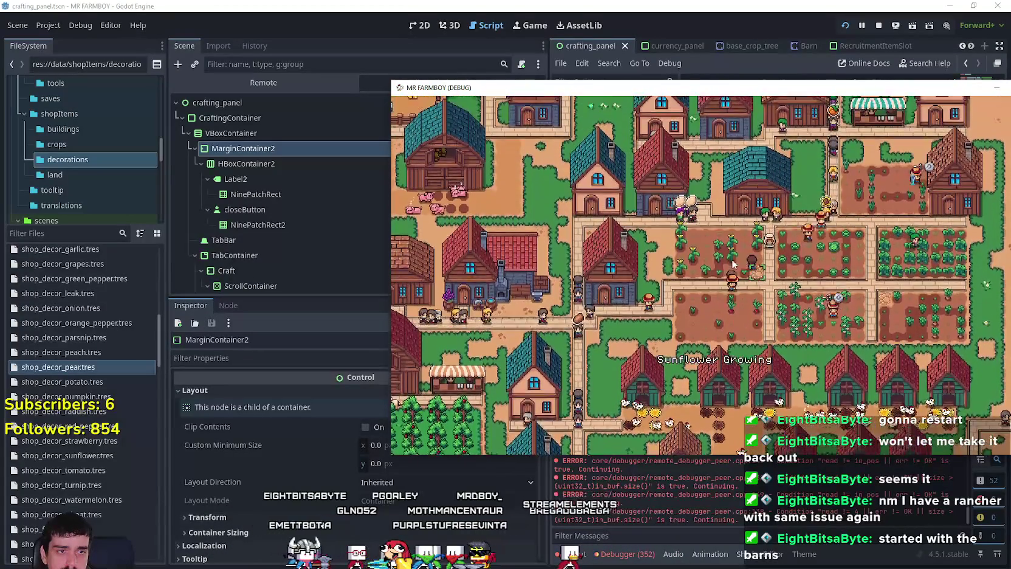
pyautogui.press('w')
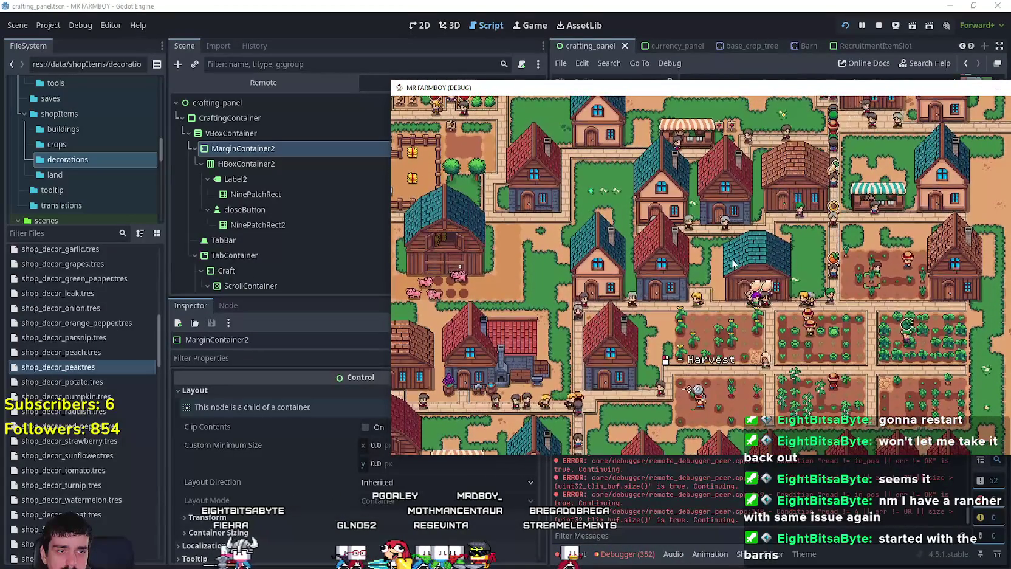
pyautogui.press('w')
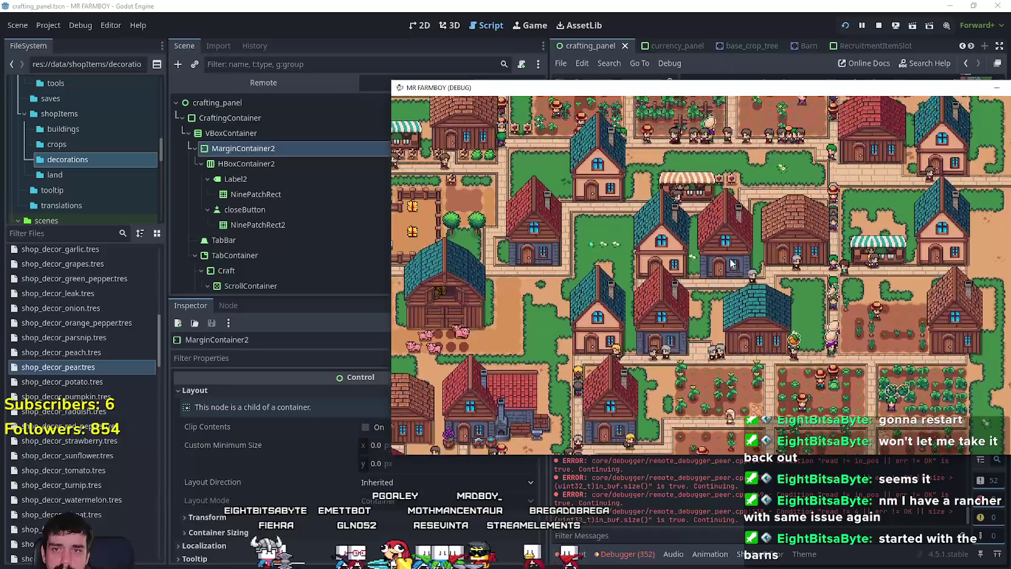
pyautogui.scroll(2, 707, 249)
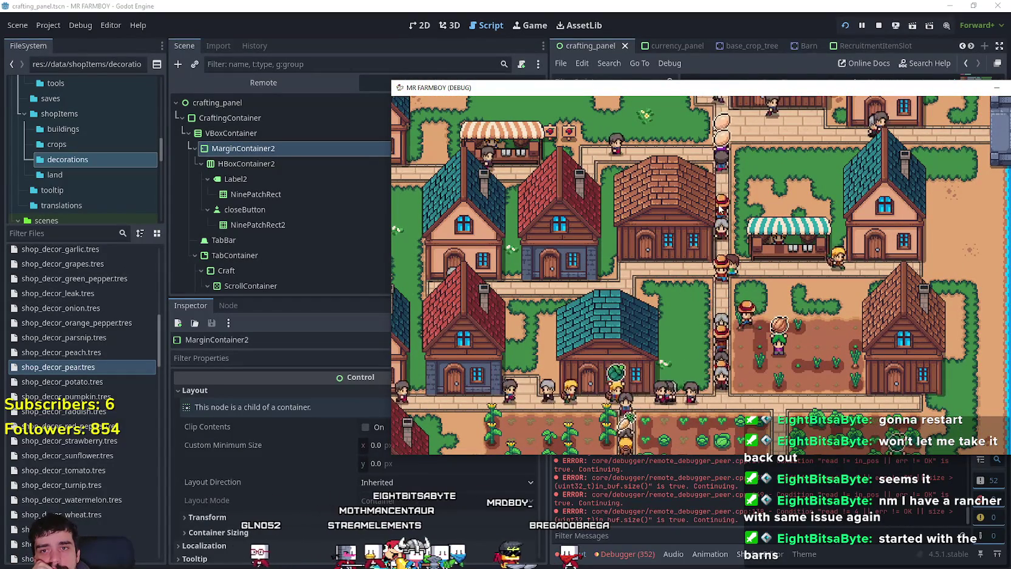
pyautogui.moveTo(824, 89); pyautogui.dragTo(732, 88)
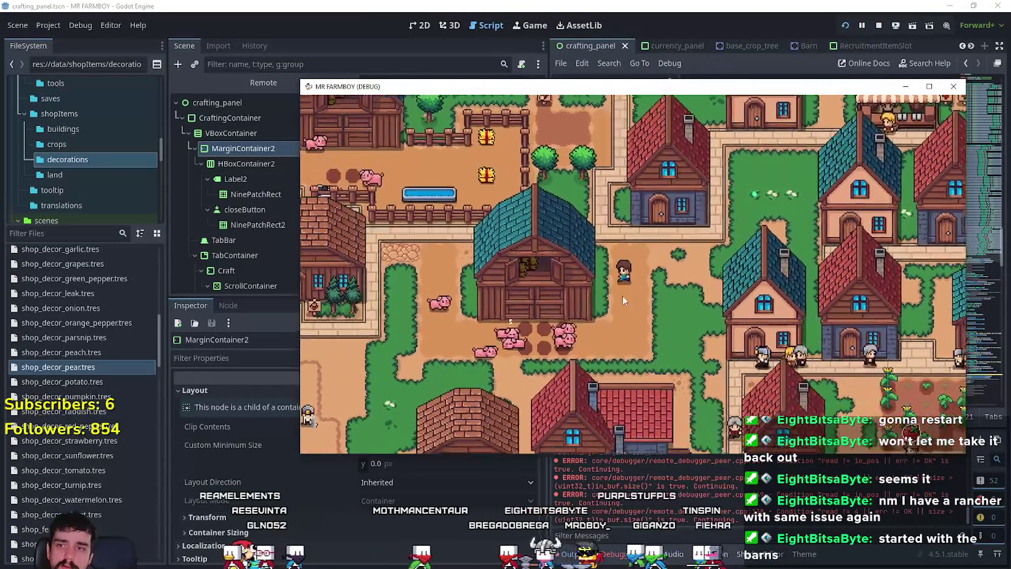
pyautogui.click(611, 280)
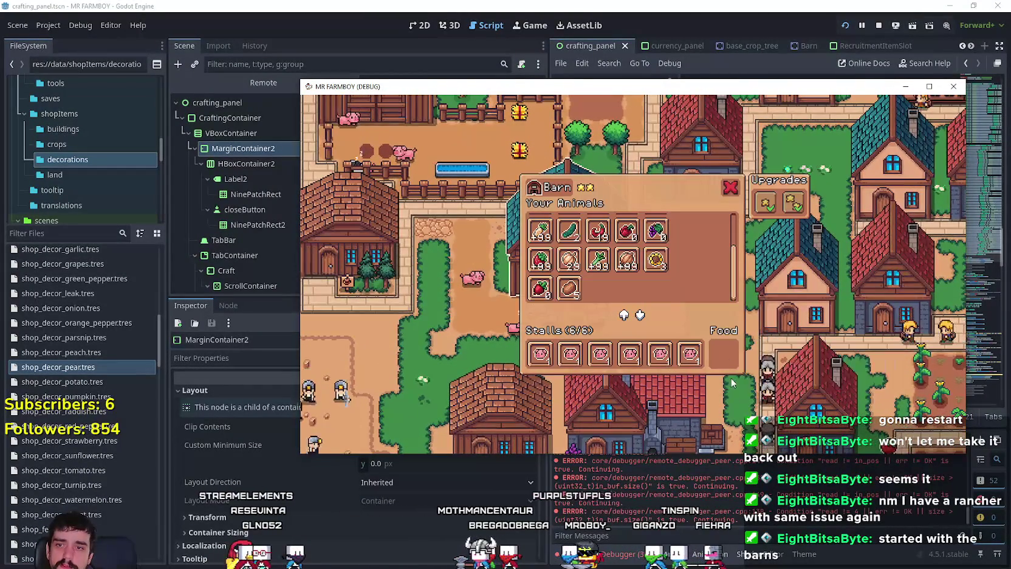
# - Drag wheat into the barn's empty Food slot and close the barn
pyautogui.scroll(2, 646, 289)
pyautogui.moveTo(540, 226); pyautogui.dragTo(728, 362)
pyautogui.press('Escape')
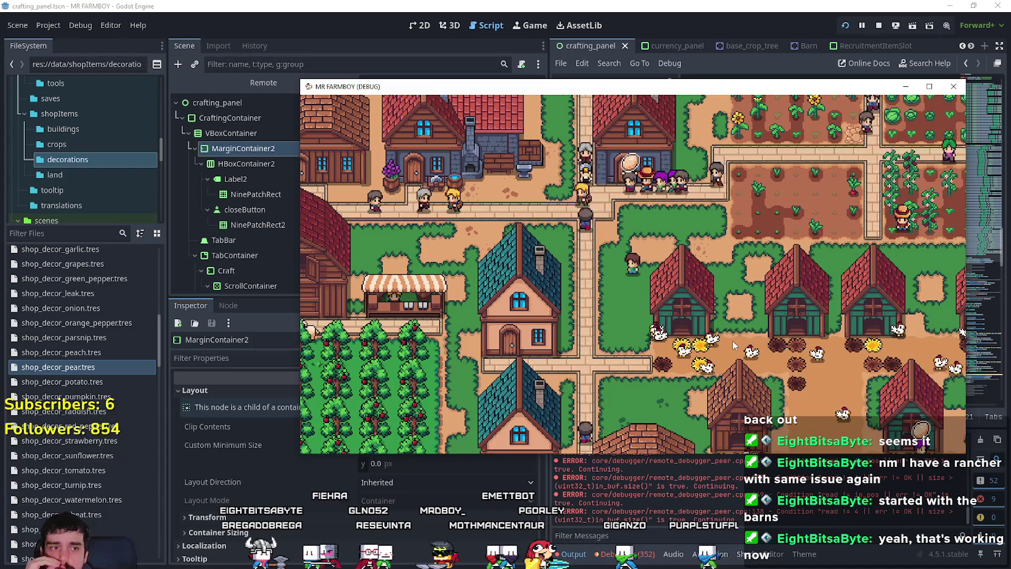
# - Zoom the town view in and out to survey the farms and houses
pyautogui.scroll(-2, 648, 290)
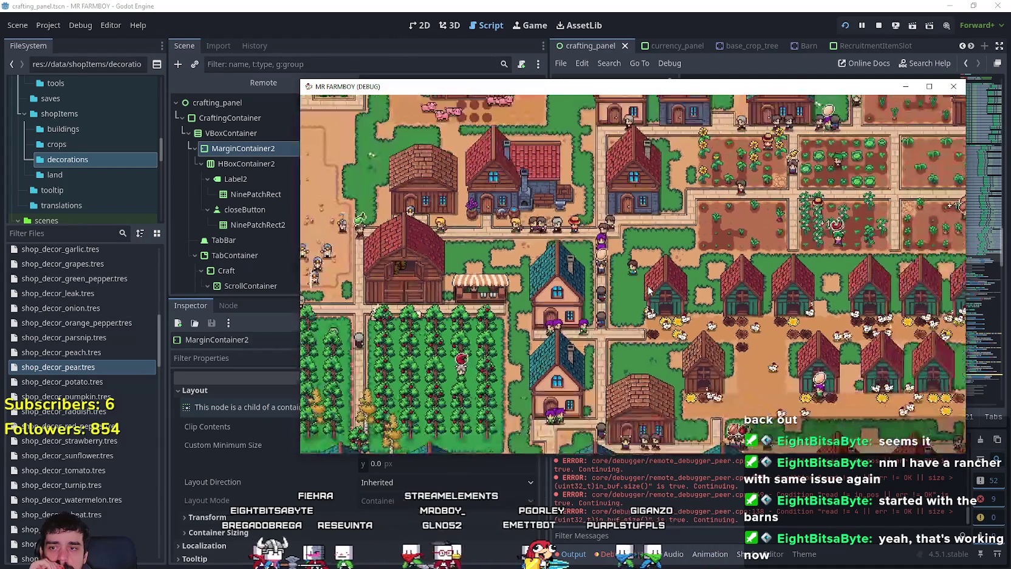
pyautogui.scroll(-4, 648, 293)
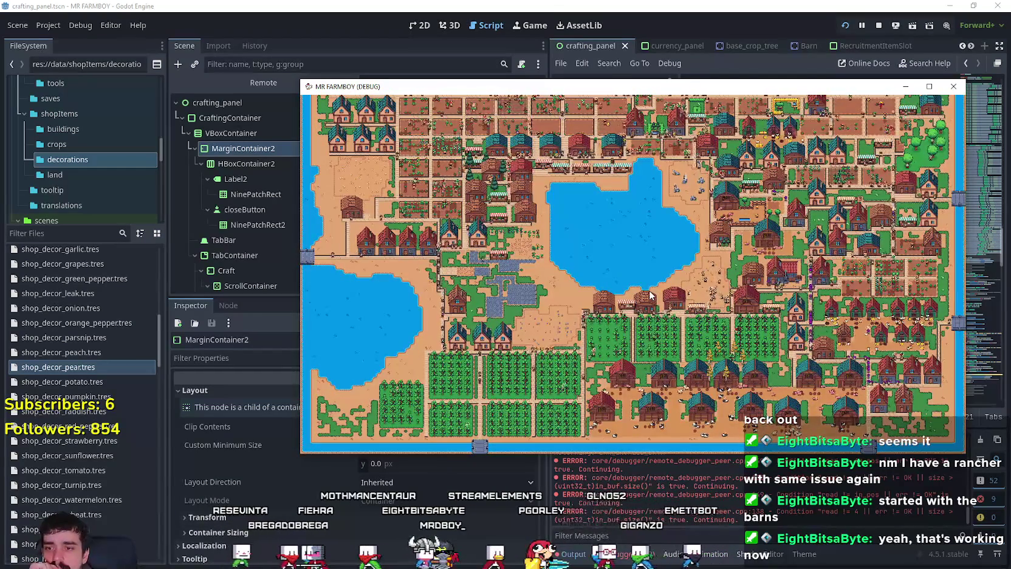
pyautogui.scroll(8, 649, 290)
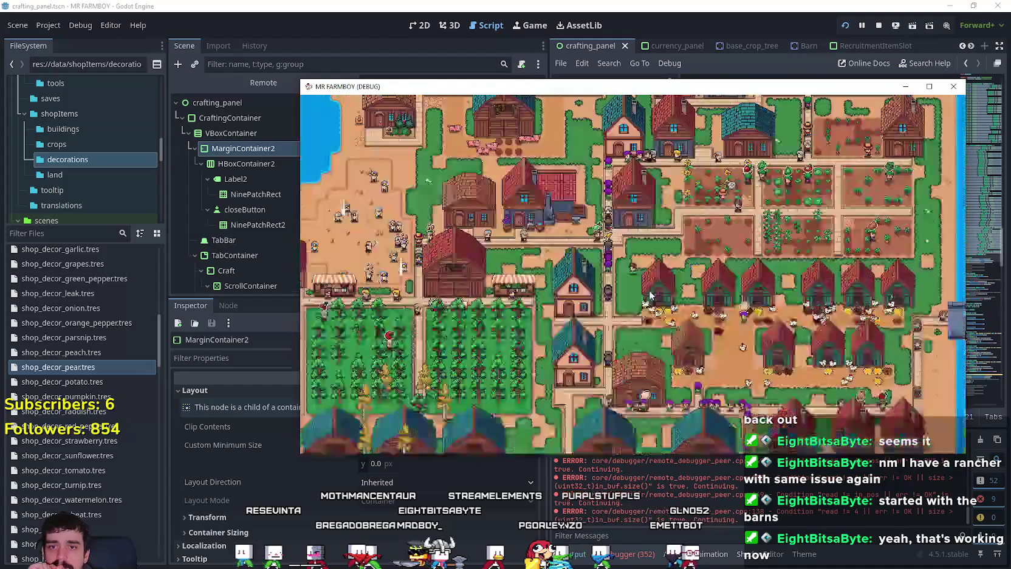
pyautogui.scroll(-2, 649, 291)
pyautogui.scroll(-3, 649, 295)
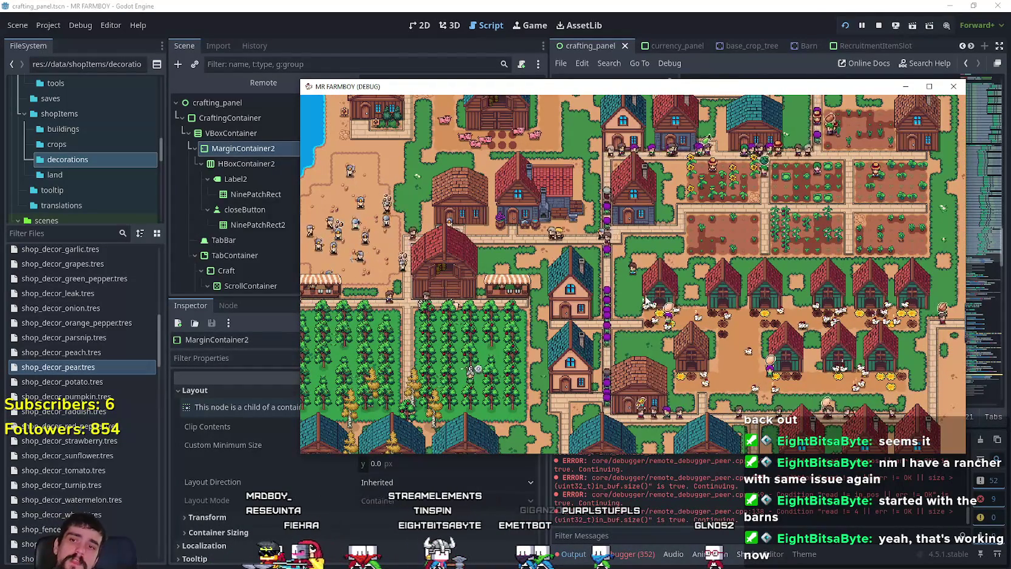
pyautogui.scroll(5, 646, 299)
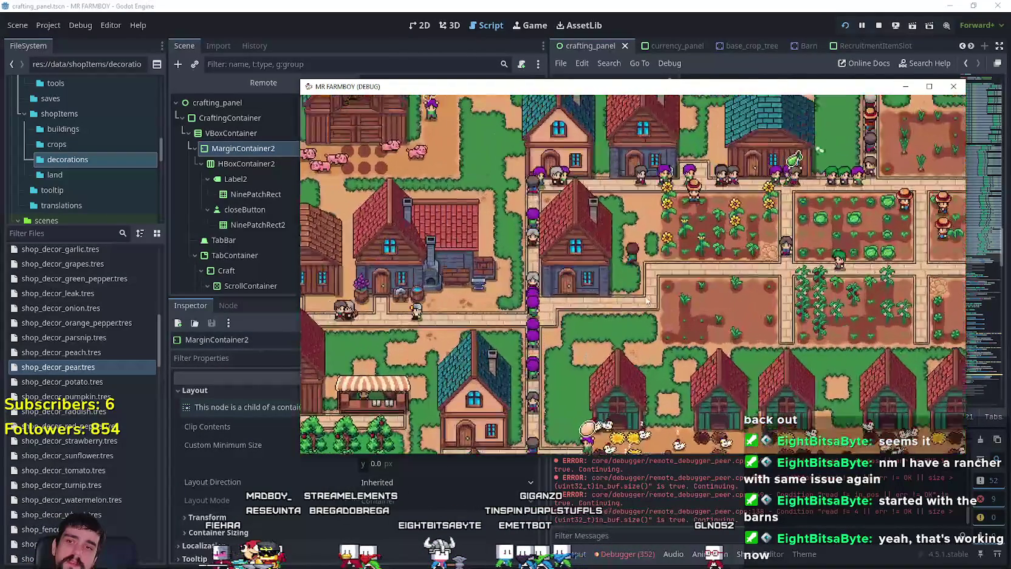
# - Pan up to the farm fields and across town, then bring up the Crafting window
pyautogui.press('w')
pyautogui.press('a')
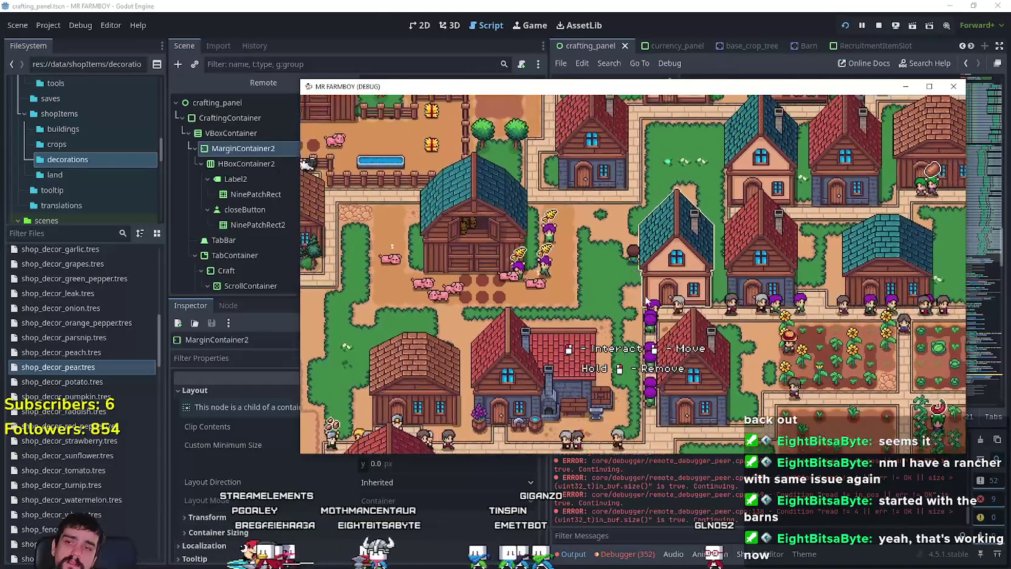
pyautogui.press('w')
pyautogui.press('d')
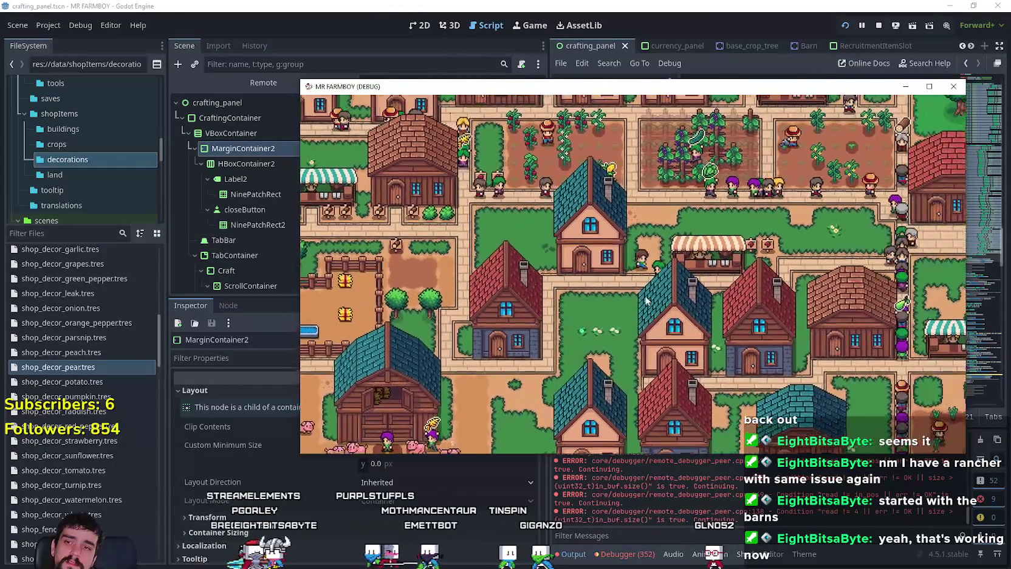
pyautogui.press('w')
pyautogui.press('d')
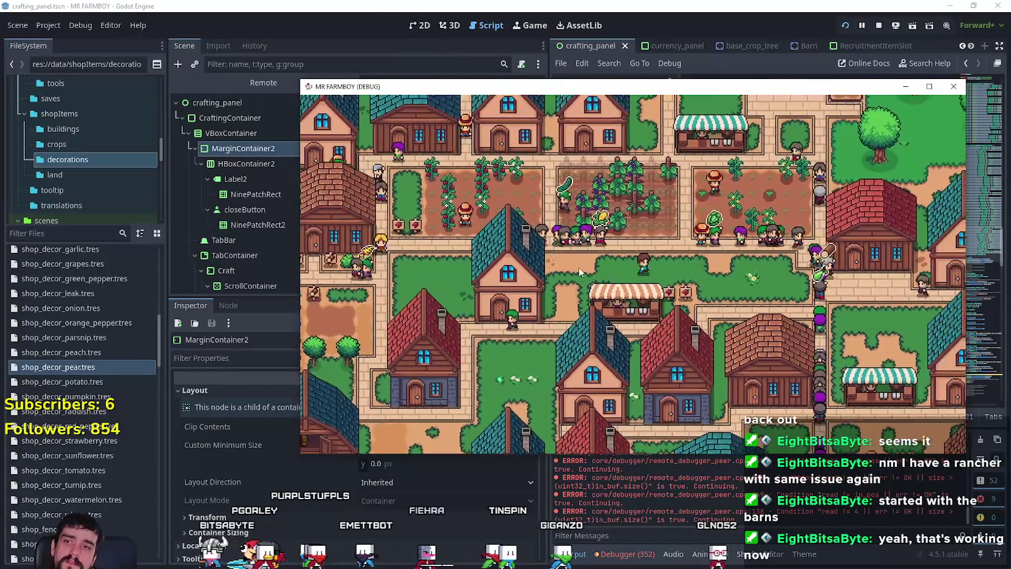
pyautogui.press('d')
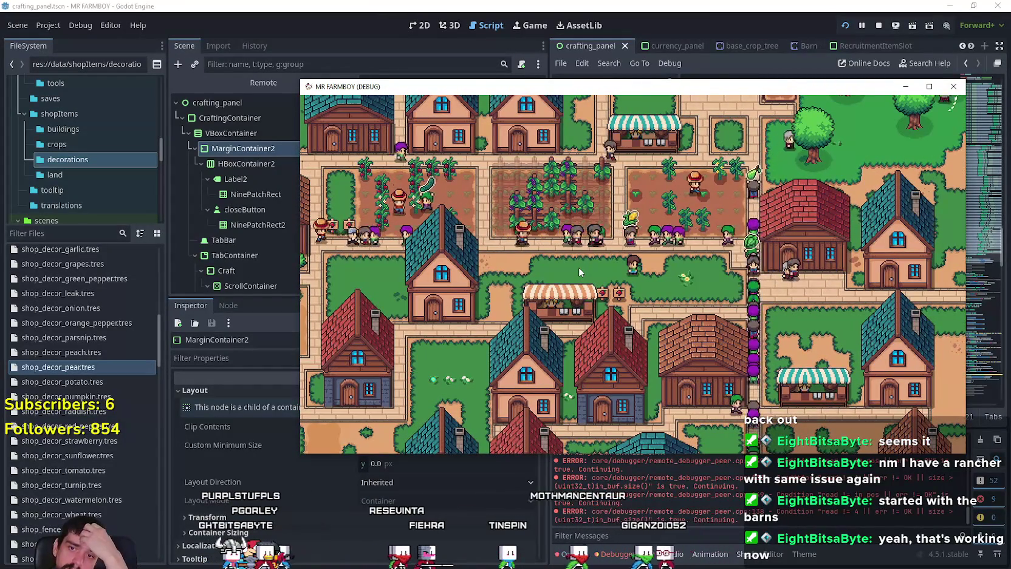
pyautogui.press('d')
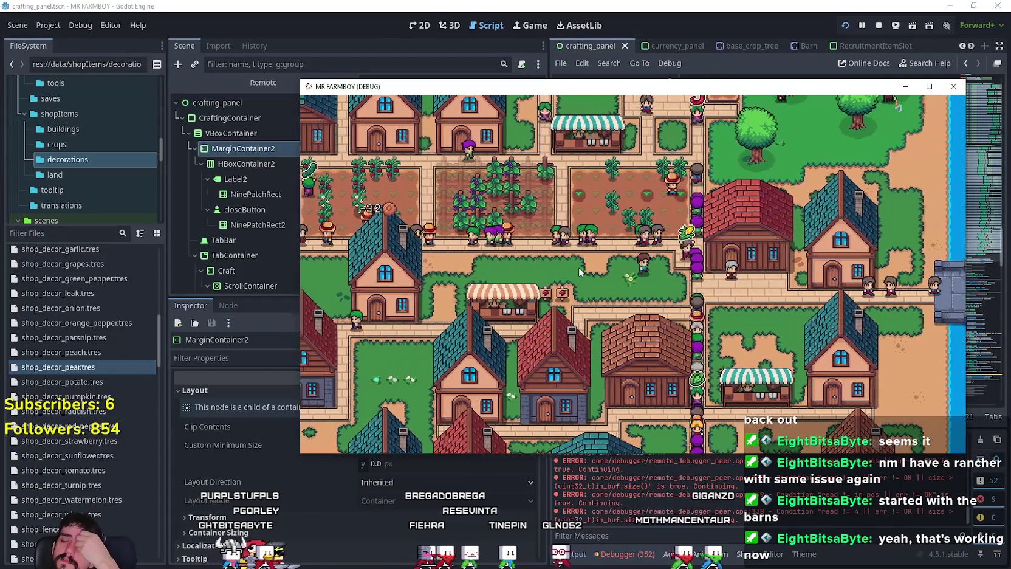
pyautogui.press('d')
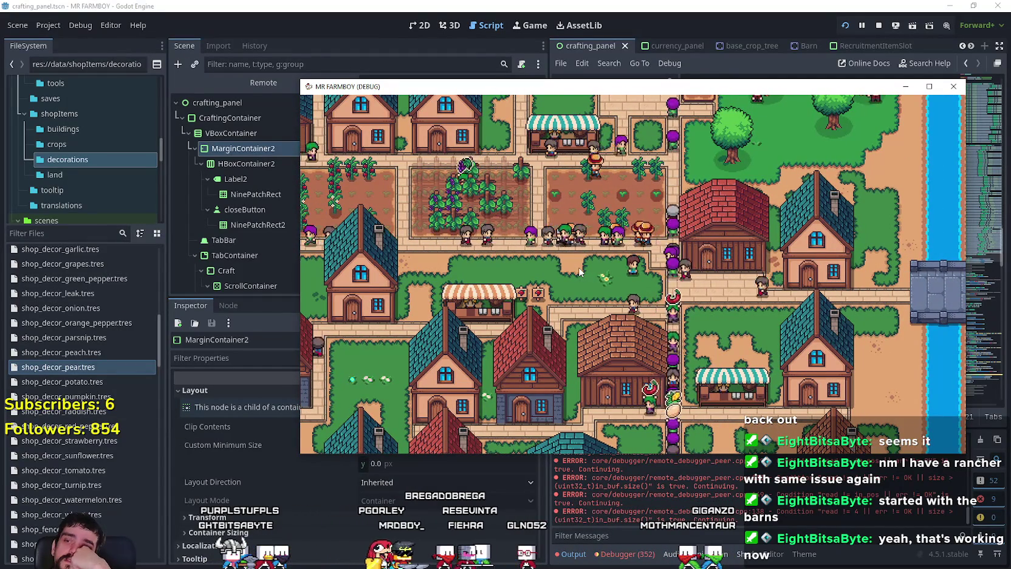
pyautogui.press('a')
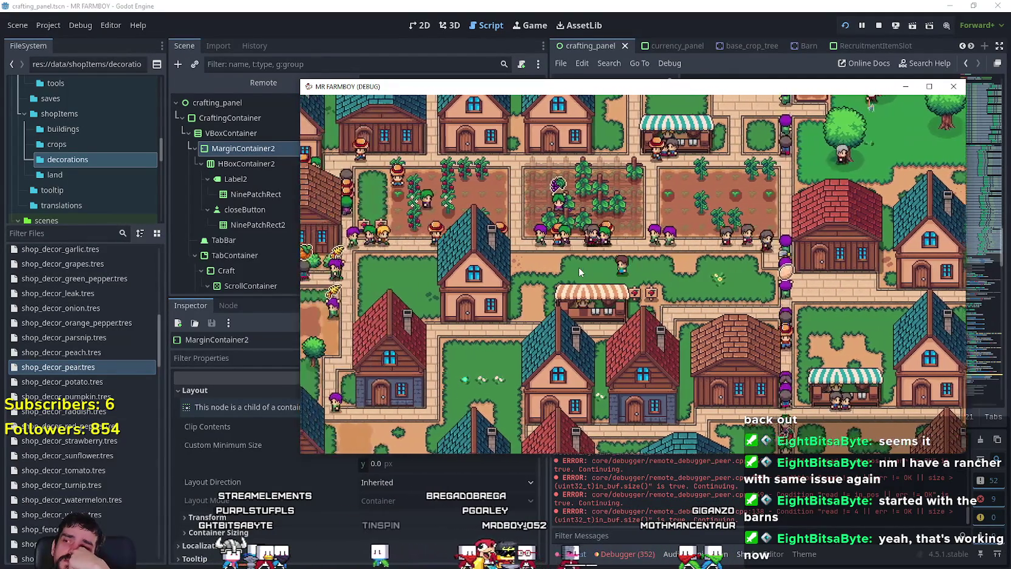
pyautogui.press('a')
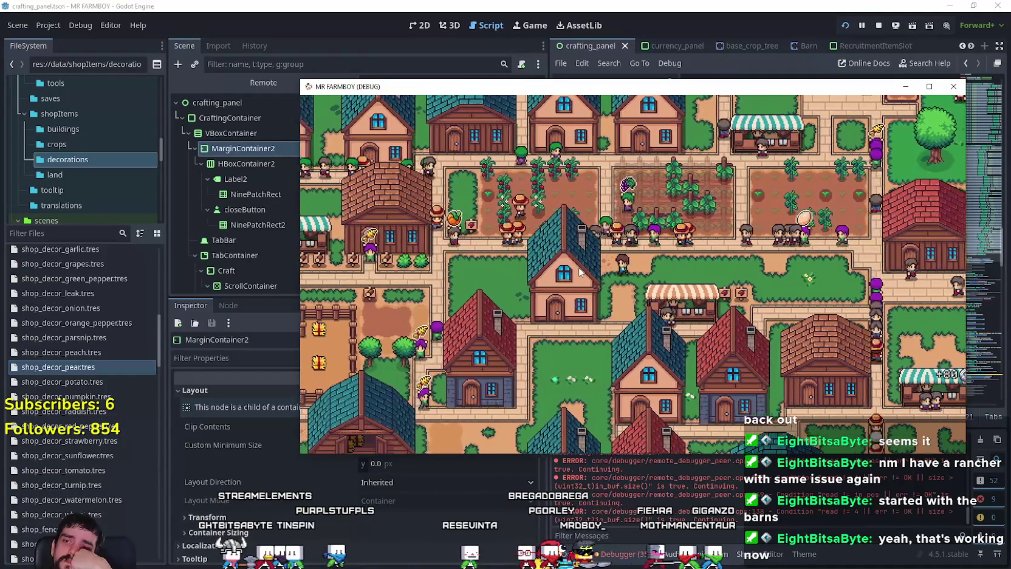
pyautogui.press('d')
pyautogui.press('c')
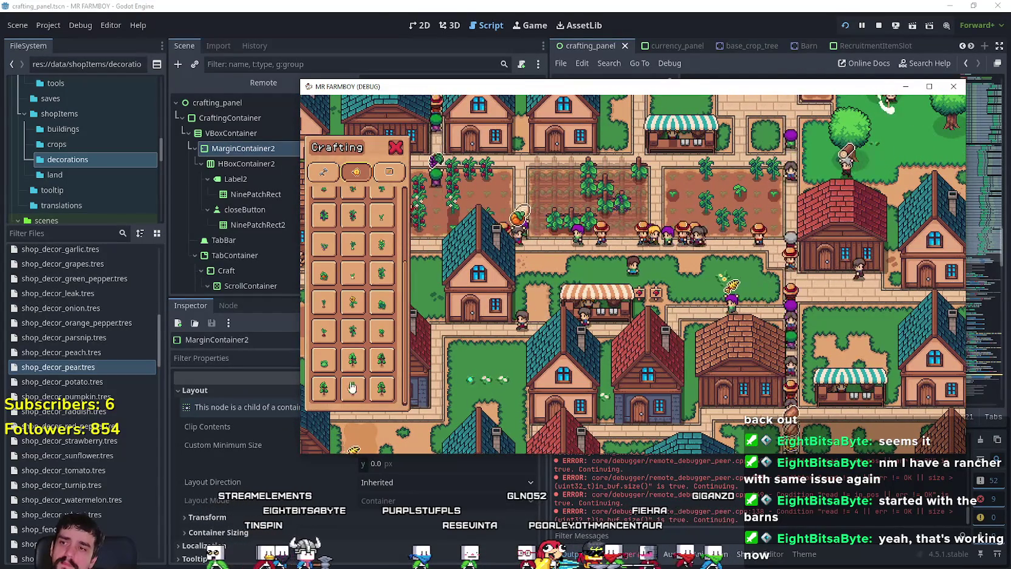
# - Scroll through the crafting list, reading item cards such as the Raddish Sign
pyautogui.moveTo(348, 392)
pyautogui.scroll(1, 400, 271)
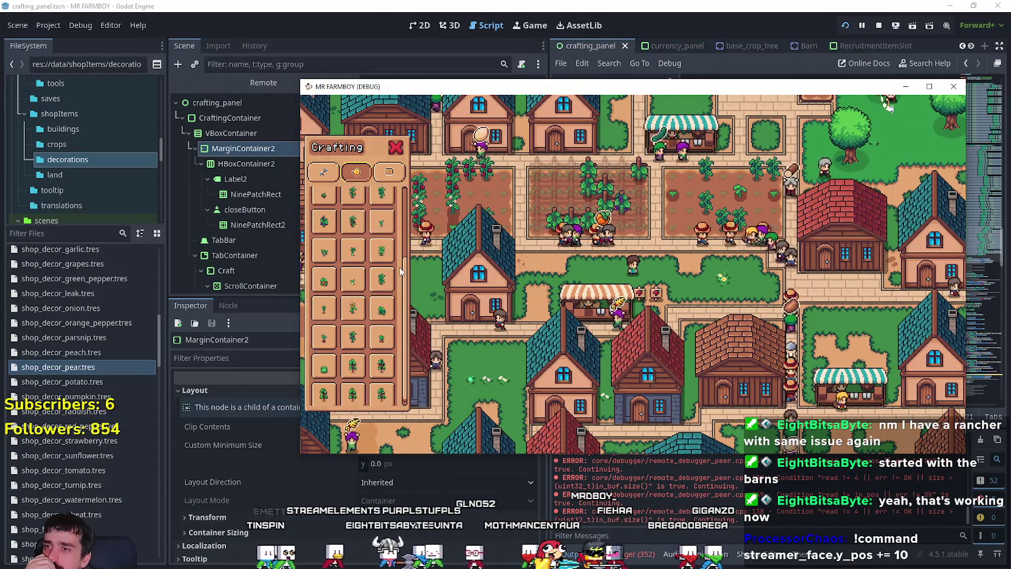
pyautogui.scroll(2, 496, 310)
pyautogui.moveTo(351, 262)
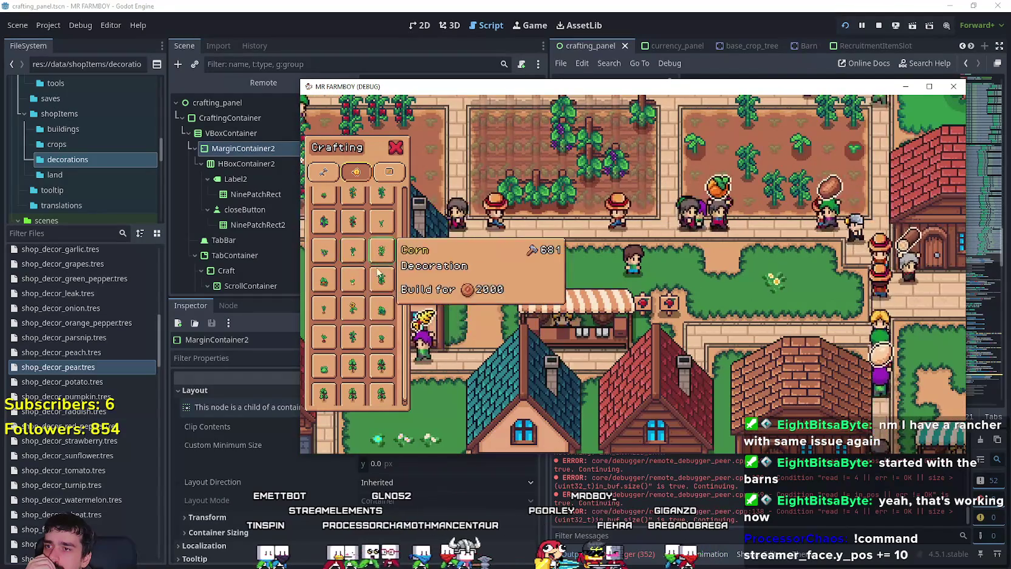
pyautogui.scroll(-1, 381, 270)
pyautogui.moveTo(364, 193)
# - Switch between plant decoration, sign and seed tabs, view seeds like Potato, then close Crafting
pyautogui.click(361, 172)
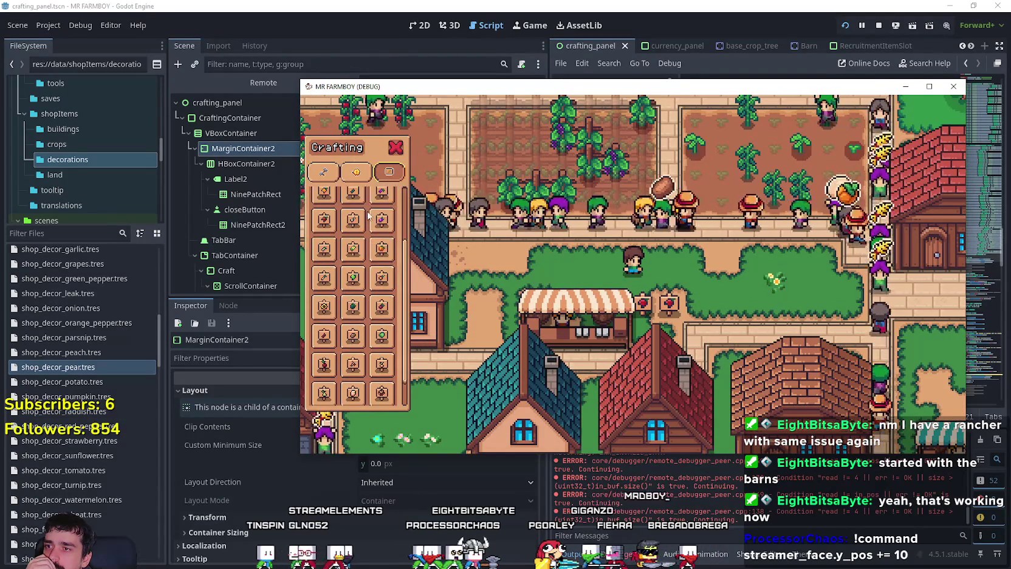
pyautogui.click(379, 174)
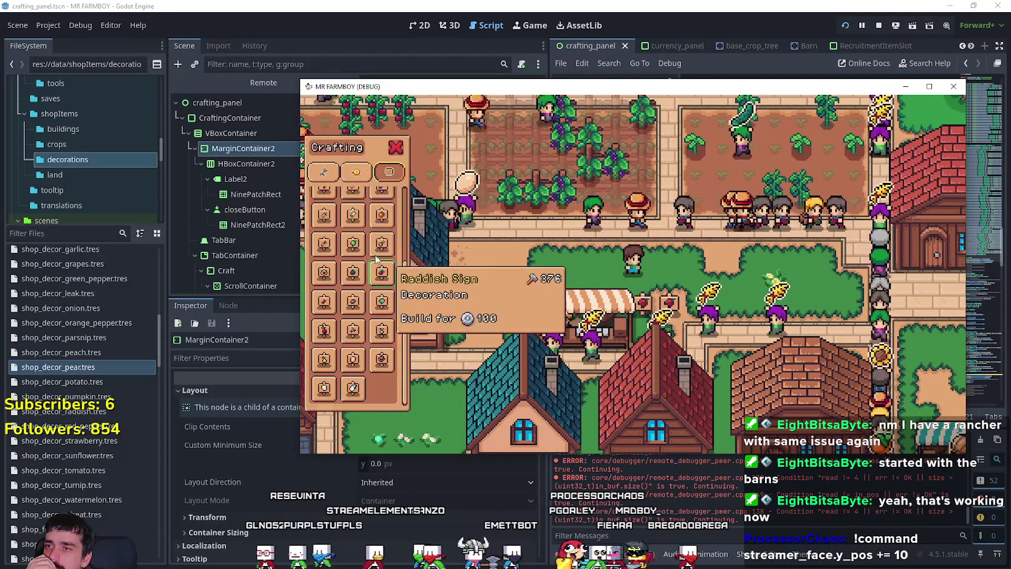
pyautogui.click(324, 172)
pyautogui.moveTo(376, 300)
pyautogui.scroll(5, 376, 301)
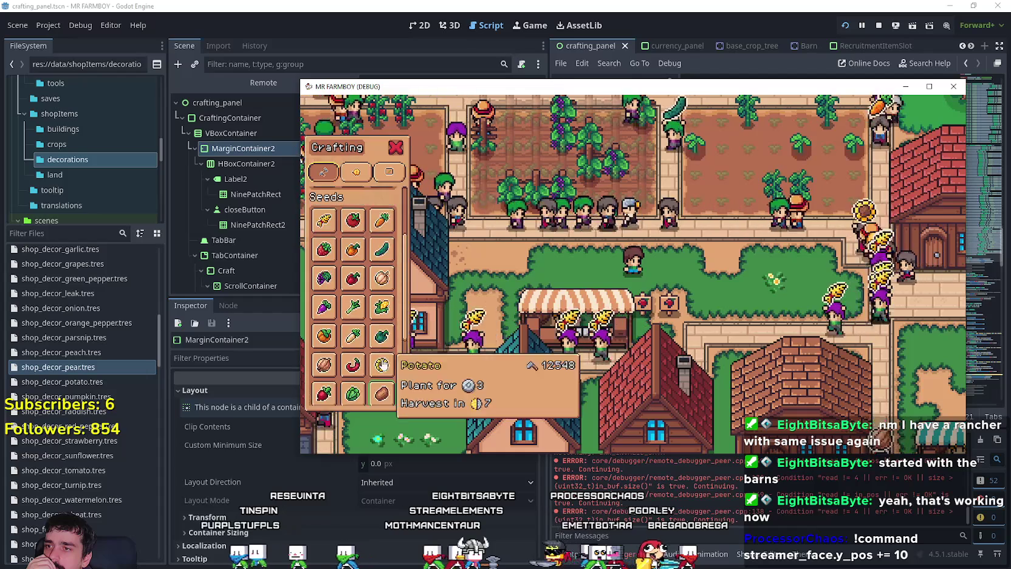
pyautogui.click(394, 148)
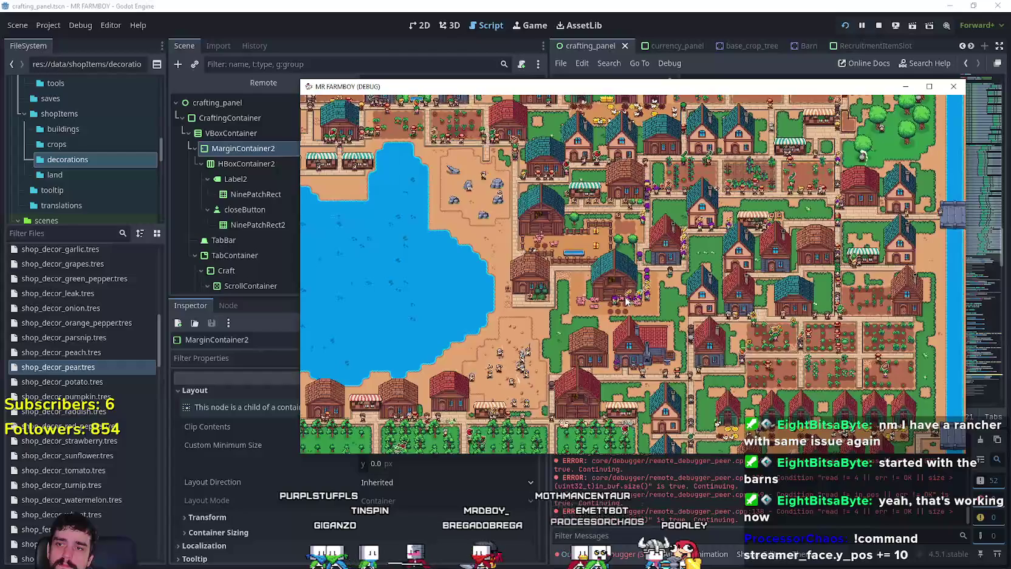
# - Check the barn panels' animals and food, then remove the red barn beside the market
pyautogui.scroll(3, 623, 297)
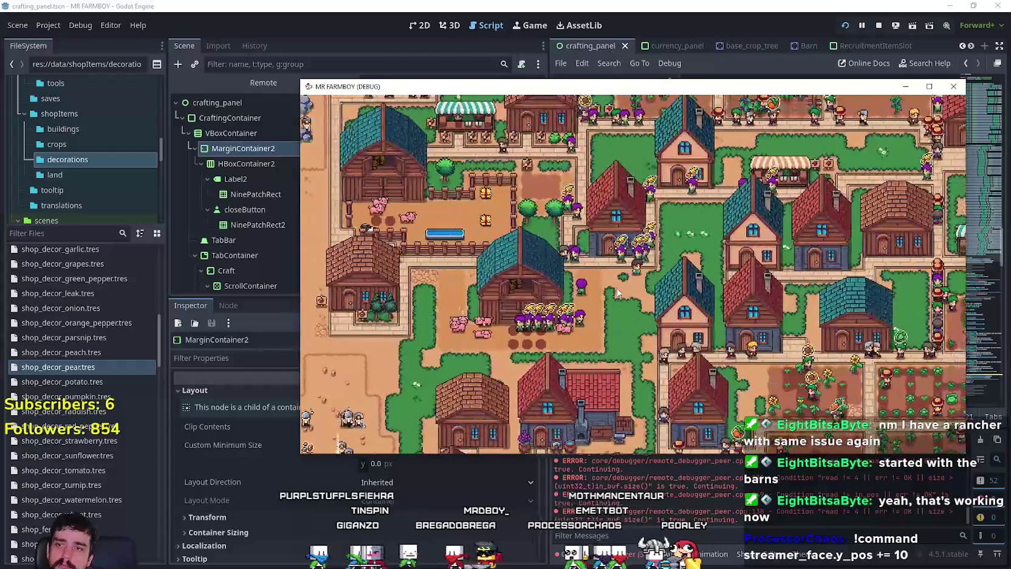
pyautogui.scroll(2, 617, 294)
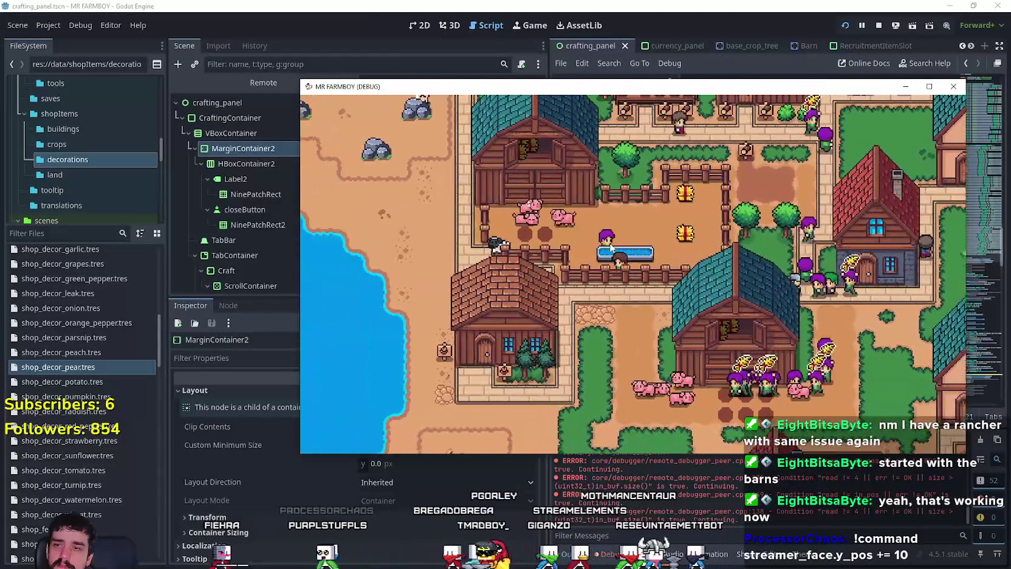
pyautogui.click(610, 244)
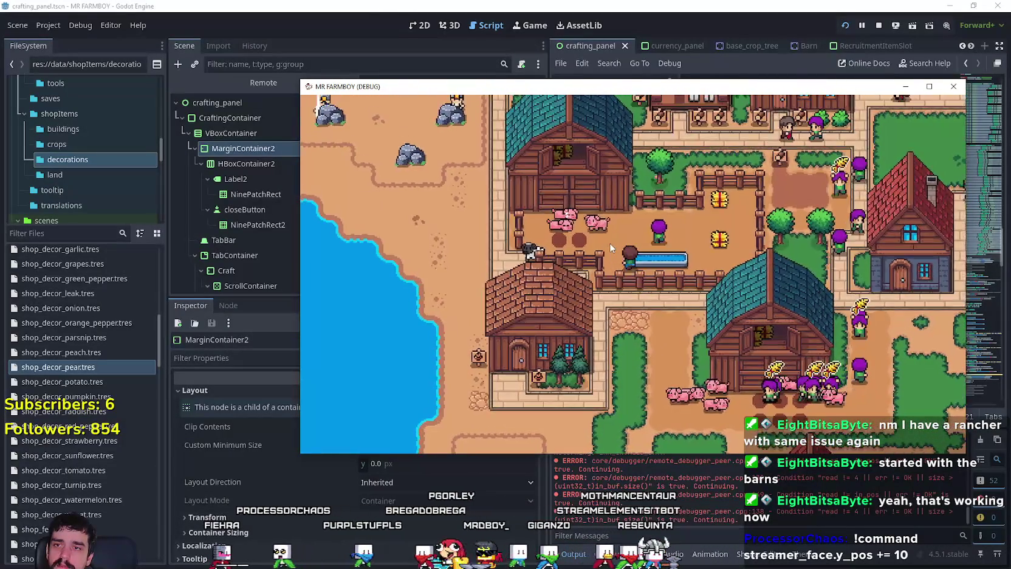
pyautogui.click(715, 187)
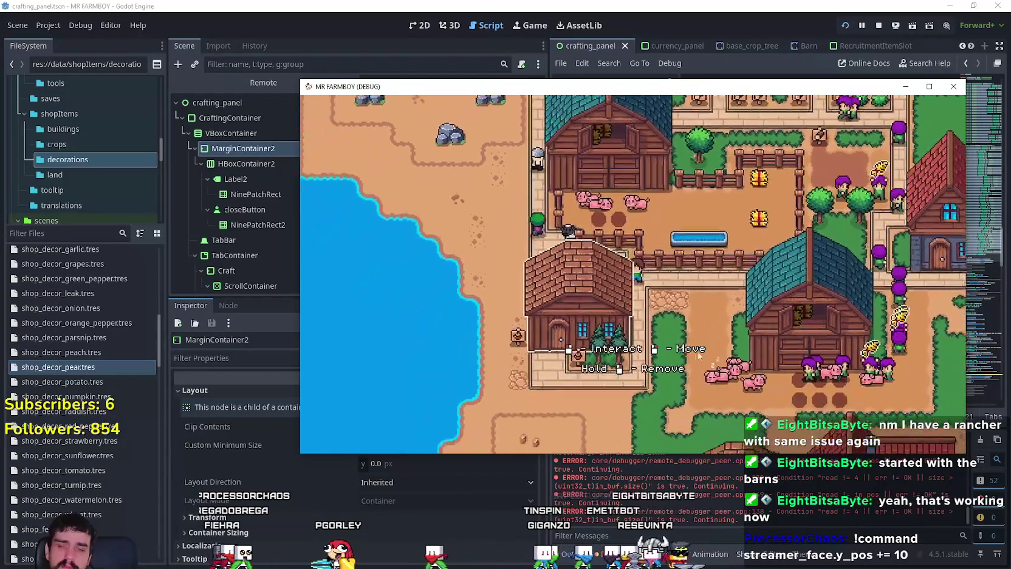
pyautogui.click(731, 298)
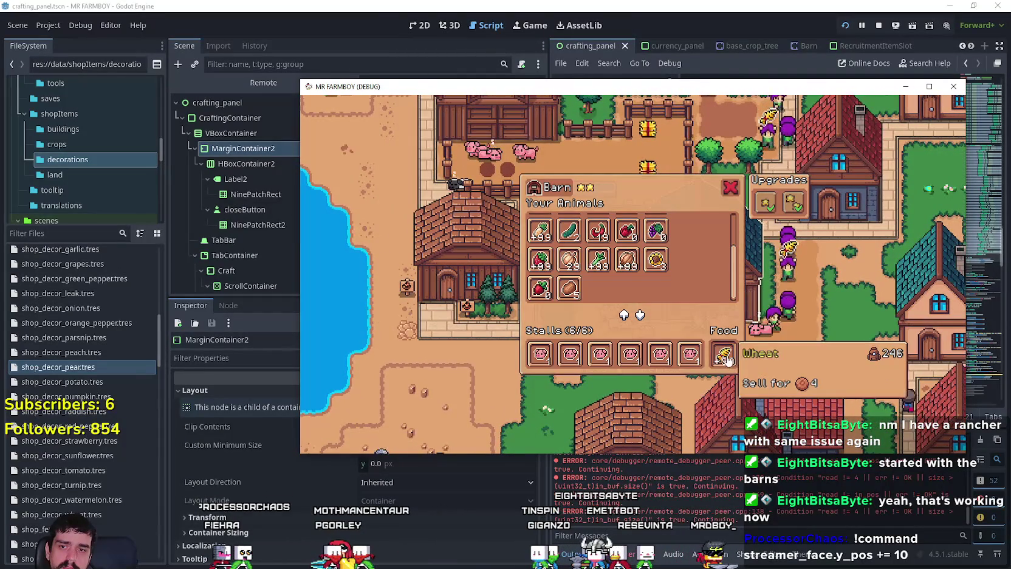
pyautogui.press('Escape')
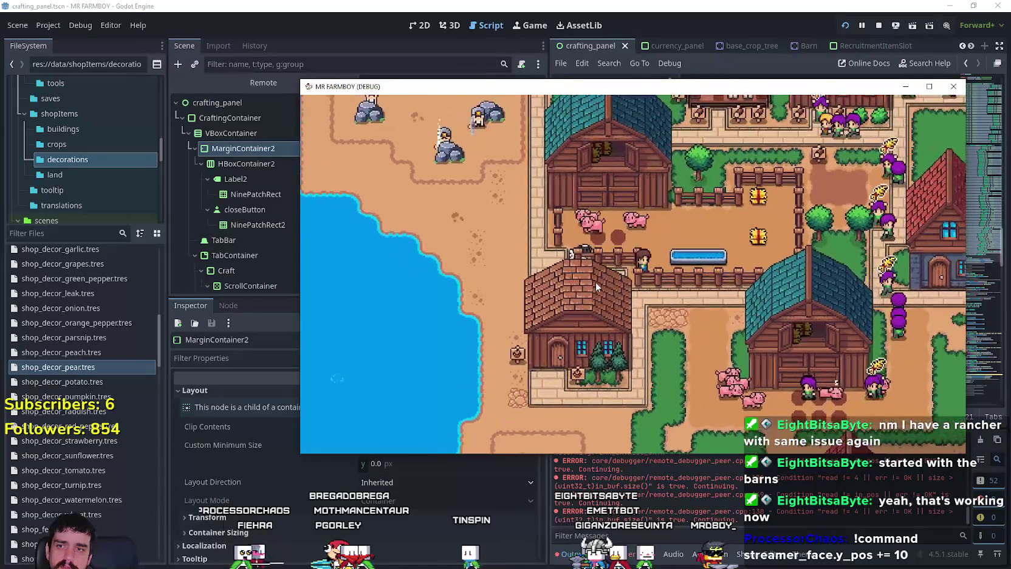
pyautogui.click(621, 245)
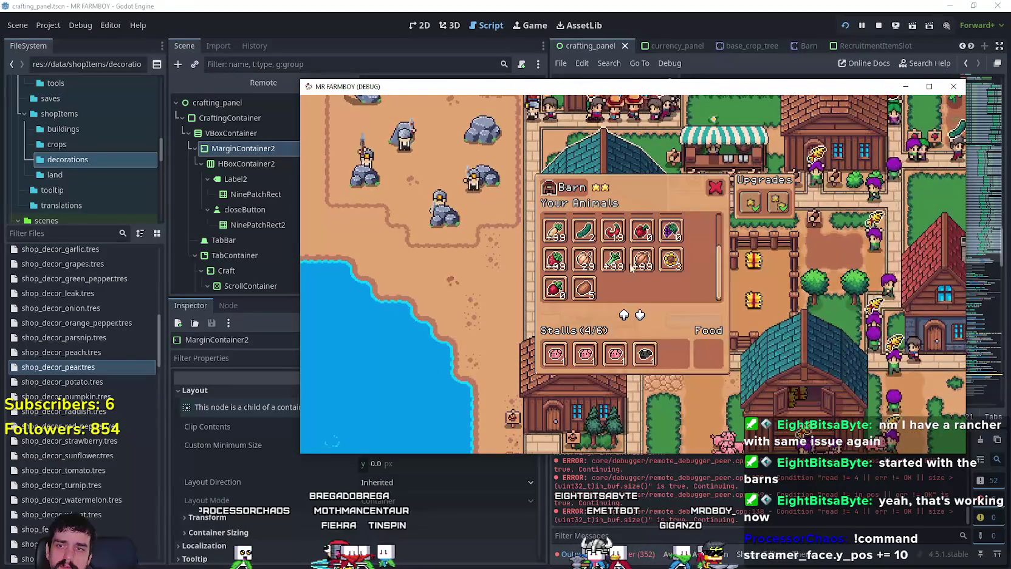
pyautogui.scroll(2, 649, 273)
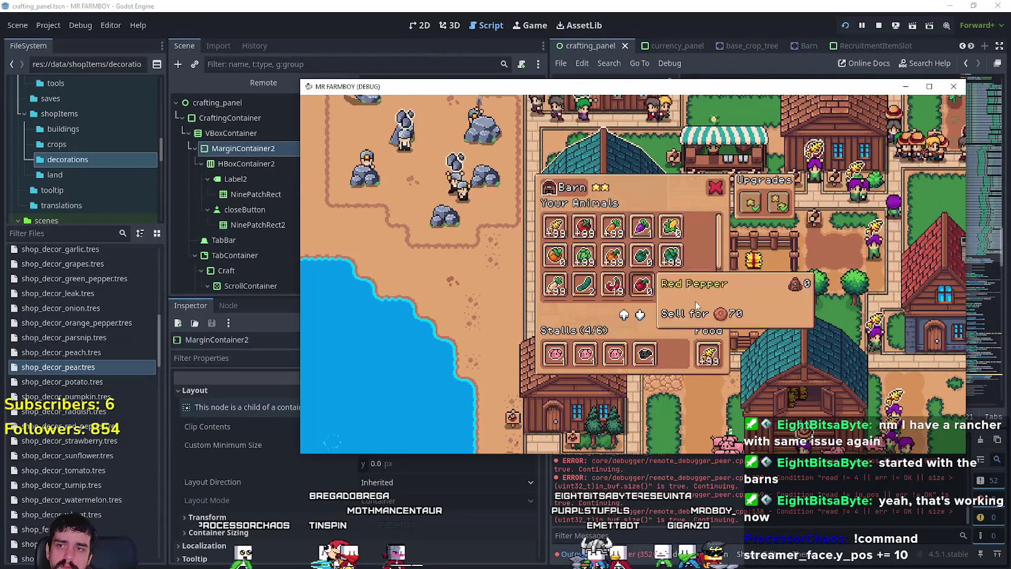
pyautogui.press('Escape')
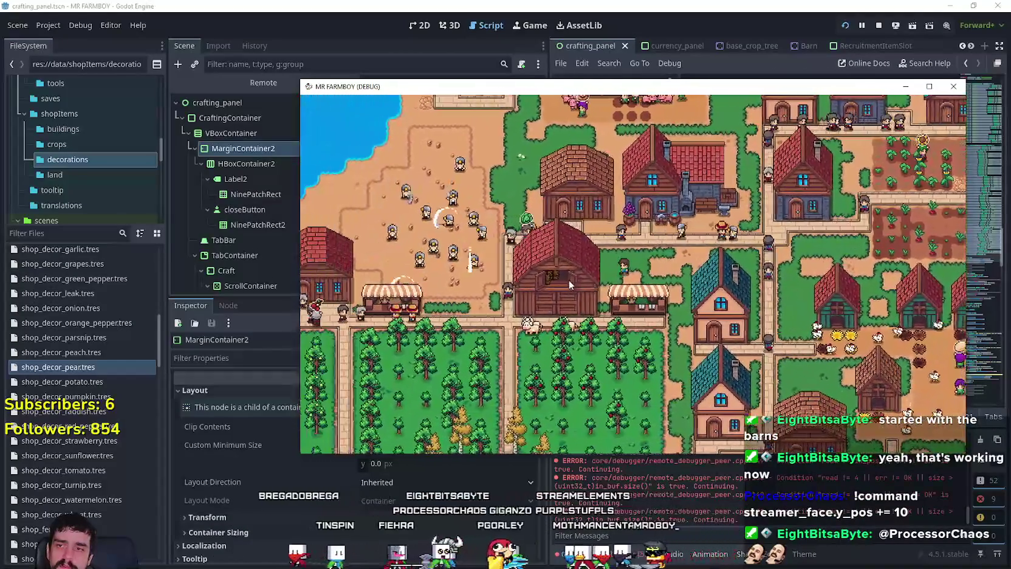
pyautogui.scroll(3, 569, 284)
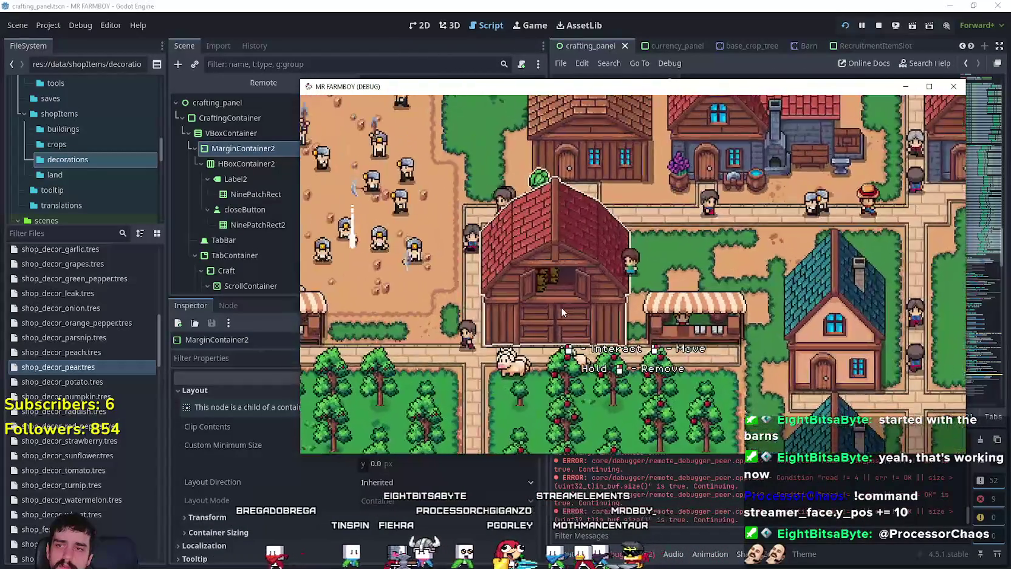
pyautogui.click(581, 310)
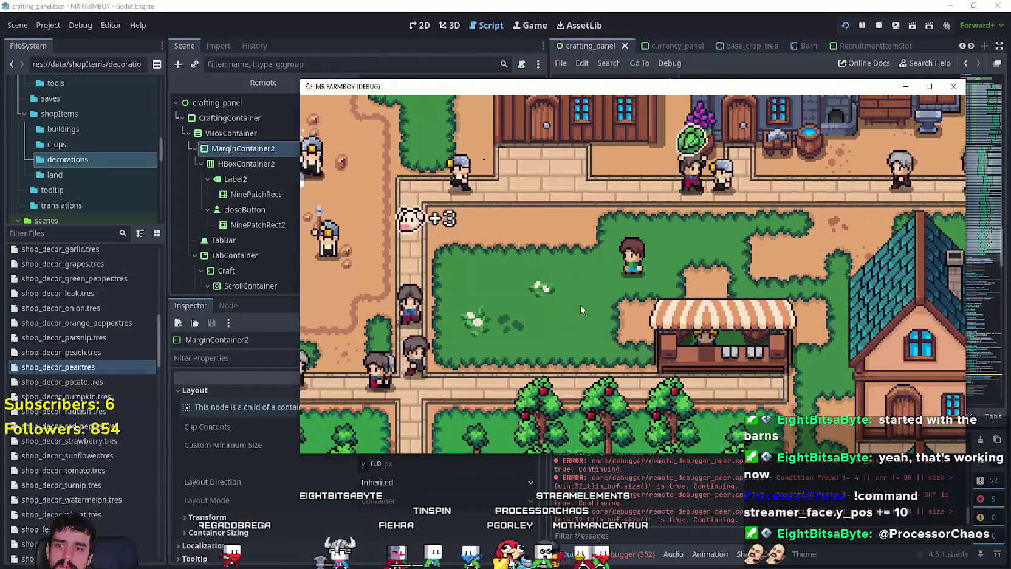
# - Cycle the chicken coop's Food slot through tomato, corn, carrot and cabbage
pyautogui.scroll(-2, 649, 297)
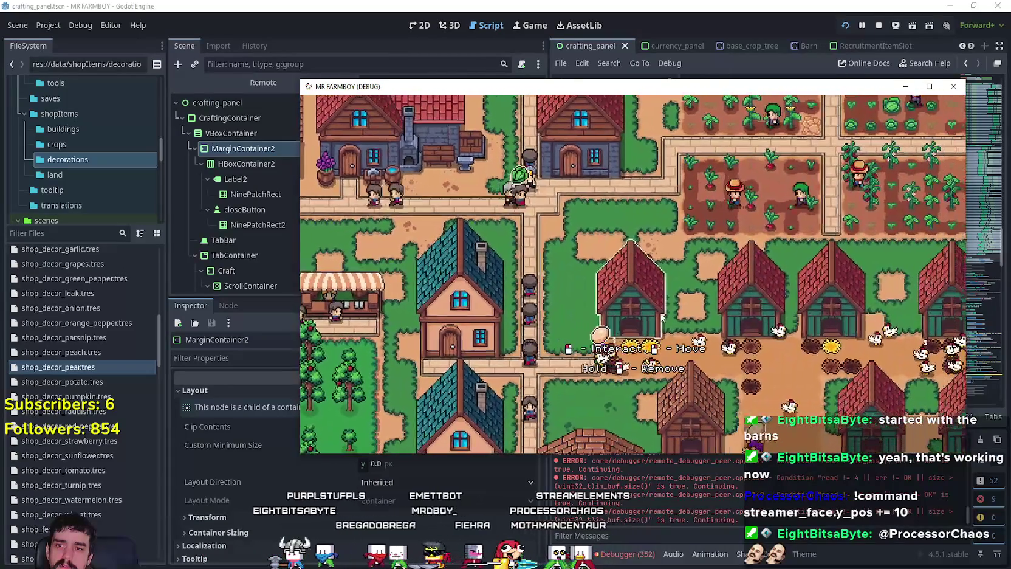
pyautogui.click(661, 317)
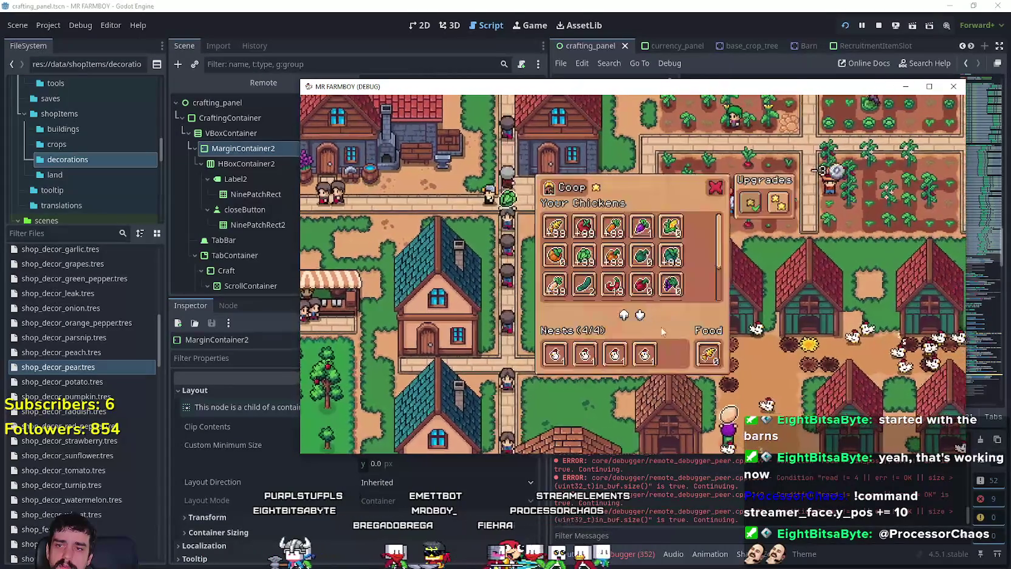
pyautogui.click(709, 359)
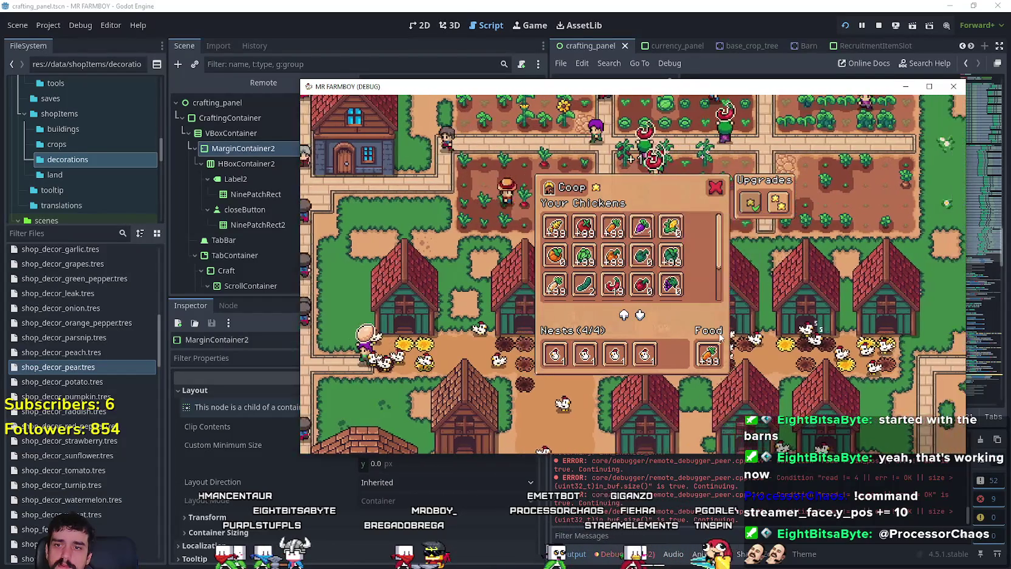
pyautogui.click(706, 349)
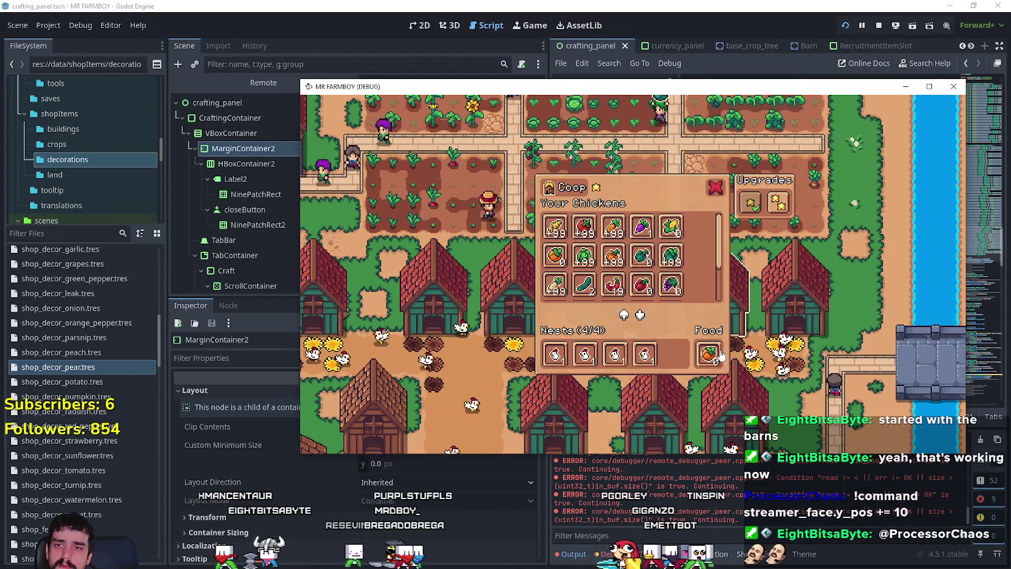
pyautogui.click(710, 354)
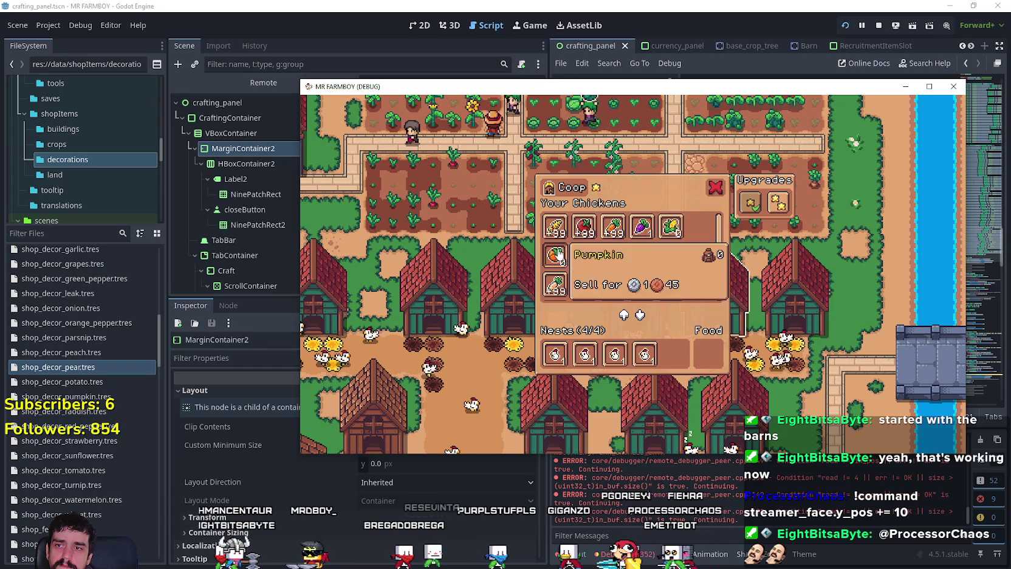
pyautogui.click(706, 352)
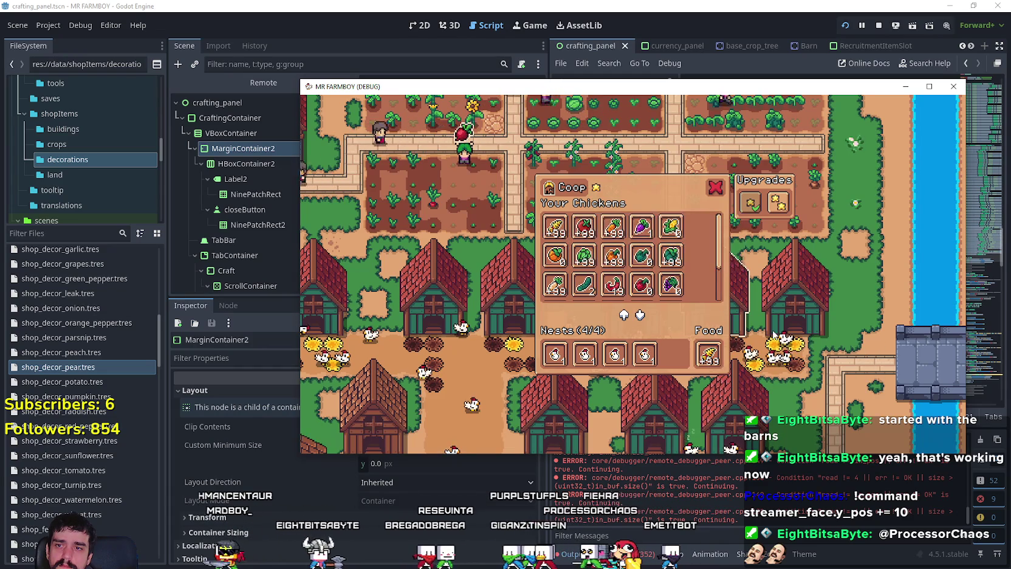
pyautogui.click(707, 352)
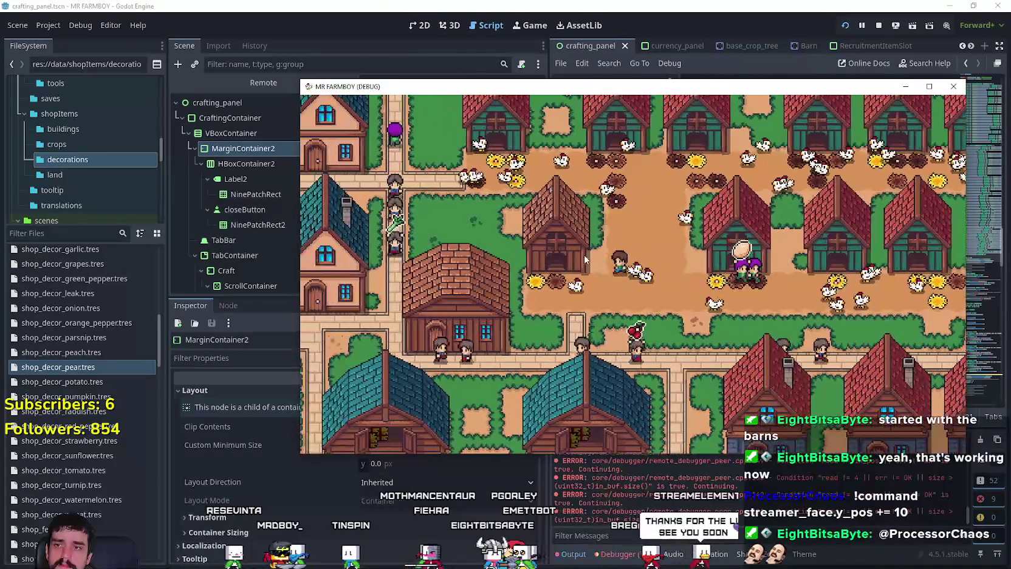
# - Glance at the coop panel, then put cucumber and wheat into a barn's food slot
pyautogui.press('e')
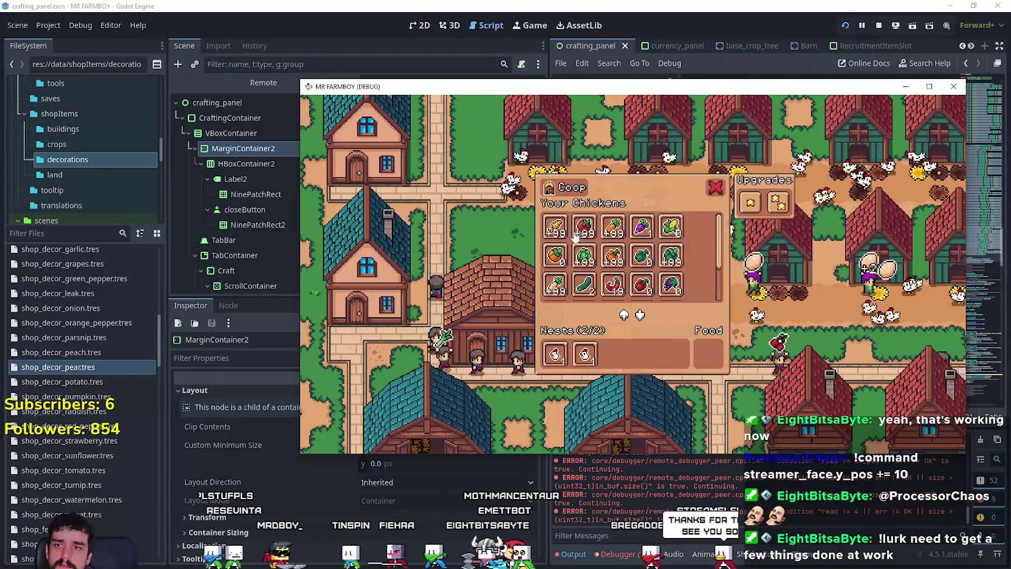
pyautogui.press('Escape')
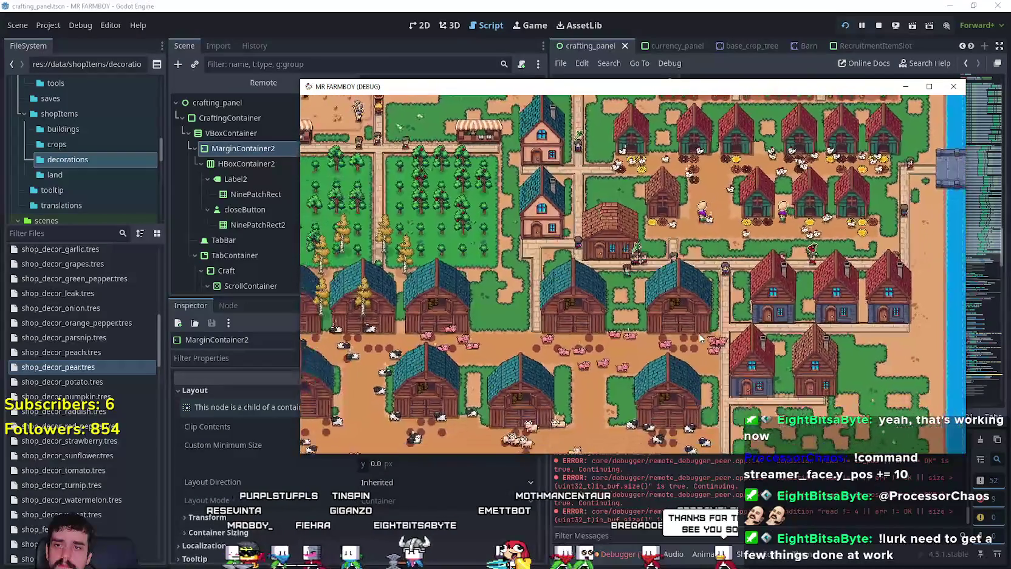
pyautogui.press('e')
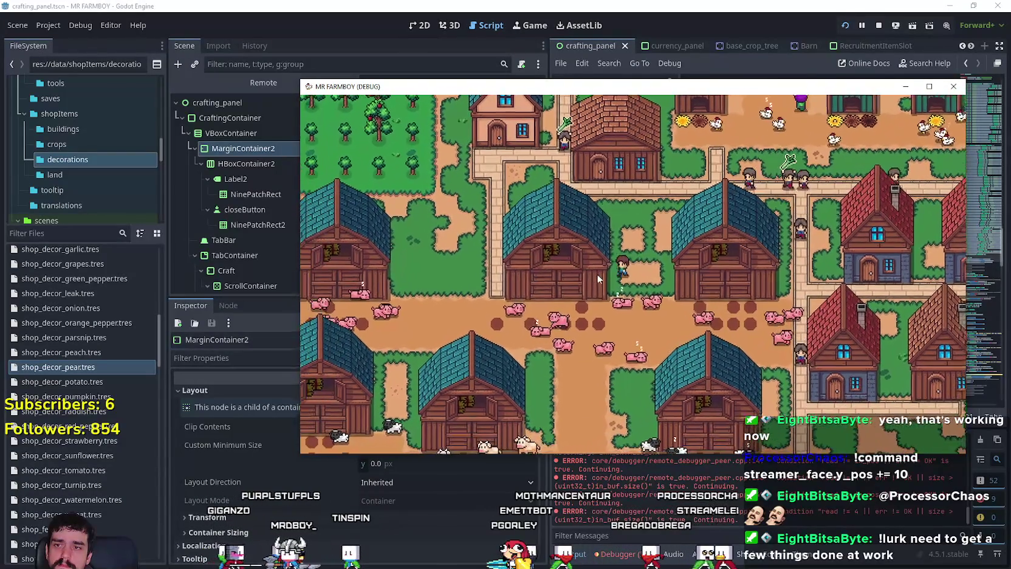
pyautogui.moveTo(598, 284); pyautogui.dragTo(719, 340)
pyautogui.click(568, 234)
pyautogui.press('e')
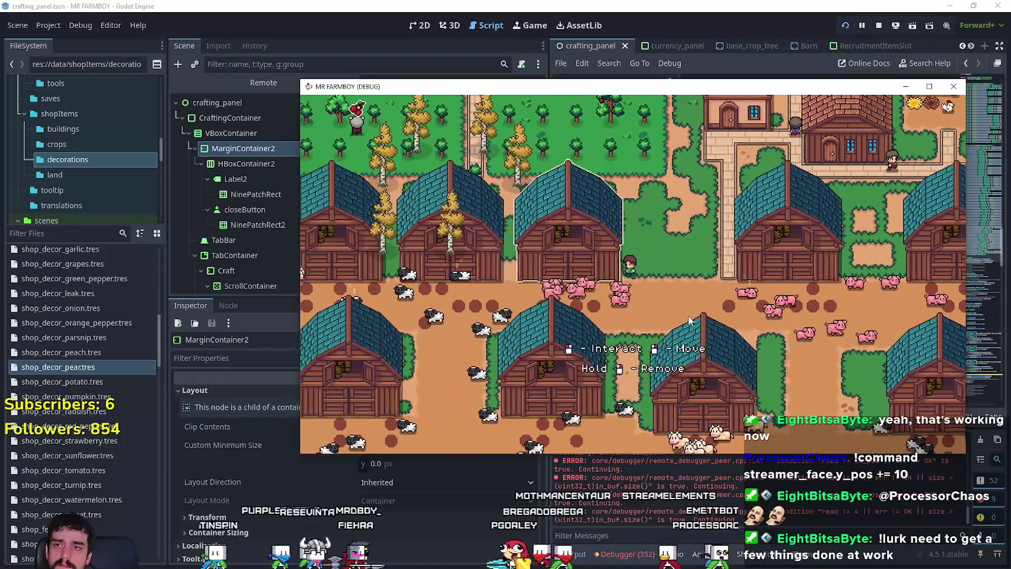
# - Step through several barns' panels, including the wool barn, checking their food
pyautogui.press('e')
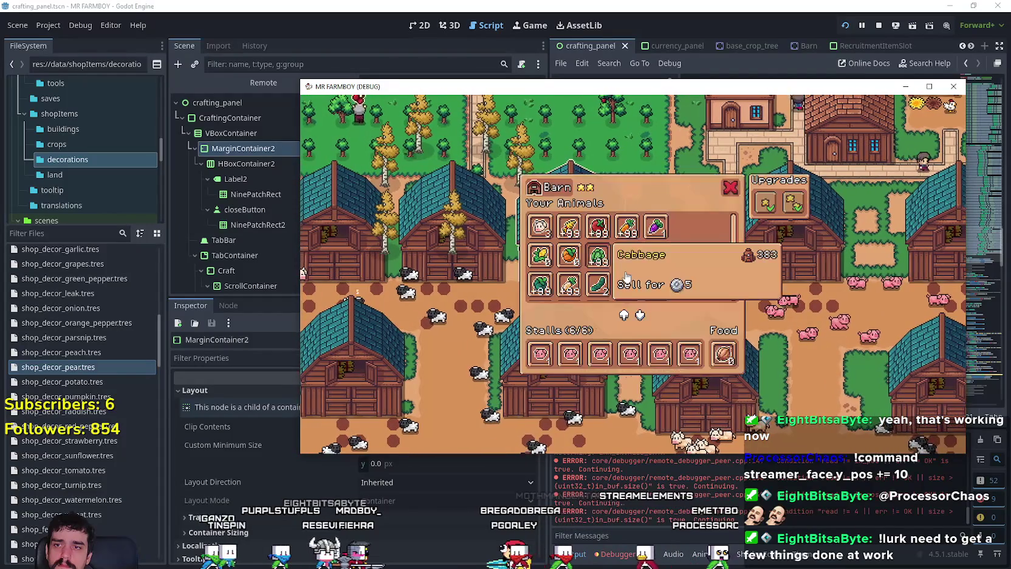
pyautogui.press('e')
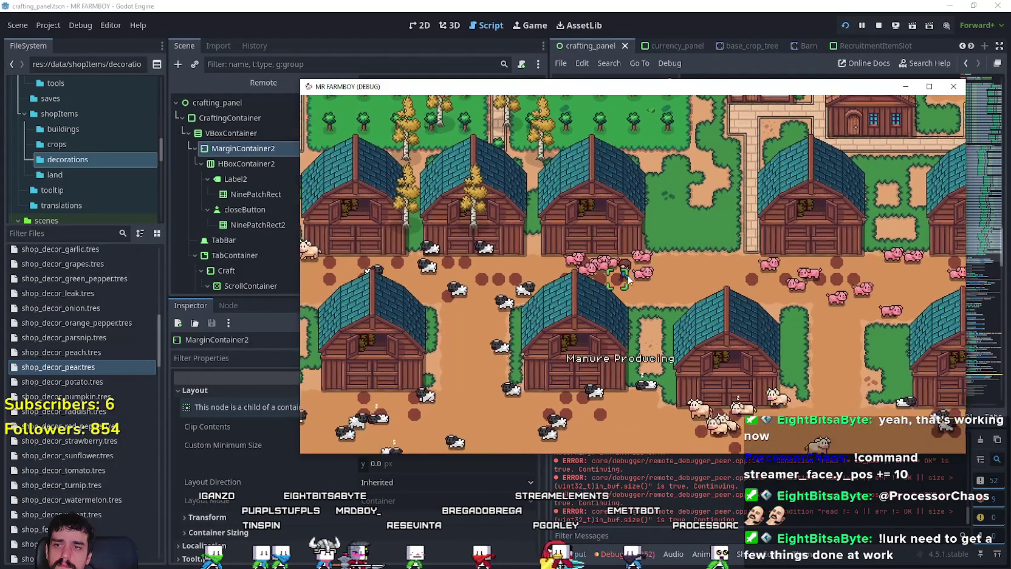
pyautogui.press('e')
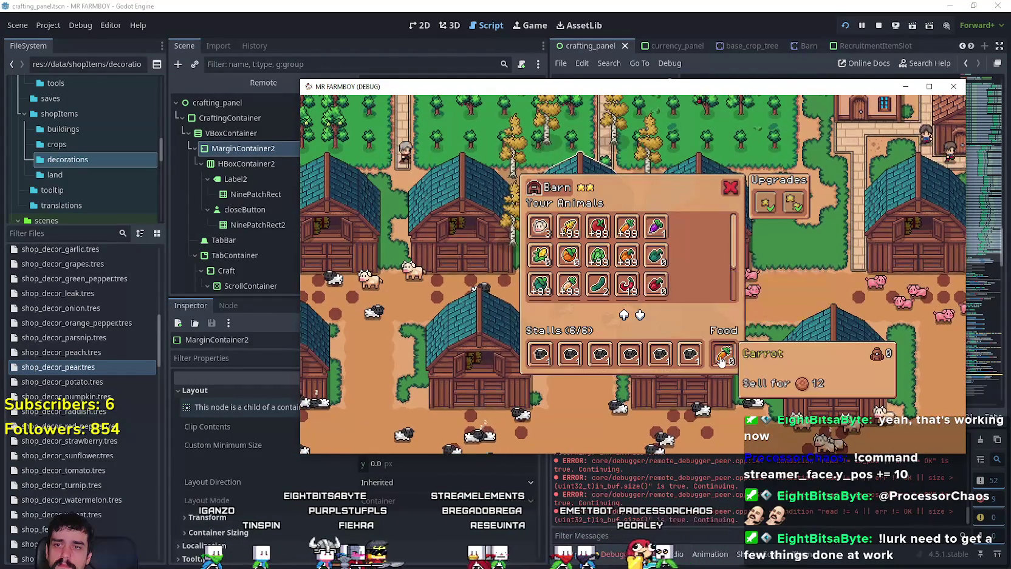
pyautogui.press('e')
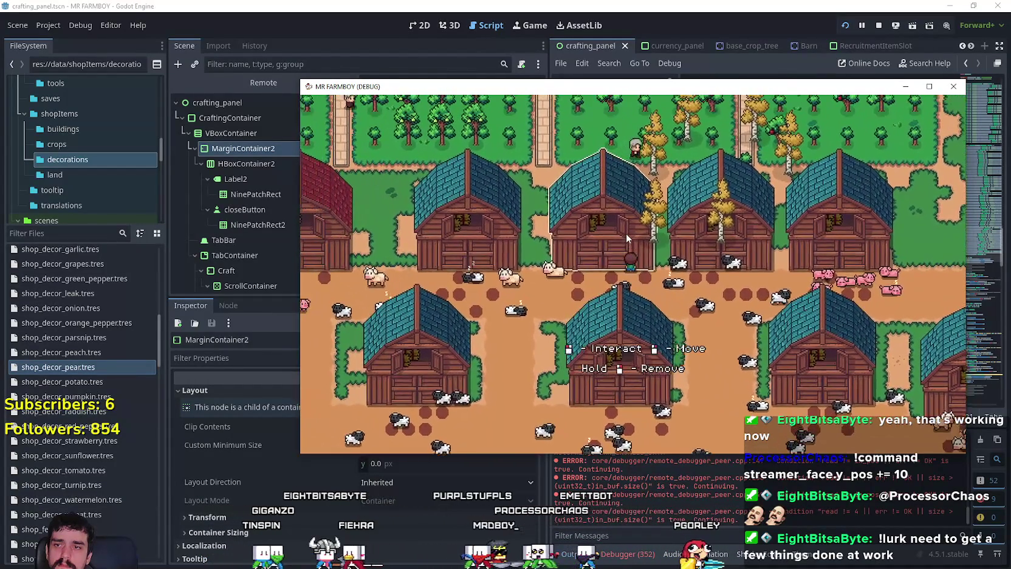
pyautogui.press('e')
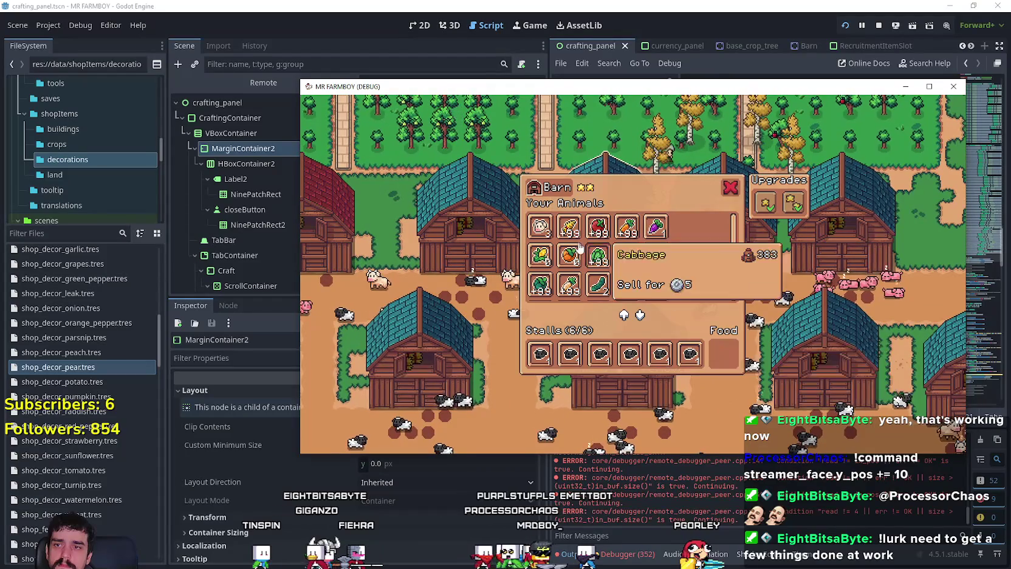
pyautogui.press('e')
pyautogui.press('e')
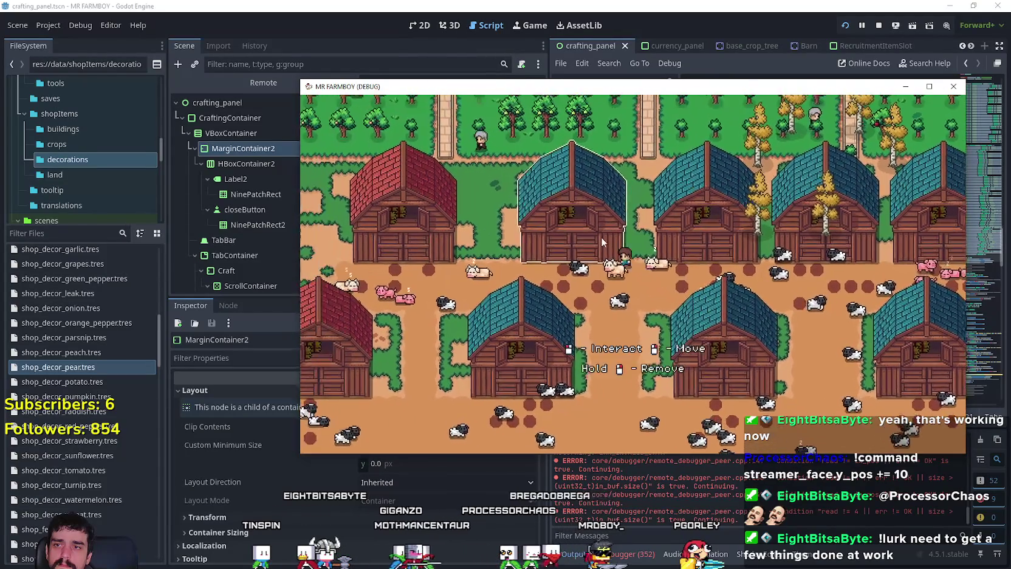
pyautogui.press('e')
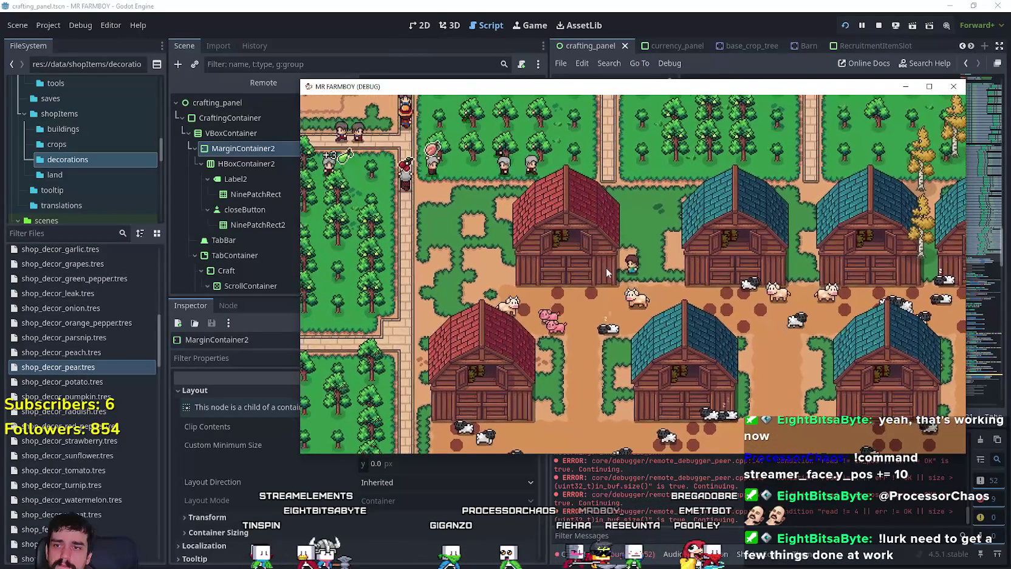
pyautogui.press('e')
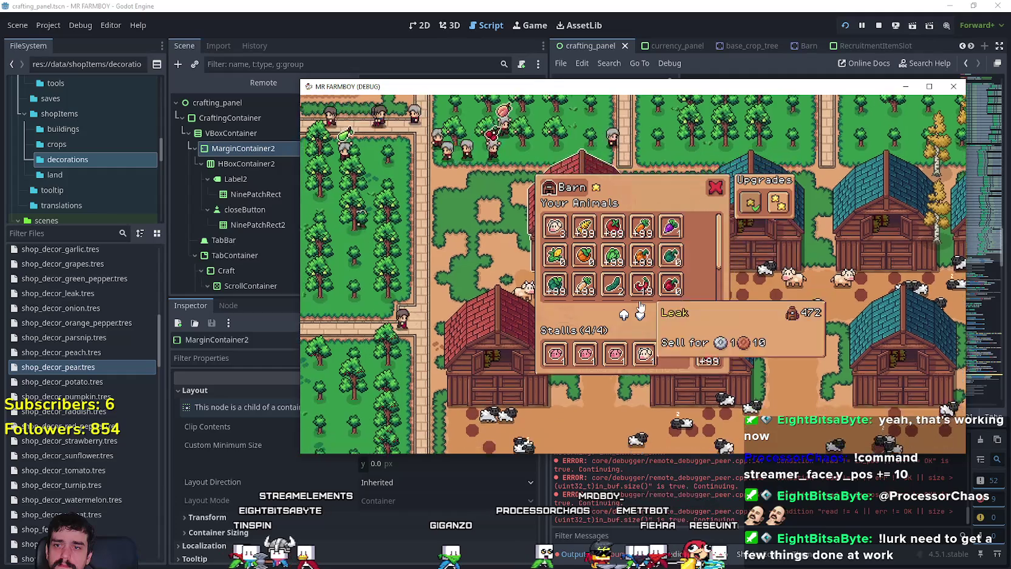
pyautogui.press('e')
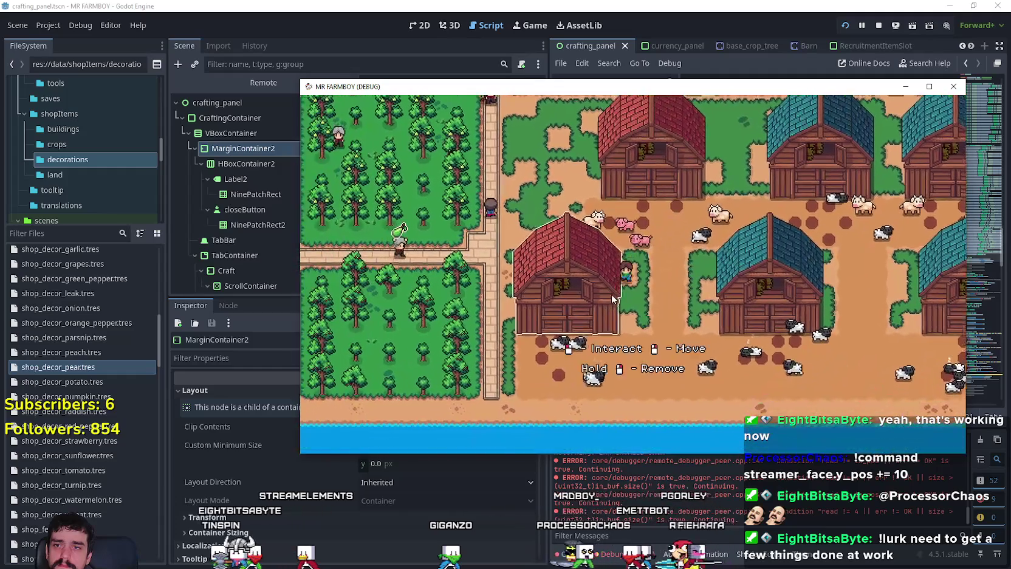
# - Open another barn's panel and set its food to corn
pyautogui.click(611, 294)
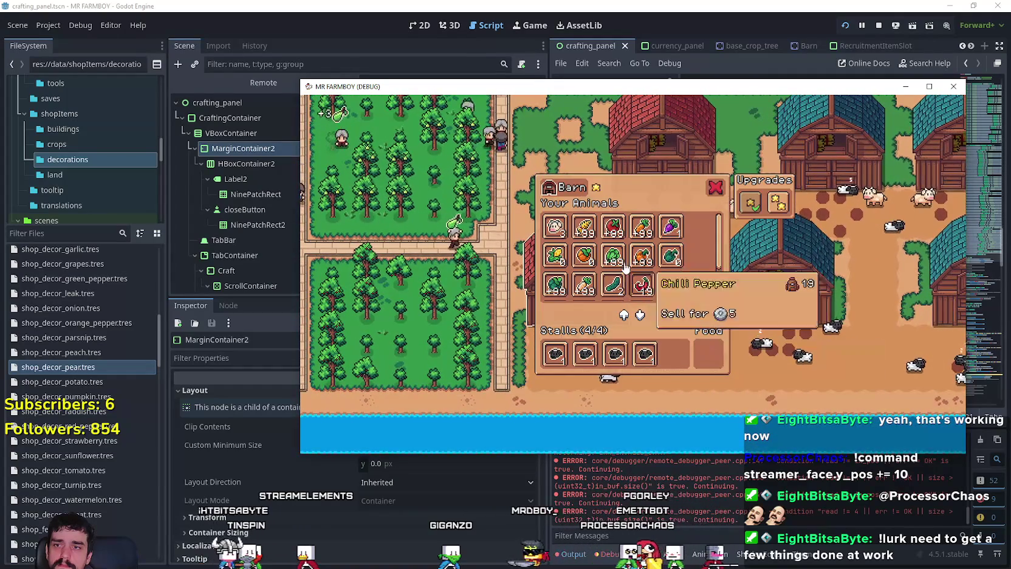
pyautogui.press('e')
pyautogui.click(690, 271)
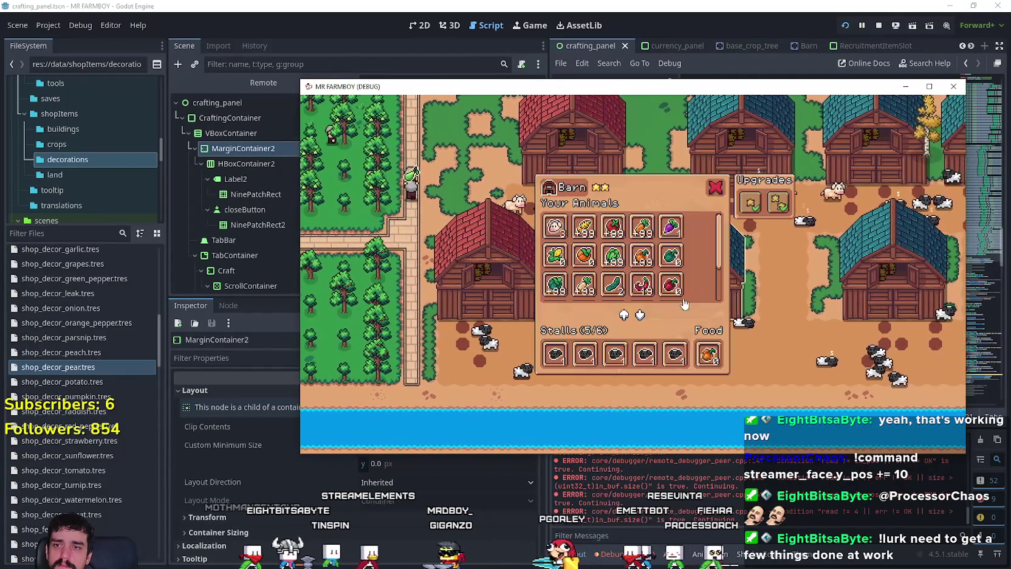
pyautogui.click(583, 226)
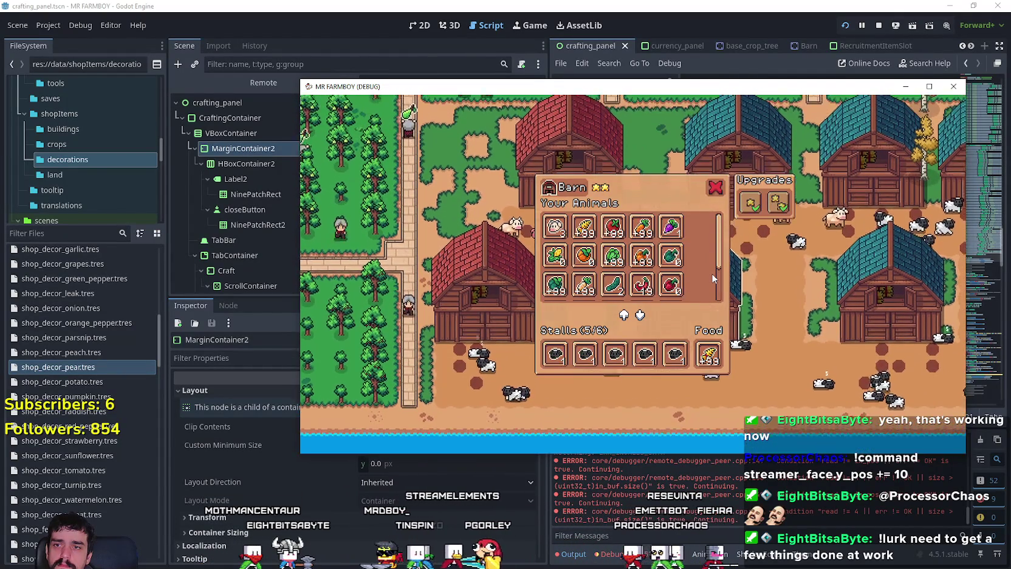
pyautogui.press('e')
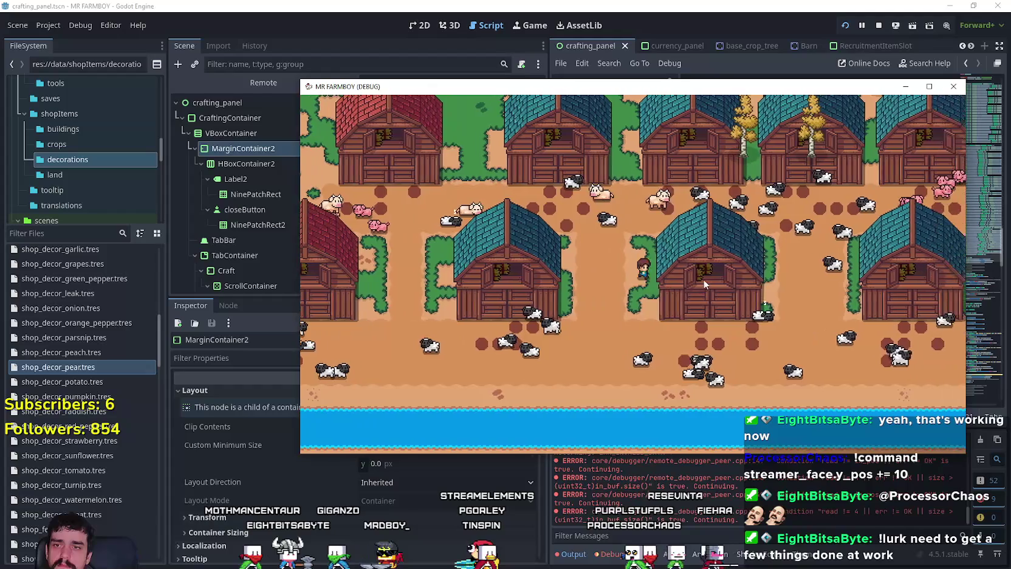
# - Inspect four more barns' animals, stalls and food, then make the game fill the screen
pyautogui.click(705, 283)
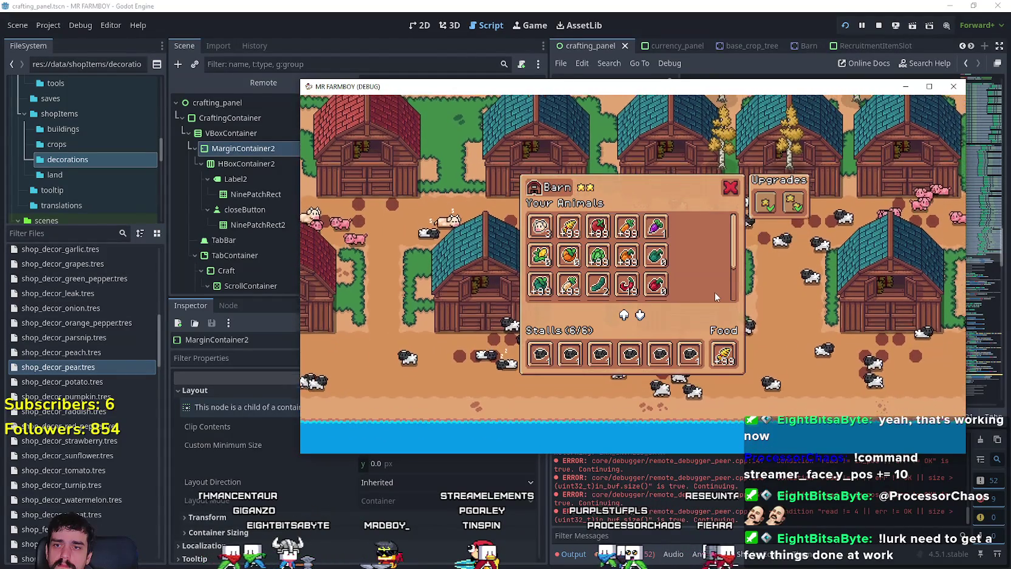
pyautogui.press('e')
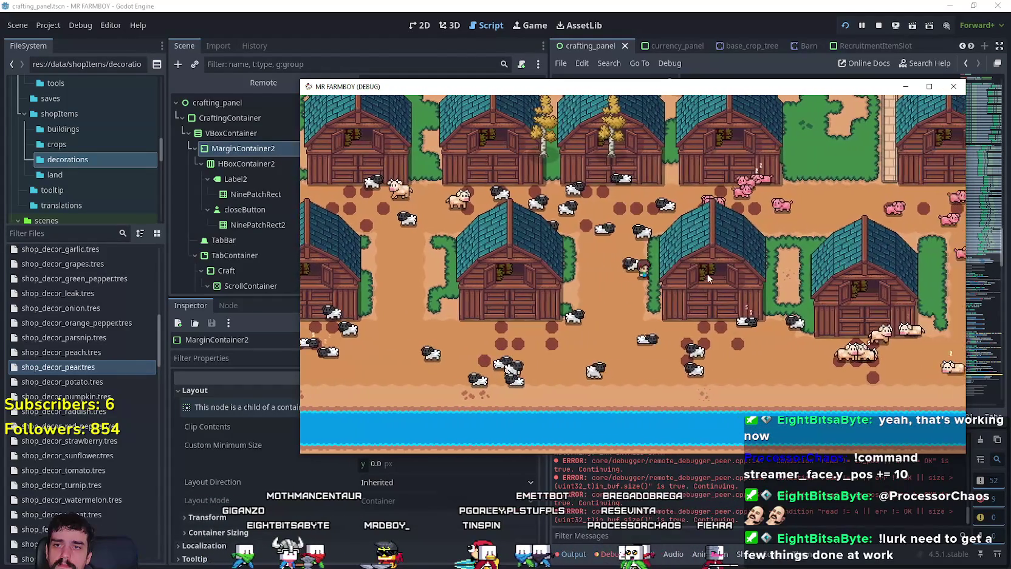
pyautogui.click(708, 278)
pyautogui.press('e')
pyautogui.click(709, 290)
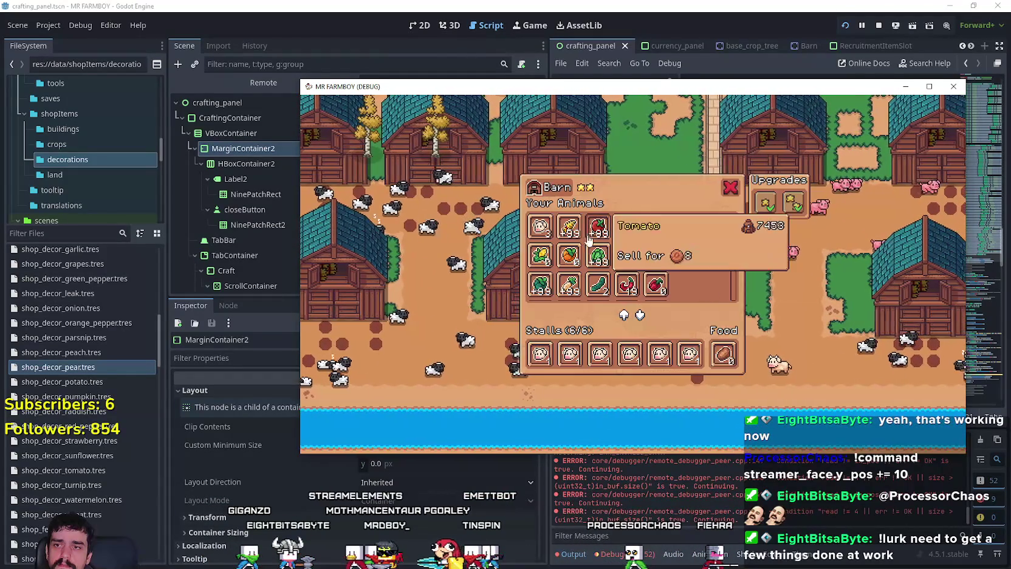
pyautogui.press('e')
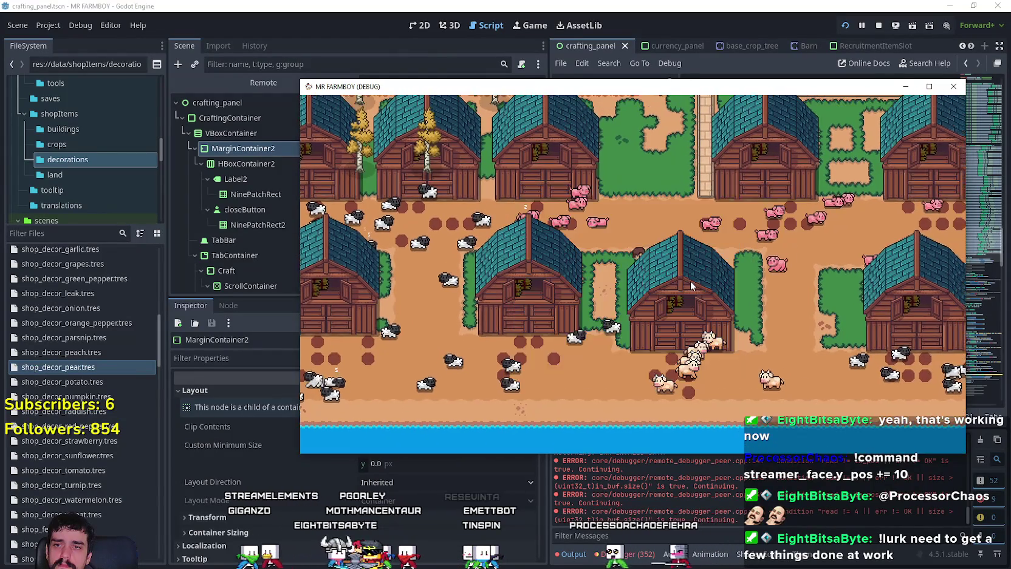
pyautogui.click(742, 290)
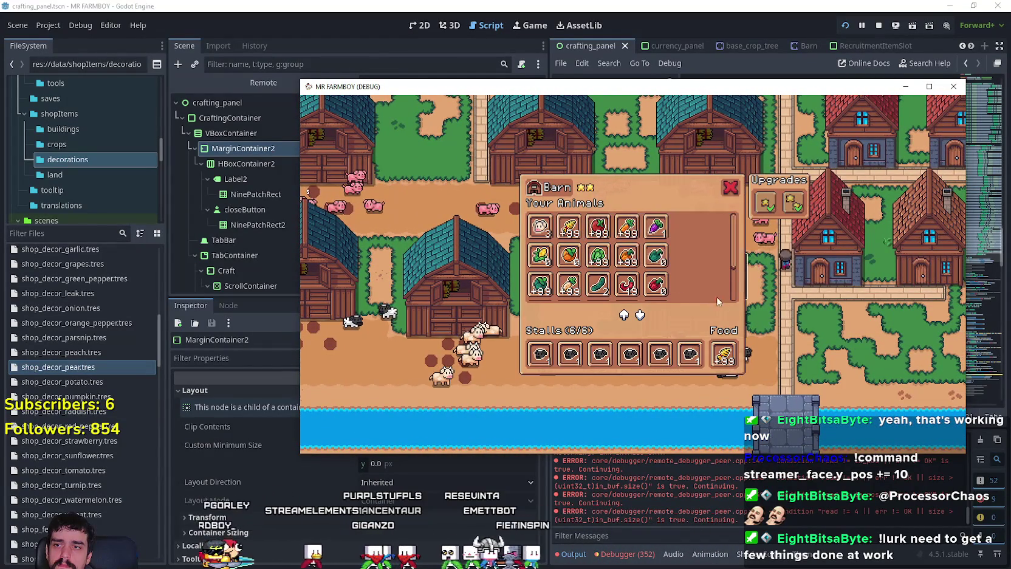
pyautogui.press('e')
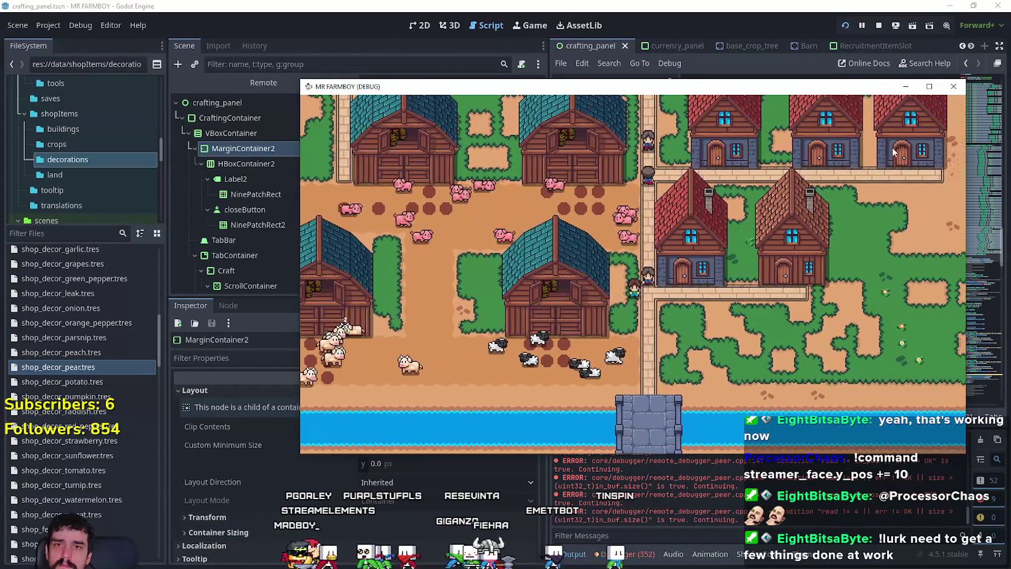
pyautogui.press('super+Up')
pyautogui.scroll(-5, 593, 289)
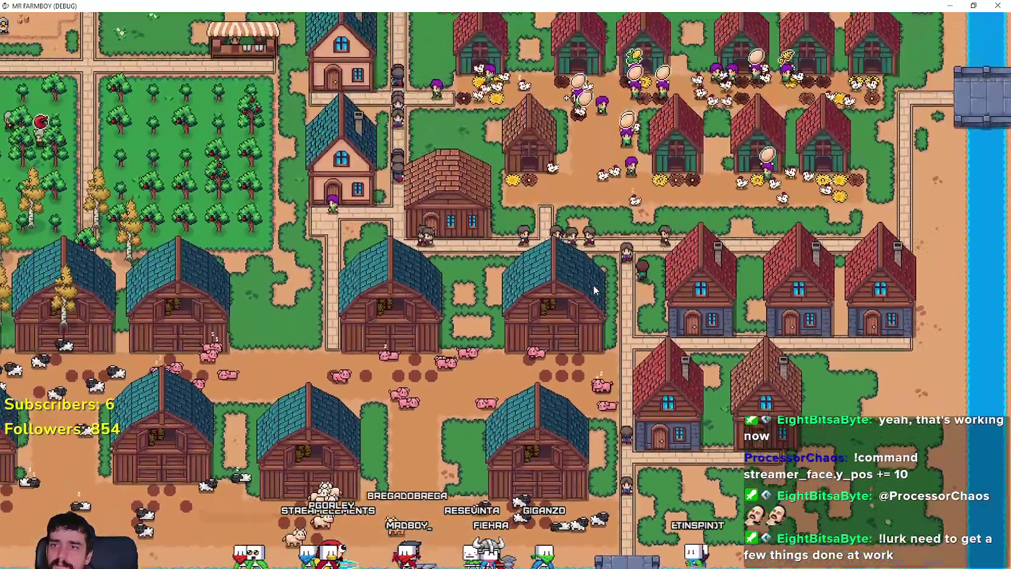
# - Pan the view north over the farm and town toward the lake
pyautogui.press('w')
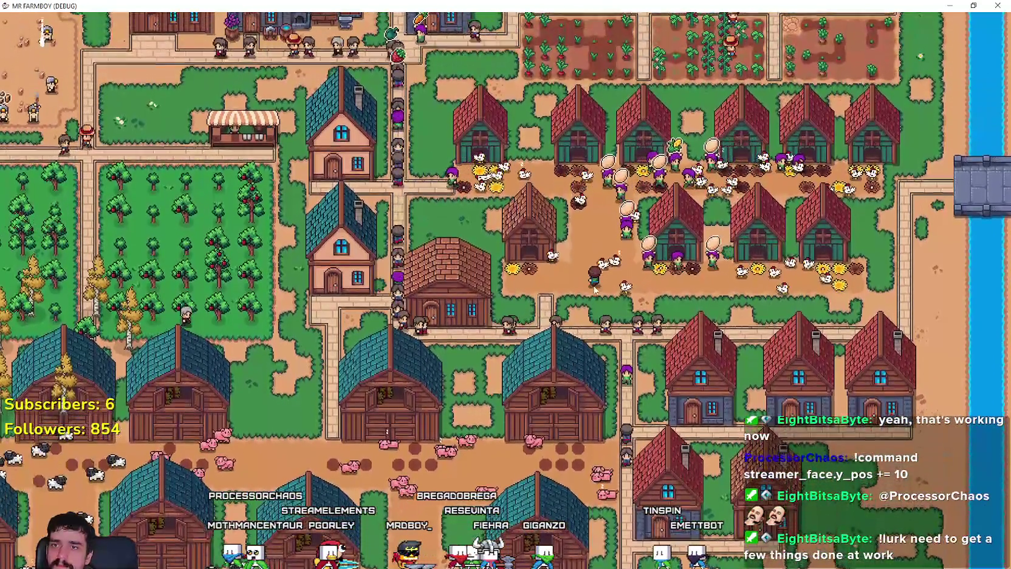
pyautogui.press('w')
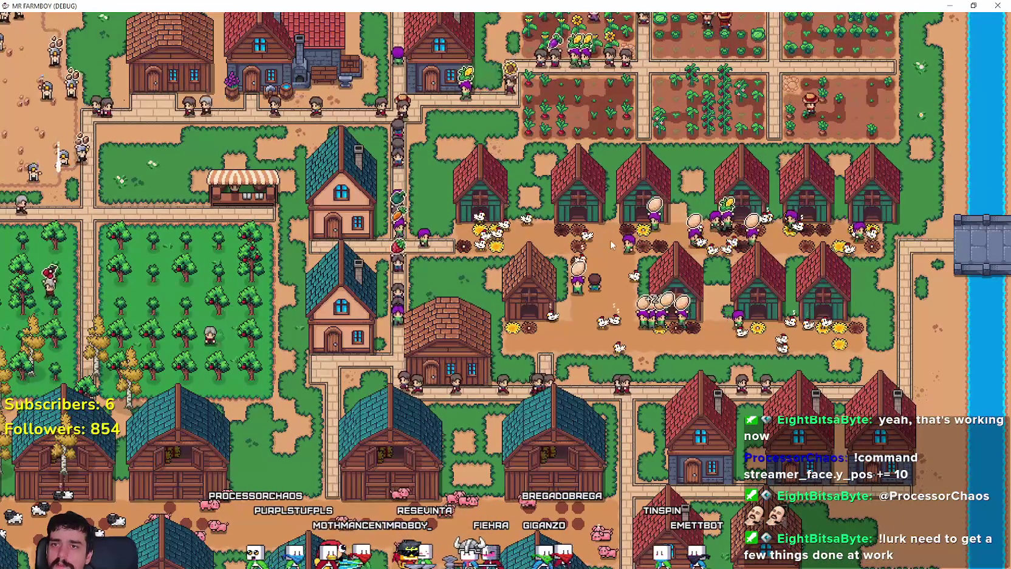
pyautogui.press('w')
pyautogui.press('a')
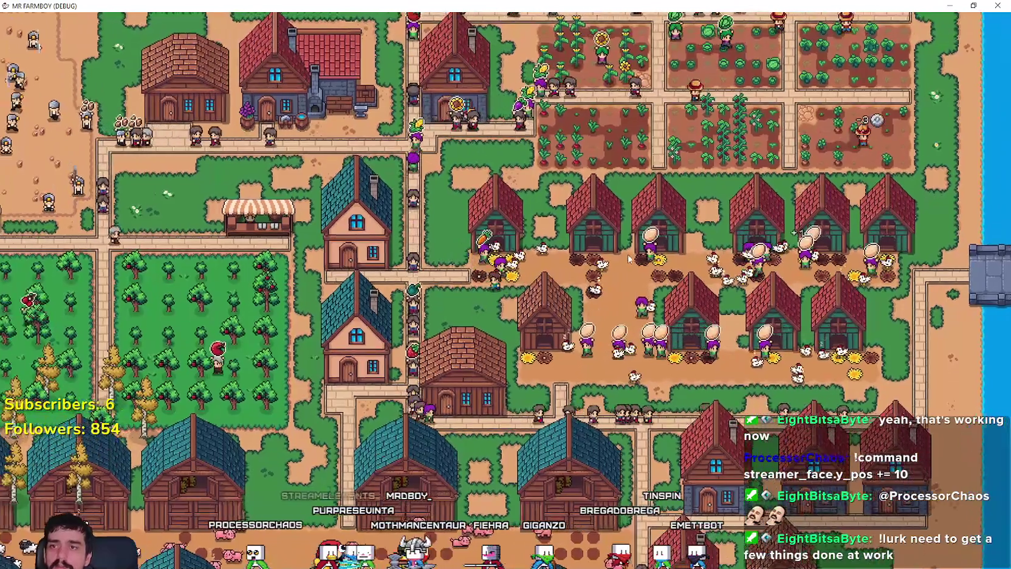
pyautogui.press('a')
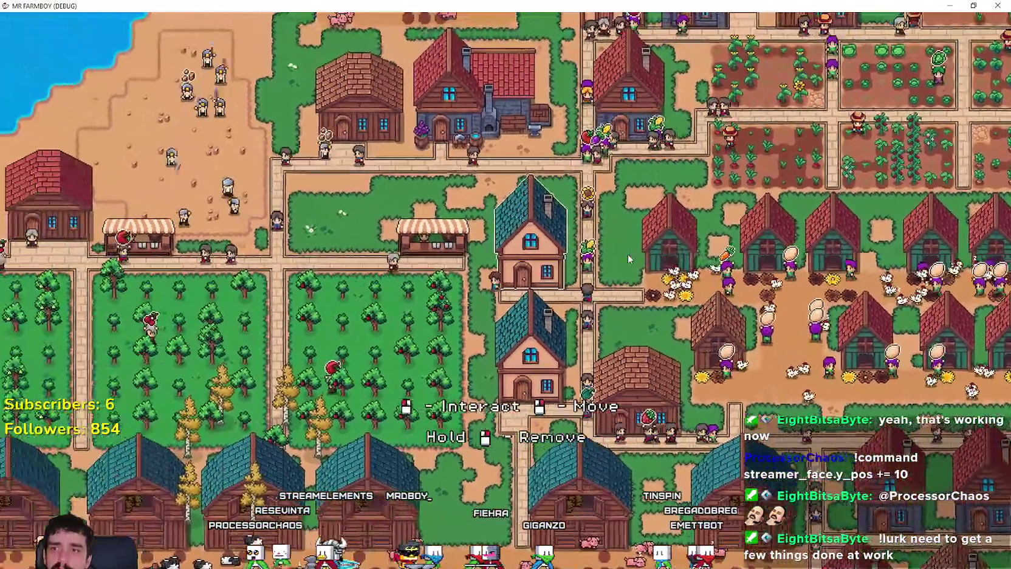
pyautogui.press('w')
pyautogui.press('d')
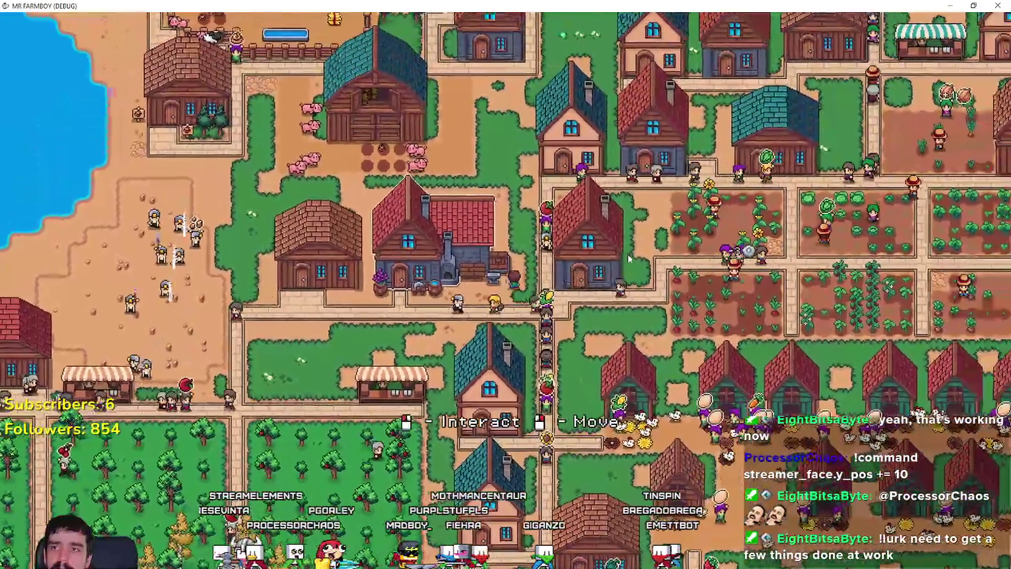
pyautogui.press('w')
pyautogui.press('a')
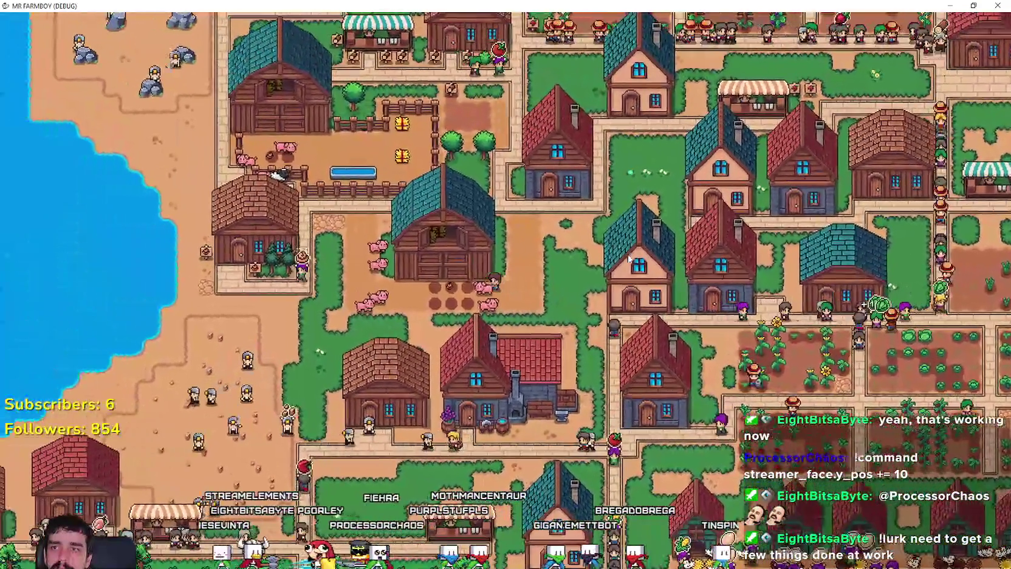
pyautogui.press('a')
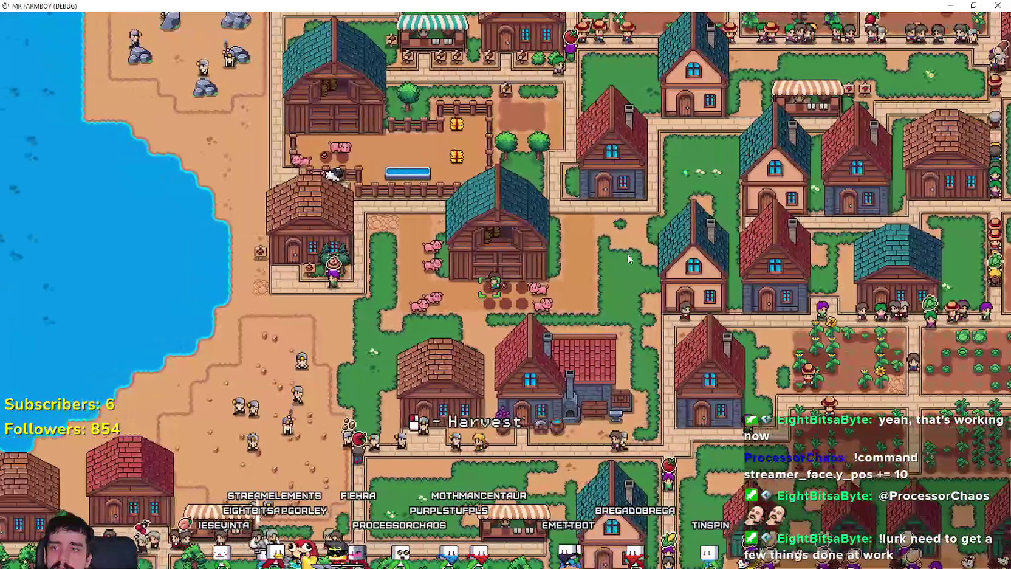
# - Walk to the pig barn by the lake and check its panel showing 4 of 6 stalls filled
pyautogui.scroll(3, 467, 191)
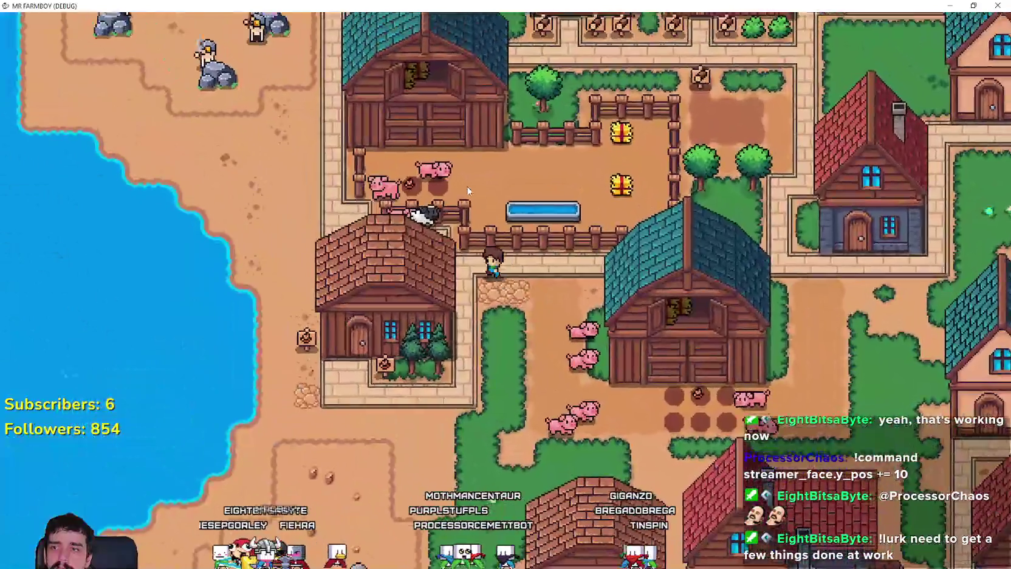
pyautogui.press('w')
pyautogui.press('a')
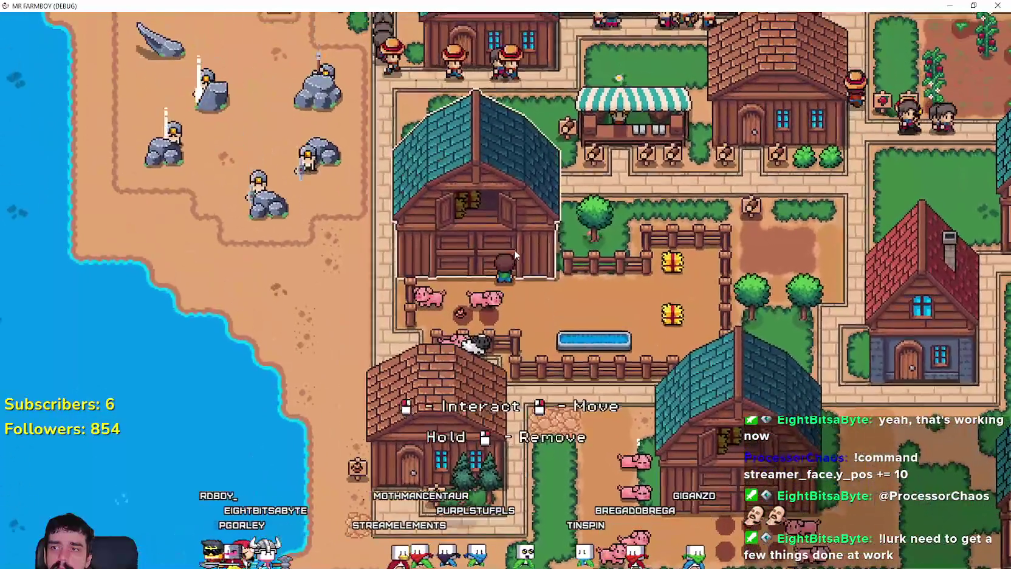
pyautogui.click(514, 249)
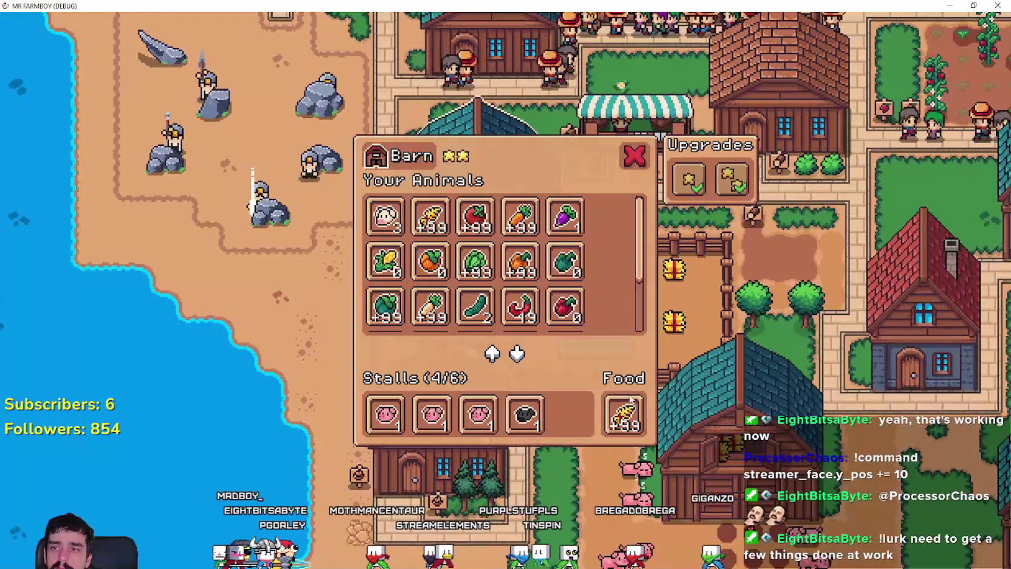
pyautogui.press('Escape')
pyautogui.press('s')
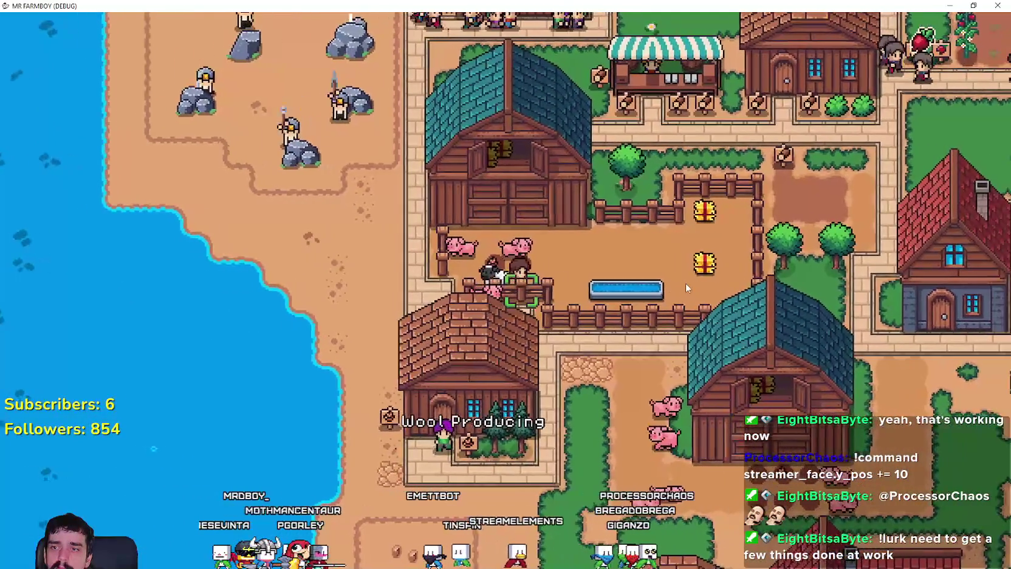
# - Move back down across the farm toward the barns and cows, zooming out
pyautogui.press('s')
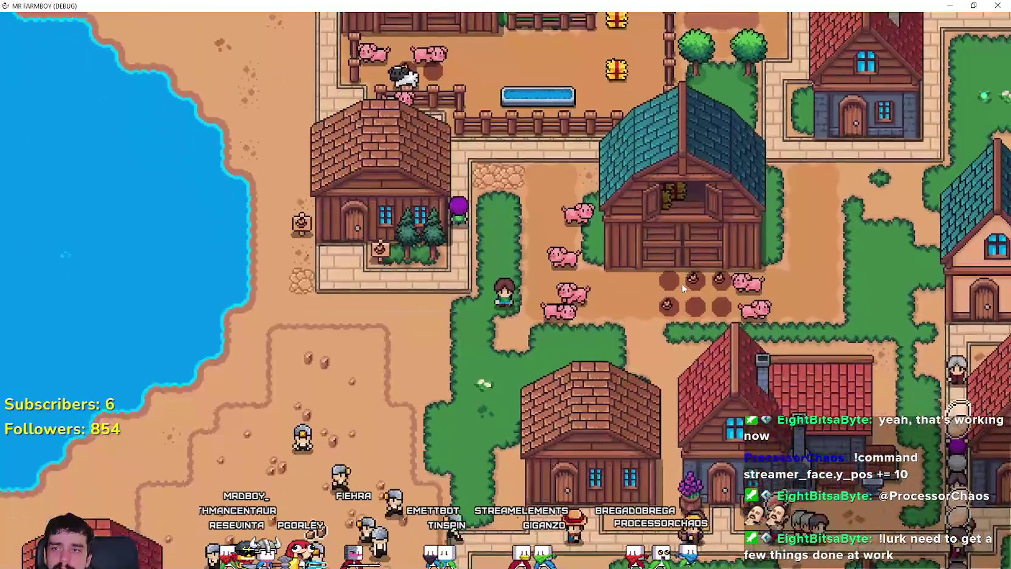
pyautogui.scroll(-3, 681, 286)
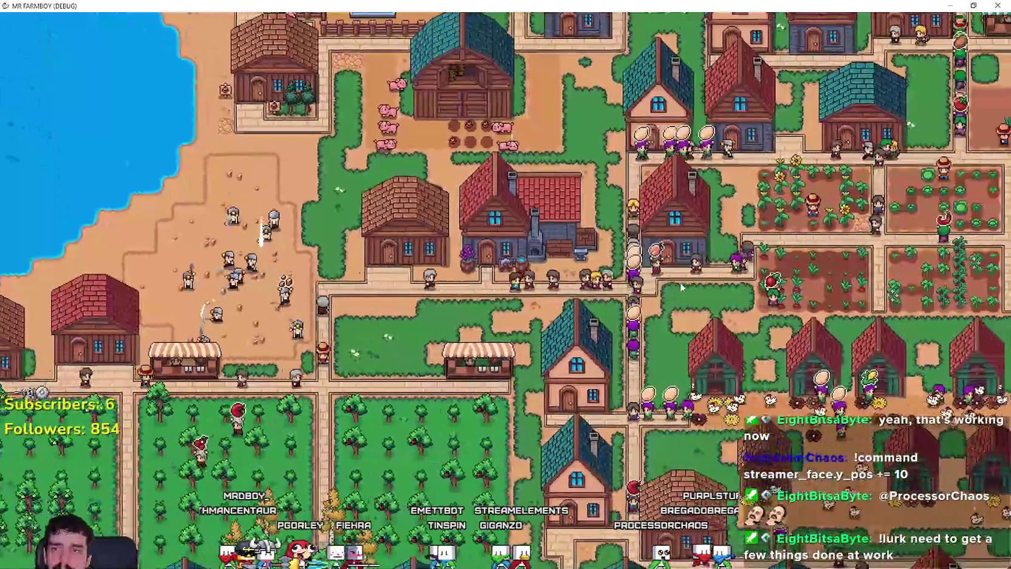
pyautogui.press('s')
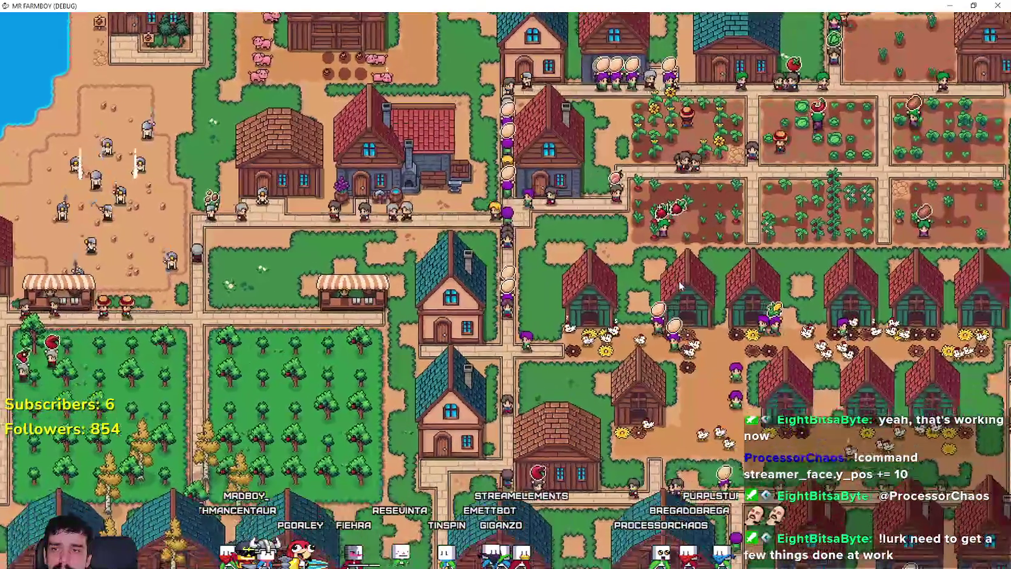
pyautogui.press('s')
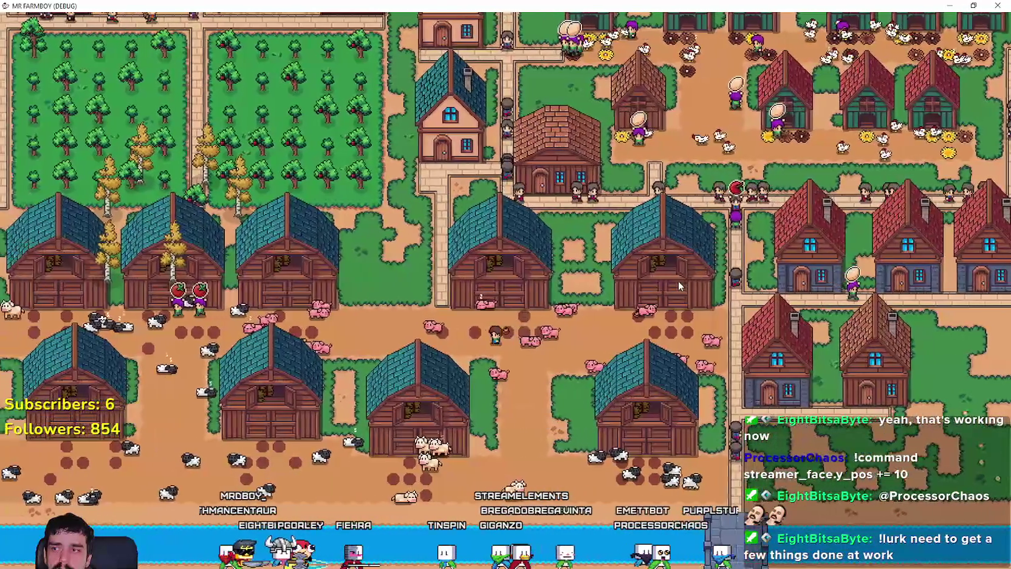
pyautogui.scroll(-5, 676, 281)
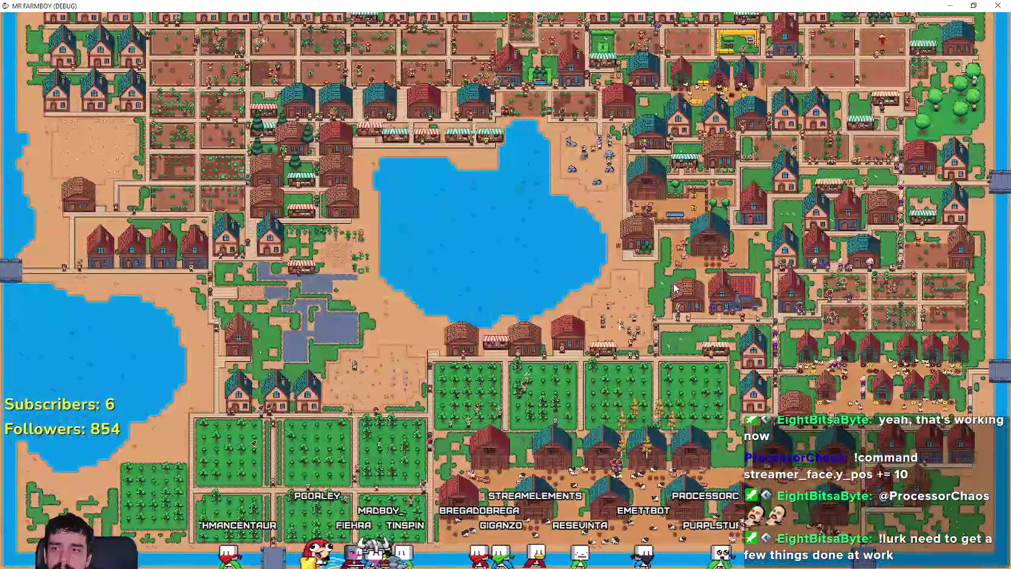
pyautogui.scroll(5, 675, 288)
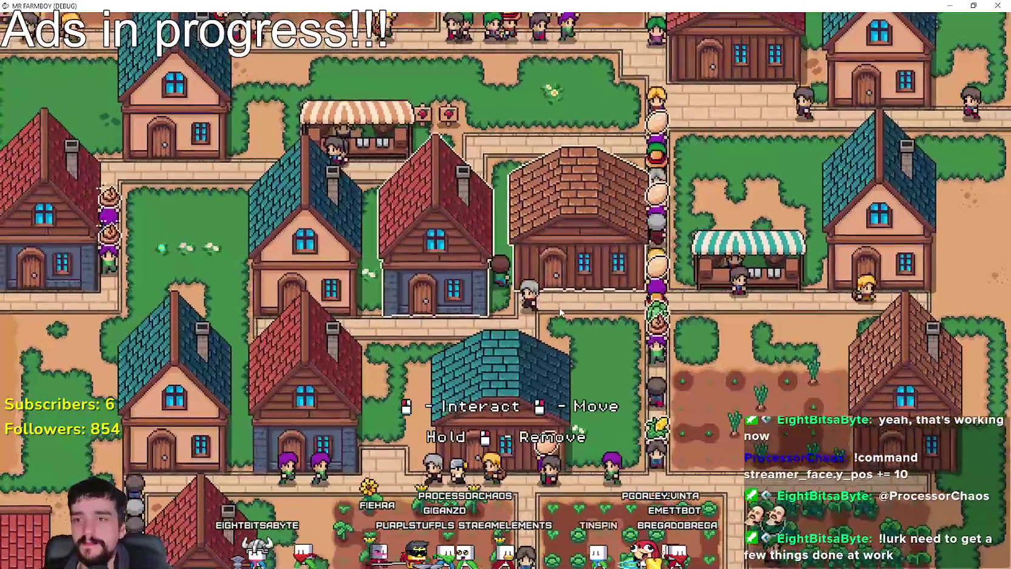
pyautogui.hotkey('alt', 'Tab')
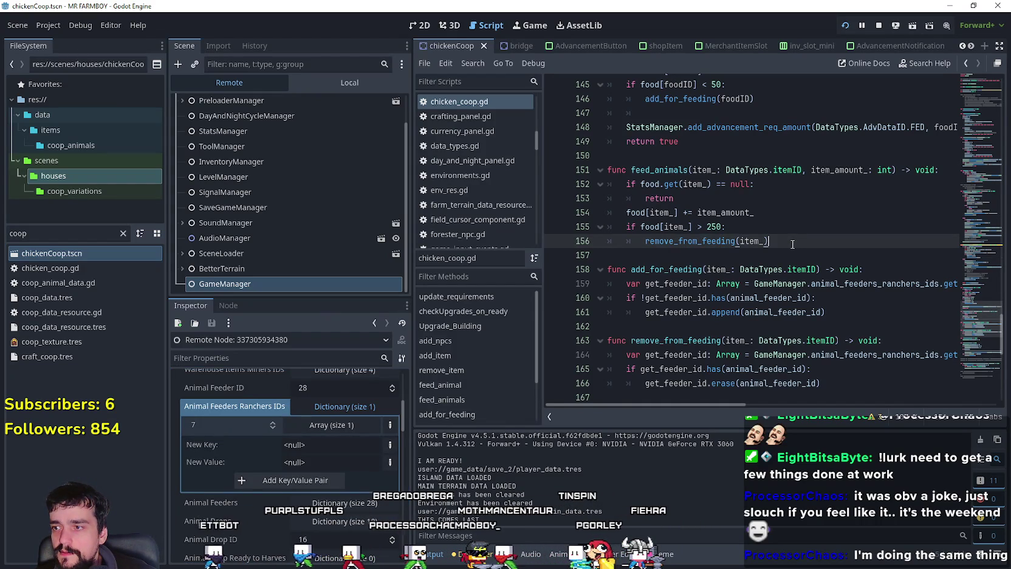
# - Expand the remote Inspector's Ranchers IDs array to confirm it holds 6, then minimize Godot
pyautogui.click(357, 429)
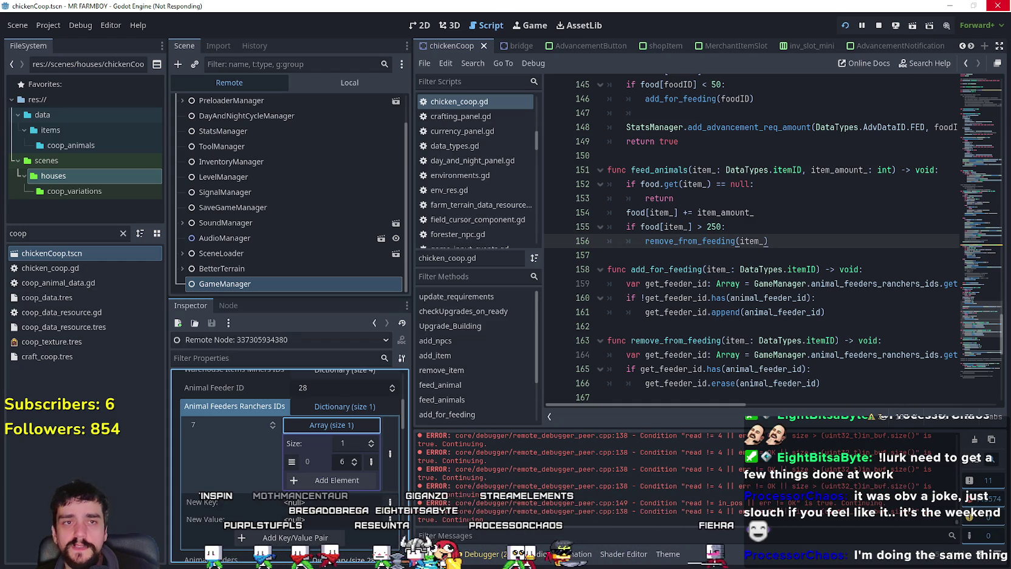
pyautogui.click(949, 6)
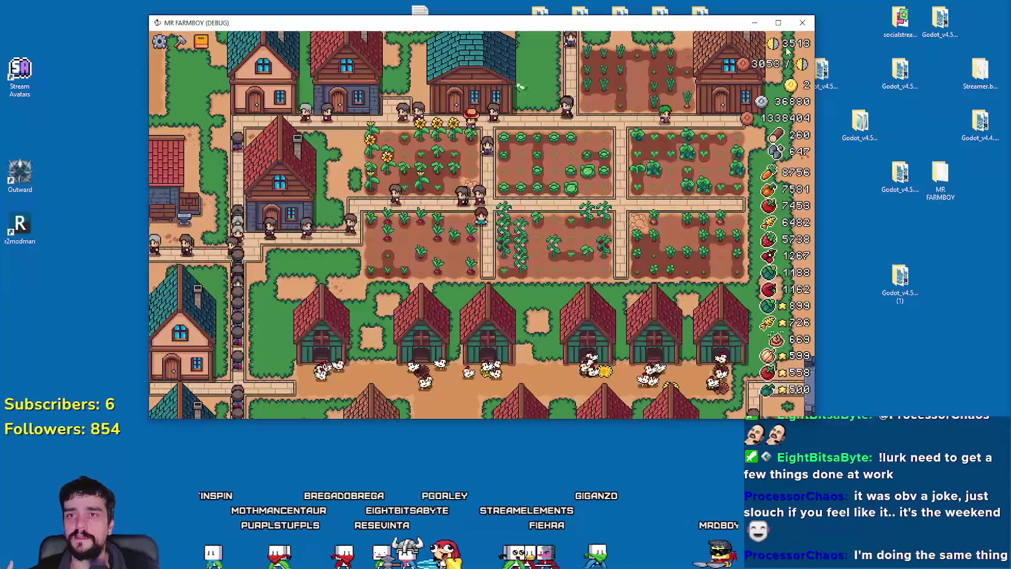
# - Close the MR FARMBOY (DEBUG) game window
pyautogui.click(802, 22)
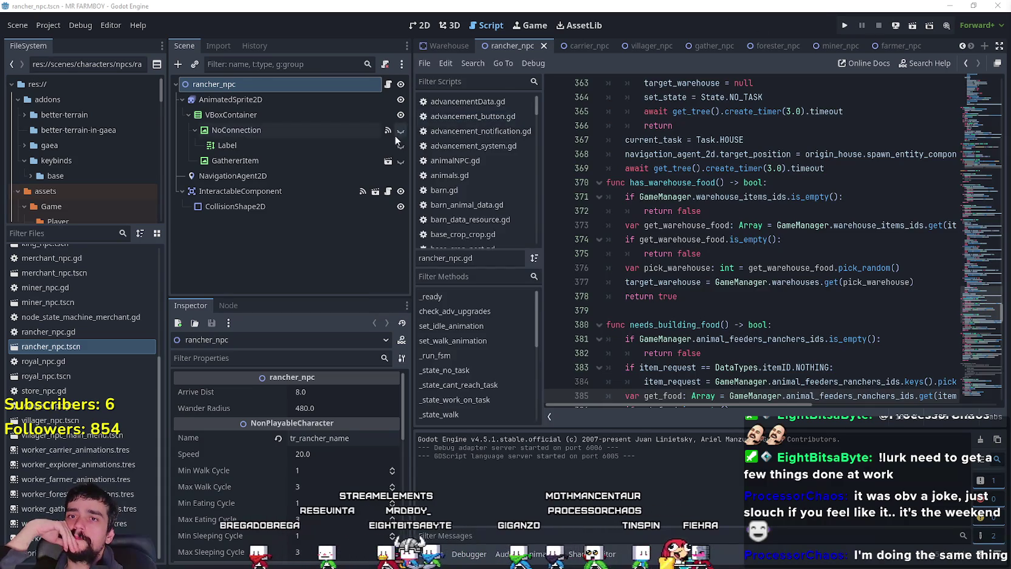
# - Filter FileSystem by 'coop' and review coop_data_resource.gd's food assignment code
pyautogui.click(697, 300)
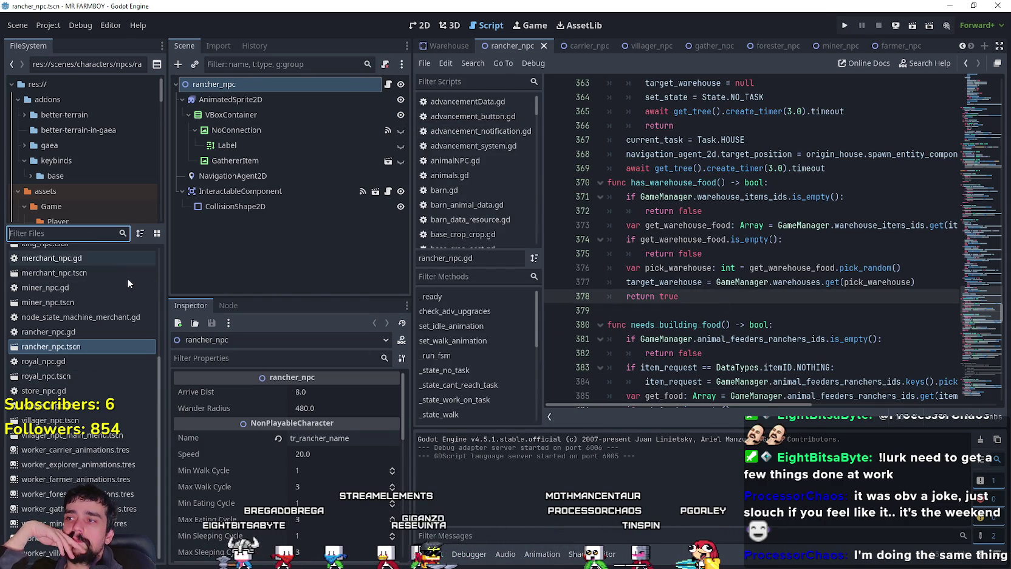
pyautogui.write('food')
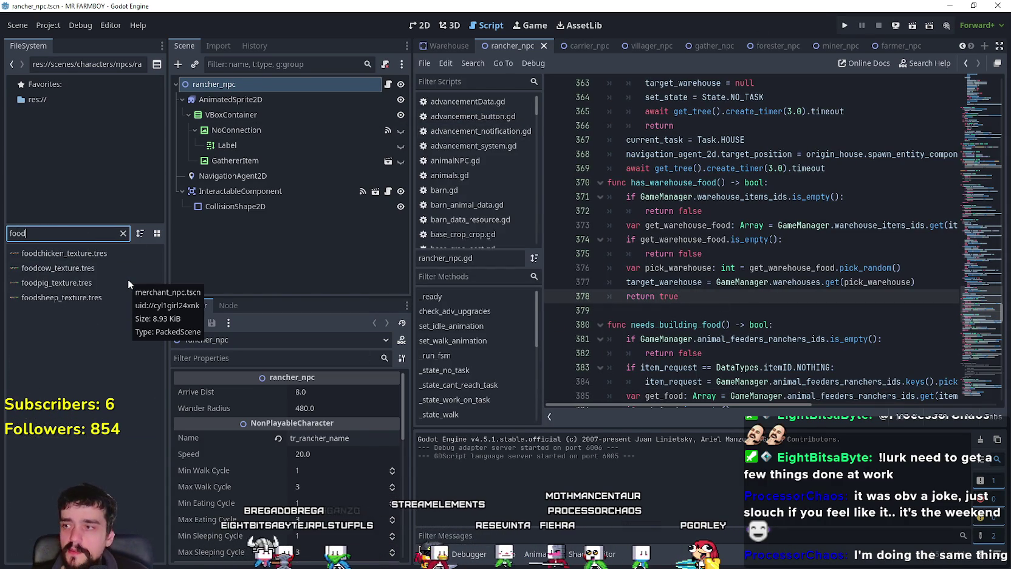
pyautogui.click(122, 232)
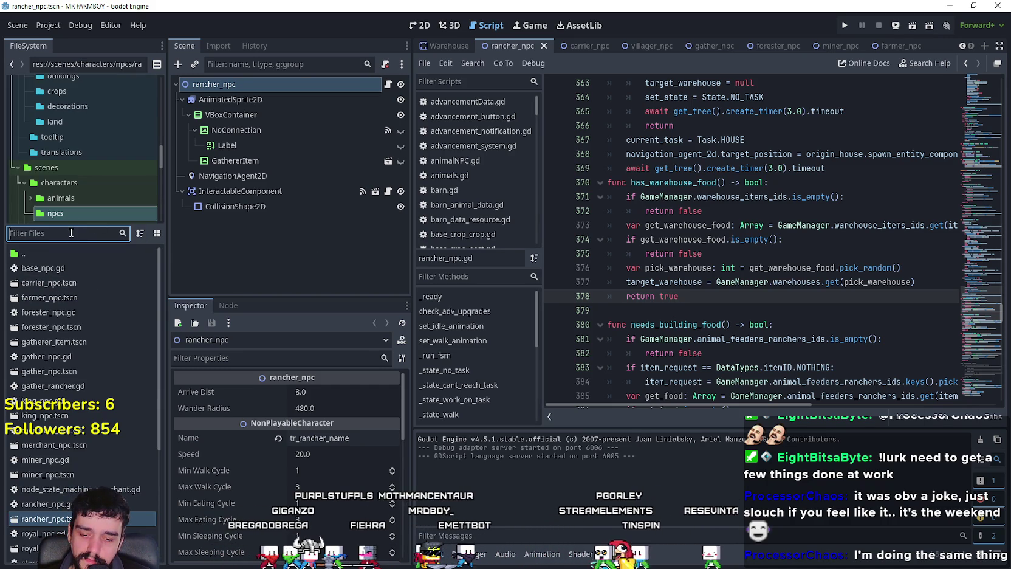
pyautogui.write('coop')
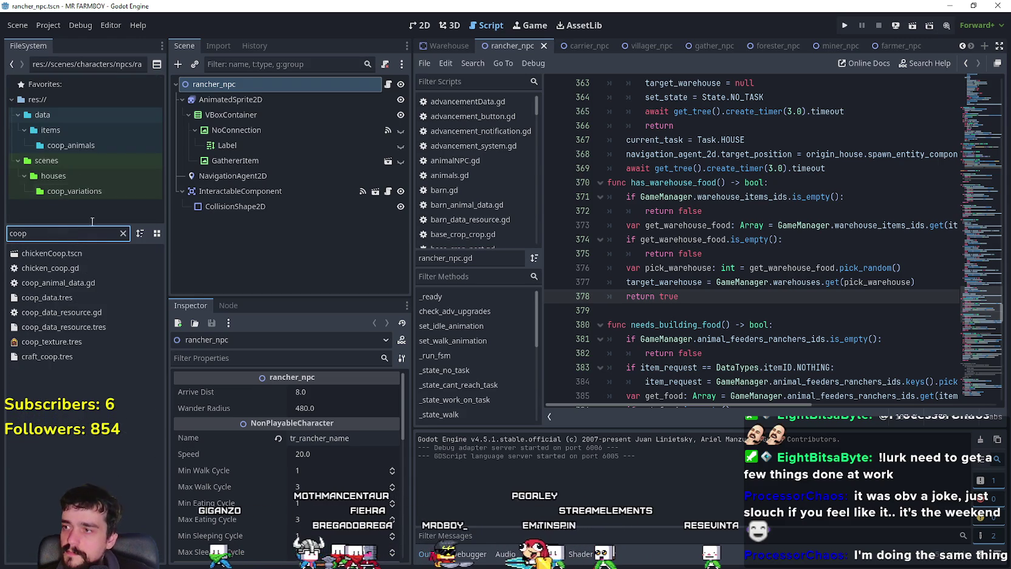
pyautogui.click(96, 313)
pyautogui.doubleClick(95, 314)
pyautogui.click(834, 386)
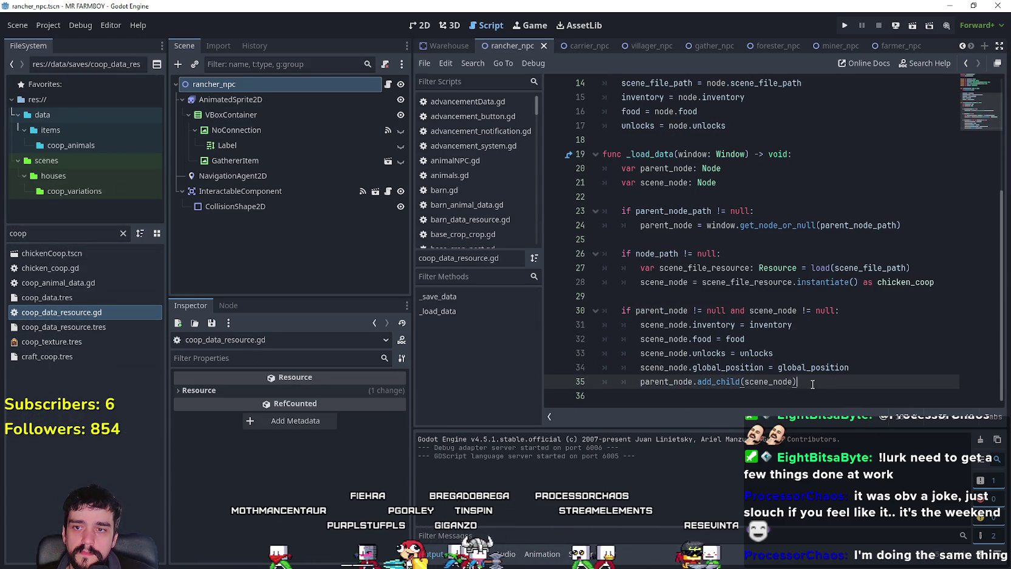
pyautogui.moveTo(632, 336); pyautogui.dragTo(745, 338)
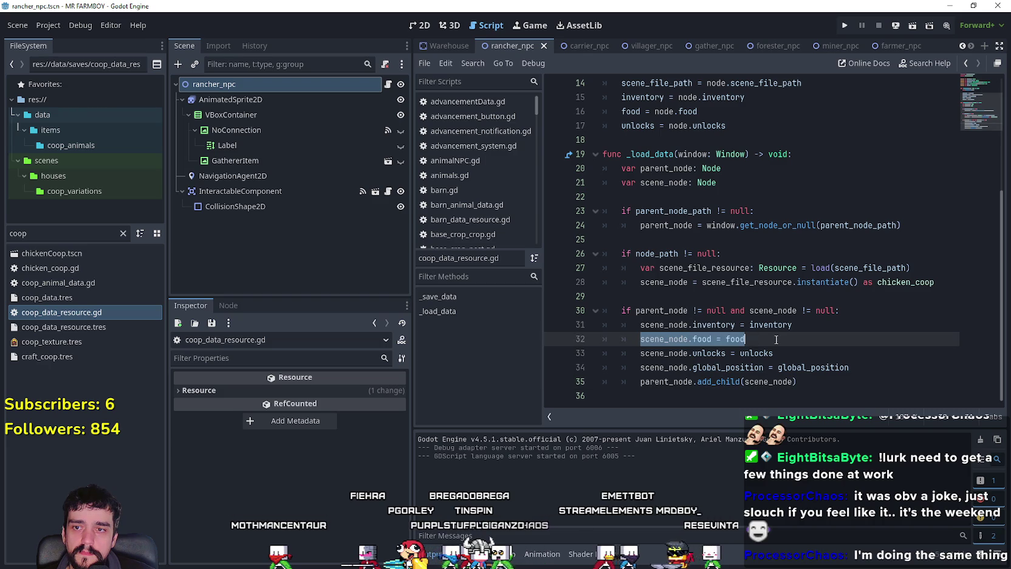
pyautogui.click(842, 391)
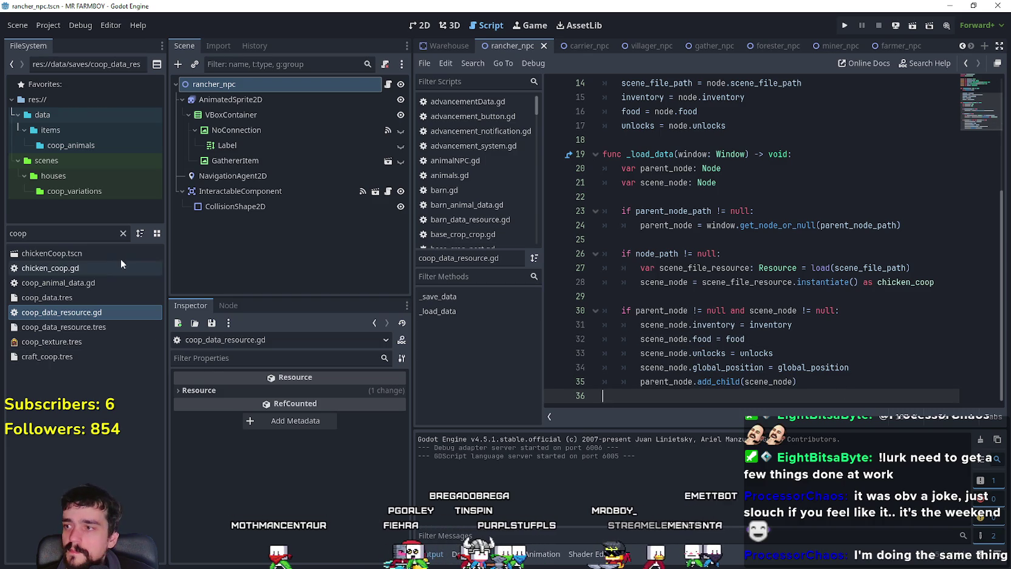
# - Re-filter by 'coop' and open the chickenCoop.tscn scene
pyautogui.click(124, 233)
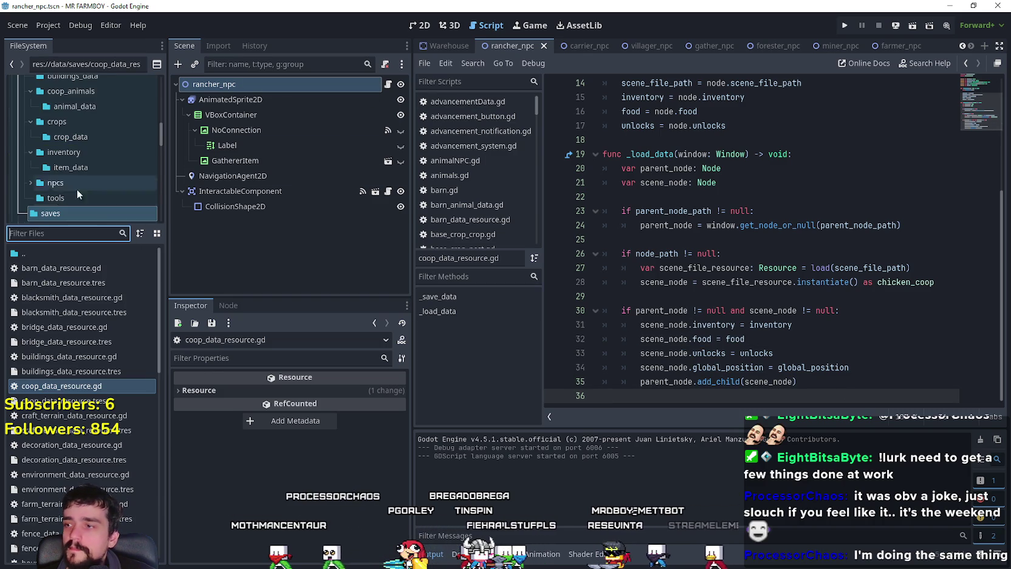
pyautogui.write('coop')
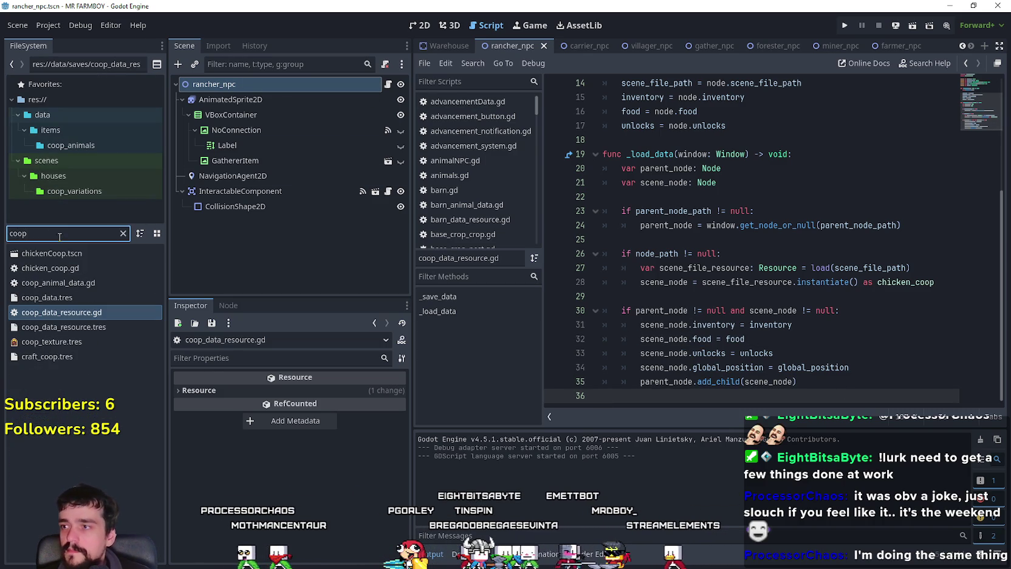
pyautogui.click(70, 253)
pyautogui.doubleClick(70, 254)
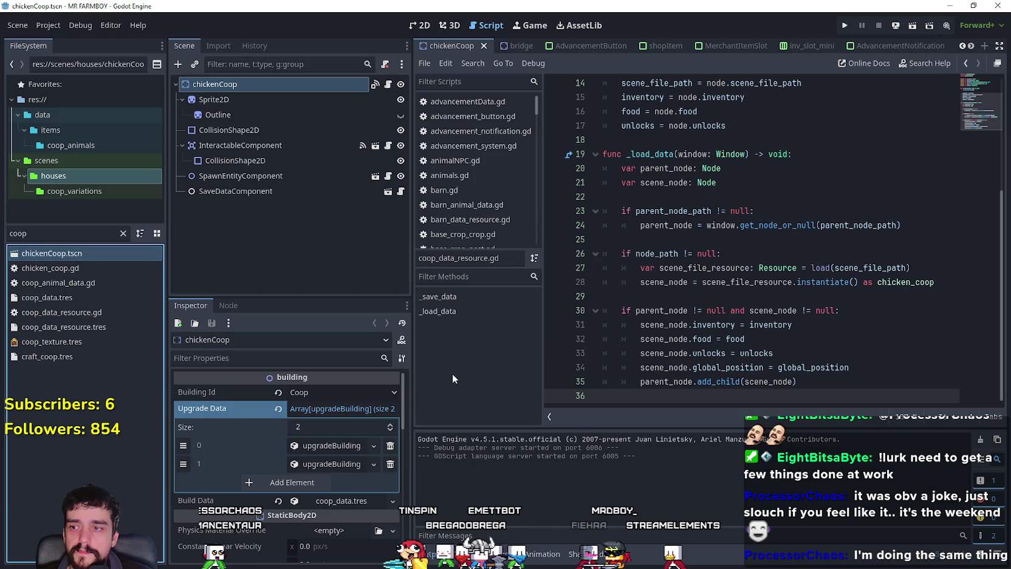
# - Open chicken_coop.gd and use Lookup Symbol to find the add_for_feeding definition
pyautogui.click(388, 84)
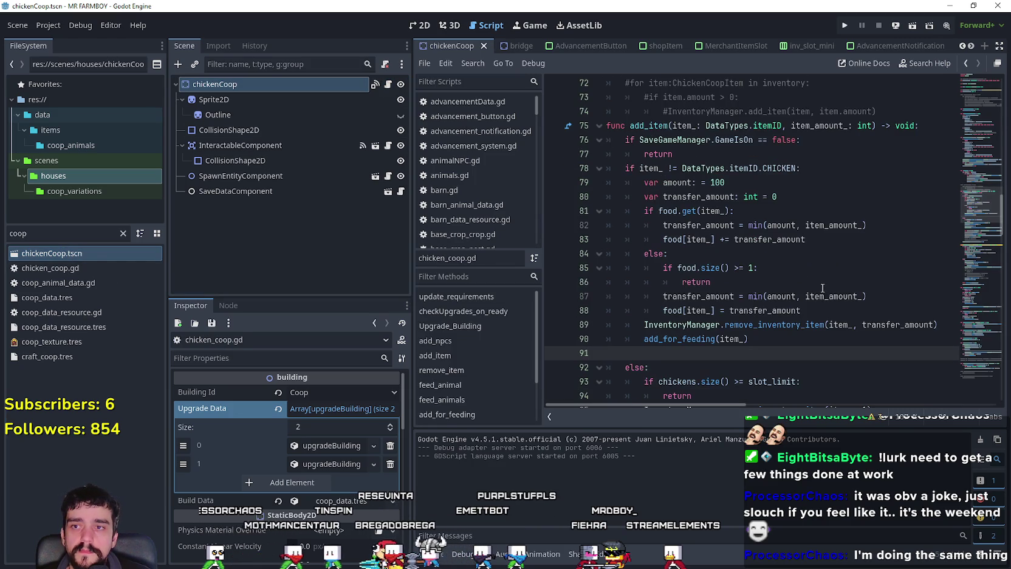
pyautogui.moveTo(749, 338); pyautogui.dragTo(655, 338)
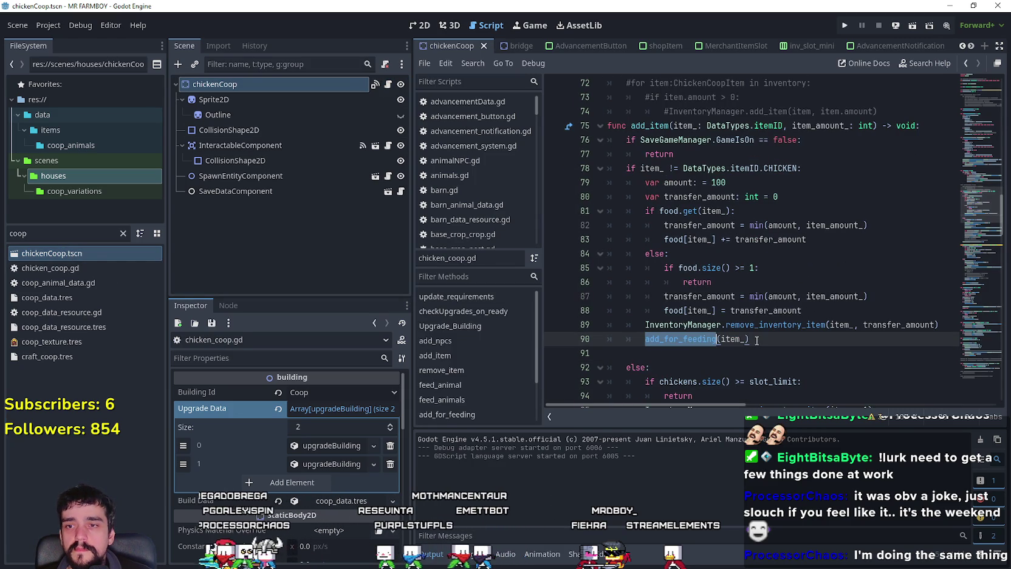
pyautogui.rightClick(678, 341)
pyautogui.click(724, 539)
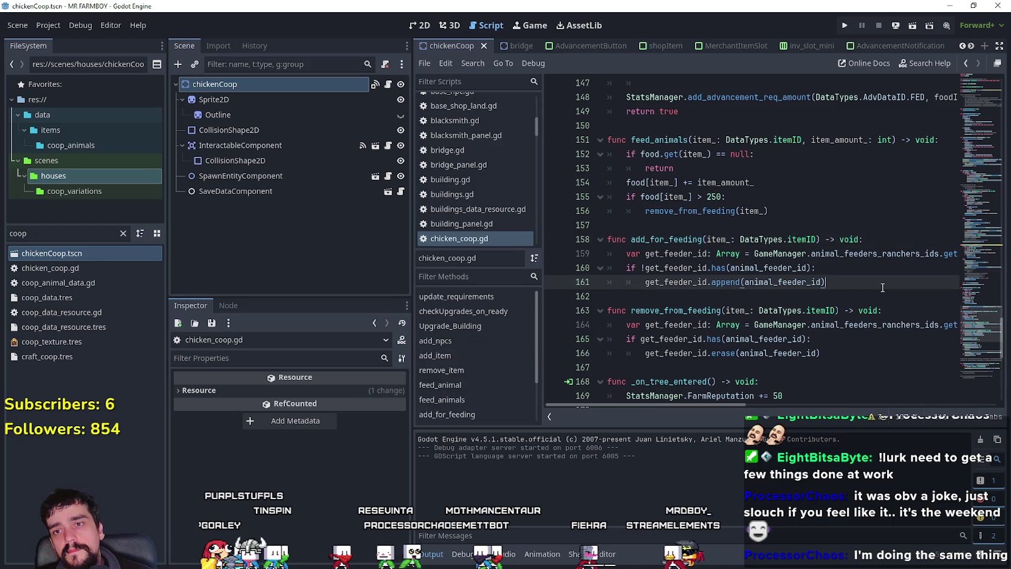
pyautogui.moveTo(887, 290); pyautogui.dragTo(608, 239)
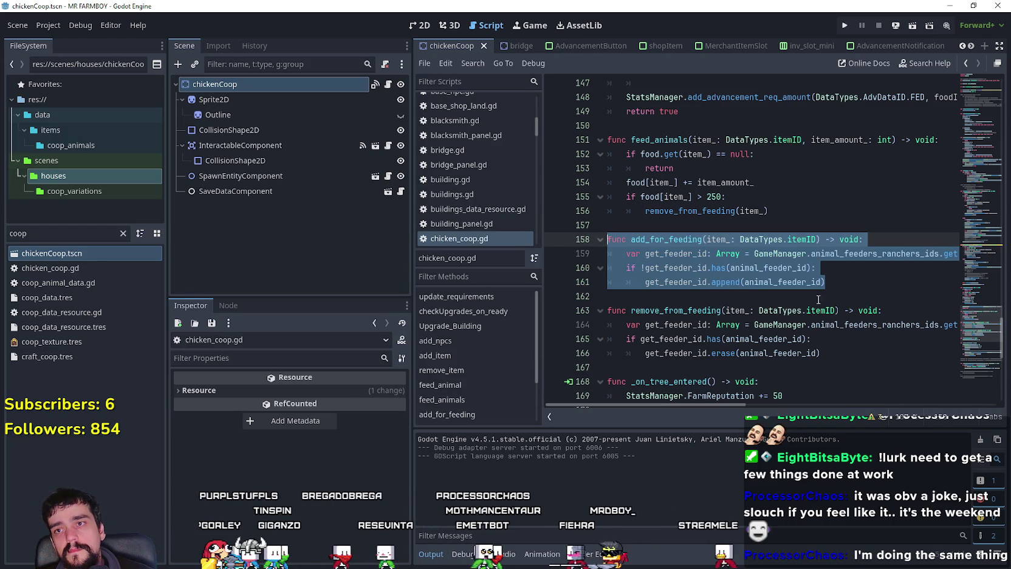
pyautogui.scroll(5, 978, 292)
pyautogui.scroll(3, 978, 292)
pyautogui.scroll(-6, 978, 292)
pyautogui.click(669, 358)
pyautogui.doubleClick(669, 357)
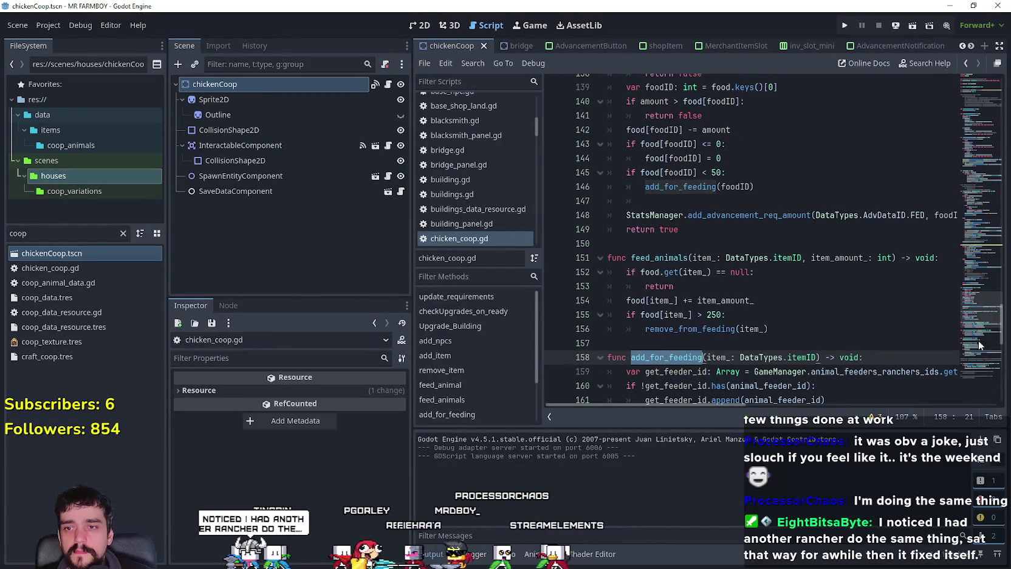
# - Review the feed_animal function on lines 136–146
pyautogui.scroll(-1, 980, 331)
pyautogui.moveTo(979, 331)
pyautogui.mouseDown()
pyautogui.moveTo(990, 260)
pyautogui.moveTo(984, 336)
pyautogui.moveTo(979, 305)
pyautogui.mouseUp()
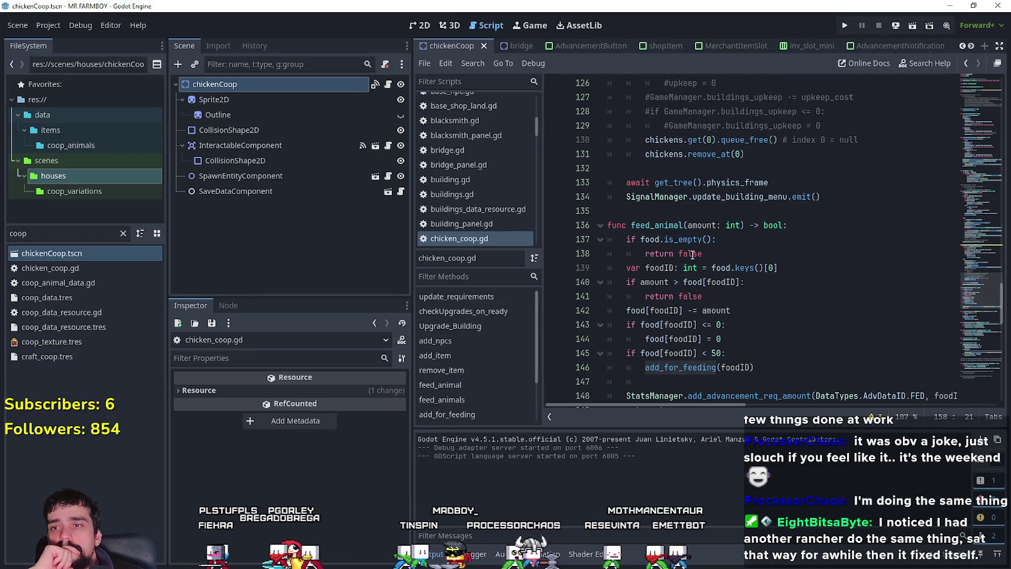
pyautogui.click(731, 260)
pyautogui.moveTo(754, 367)
pyautogui.mouseDown()
pyautogui.moveTo(625, 268)
pyautogui.moveTo(607, 224)
pyautogui.mouseUp()
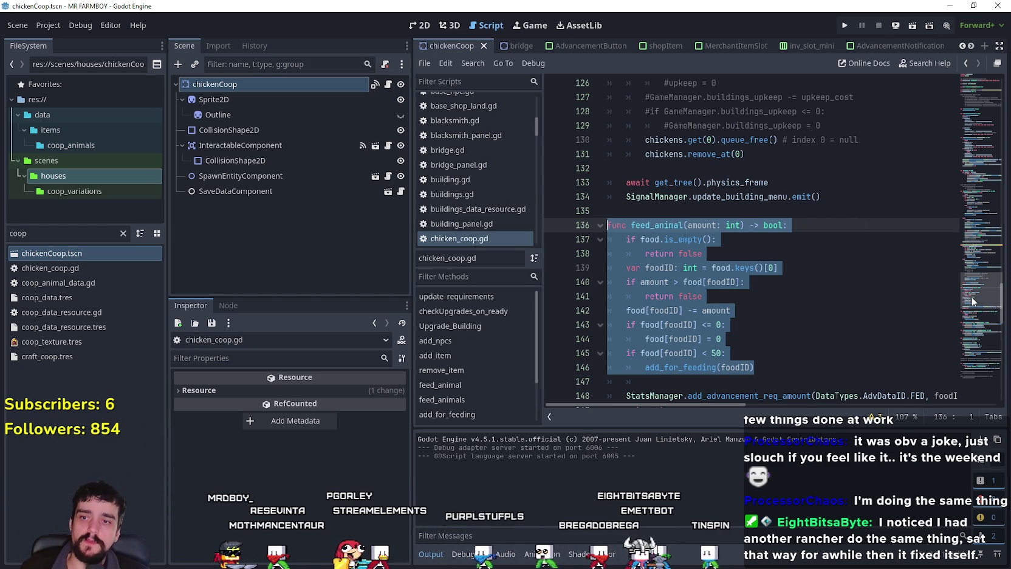
pyautogui.moveTo(982, 288)
pyautogui.mouseDown()
pyautogui.moveTo(972, 92)
pyautogui.moveTo(969, 99)
pyautogui.mouseUp()
pyautogui.scroll(-4, 967, 99)
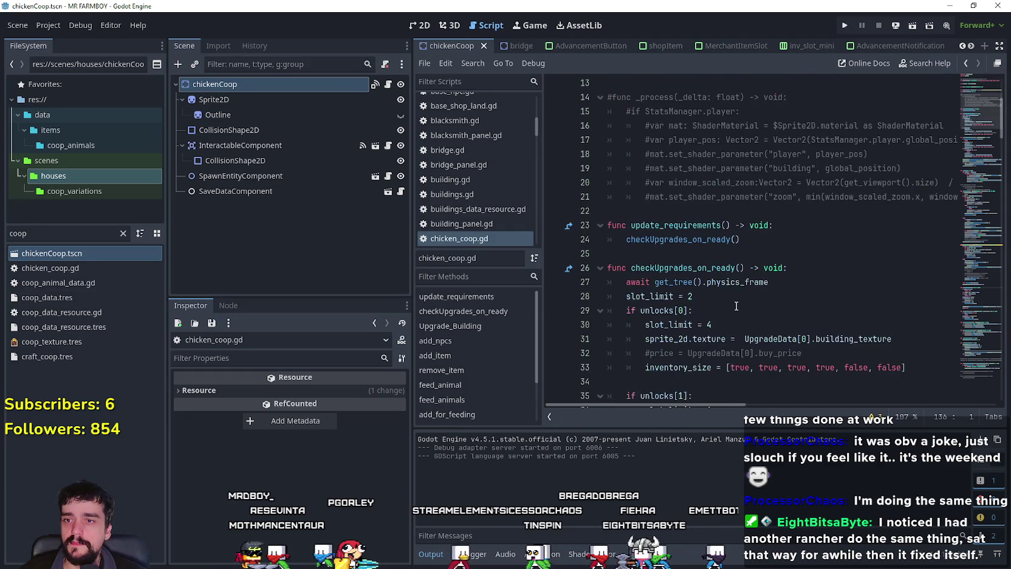
pyautogui.scroll(2, 731, 227)
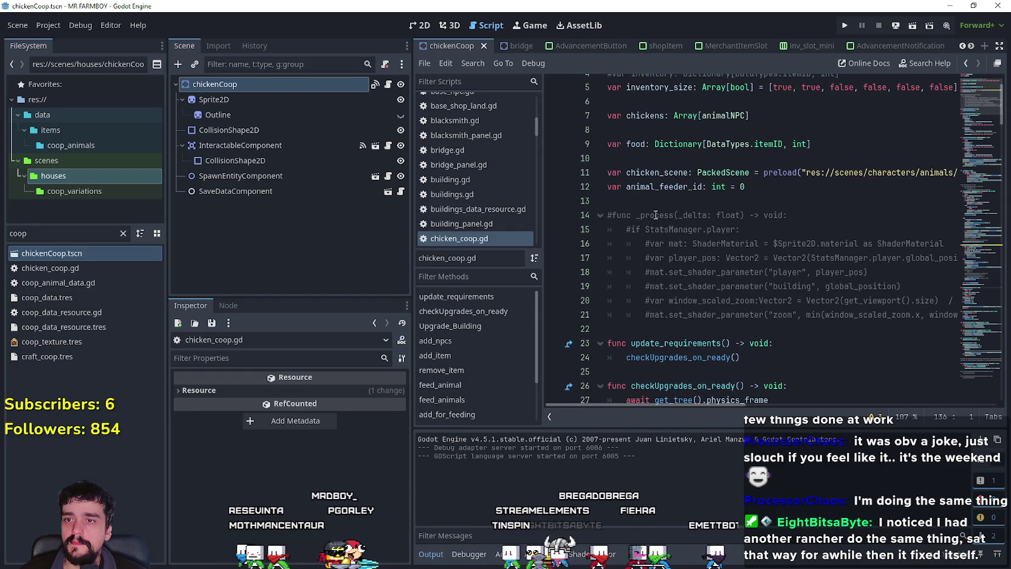
pyautogui.scroll(-10, 731, 227)
pyautogui.scroll(-9, 729, 315)
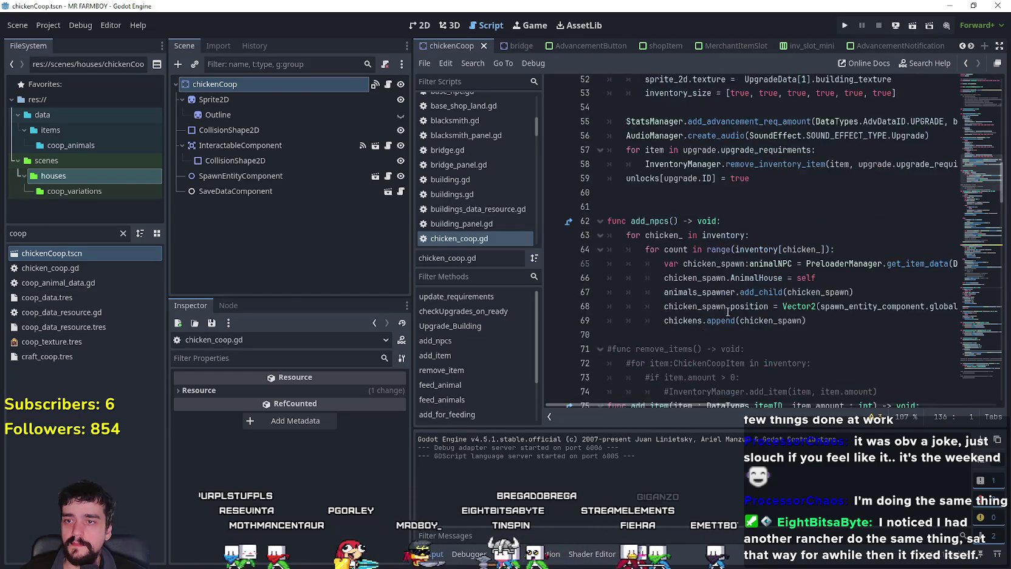
pyautogui.scroll(3, 724, 299)
pyautogui.scroll(1, 724, 299)
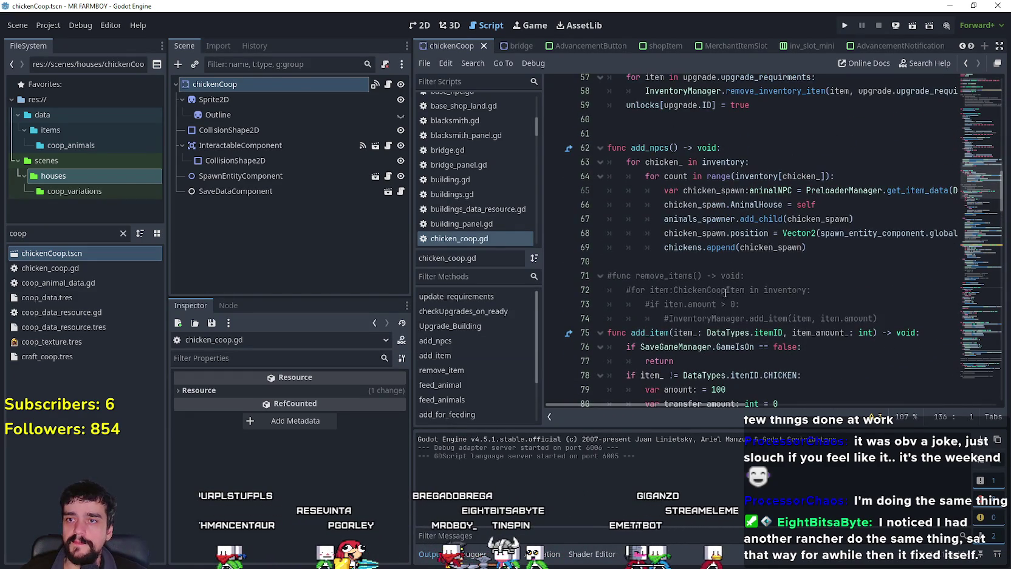
# - Add a new indented line 70 after line 69 in add_npcs and start typing 'if food'
pyautogui.click(810, 247)
pyautogui.scroll(-2, 811, 328)
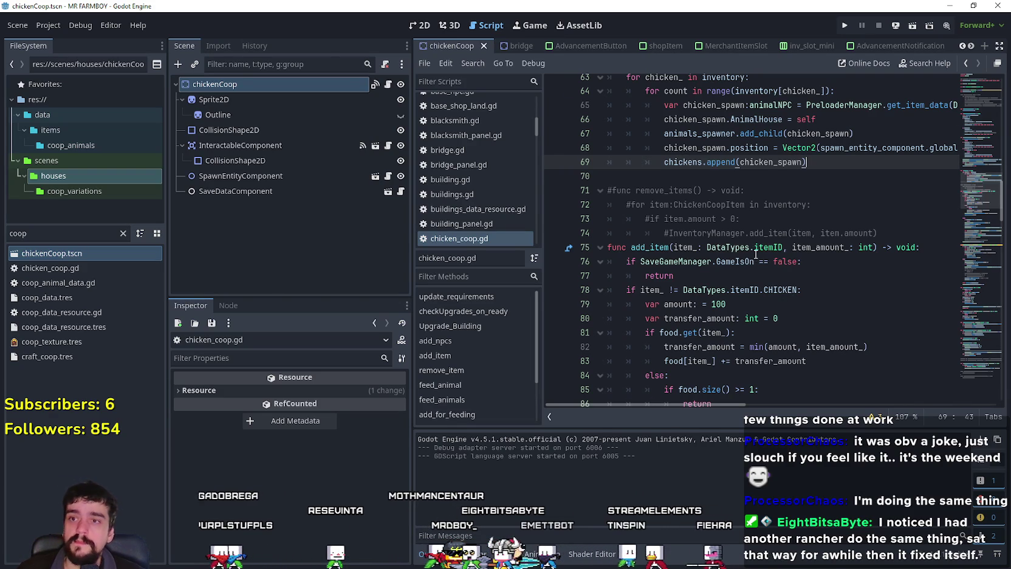
pyautogui.scroll(3, 750, 246)
pyautogui.scroll(-3, 777, 281)
pyautogui.scroll(-4, 777, 281)
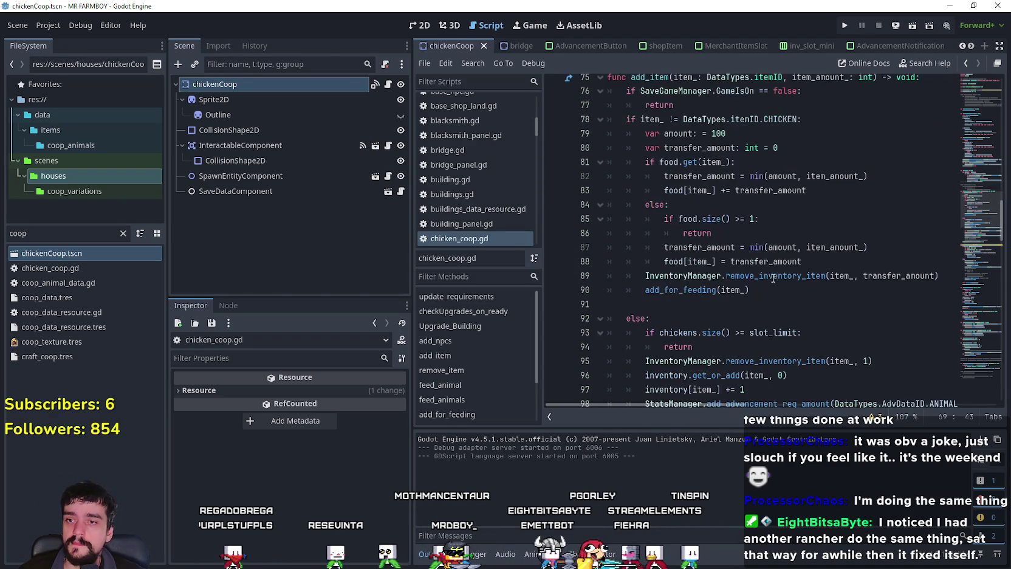
pyautogui.scroll(3, 767, 251)
pyautogui.scroll(1, 767, 251)
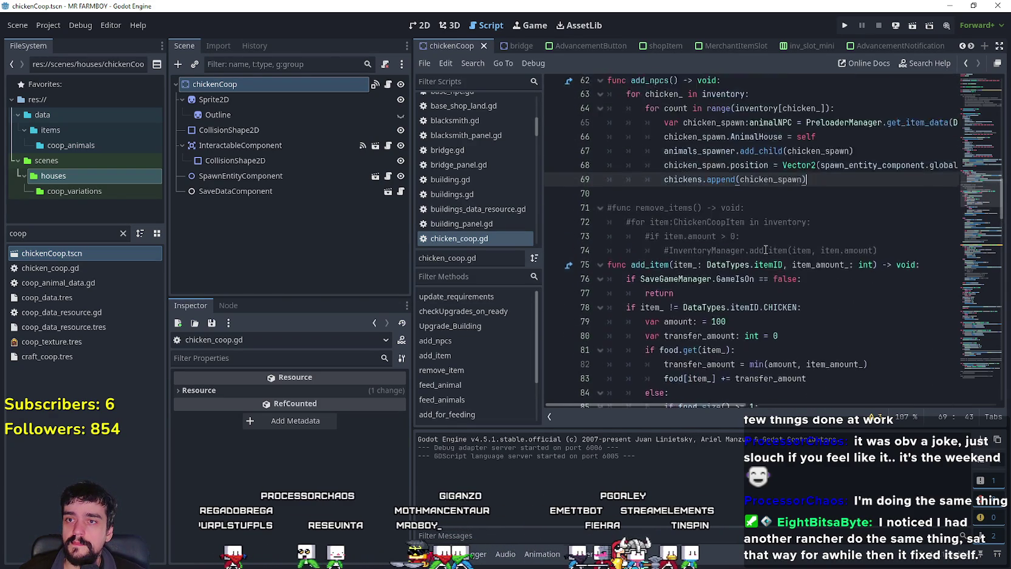
pyautogui.press('Return')
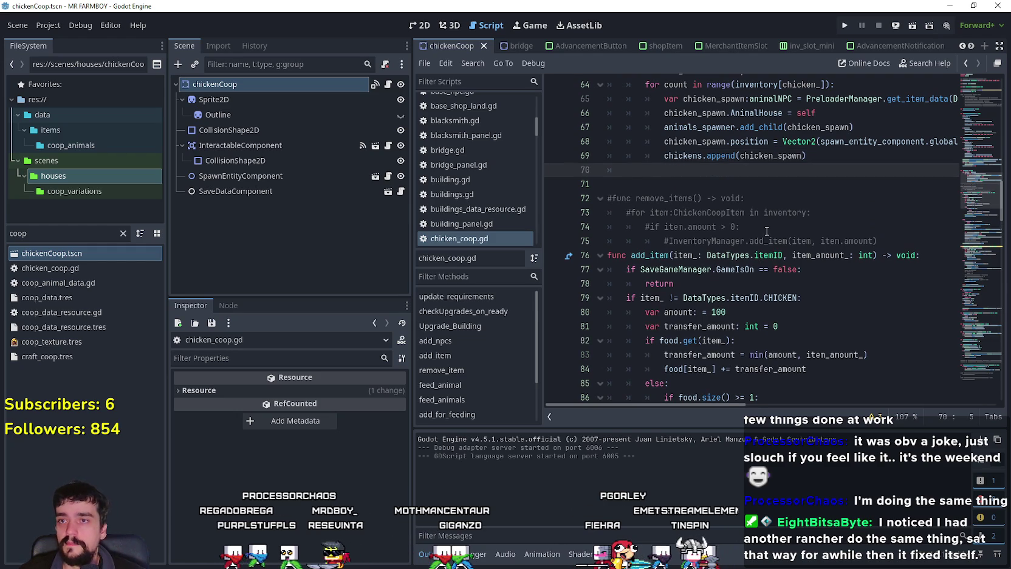
pyautogui.scroll(2, 773, 249)
pyautogui.write('if food')
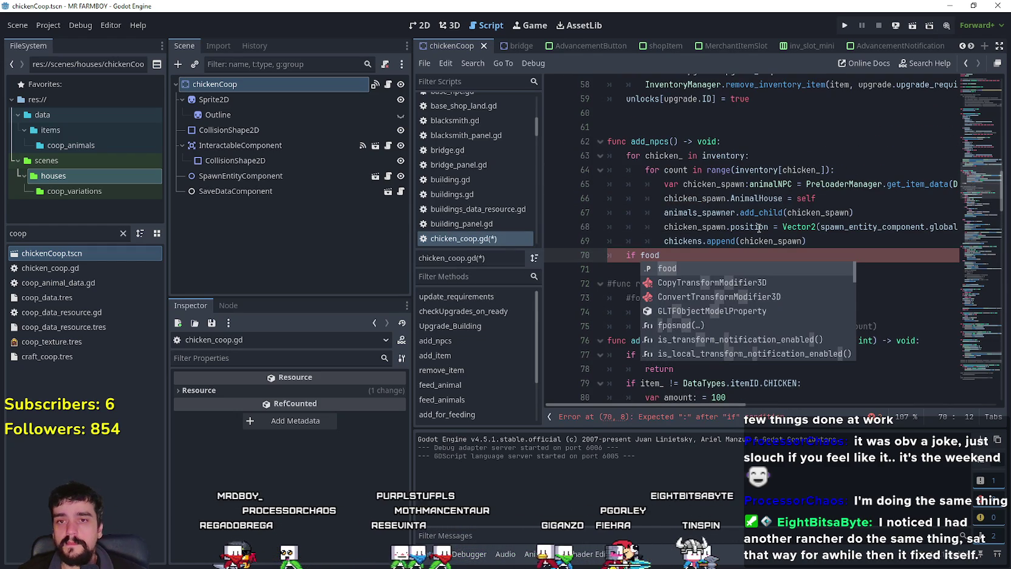
# - Look up where the food variable is declared on line 9, then return to line 70
pyautogui.rightClick(646, 255)
pyautogui.click(667, 452)
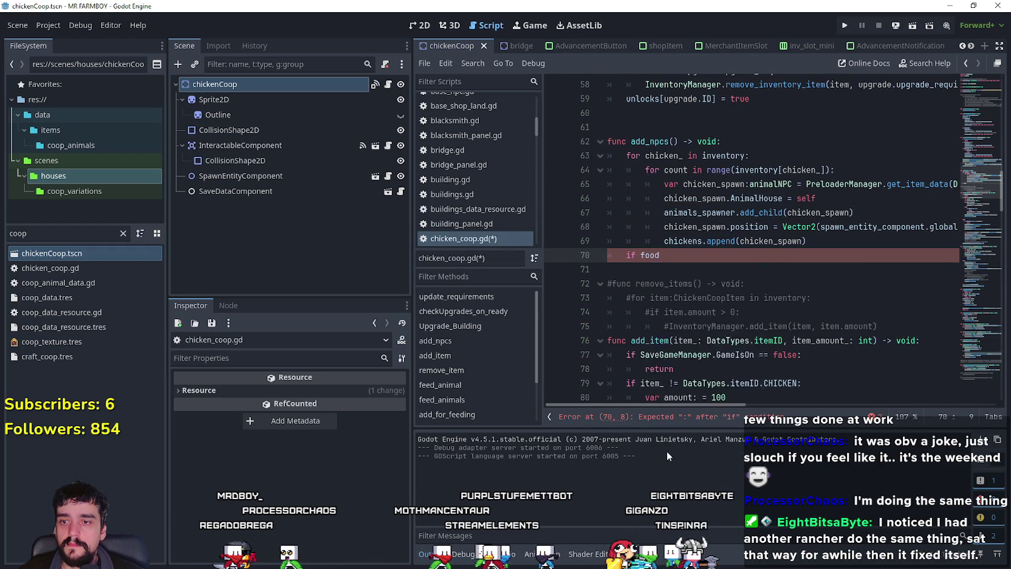
pyautogui.press('Down')
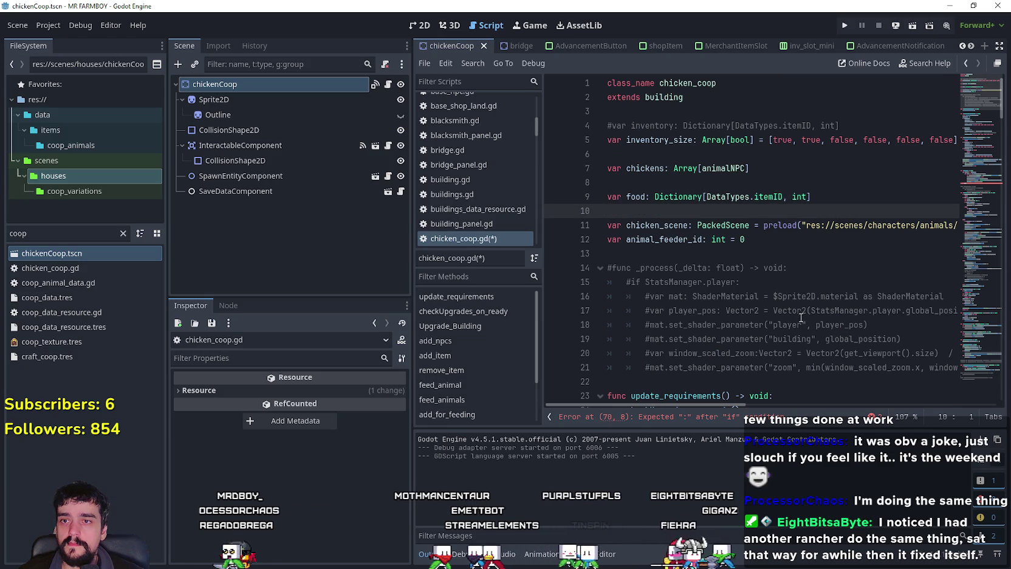
pyautogui.doubleClick(635, 196)
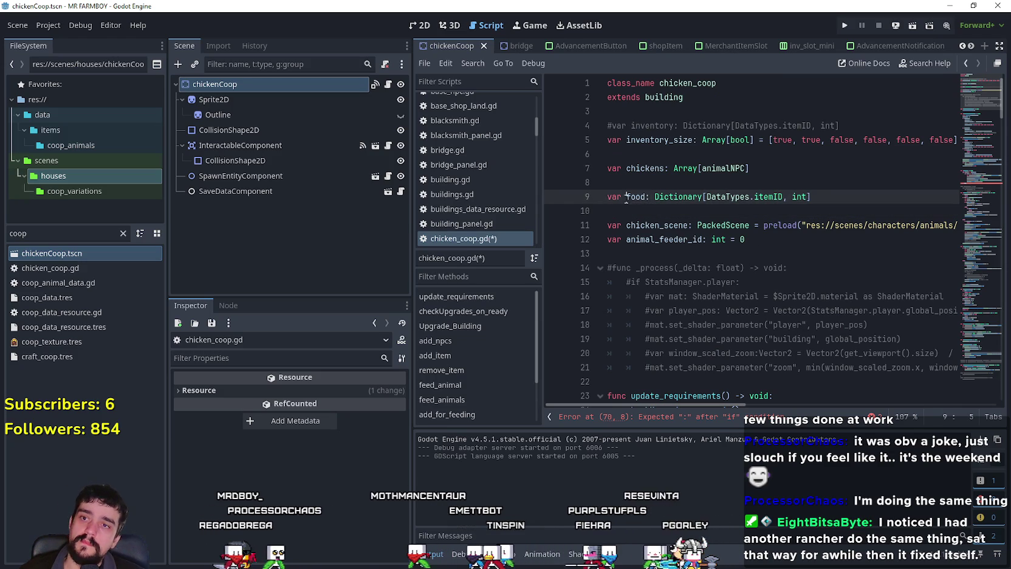
pyautogui.press('End')
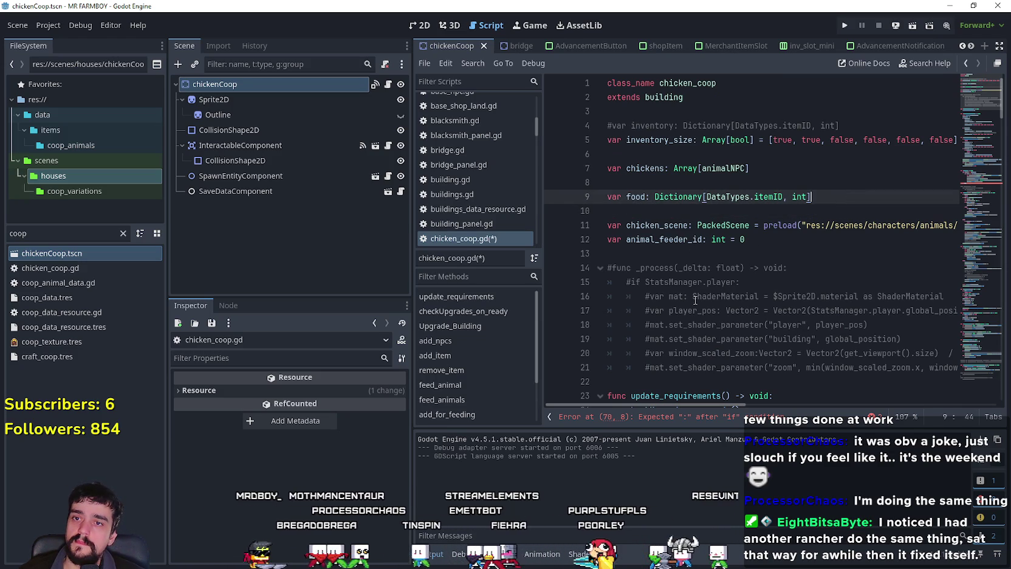
pyautogui.rightClick(635, 196)
pyautogui.press('Escape')
pyautogui.click(592, 416)
# - Complete the check 'if food.is_empty(): return' on line 70
pyautogui.write('.is_empty():')
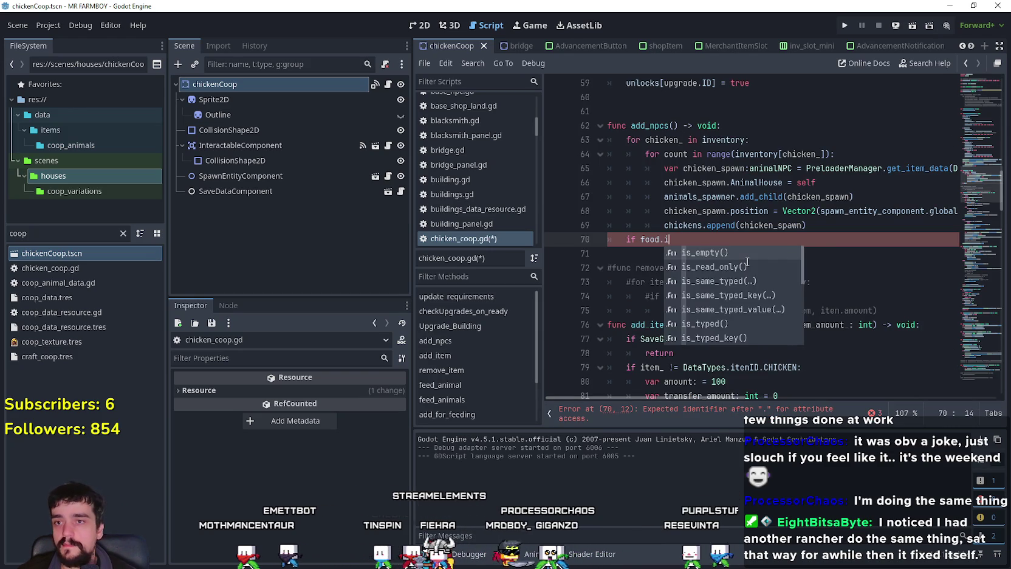
pyautogui.press('Return')
pyautogui.write(':')
pyautogui.press('Return')
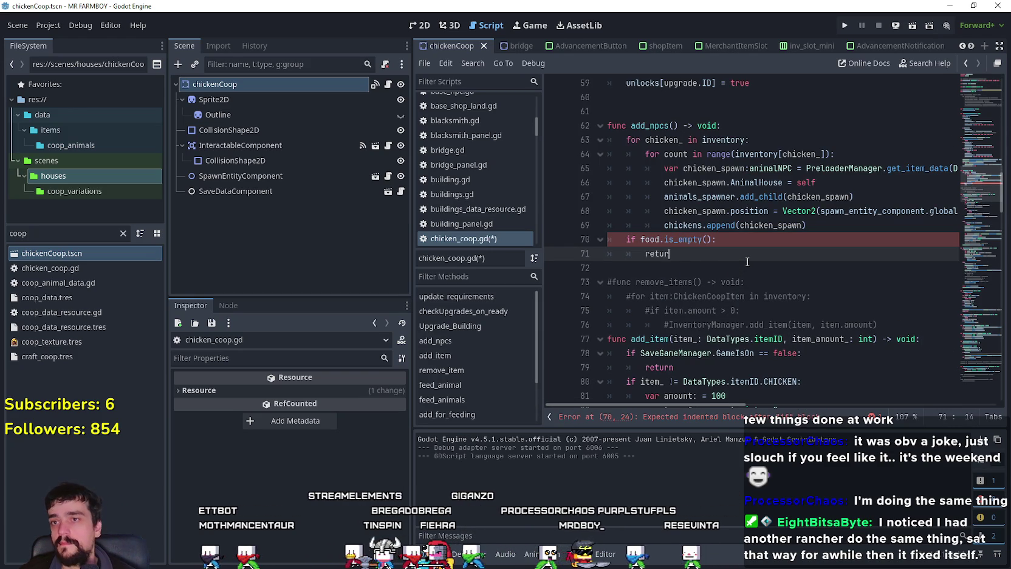
pyautogui.write('rn')
pyautogui.press('Return')
# - Add the call add_for_feeding(food.keys()[0]) and save the script
pyautogui.write(':')
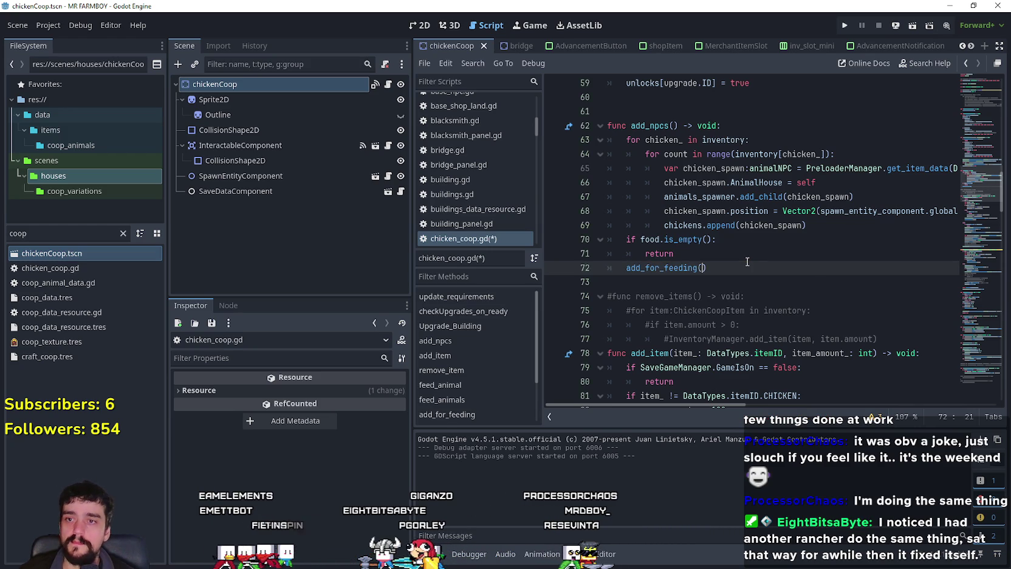
pyautogui.write('(')
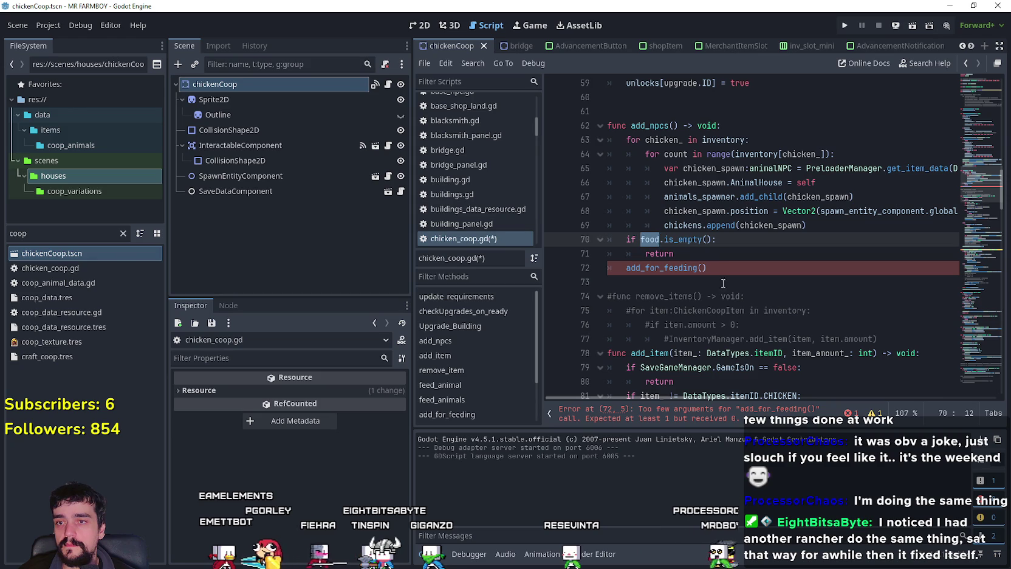
pyautogui.write('food')
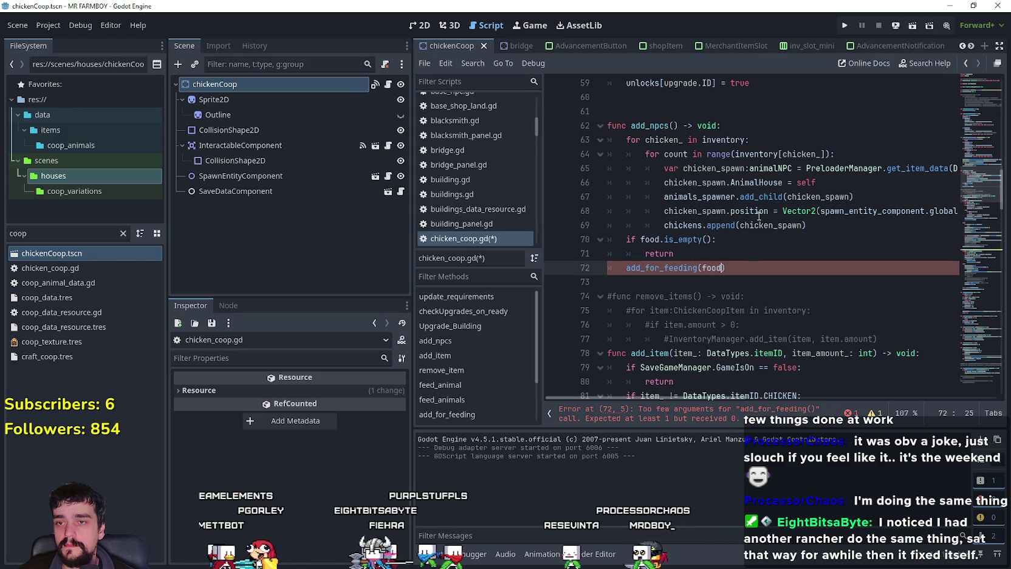
pyautogui.write('.k')
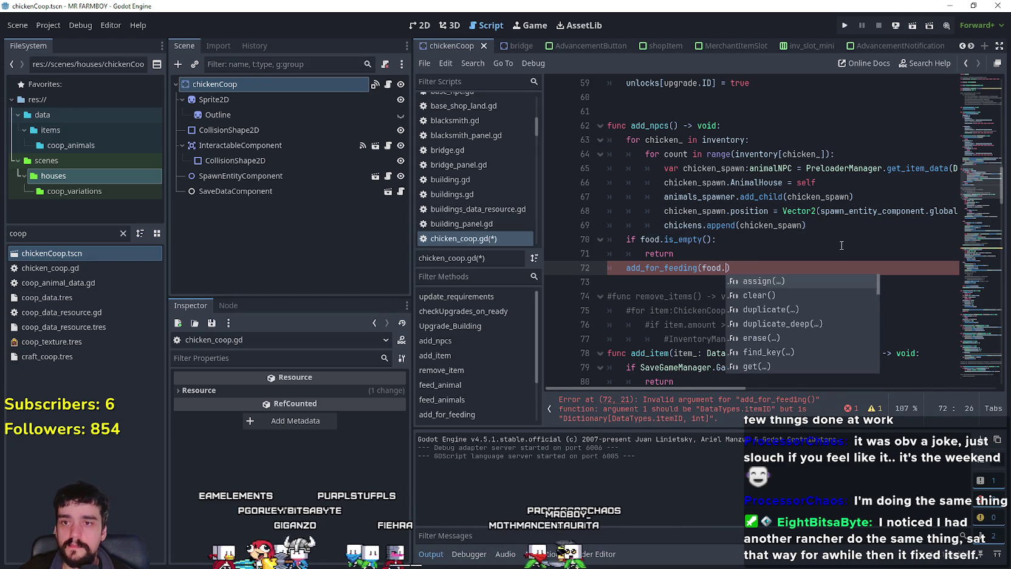
pyautogui.press('Return')
pyautogui.write('[0')
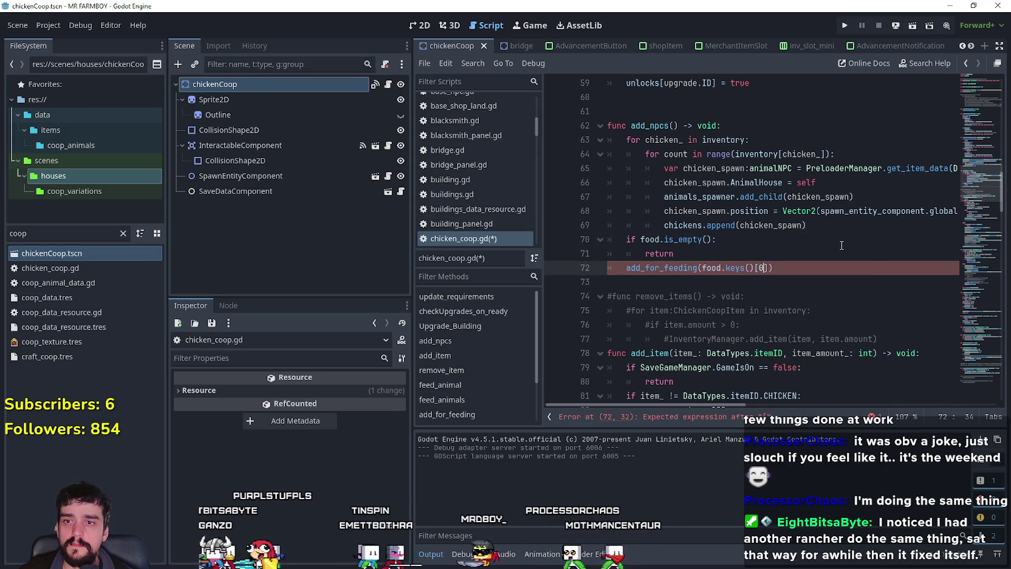
pyautogui.click(821, 281)
pyautogui.hotkey('ctrl', 's')
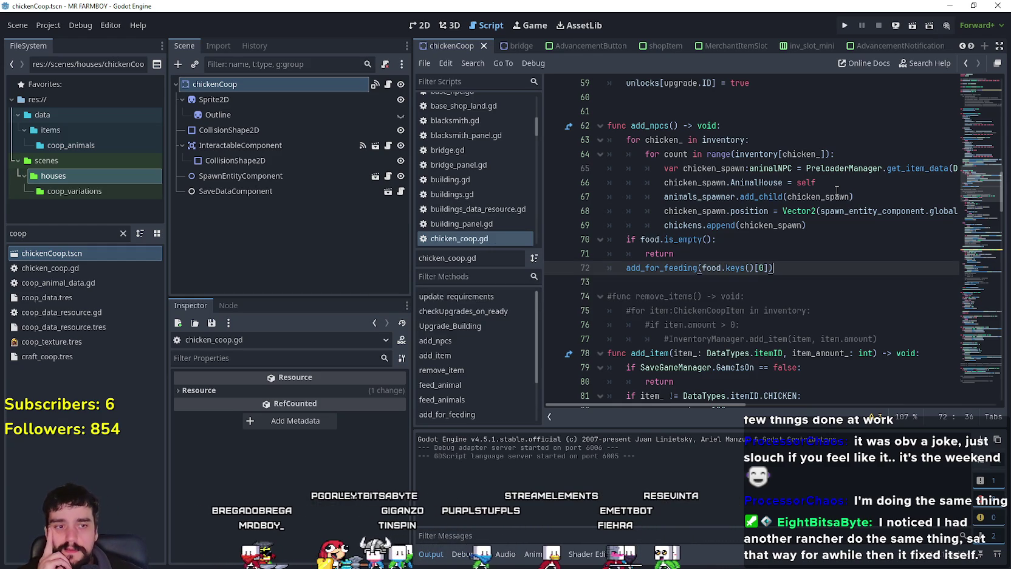
pyautogui.click(729, 281)
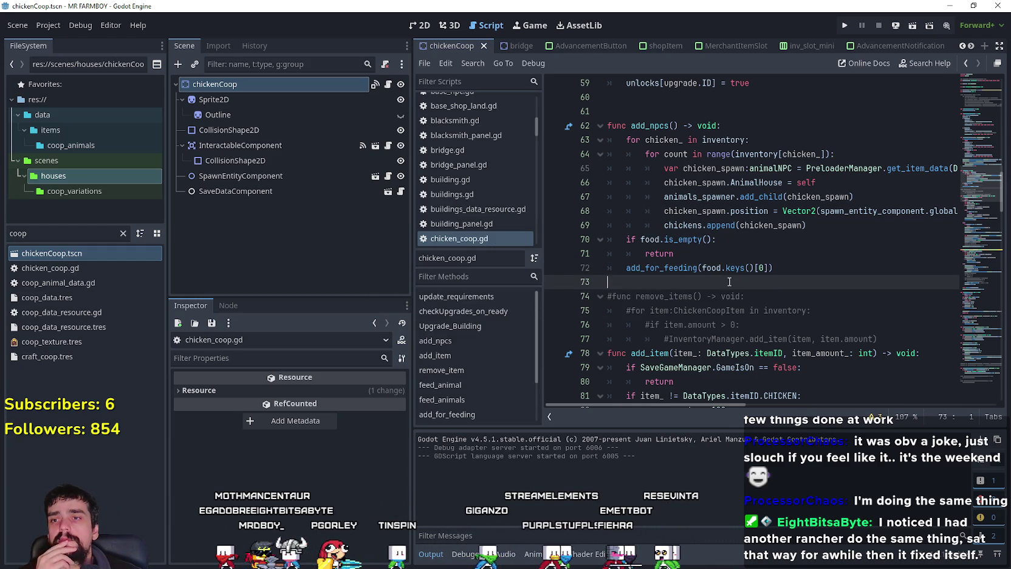
# - Copy the empty-food check and add_for_feeding lines 70–72
pyautogui.click(806, 269)
pyautogui.click(740, 280)
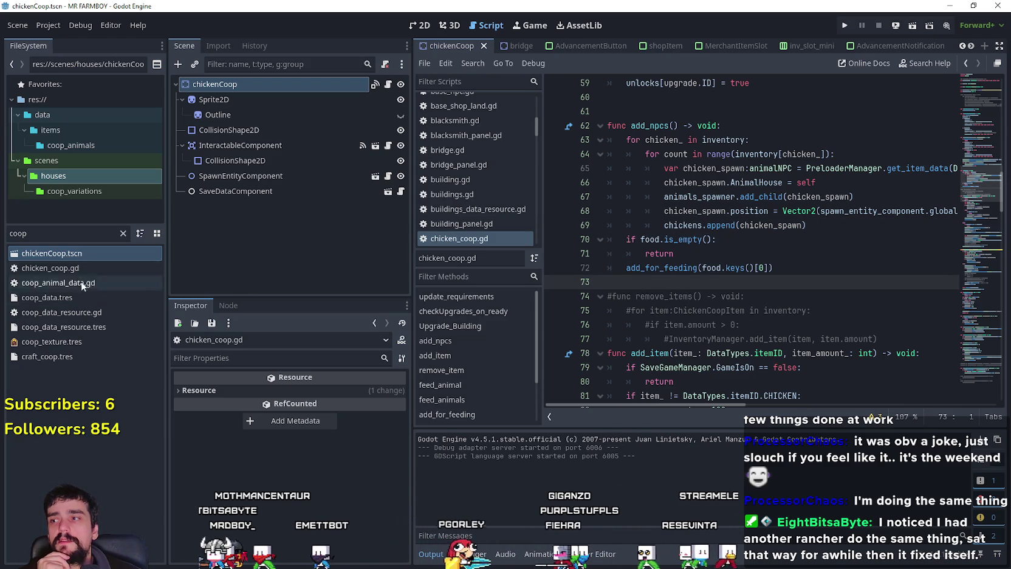
pyautogui.hotkey('ctrl', 'f')
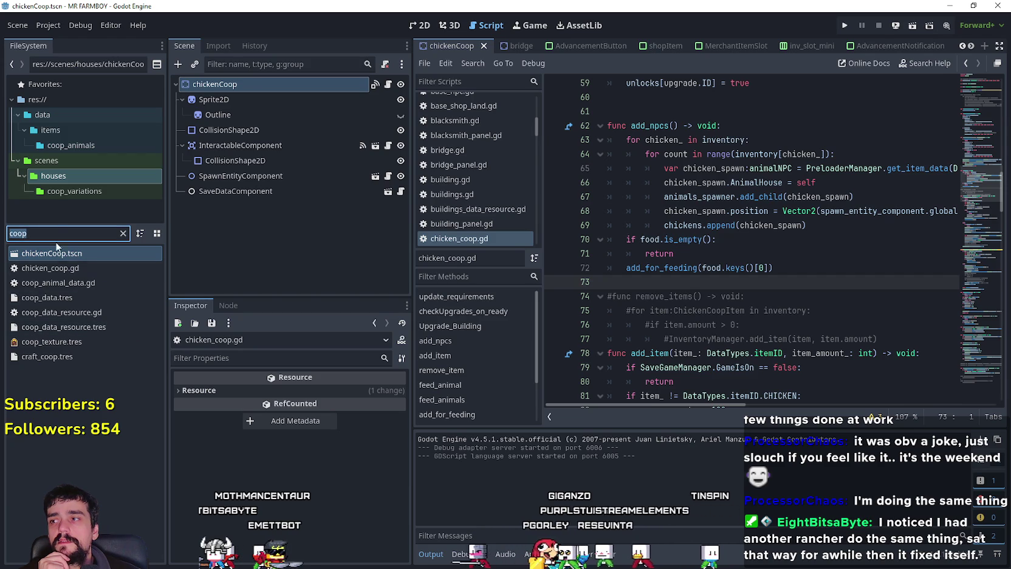
pyautogui.moveTo(772, 267); pyautogui.dragTo(567, 238)
pyautogui.hotkey('ctrl', 'c')
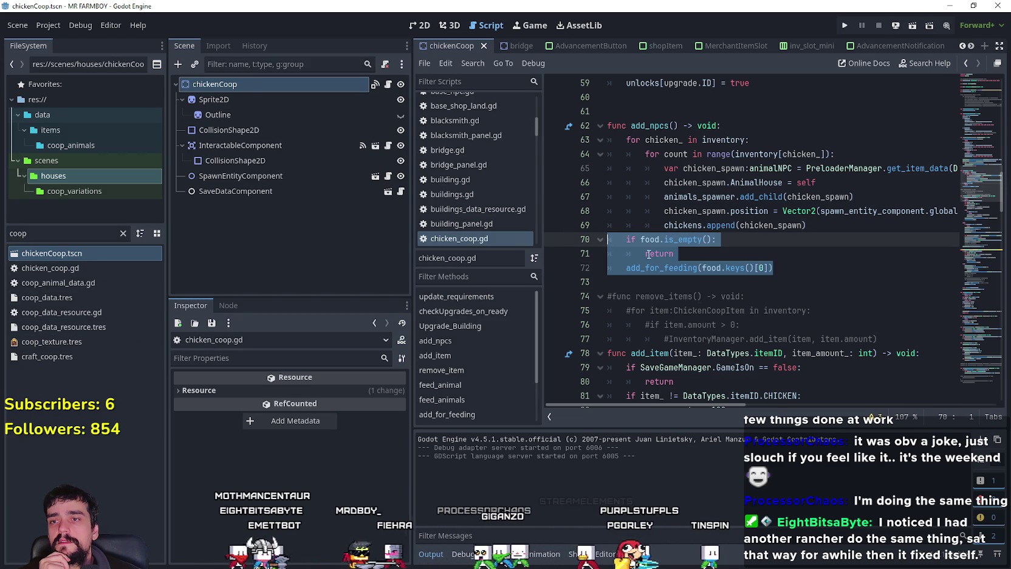
pyautogui.rightClick(648, 250)
pyautogui.click(187, 269)
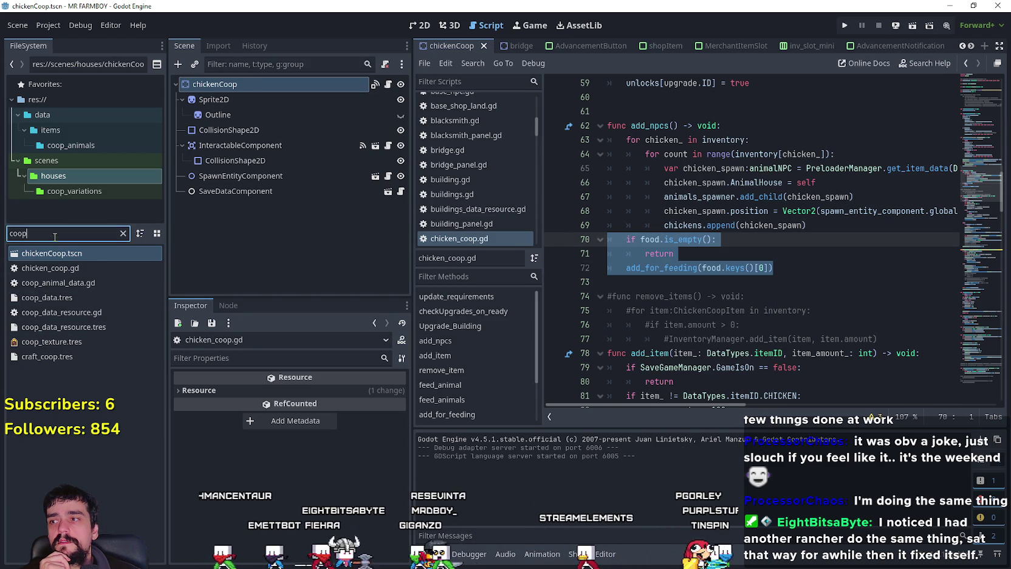
# - Open Barn.tscn and barn.gd and paste those lines after the append call in add_npcs
pyautogui.write('barn')
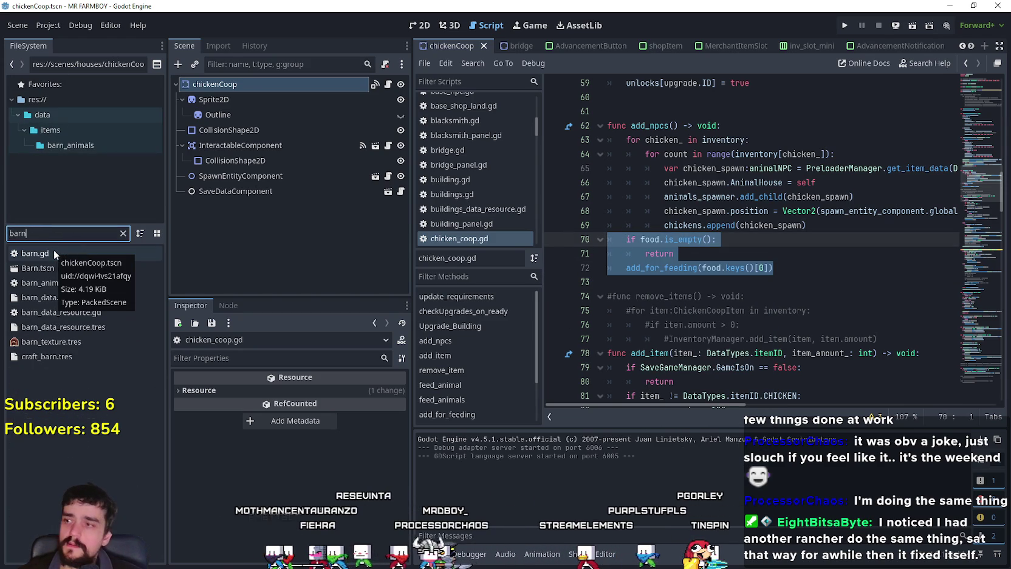
pyautogui.doubleClick(58, 265)
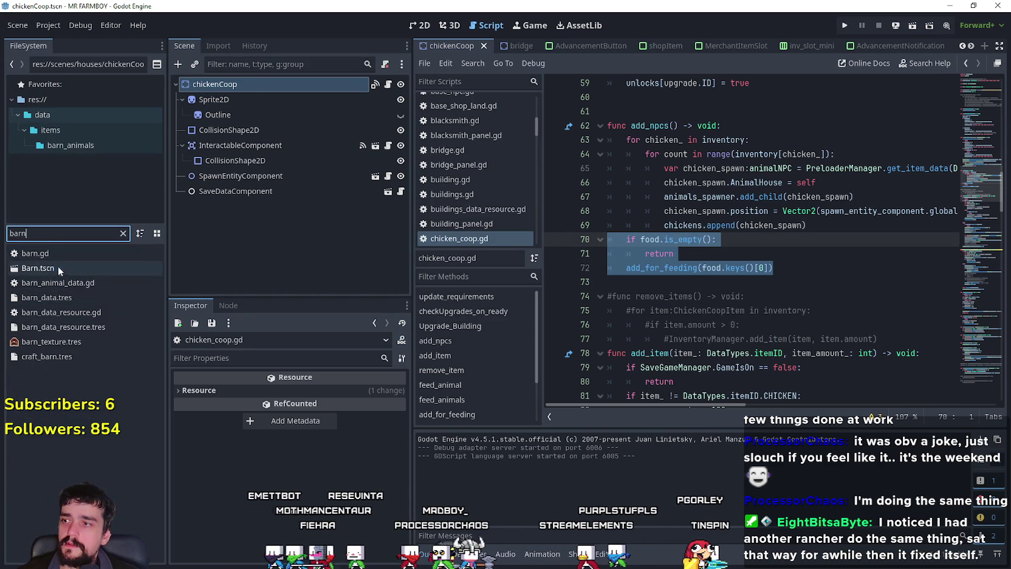
pyautogui.click(375, 84)
pyautogui.click(806, 254)
pyautogui.scroll(-15, 664, 240)
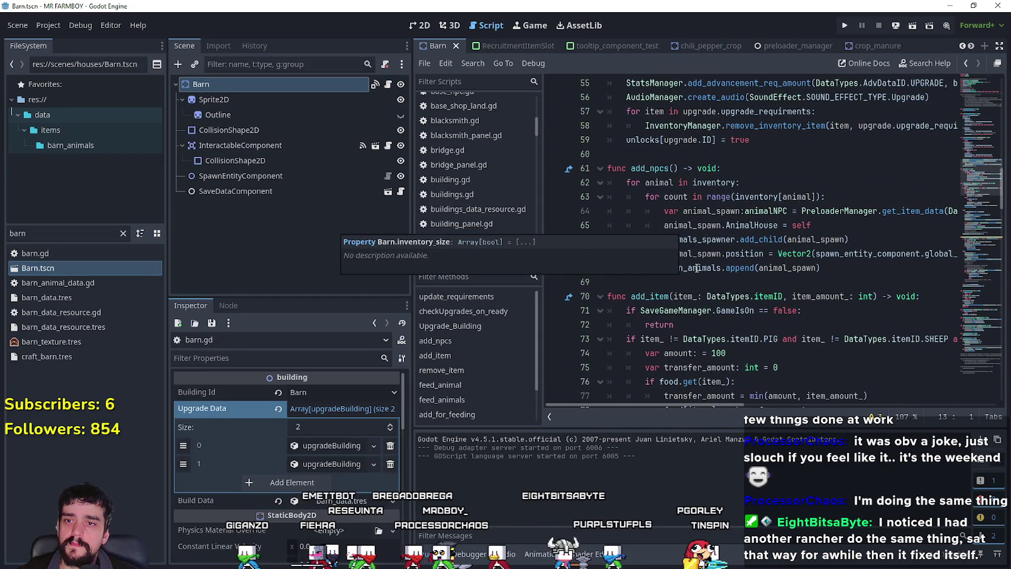
pyautogui.click(668, 282)
pyautogui.hotkey('ctrl', 'v')
pyautogui.press('Return')
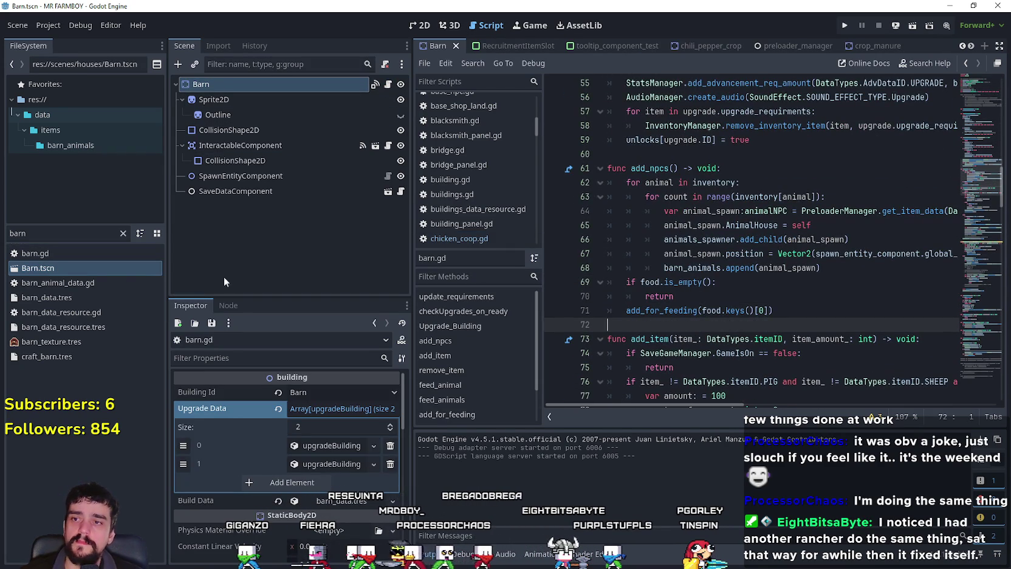
pyautogui.click(18, 232)
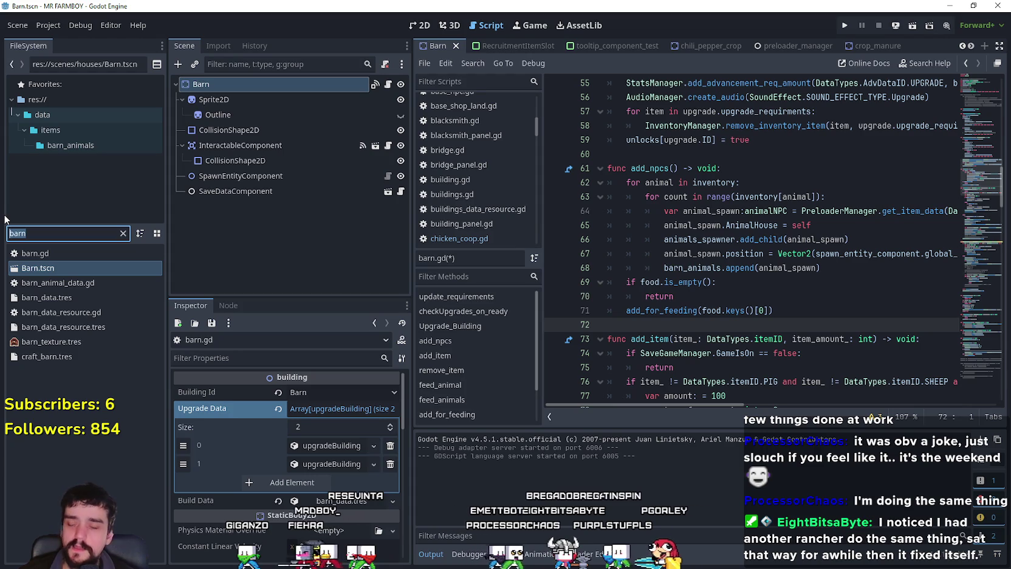
# - Open the rancher_npc scene and script, widen the editor, and copy the warehouse_items_ids name
pyautogui.write('ranch')
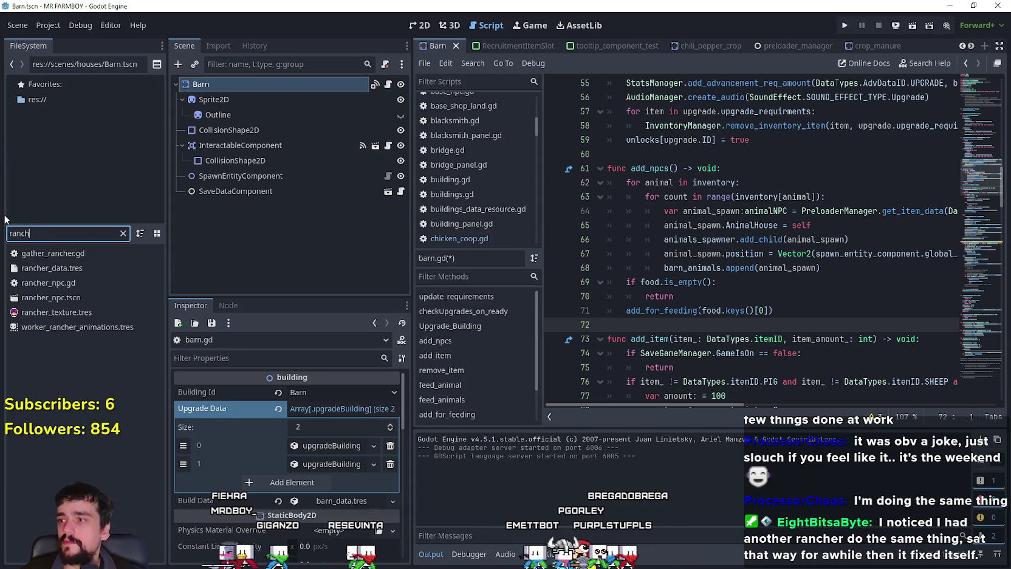
pyautogui.doubleClick(45, 295)
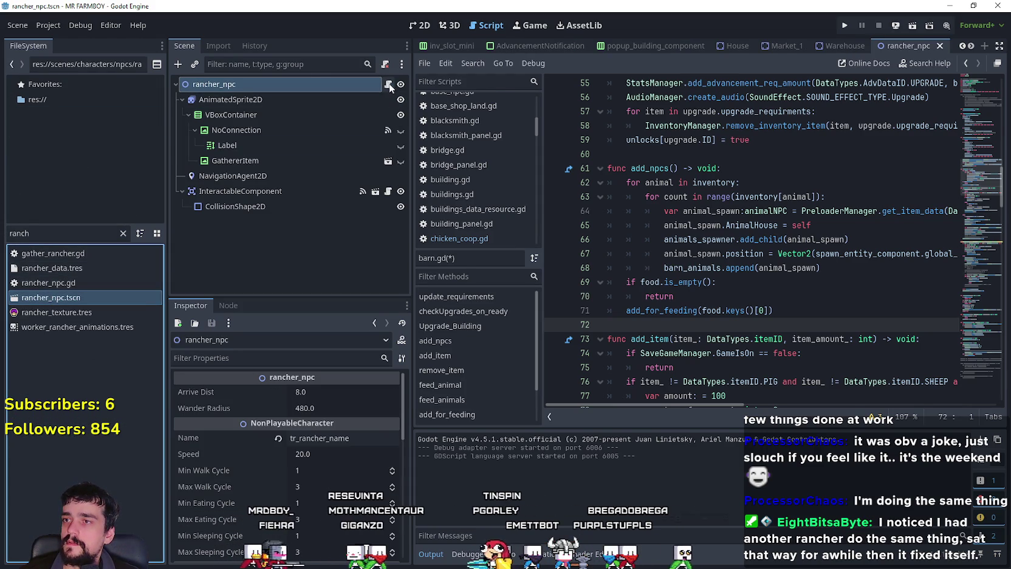
pyautogui.click(388, 85)
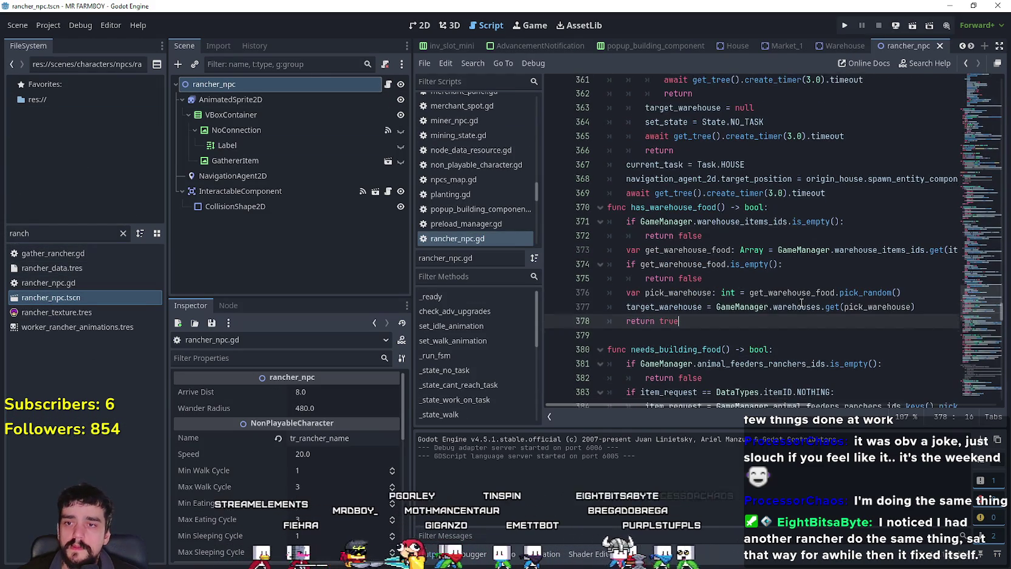
pyautogui.doubleClick(879, 250)
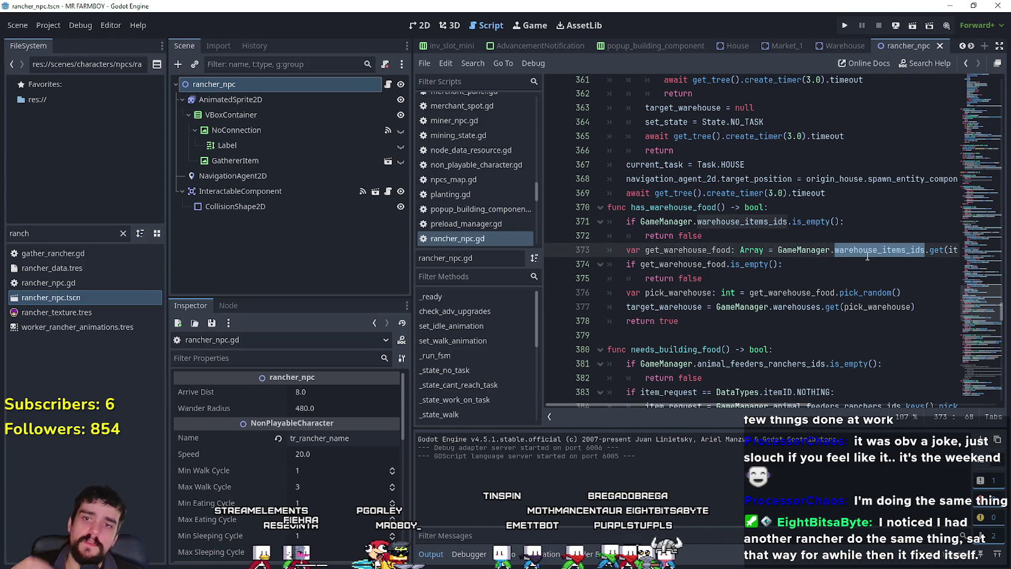
pyautogui.moveTo(868, 259)
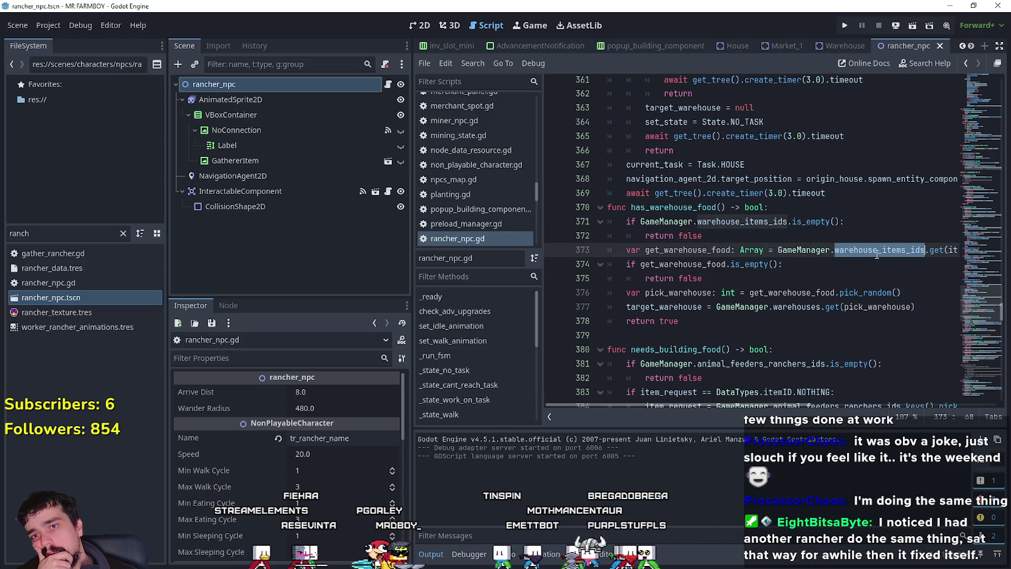
pyautogui.moveTo(412, 287); pyautogui.dragTo(362, 285)
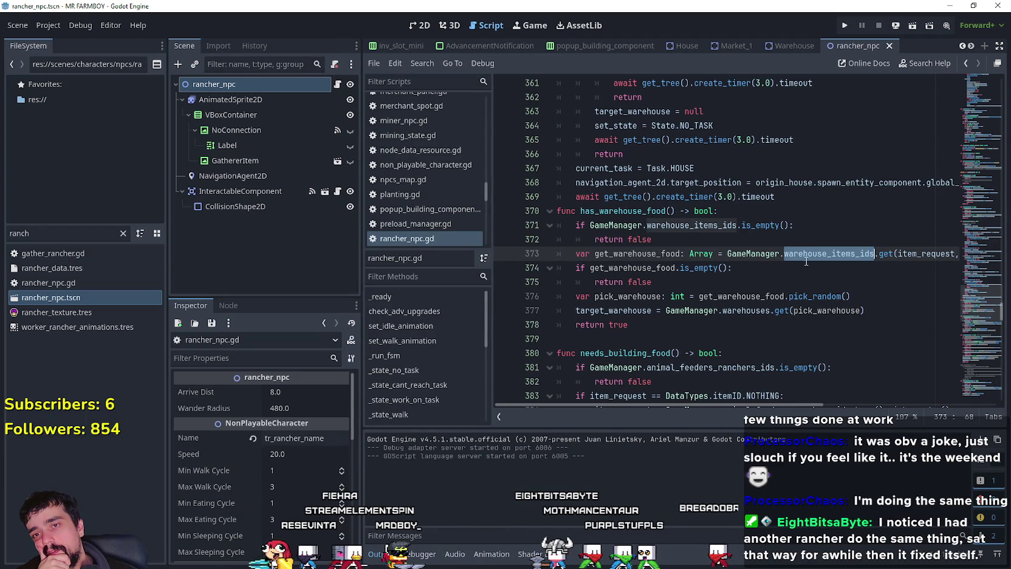
pyautogui.moveTo(822, 256)
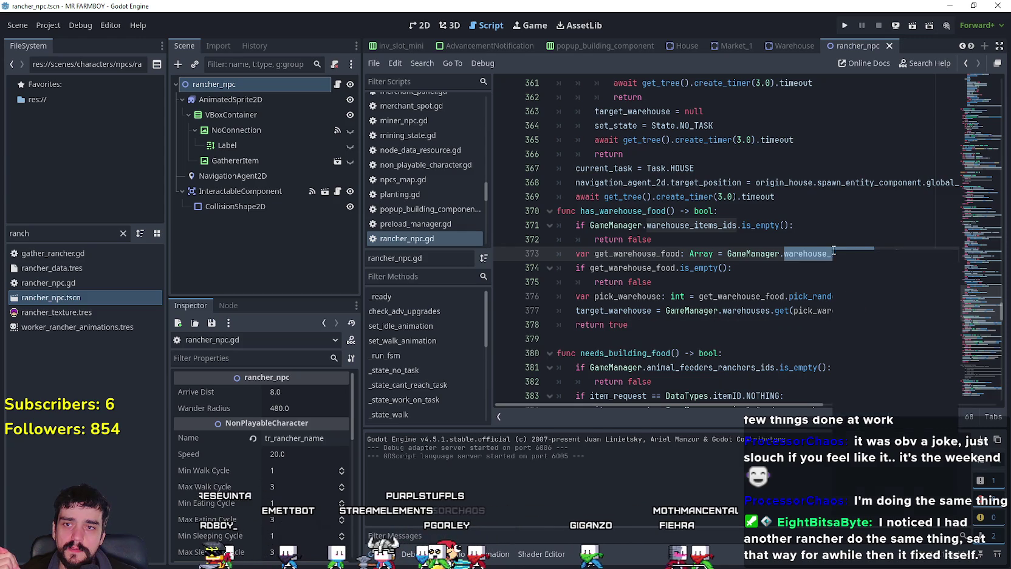
pyautogui.rightClick(832, 248)
pyautogui.click(861, 330)
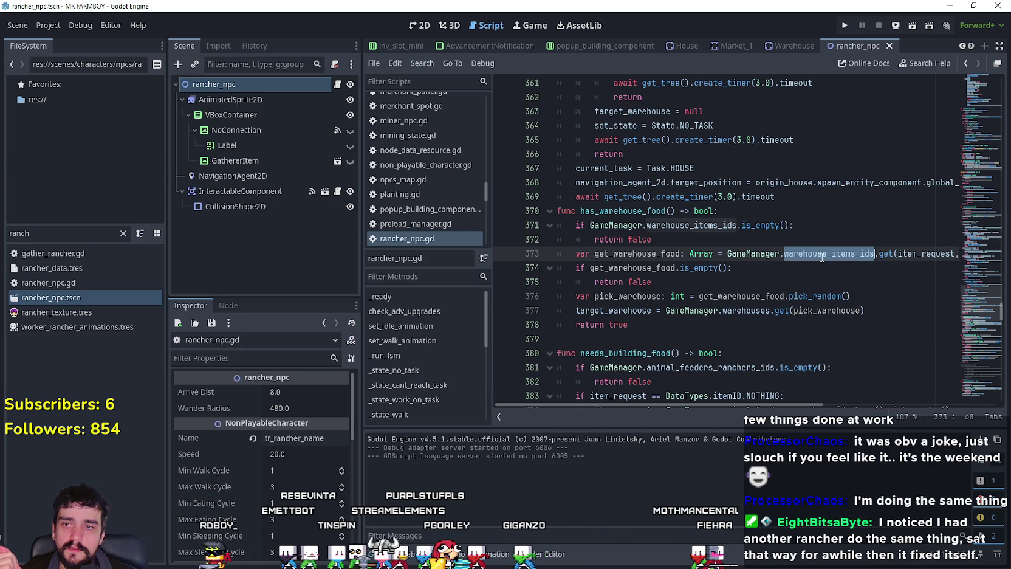
# - Reselect warehouse_items_ids on line 373 and select the whole has_warehouse_food function
pyautogui.click(822, 258)
pyautogui.moveTo(822, 257)
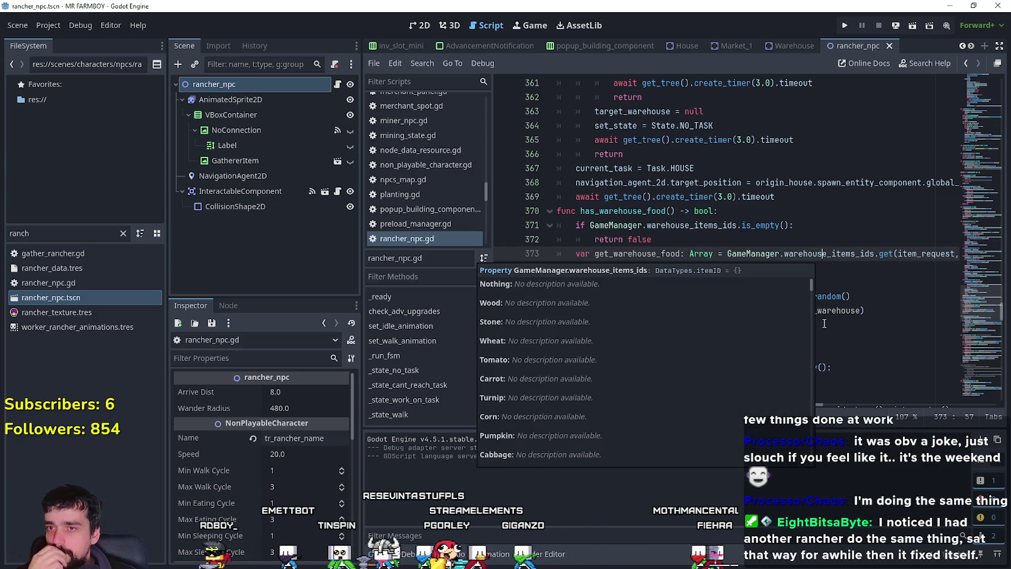
pyautogui.click(779, 245)
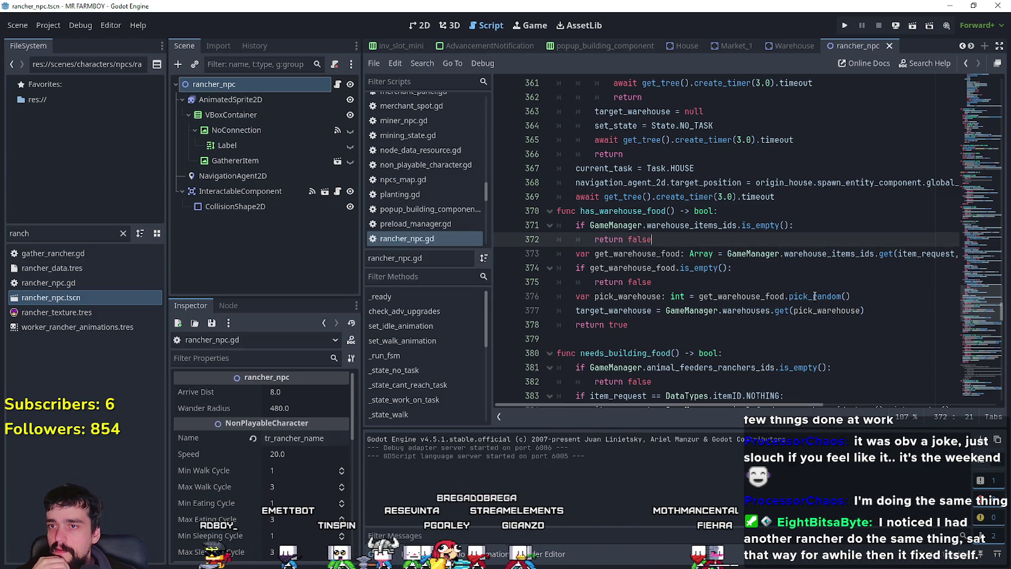
pyautogui.doubleClick(826, 254)
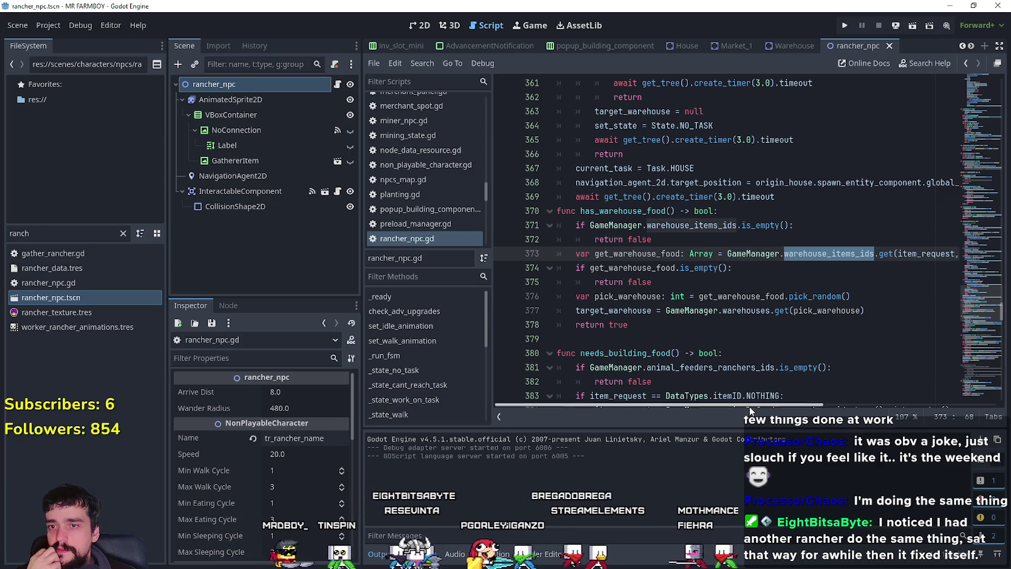
pyautogui.moveTo(752, 405)
pyautogui.mouseDown()
pyautogui.moveTo(854, 408)
pyautogui.moveTo(697, 403)
pyautogui.mouseUp()
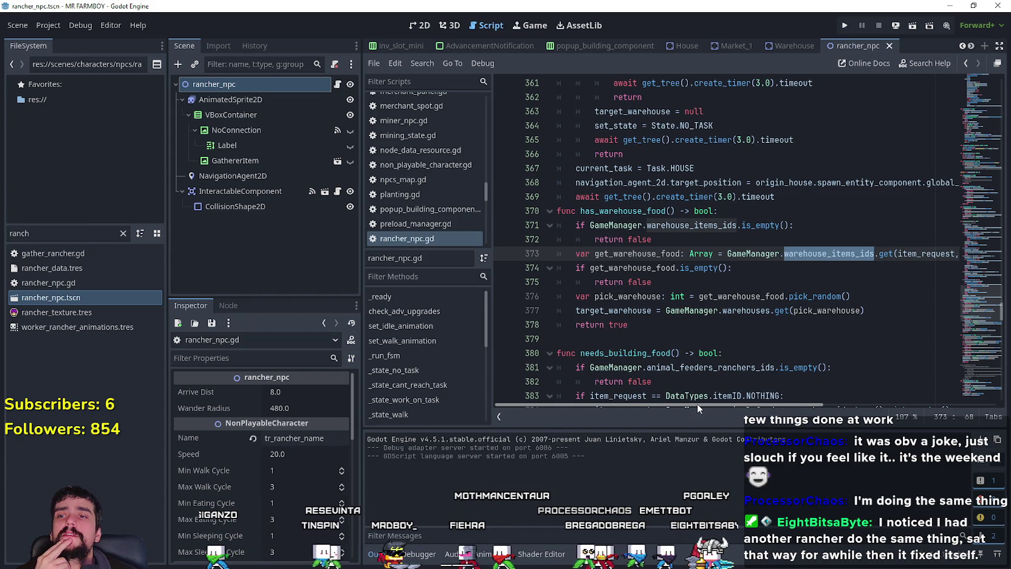
pyautogui.moveTo(632, 326); pyautogui.dragTo(521, 212)
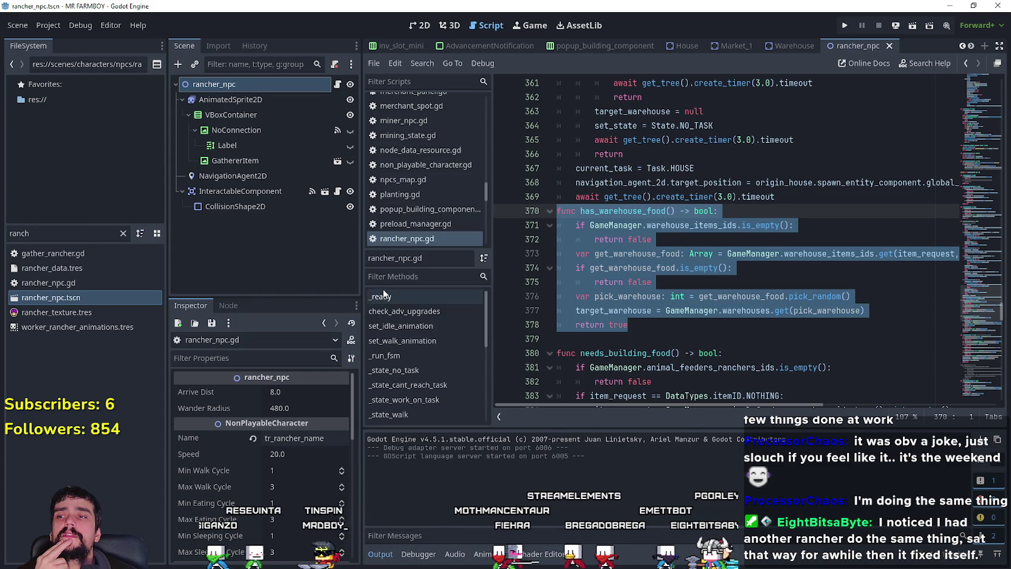
# - Widen the script editor further and reread has_warehouse_food's empty-warehouse check and warehouse pick
pyautogui.moveTo(361, 281); pyautogui.dragTo(345, 281)
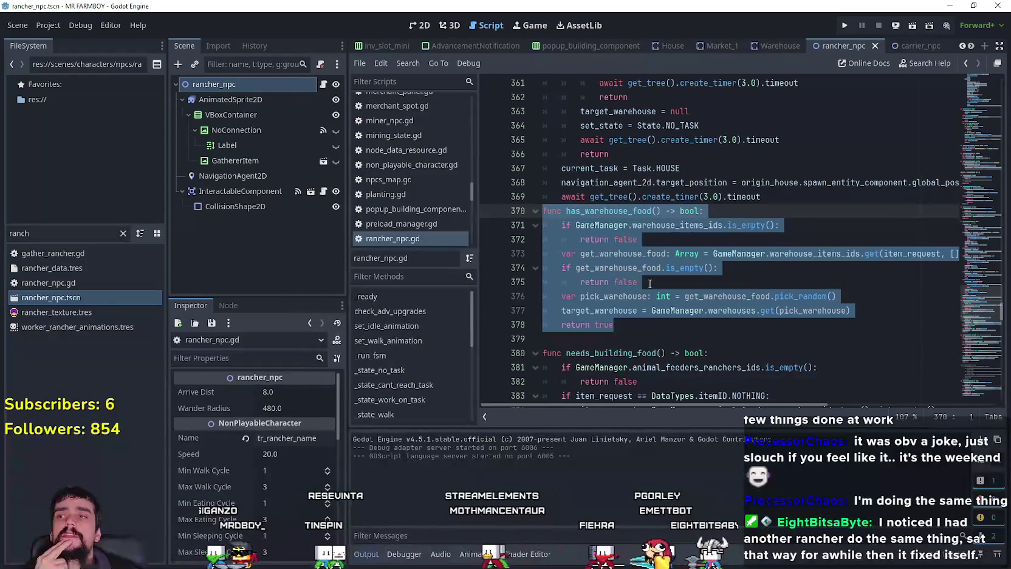
pyautogui.click(728, 277)
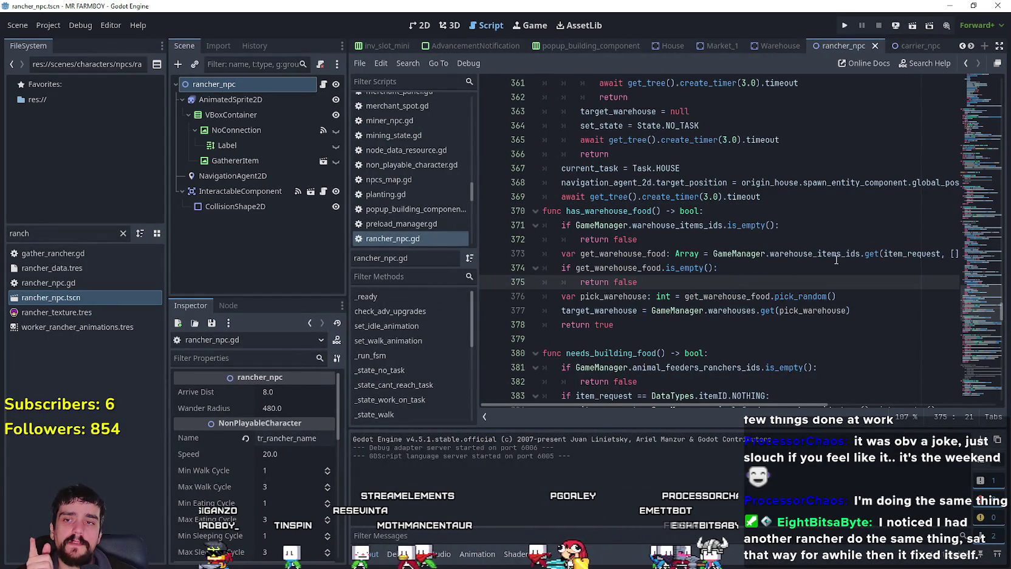
pyautogui.doubleClick(721, 226)
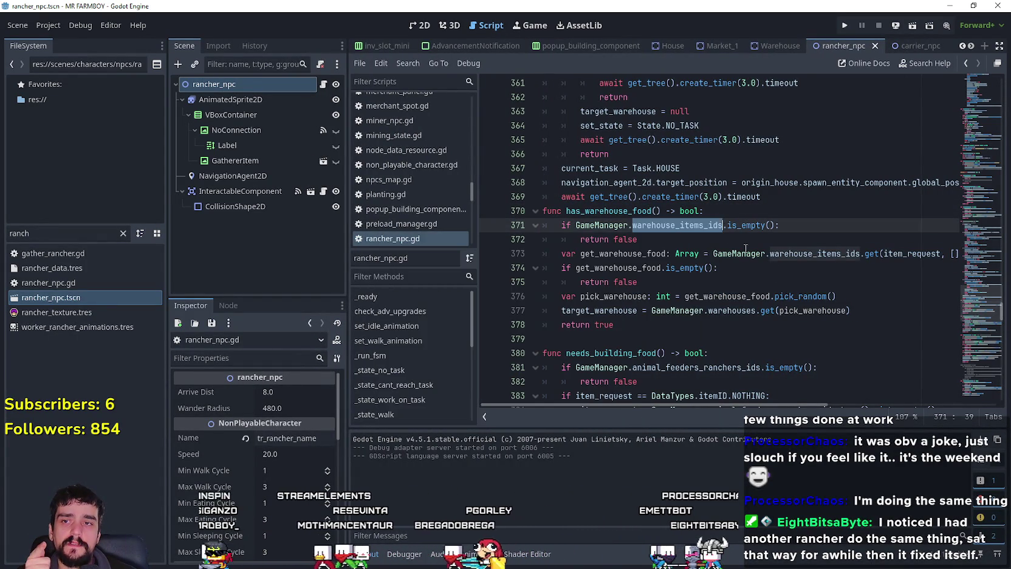
pyautogui.moveTo(659, 242); pyautogui.dragTo(517, 224)
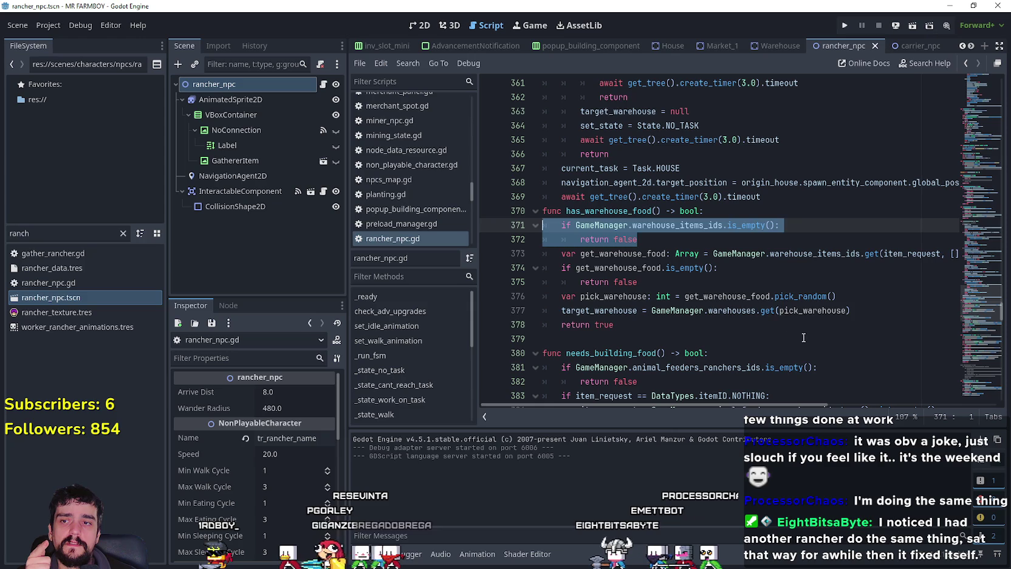
pyautogui.moveTo(626, 324); pyautogui.dragTo(761, 311)
pyautogui.keyDown('shift'); pyautogui.click(509, 216); pyautogui.keyUp('shift')
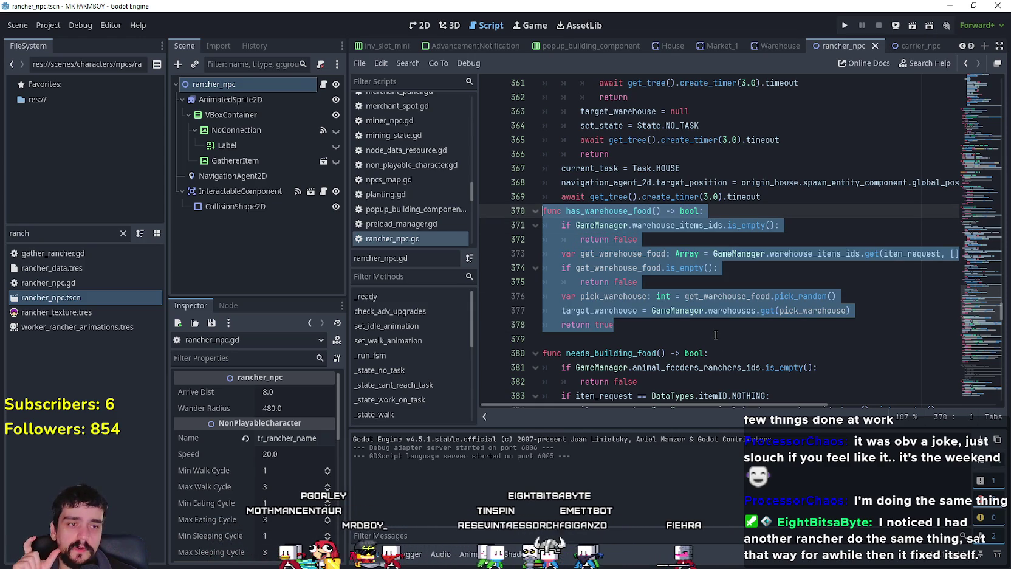
pyautogui.moveTo(677, 279); pyautogui.dragTo(547, 211)
pyautogui.click(717, 341)
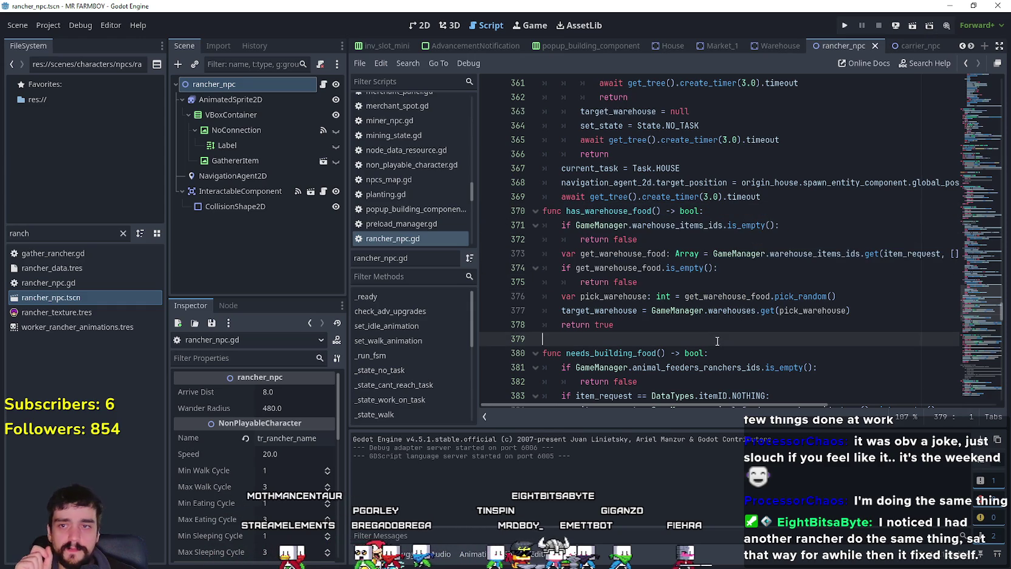
# - Review the random warehouse pick lines in has_warehouse_food, ending on empty line 379
pyautogui.scroll(3, 715, 336)
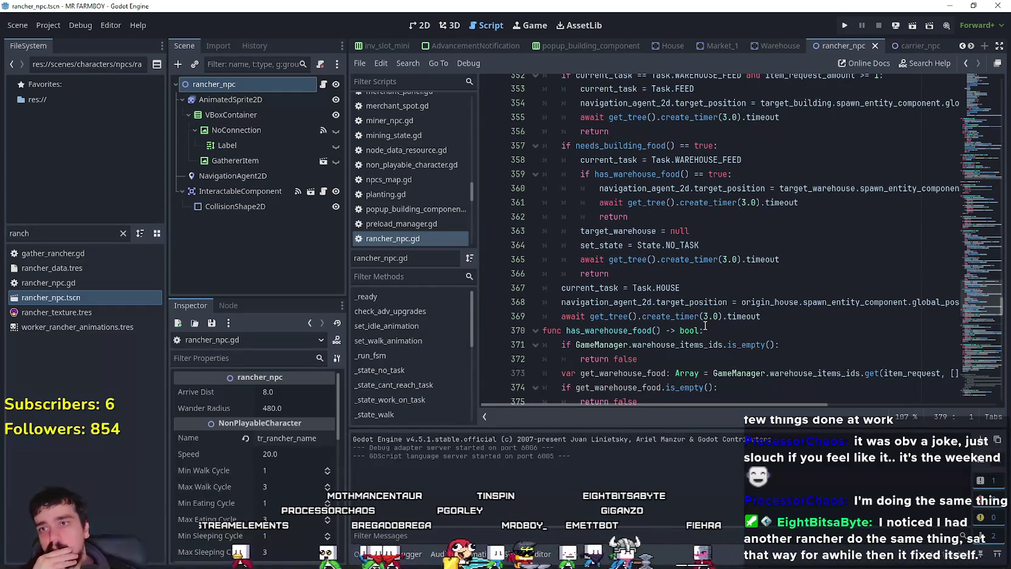
pyautogui.scroll(-3, 705, 327)
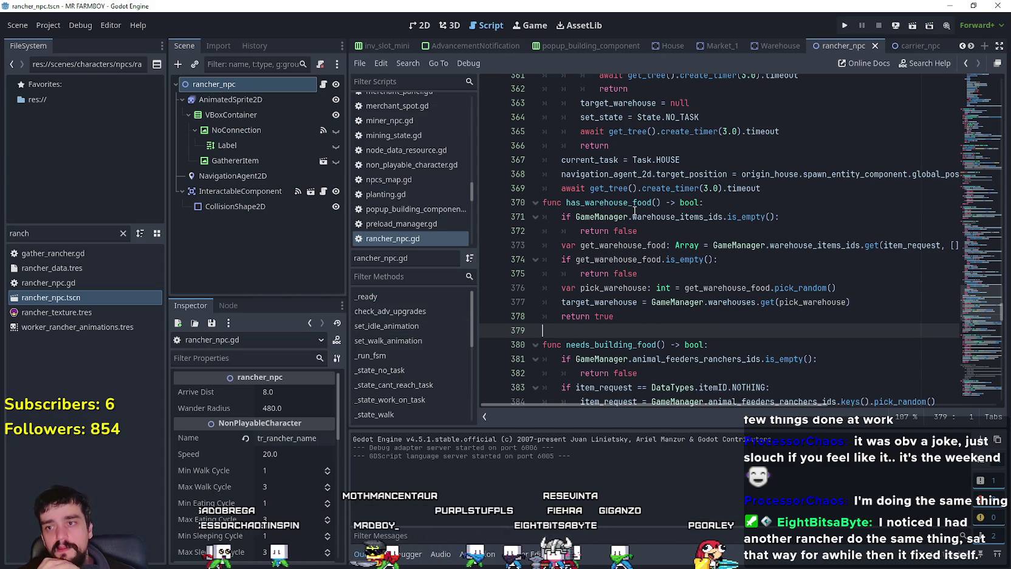
pyautogui.scroll(-2, 635, 210)
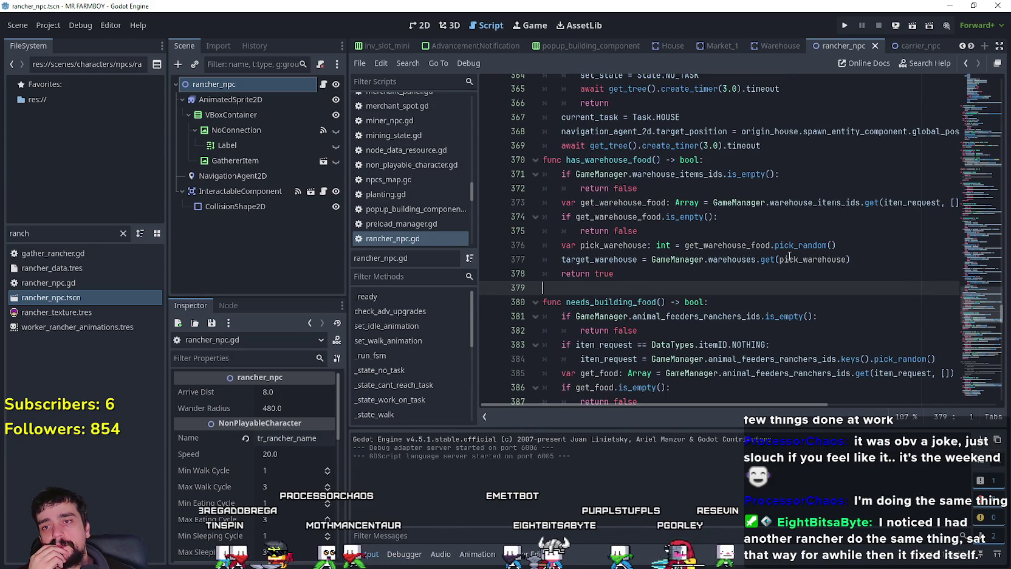
pyautogui.moveTo(889, 263); pyautogui.dragTo(575, 249)
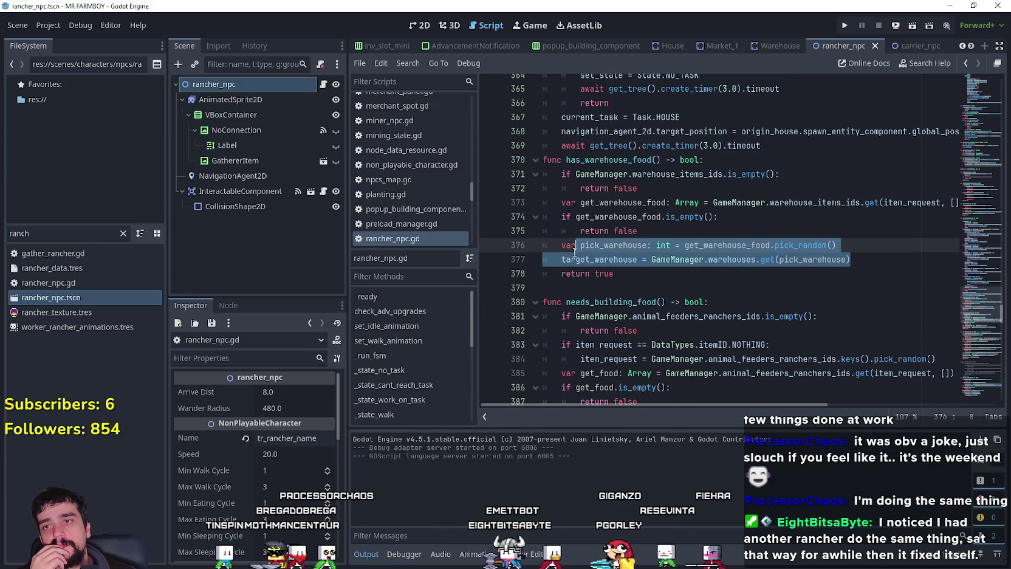
pyautogui.click(605, 289)
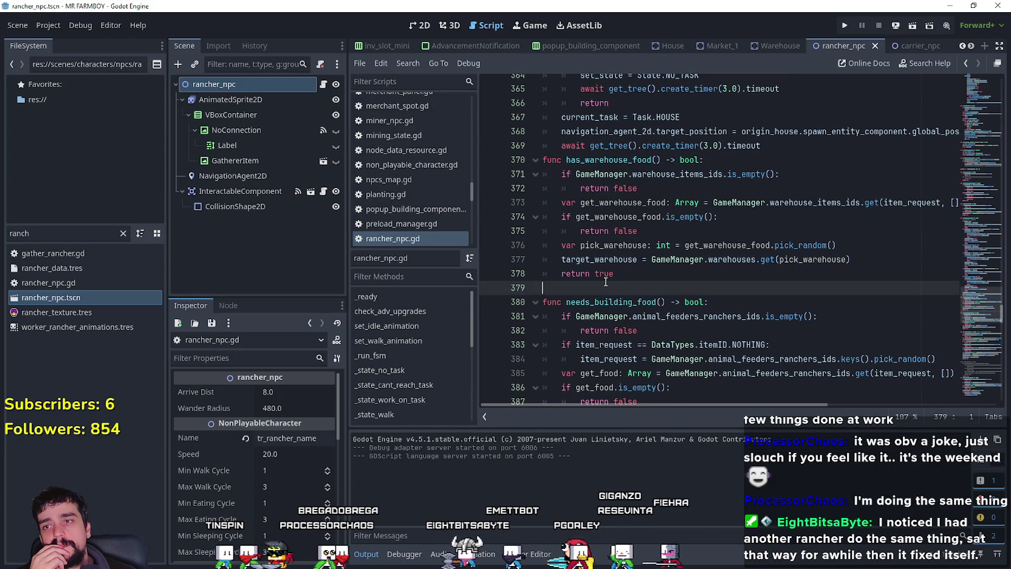
pyautogui.rightClick(632, 161)
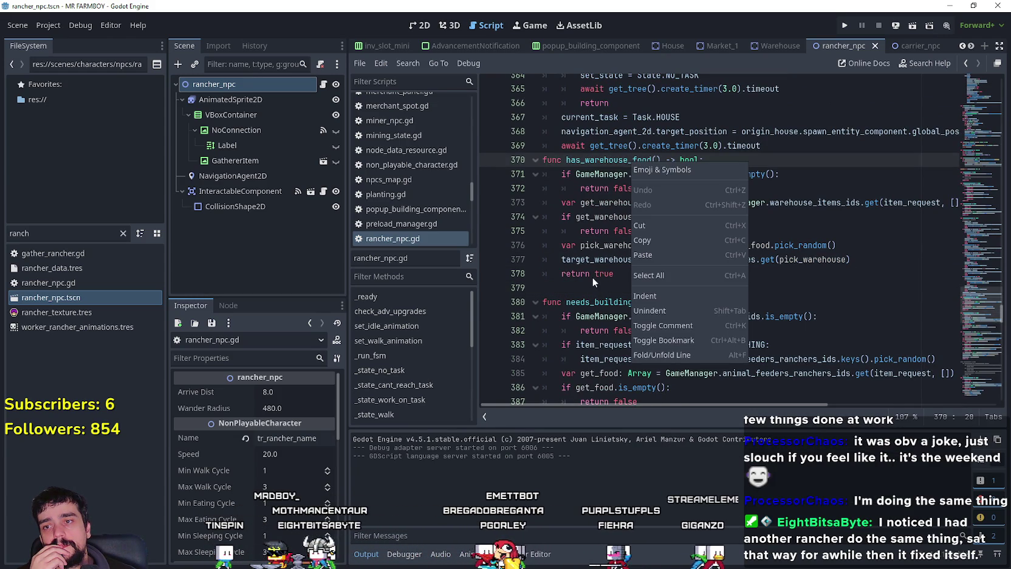
pyautogui.click(827, 311)
pyautogui.click(840, 289)
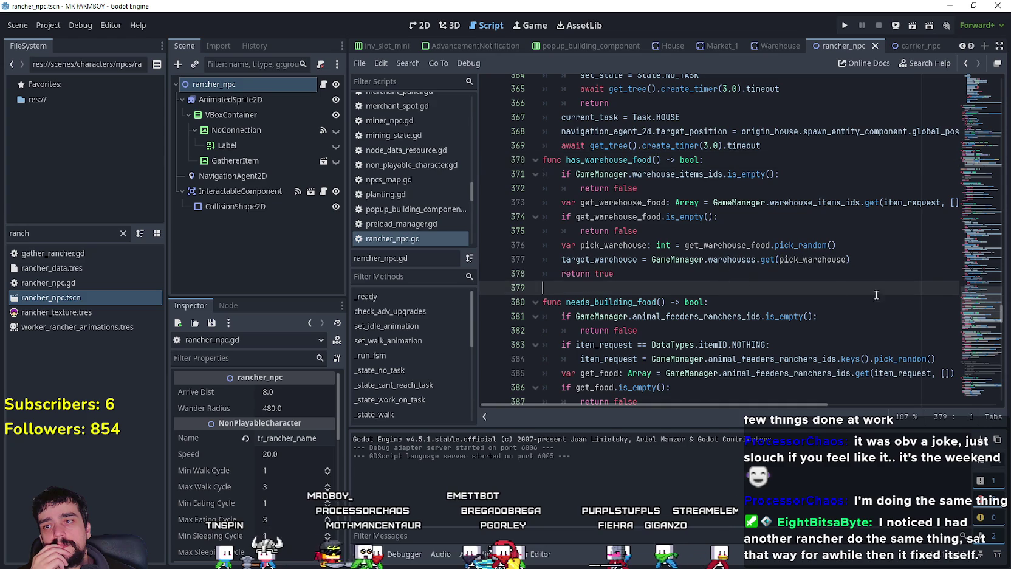
# - Reselect the has_warehouse_food function, then review the return on lines 350–351
pyautogui.scroll(8, 974, 296)
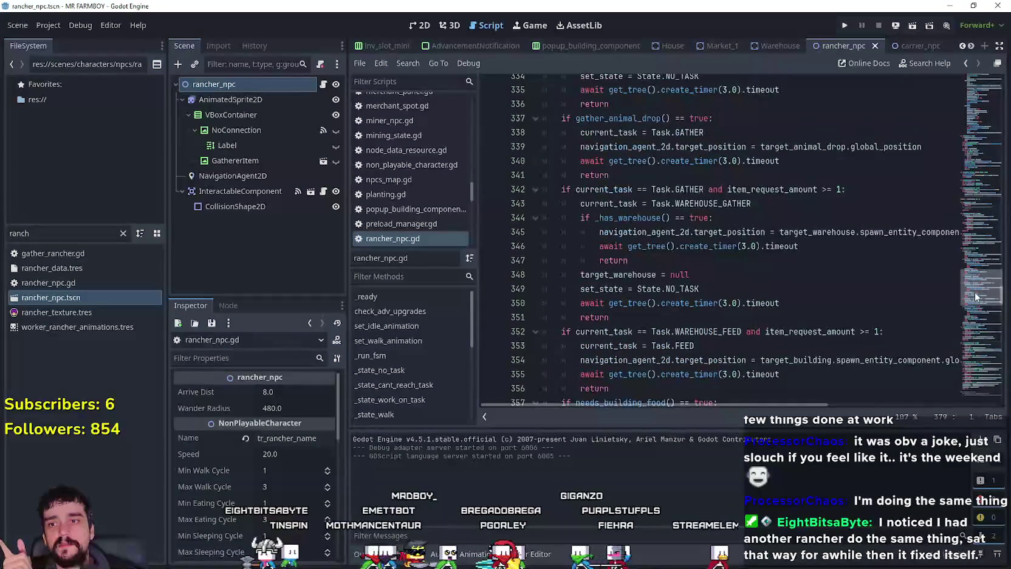
pyautogui.scroll(-8, 974, 296)
pyautogui.moveTo(586, 311); pyautogui.dragTo(526, 192)
pyautogui.moveTo(638, 311); pyautogui.dragTo(526, 190)
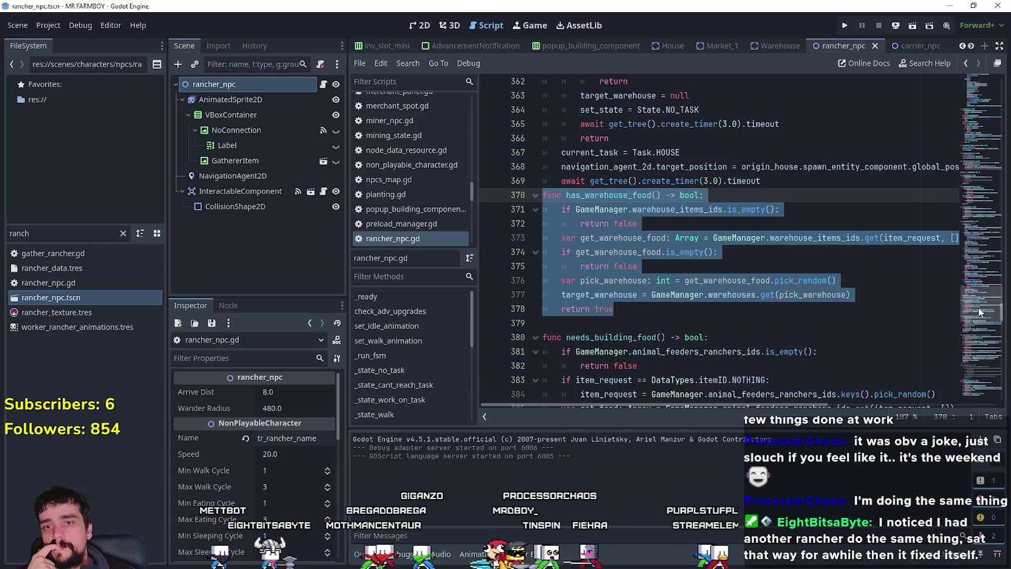
pyautogui.scroll(6, 978, 300)
pyautogui.scroll(5, 979, 299)
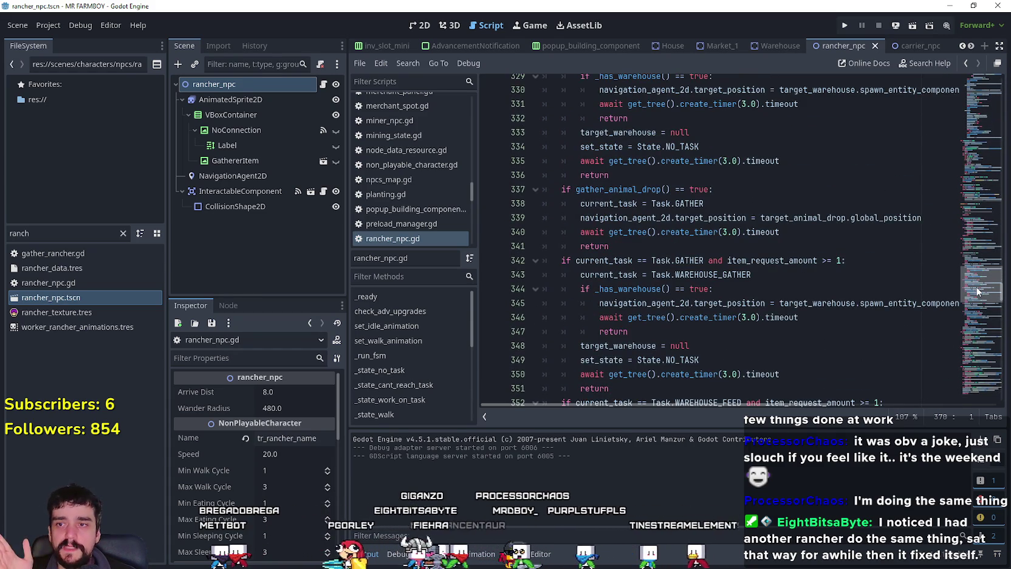
pyautogui.scroll(1, 976, 291)
pyautogui.scroll(-1, 976, 291)
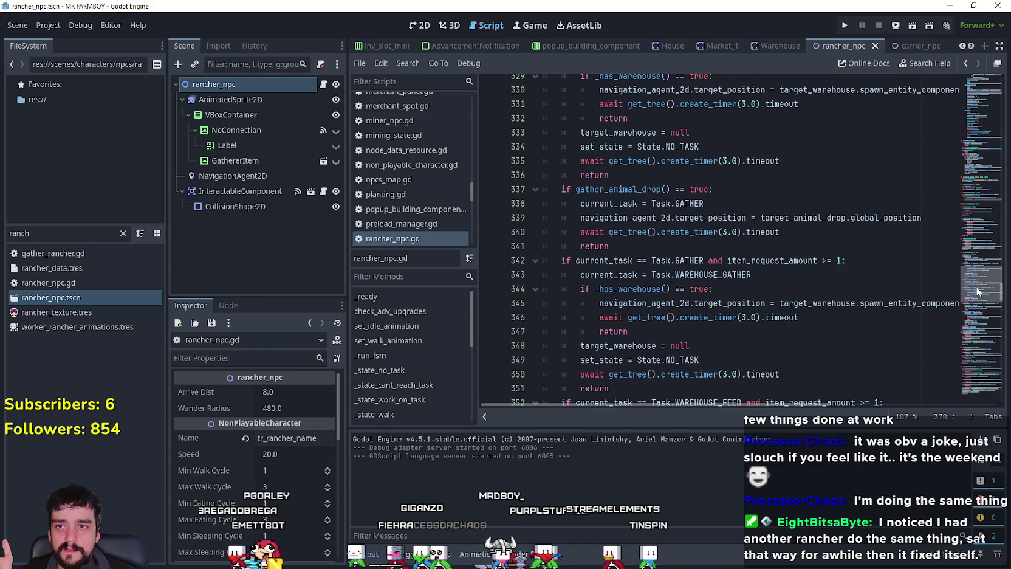
pyautogui.scroll(4, 978, 286)
pyautogui.moveTo(980, 284); pyautogui.dragTo(979, 295)
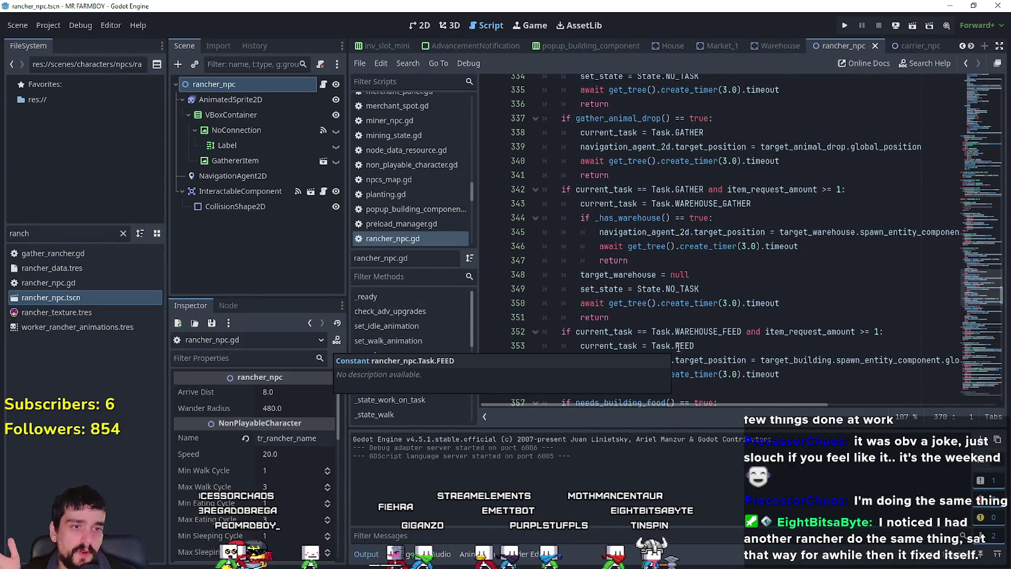
pyautogui.scroll(-1, 717, 303)
pyautogui.click(748, 260)
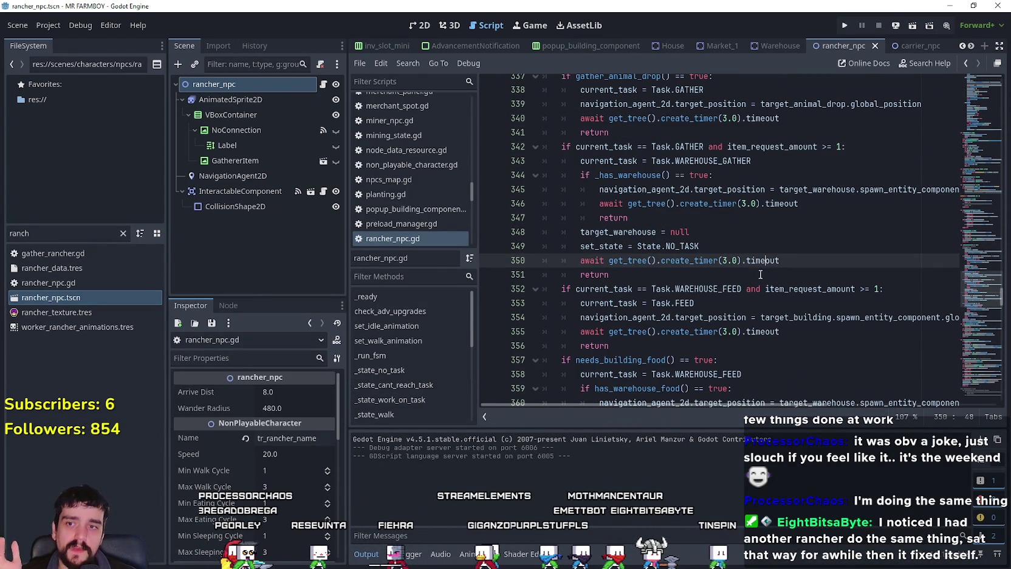
pyautogui.click(759, 276)
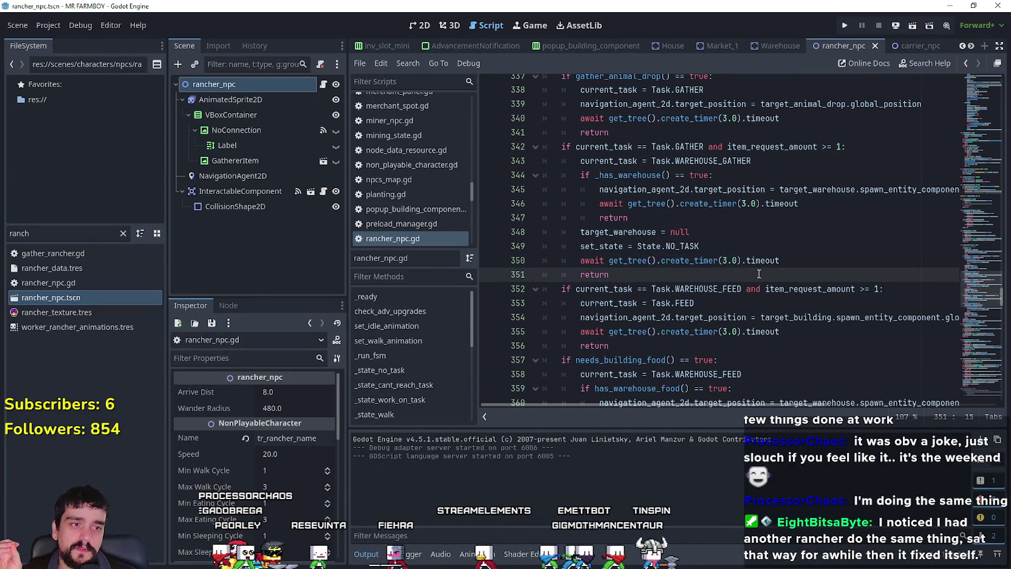
# - Select lines 357–358 and bring up the context menu on the needs_building_food call
pyautogui.scroll(-1, 756, 272)
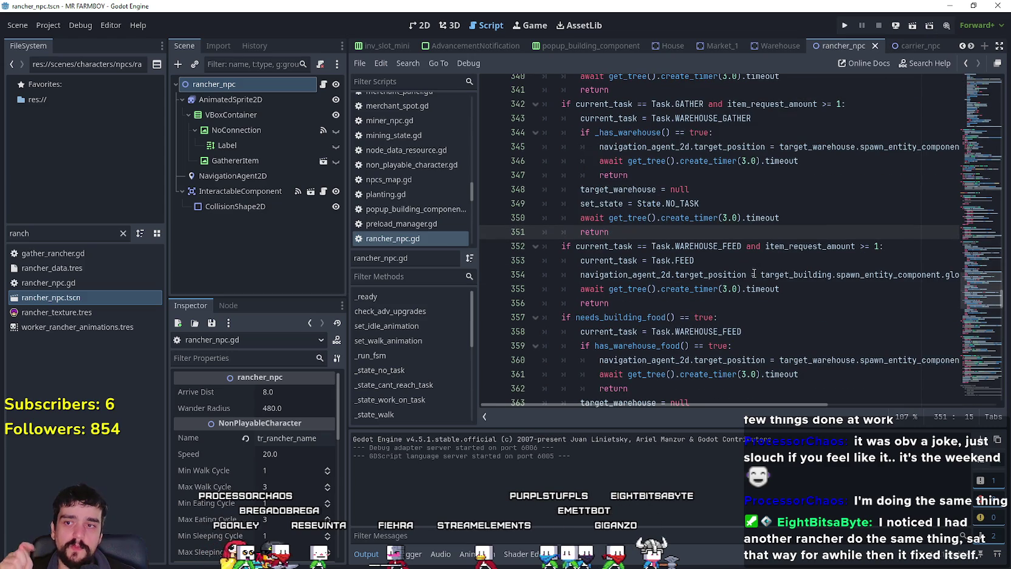
pyautogui.scroll(-3, 754, 273)
pyautogui.moveTo(781, 303); pyautogui.dragTo(536, 278)
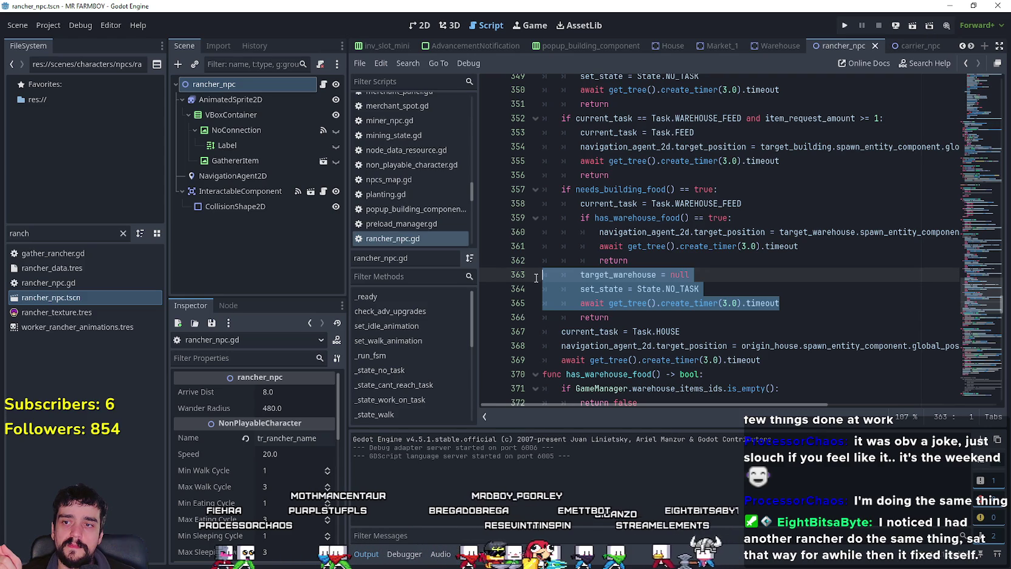
pyautogui.scroll(-1, 533, 276)
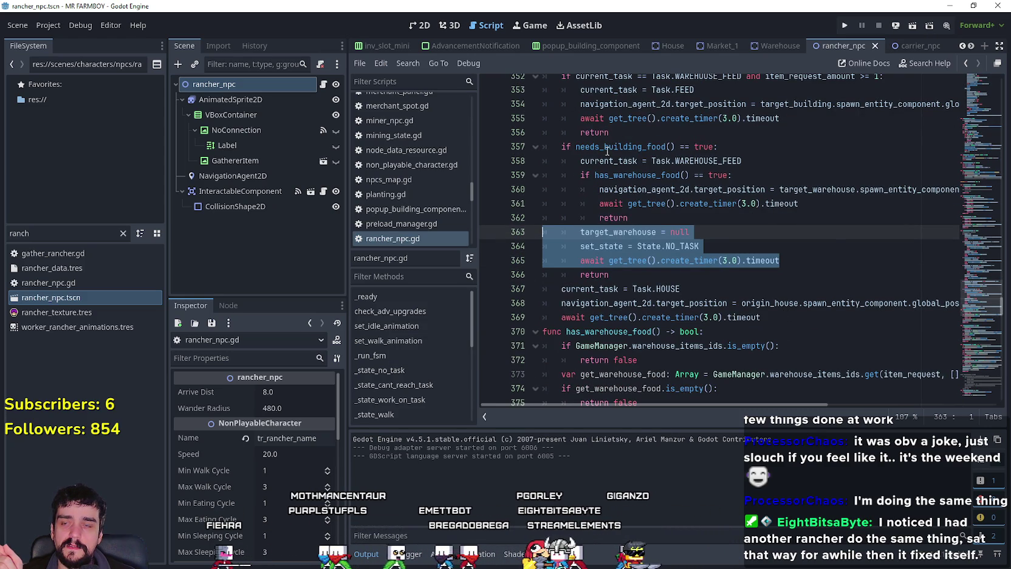
pyautogui.moveTo(718, 147); pyautogui.dragTo(554, 143)
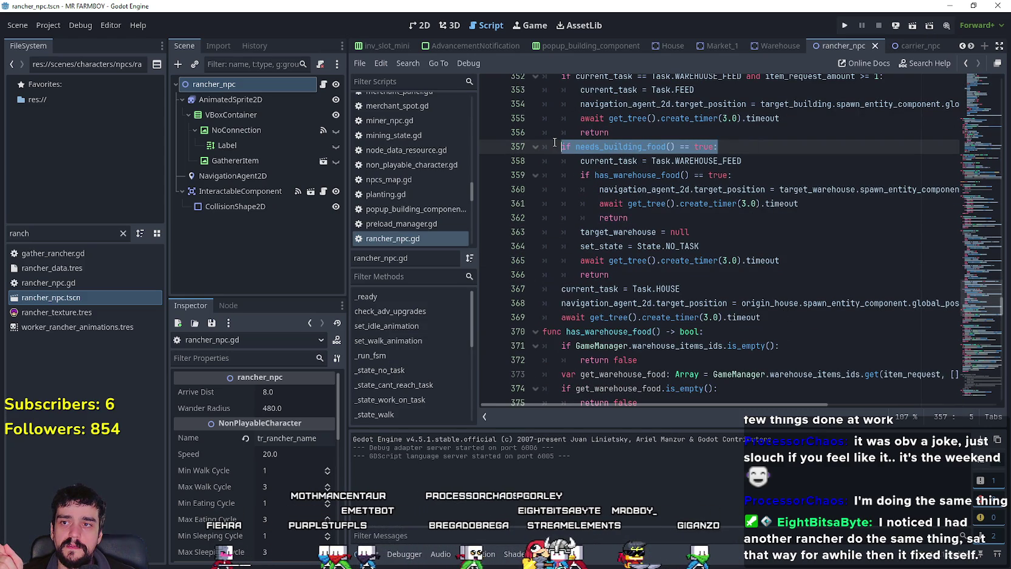
pyautogui.moveTo(742, 161)
pyautogui.mouseDown()
pyautogui.moveTo(723, 146)
pyautogui.moveTo(518, 147)
pyautogui.mouseUp()
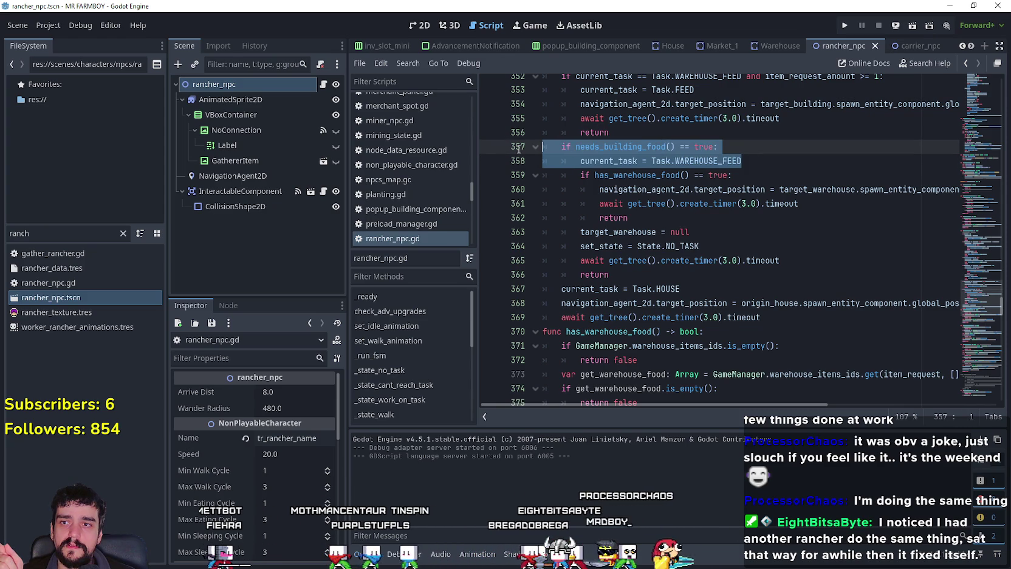
pyautogui.click(634, 146)
pyautogui.rightClick(634, 147)
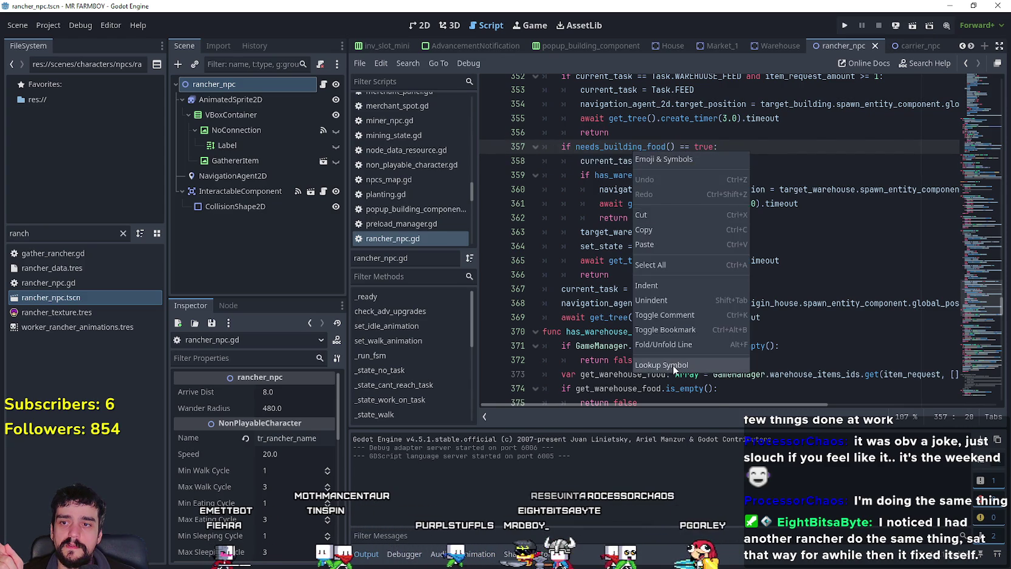
# - View the needs_building_food definition, then search back to its call on line 357
pyautogui.click(673, 364)
pyautogui.scroll(-1, 717, 383)
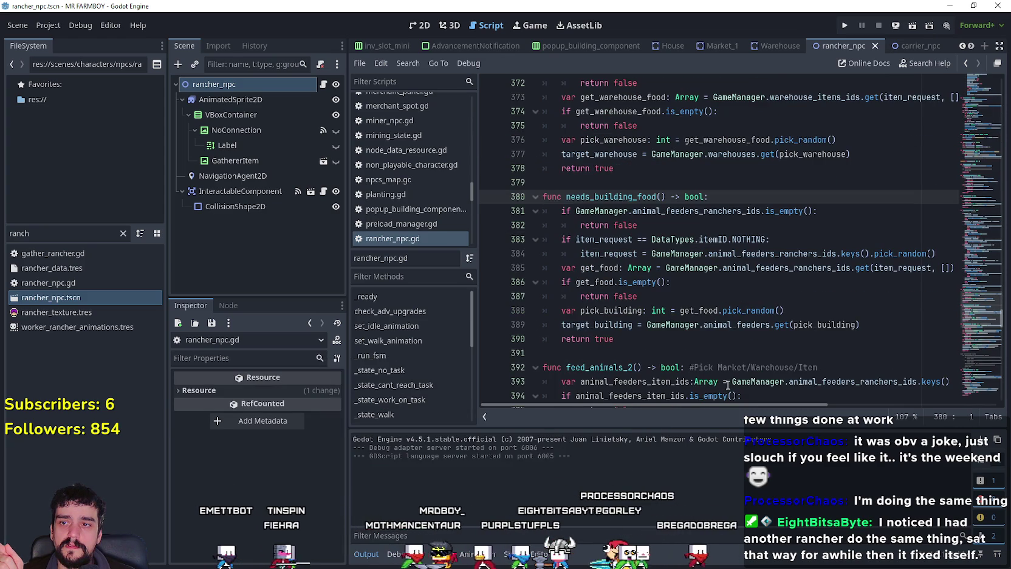
pyautogui.click(673, 338)
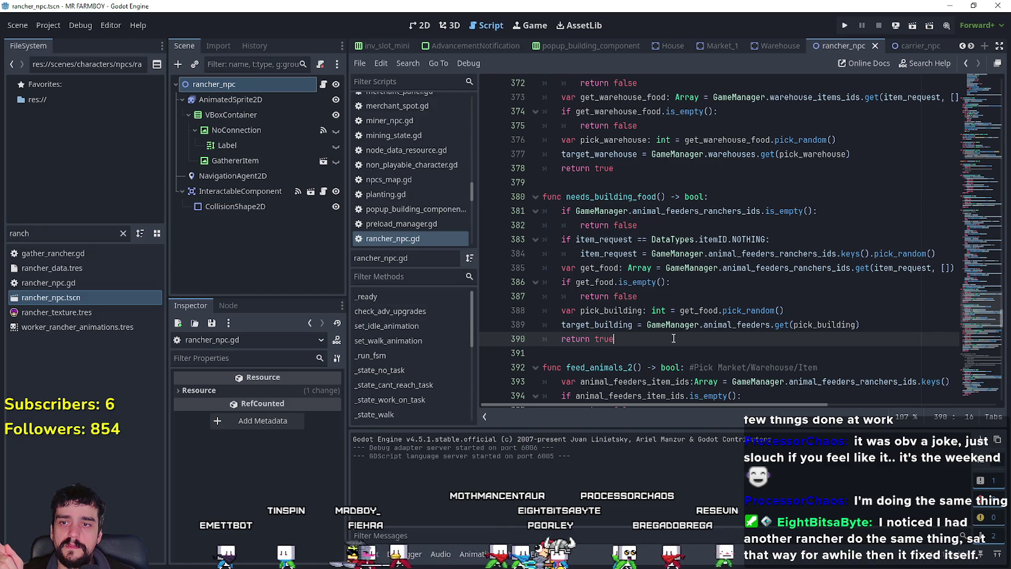
pyautogui.moveTo(673, 338); pyautogui.dragTo(540, 197)
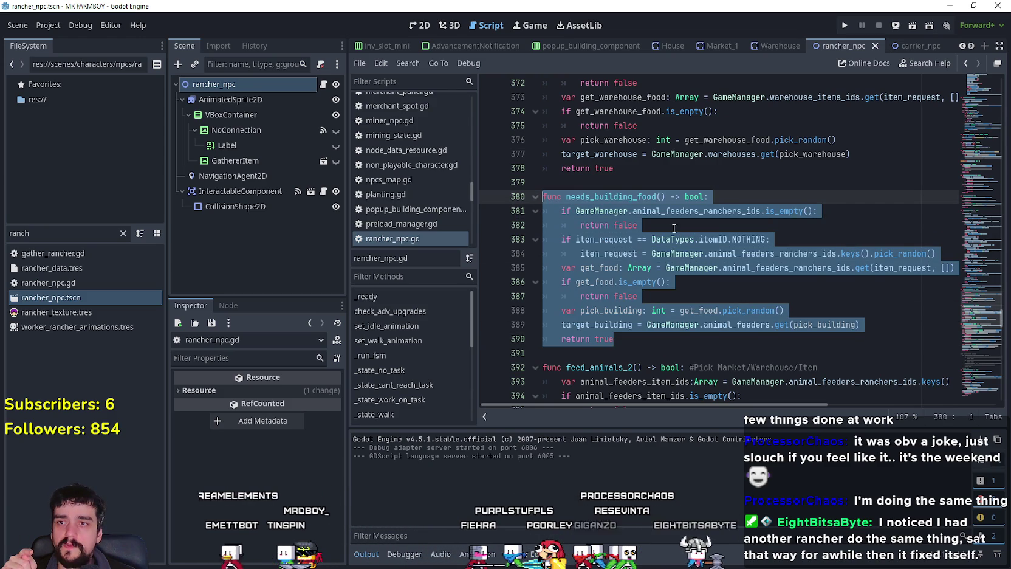
pyautogui.click(638, 196)
pyautogui.doubleClick(639, 197)
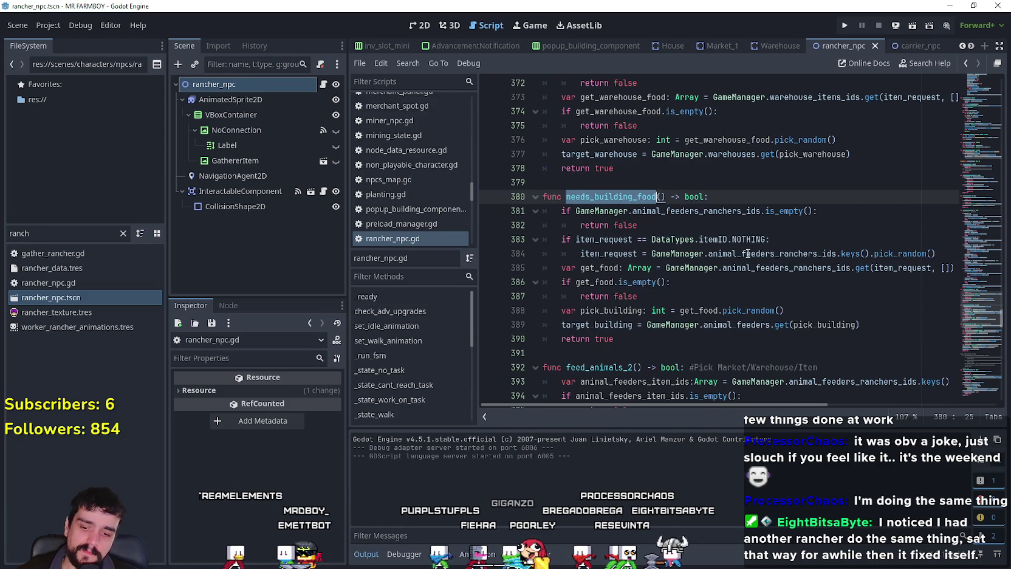
pyautogui.hotkey('ctrl', 'f')
pyautogui.press('Return')
# - Select the warehouse-fallback lines 363–366 below the has_warehouse_food check
pyautogui.moveTo(680, 367); pyautogui.dragTo(520, 207)
pyautogui.moveTo(769, 254); pyautogui.dragTo(590, 254)
pyautogui.moveTo(654, 302)
pyautogui.mouseDown()
pyautogui.moveTo(543, 238)
pyautogui.moveTo(542, 254)
pyautogui.mouseUp()
pyautogui.scroll(-2, 637, 267)
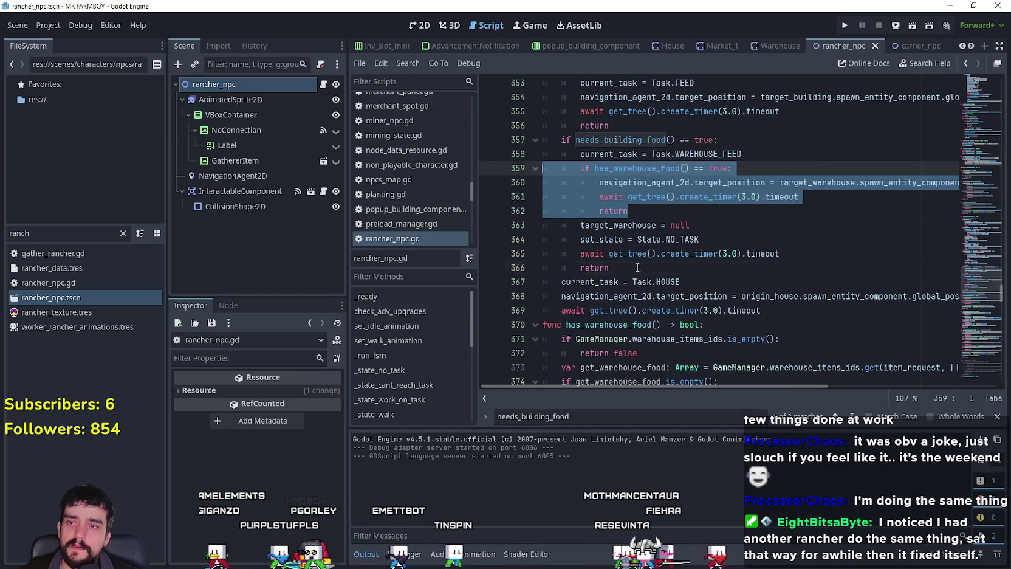
pyautogui.moveTo(637, 267); pyautogui.dragTo(521, 225)
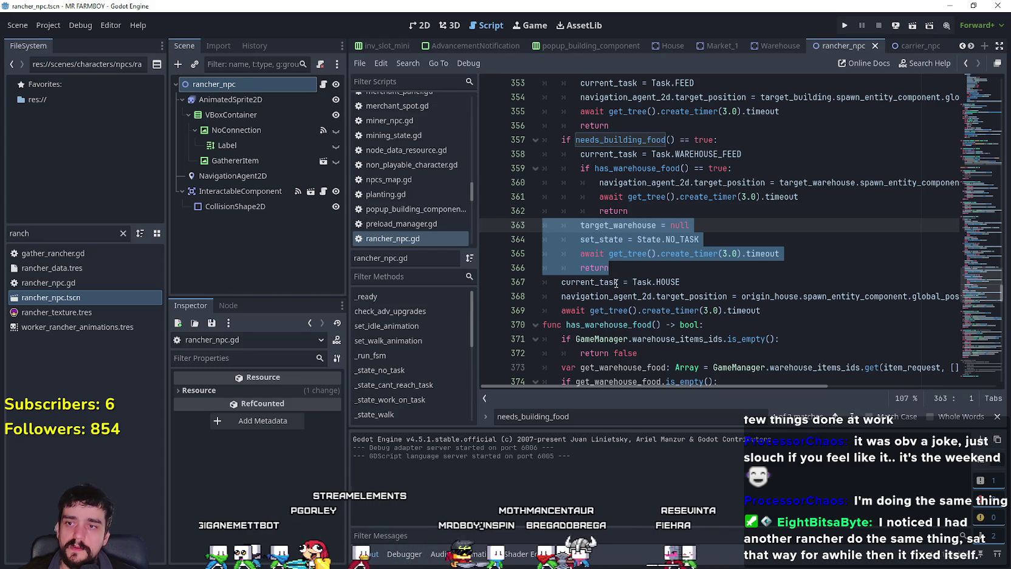
pyautogui.scroll(-1, 729, 267)
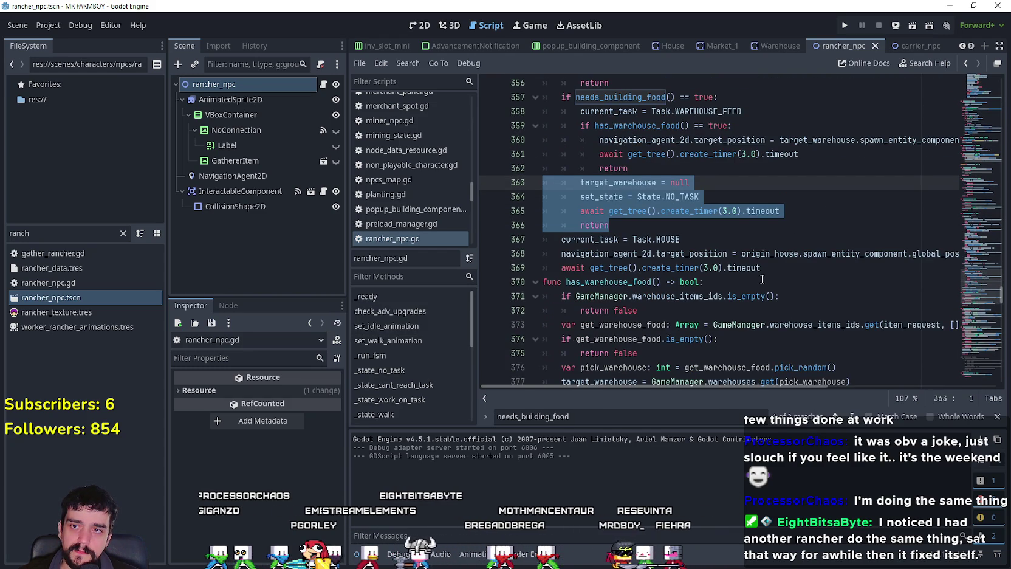
pyautogui.scroll(1, 777, 301)
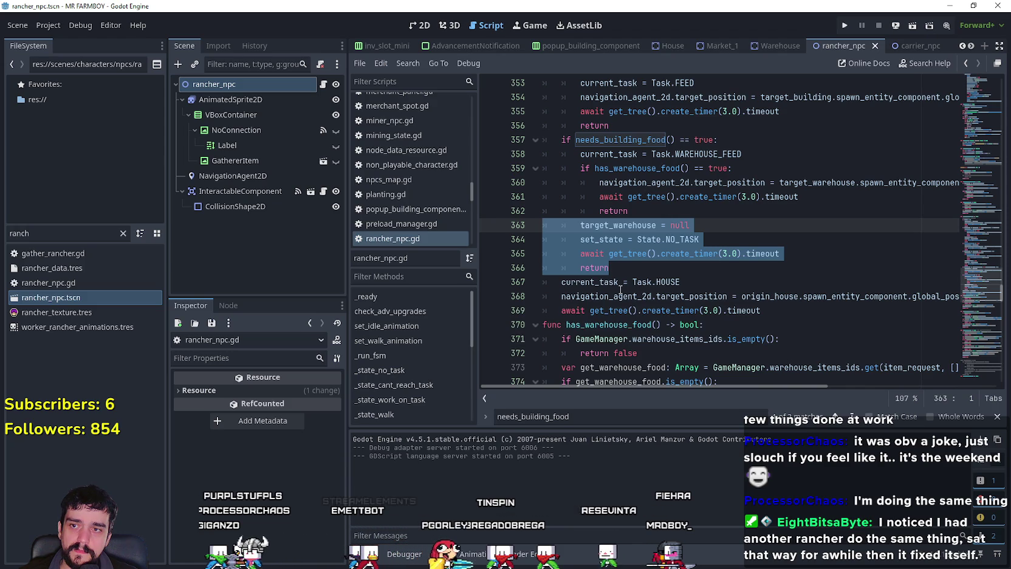
pyautogui.click(590, 279)
pyautogui.moveTo(611, 271); pyautogui.dragTo(533, 226)
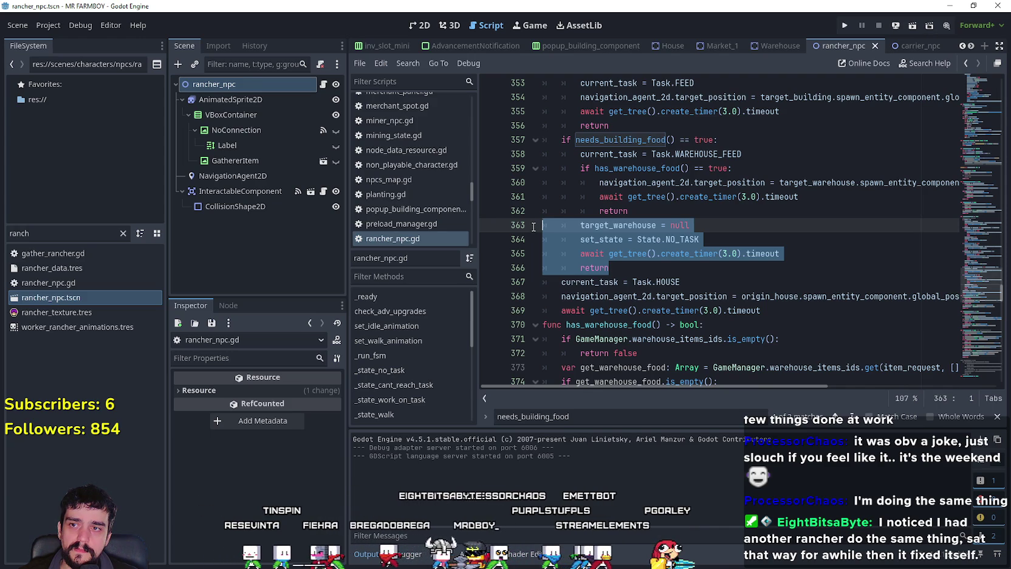
# - Comment out the warehouse-fallback lines 363–366 with Ctrl+K
pyautogui.hotkey('ctrl', 'k')
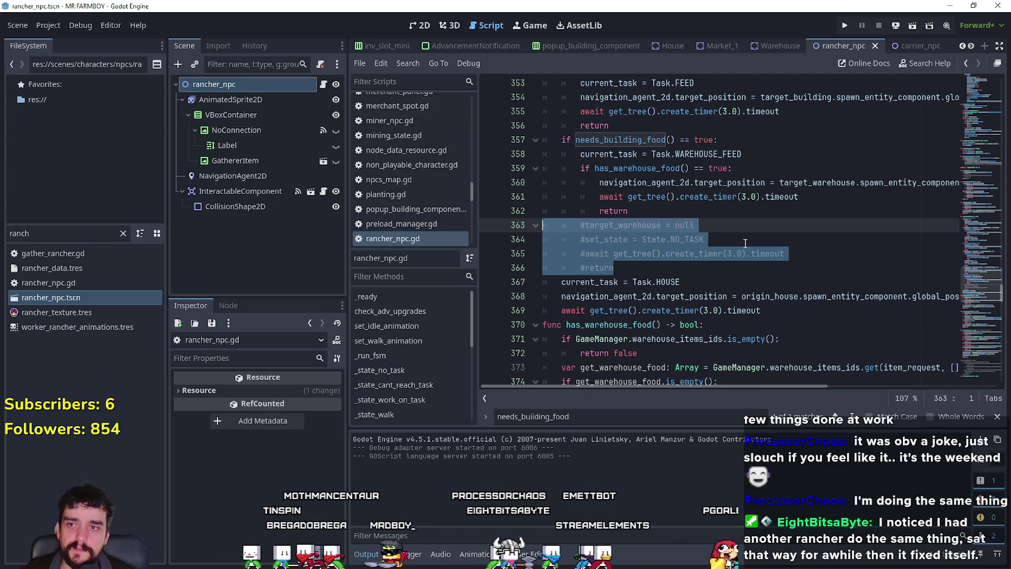
pyautogui.click(639, 272)
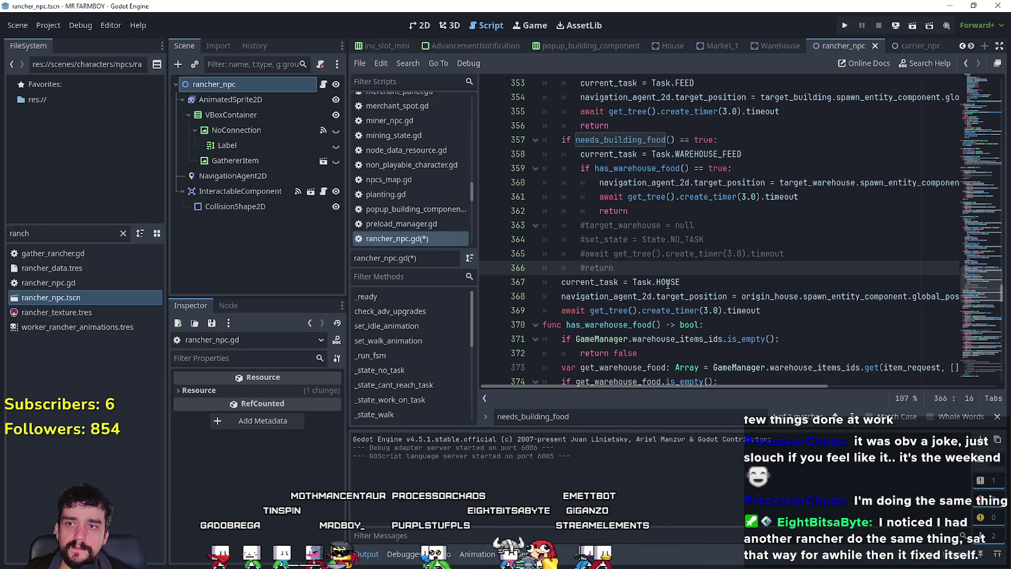
pyautogui.click(775, 311)
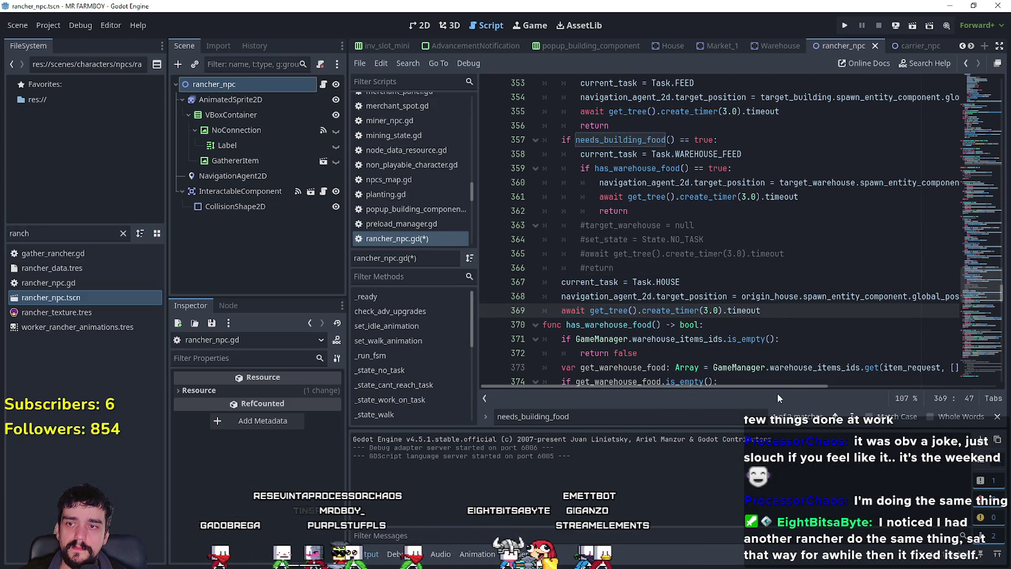
pyautogui.scroll(2, 785, 307)
pyautogui.scroll(-2, 784, 307)
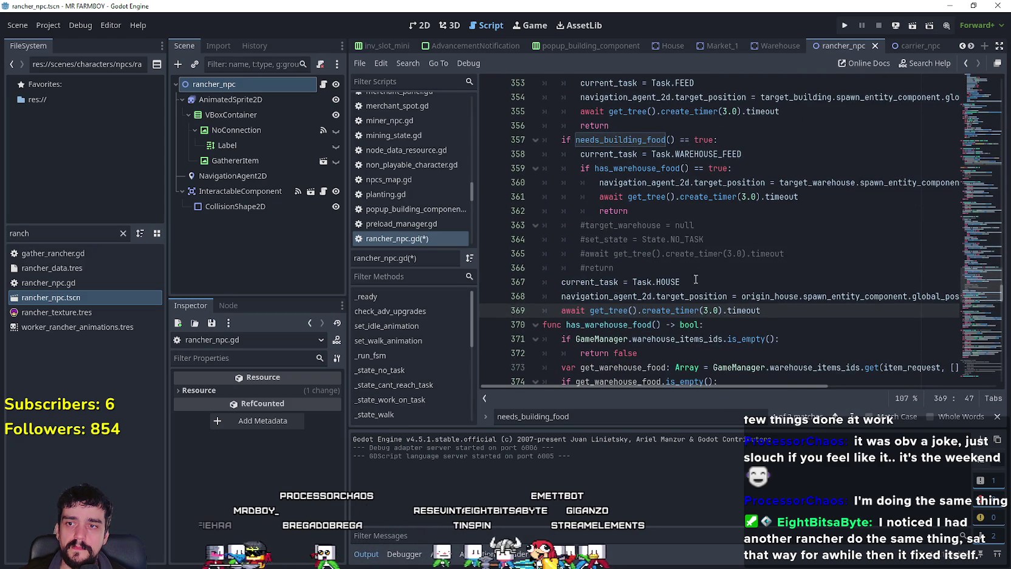
# - Check current_task = Task.HOUSE on line 367 and save rancher_npc.gd
pyautogui.moveTo(682, 282); pyautogui.dragTo(584, 288)
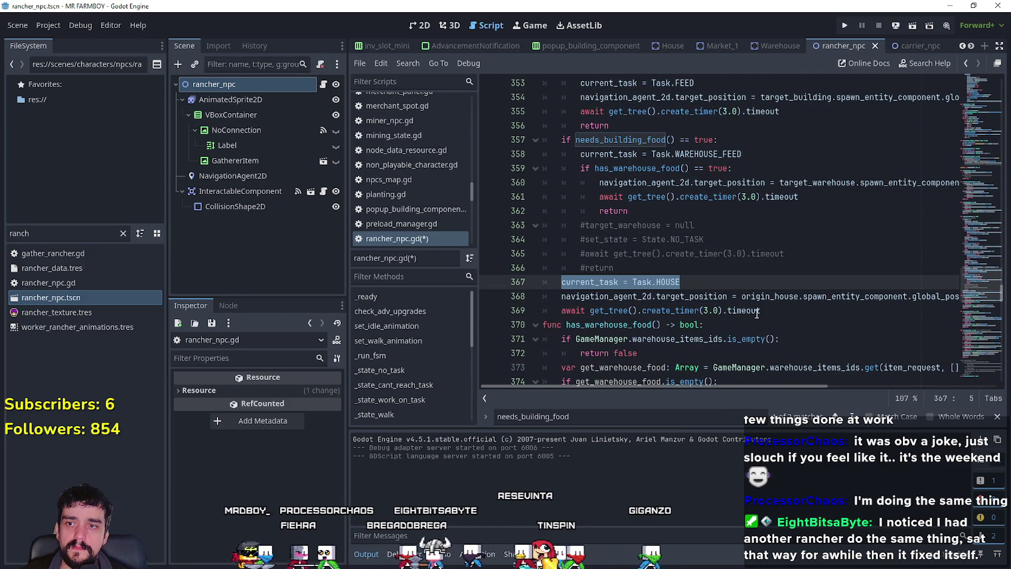
pyautogui.click(779, 311)
pyautogui.hotkey('ctrl', 's')
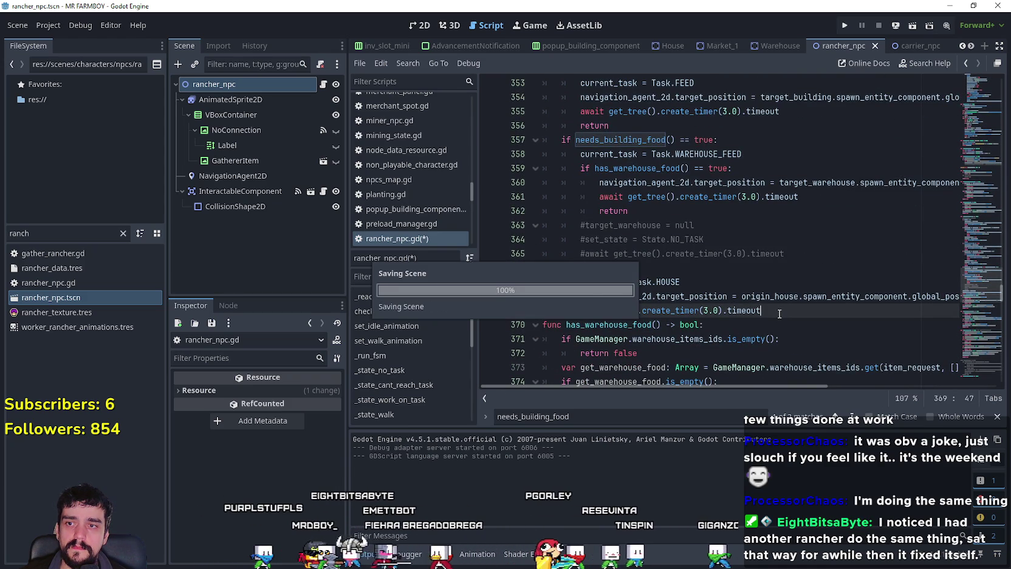
pyautogui.click(757, 283)
pyautogui.click(748, 263)
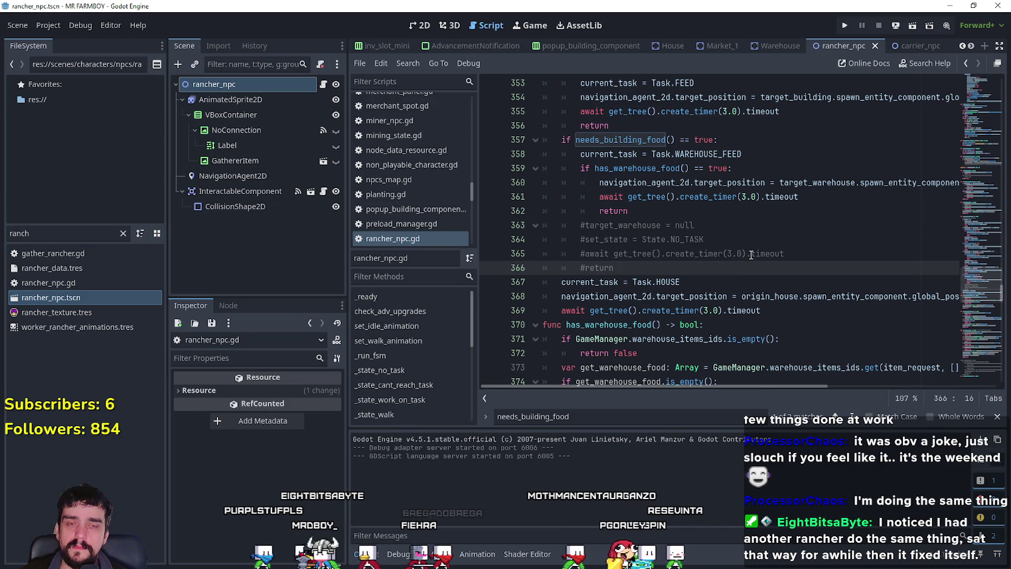
# - Run the MR FARMBOY project, load Save 2, and bring the editor back in front
pyautogui.click(845, 27)
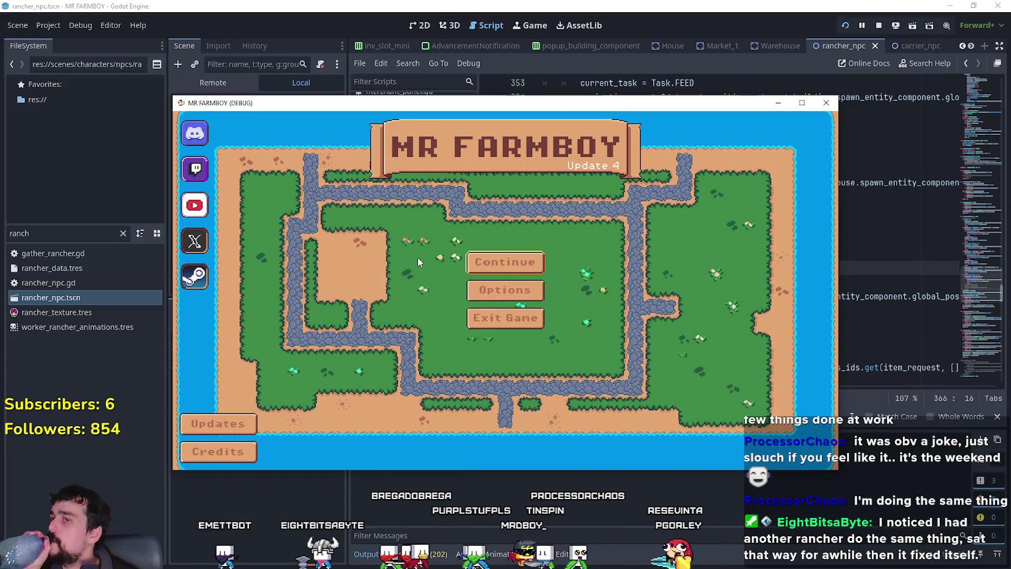
pyautogui.click(521, 272)
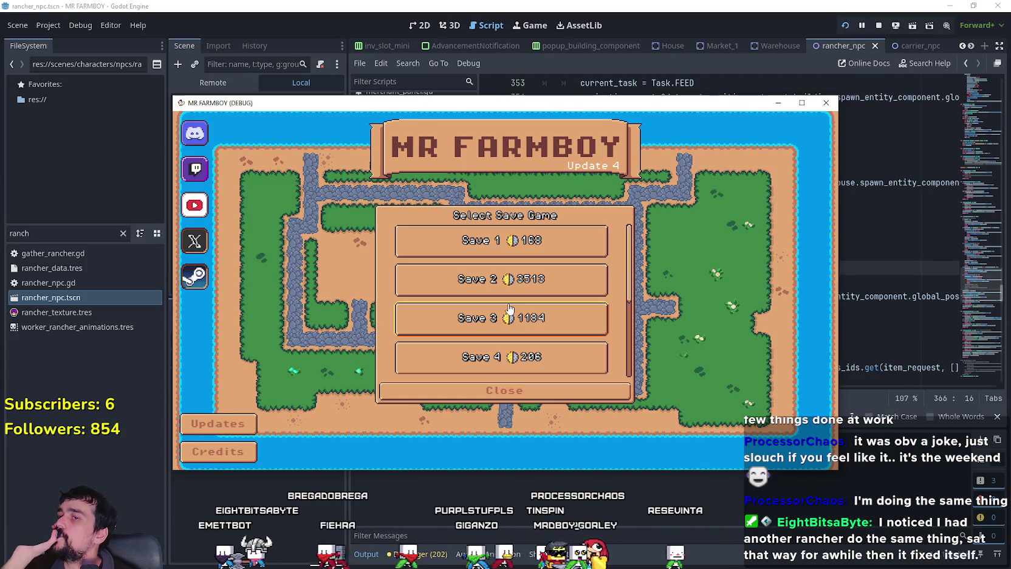
pyautogui.scroll(-2, 521, 304)
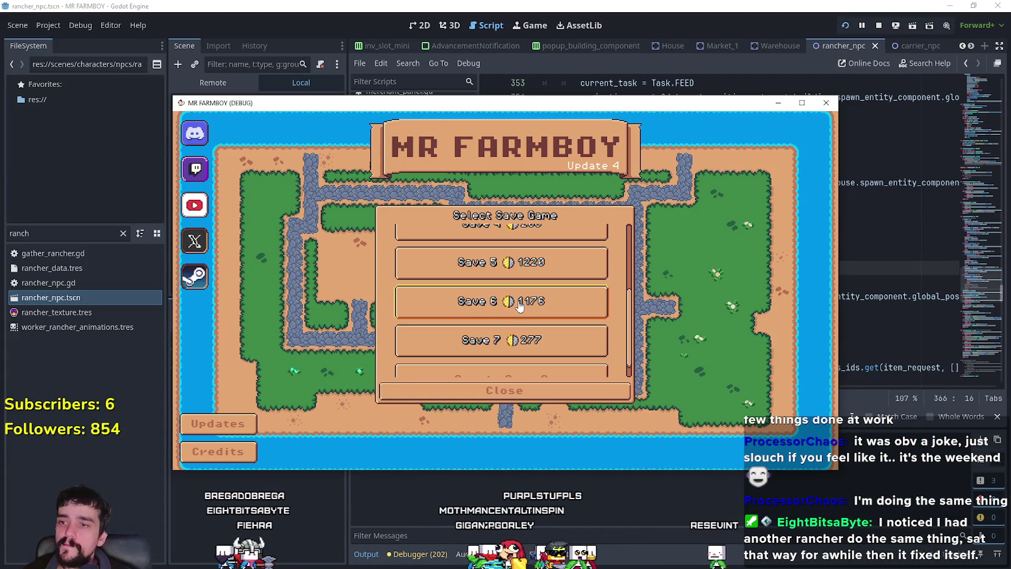
pyautogui.scroll(-1, 520, 310)
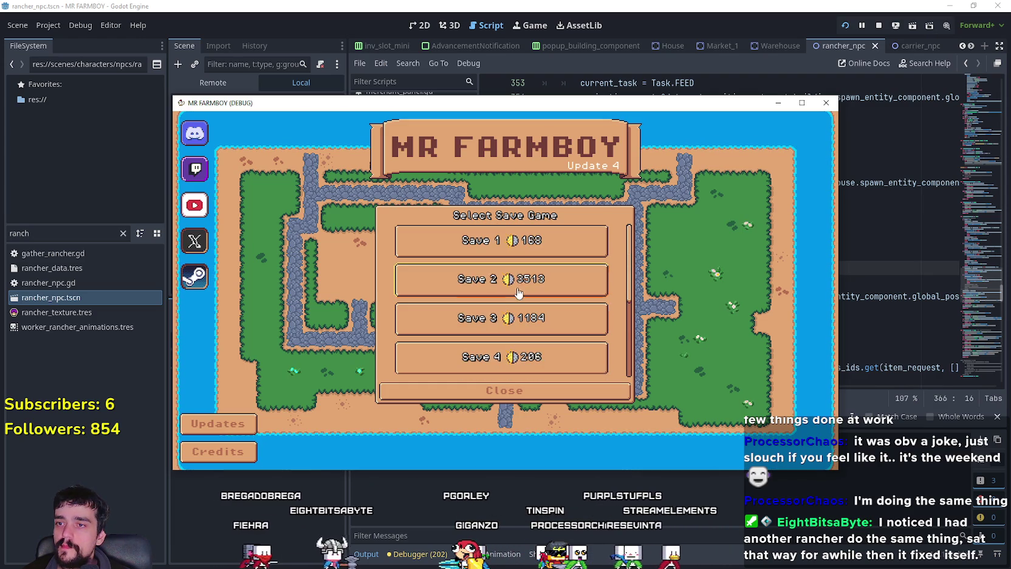
pyautogui.click(515, 279)
pyautogui.click(473, 293)
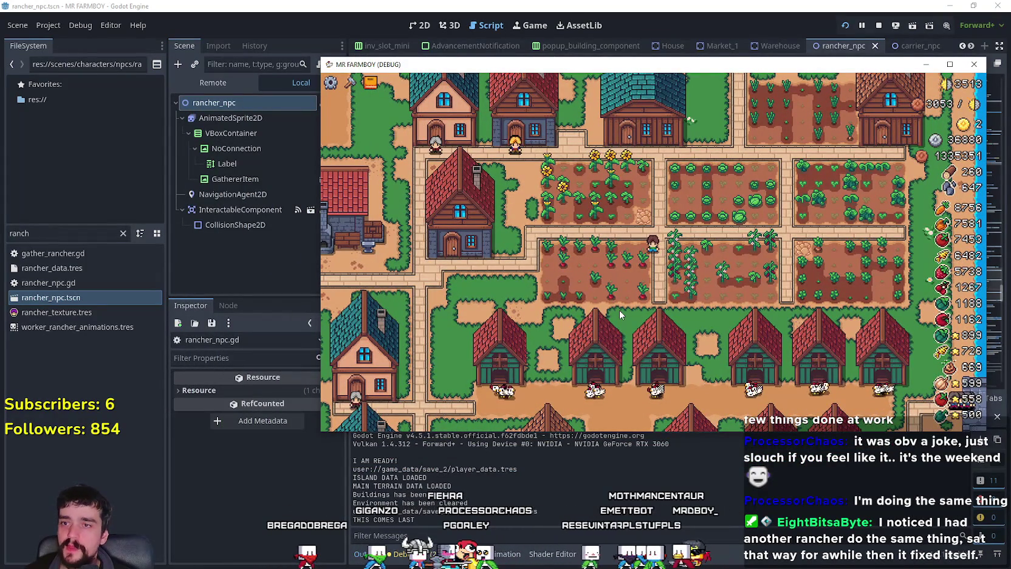
pyautogui.click(204, 82)
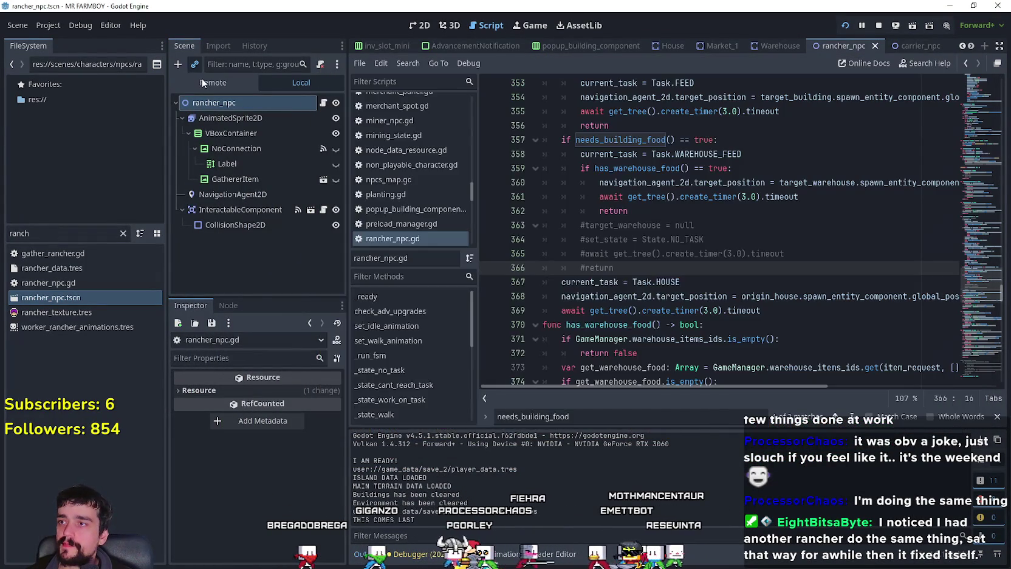
# - Switch the Scene dock to Remote and browse the live GameManager node's Inspector properties
pyautogui.click(196, 65)
pyautogui.click(703, 104)
pyautogui.click(201, 83)
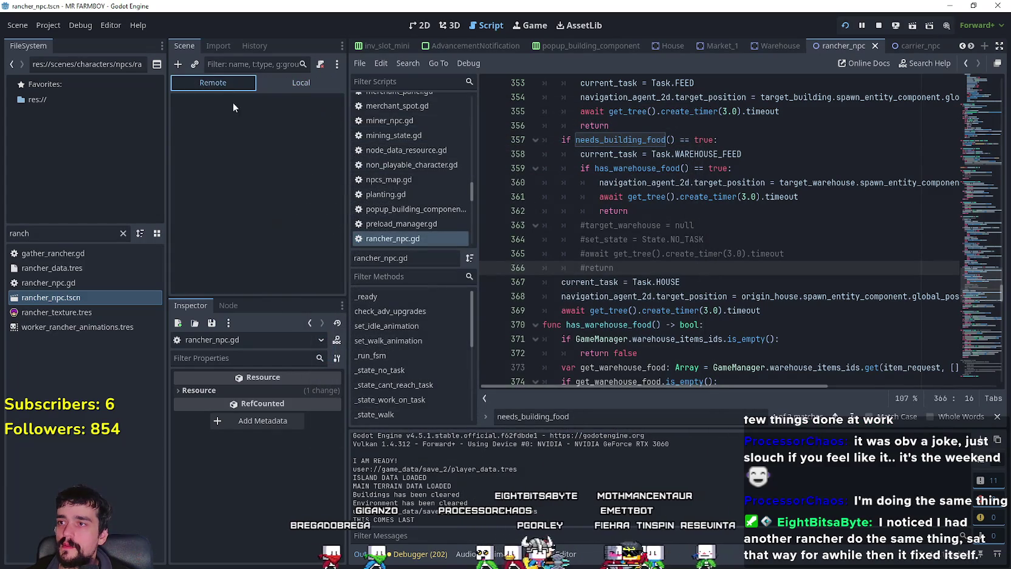
pyautogui.scroll(-2, 253, 259)
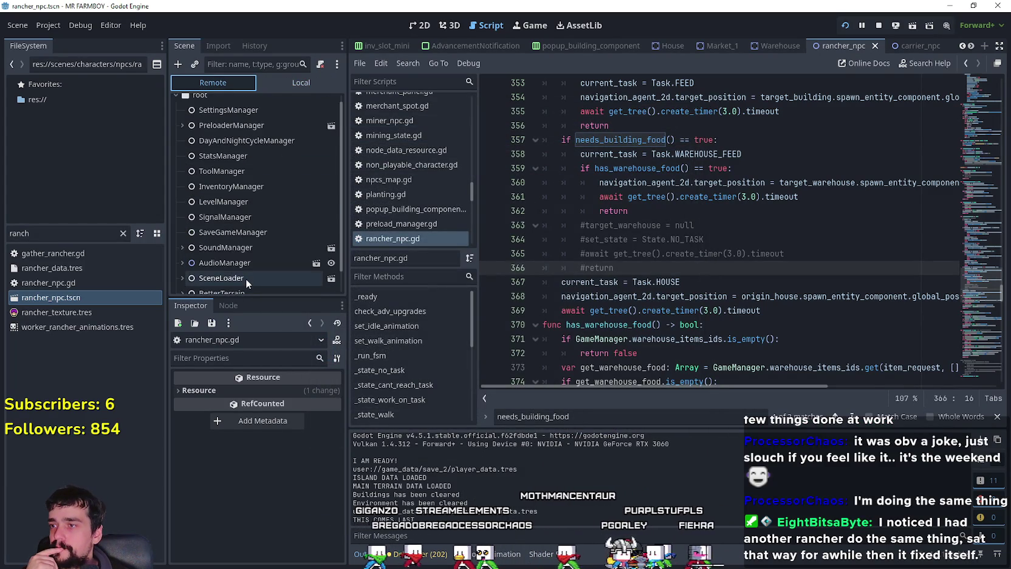
pyautogui.click(246, 283)
pyautogui.scroll(-10, 194, 494)
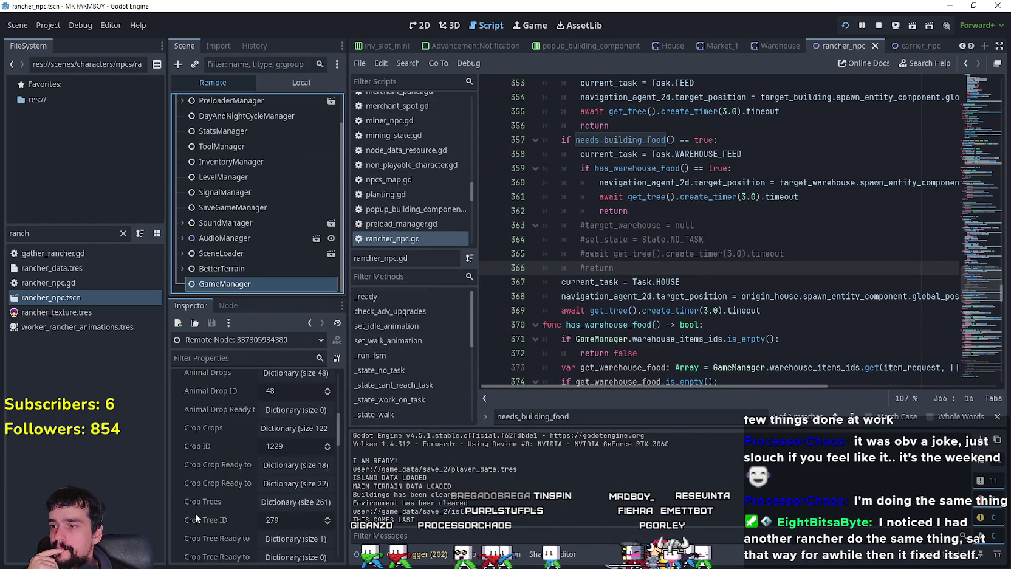
pyautogui.scroll(-3, 196, 509)
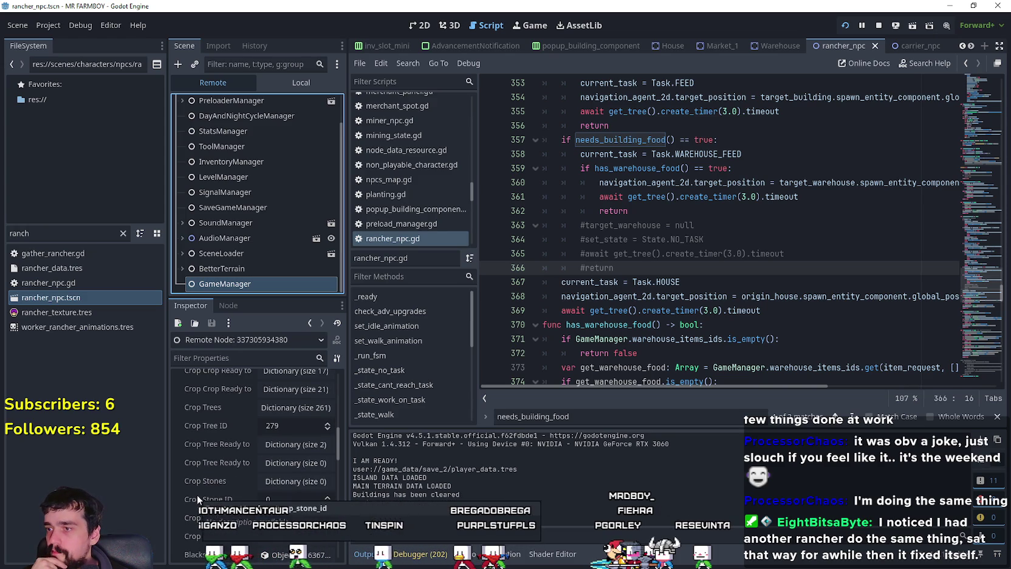
pyautogui.scroll(-5, 207, 503)
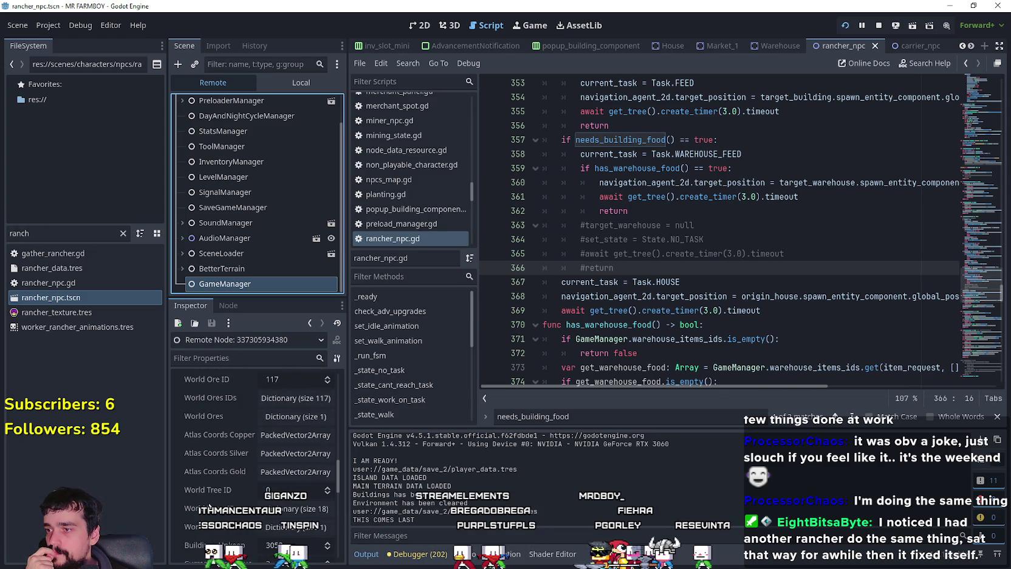
pyautogui.scroll(-4, 212, 492)
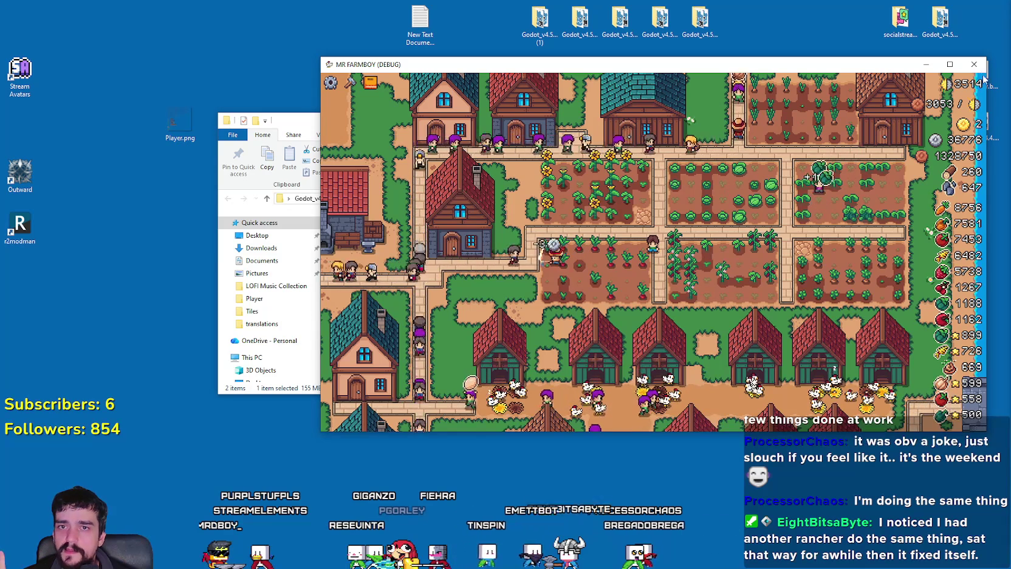
# - Close the MR FARMBOY (DEBUG) window and select Godot_v4.5.1-stable_win64.exe in File Explorer
pyautogui.click(977, 69)
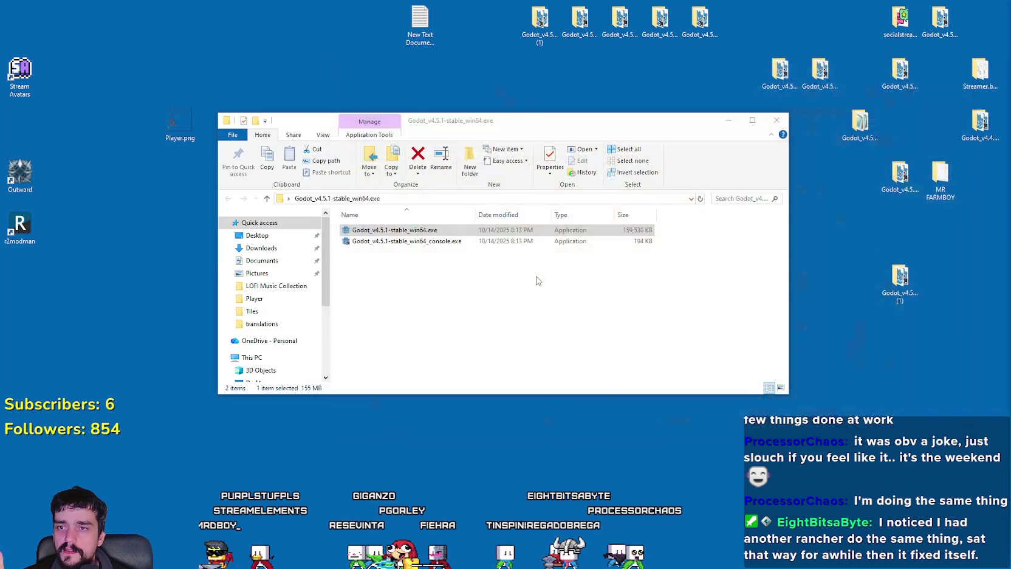
pyautogui.click(492, 231)
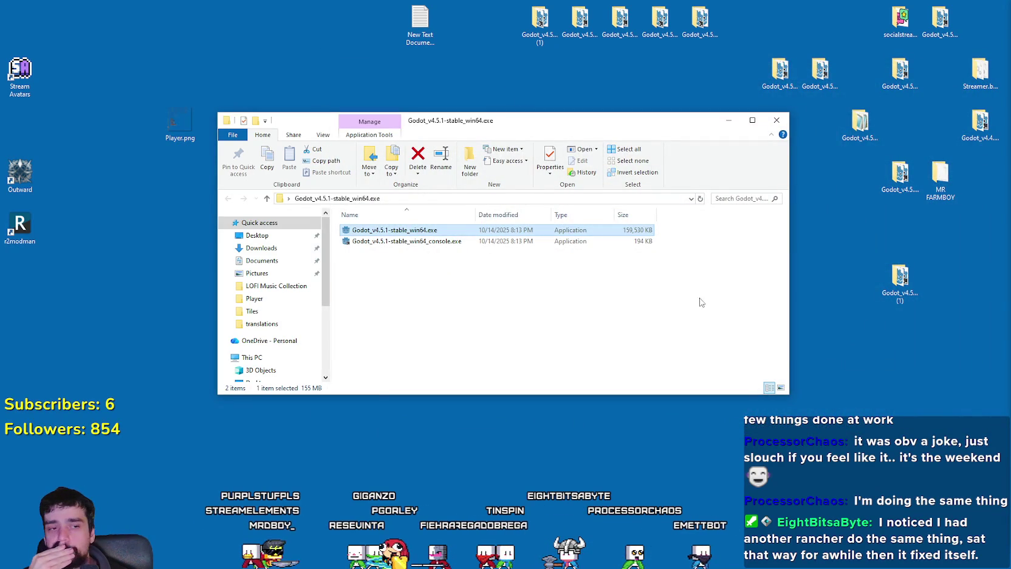